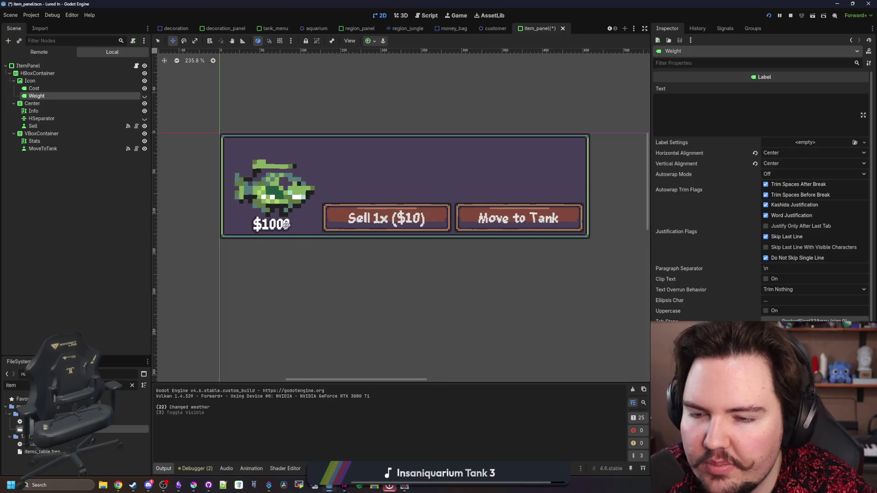
- Create a RichTextLabel as a child of the Icon node in the item_panel scene
scroll(374, 201, up, 2)
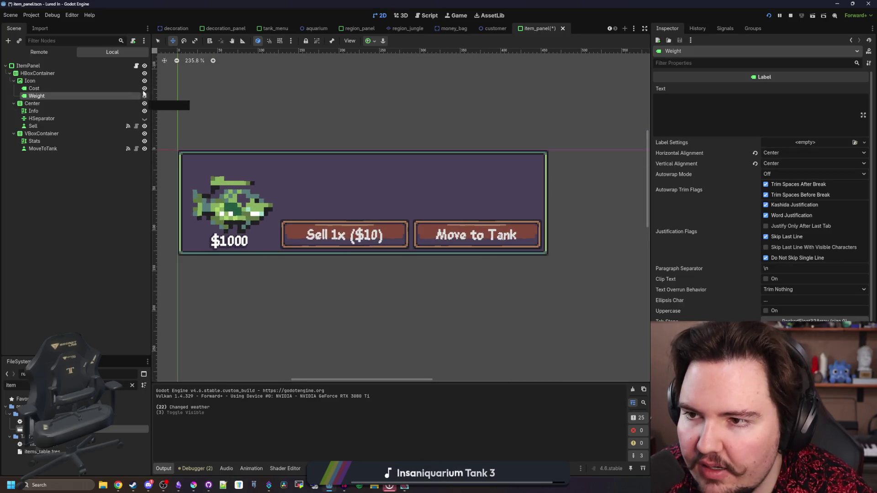
right_click(42, 80)
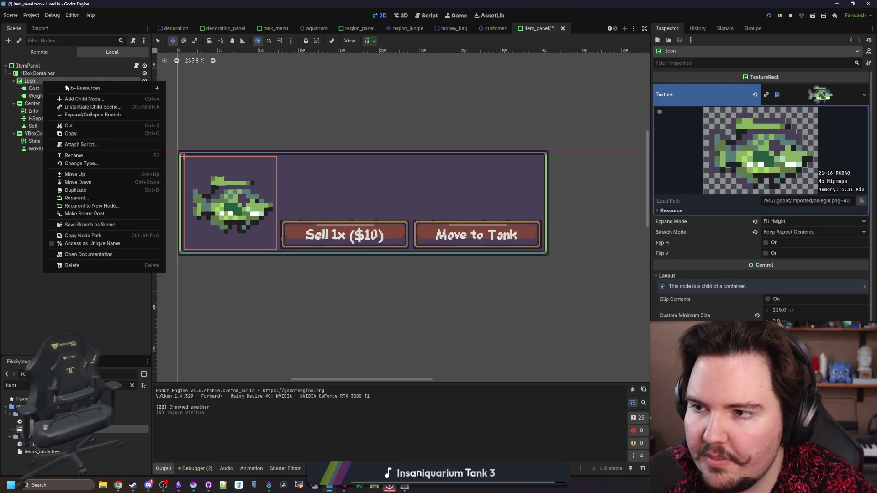
click(89, 97)
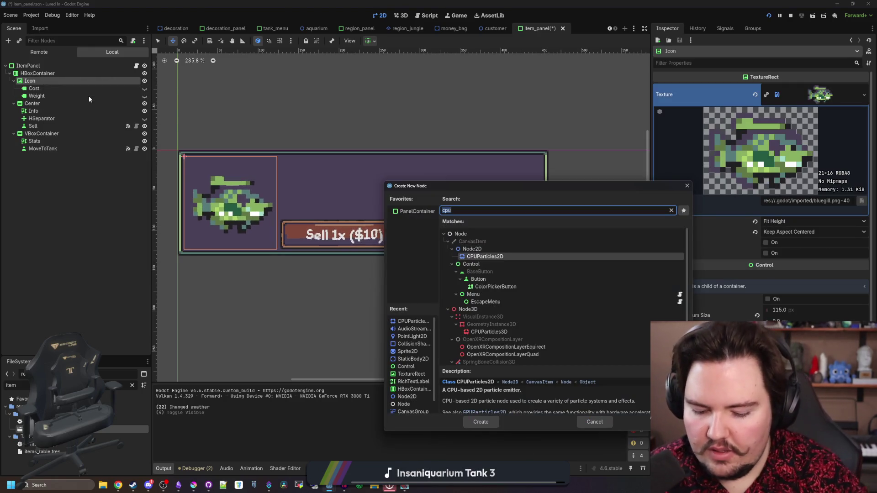
text(rich)
key(Return)
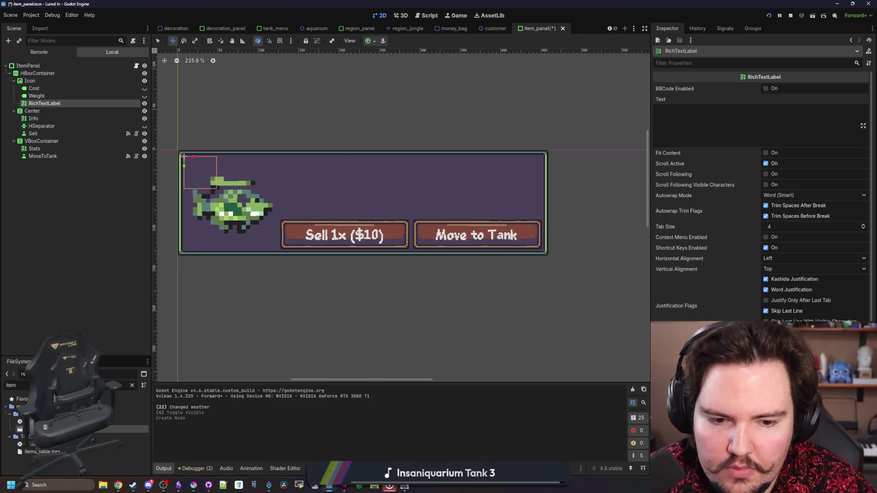
- Set the RichTextLabel's layout mode to Anchors and apply a different anchor preset
scroll(780, 270, down, 5)
click(781, 272)
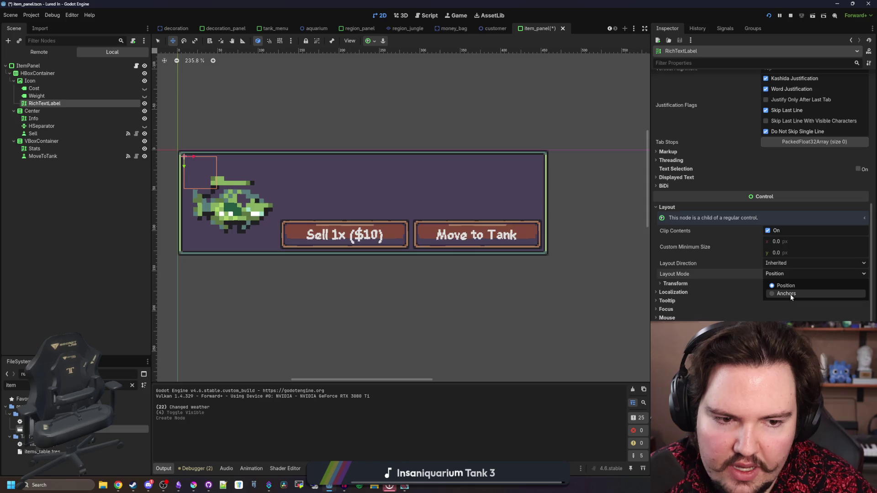
click(789, 294)
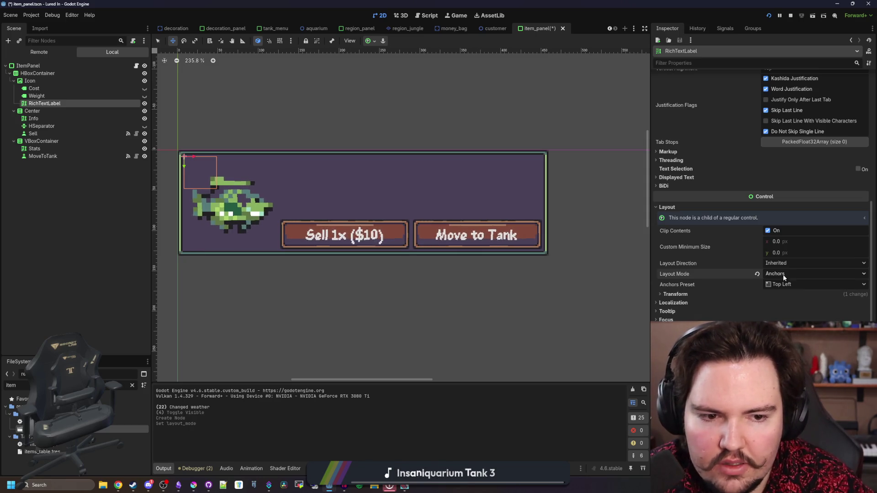
click(783, 284)
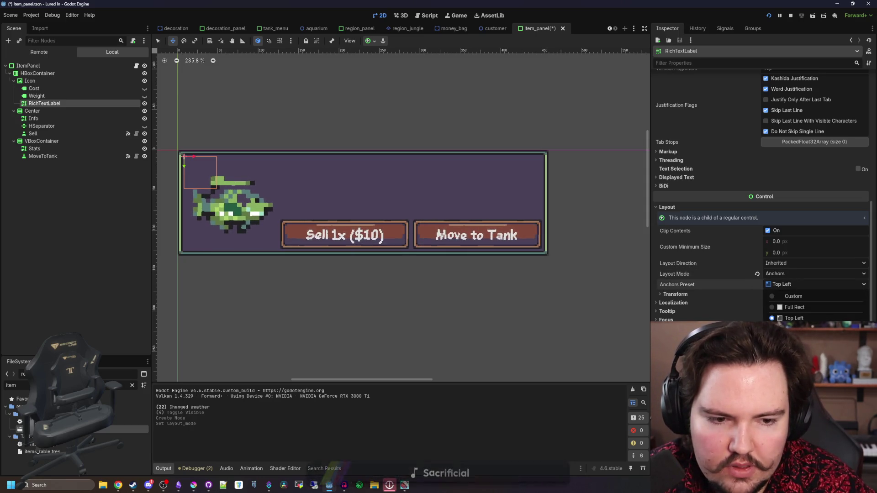
click(795, 329)
- Turn on Fit Content and BBCode, and turn off Scroll Active and autowrap
scroll(773, 154, up, 5)
click(773, 154)
click(769, 163)
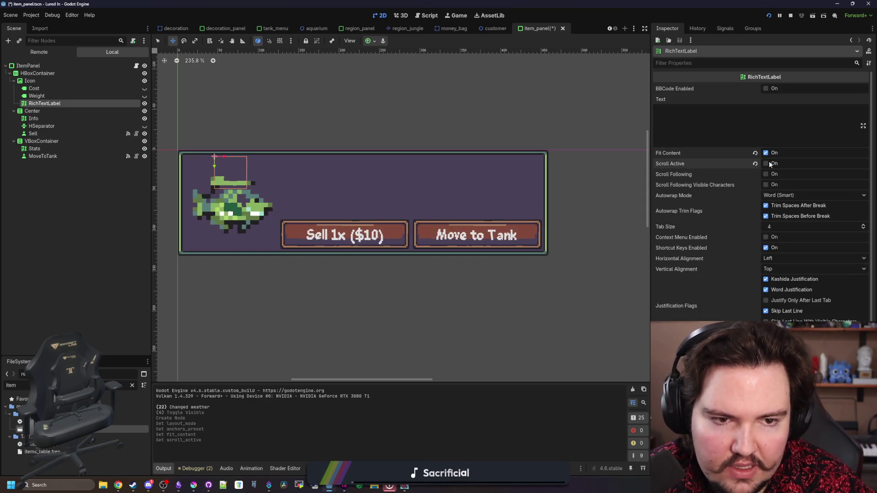
click(766, 89)
click(790, 195)
click(786, 204)
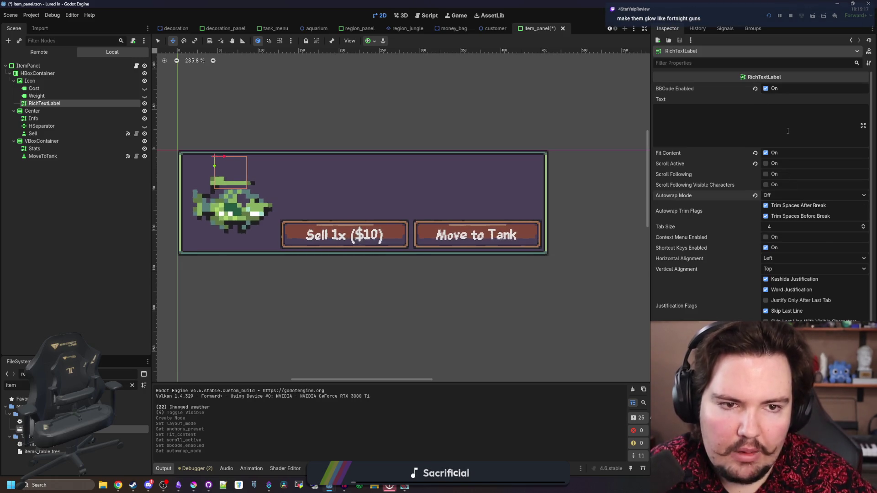
- Enter 'Legendary' as sample label text and centre it horizontally
click(788, 131)
text(Legendary)
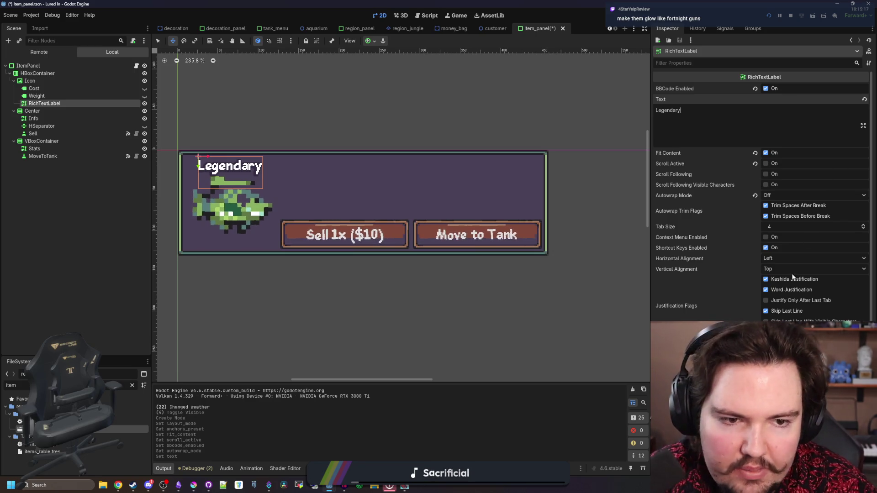
click(784, 260)
click(788, 279)
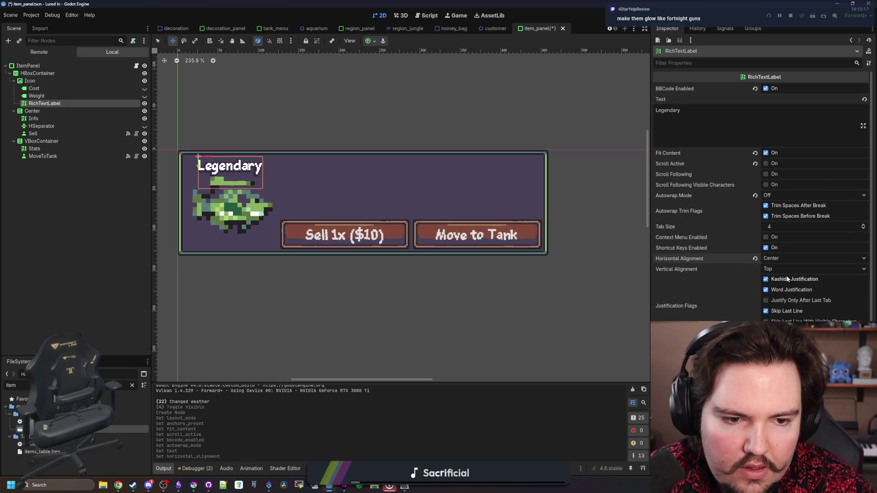
- Try other sample rarity words, then leave the label's Text field empty
click(731, 121)
key(BackSpace)
key(BackSpace)
key(BackSpace)
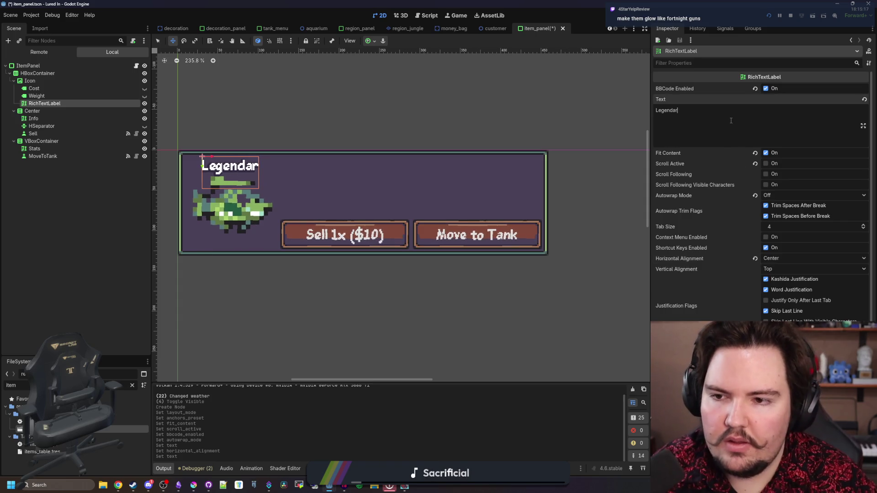
key(BackSpace)
key(BackSpace)
key(BackSpace)
text(Com)
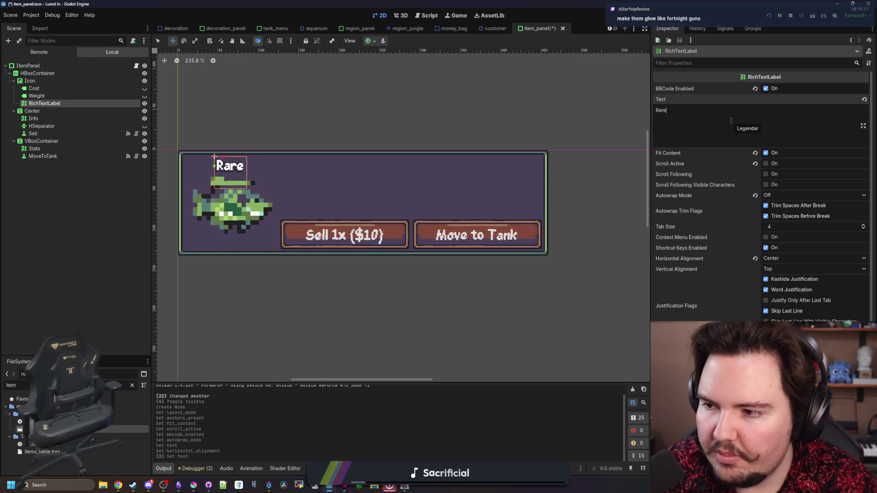
key(BackSpace)
key(BackSpace)
key(BackSpace)
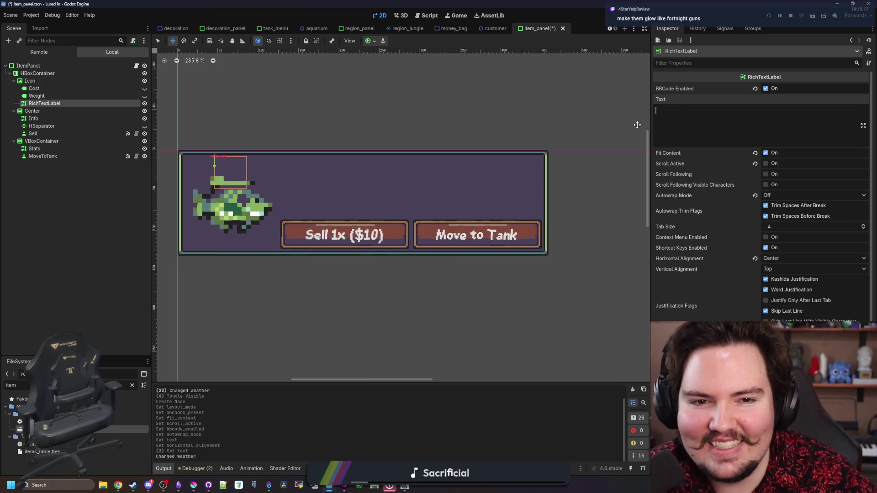
text(ddwasdwasdwa)
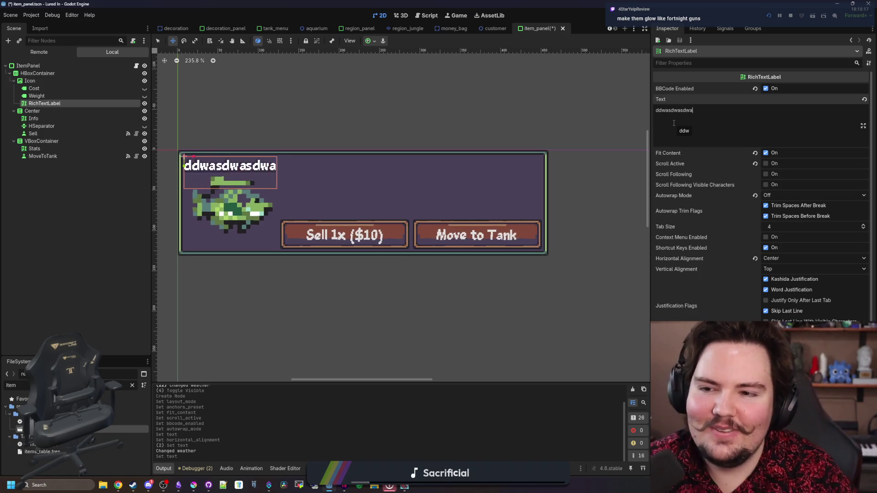
text(sdwasd)
key(BackSpace)
key(ctrl+a)
text(d)
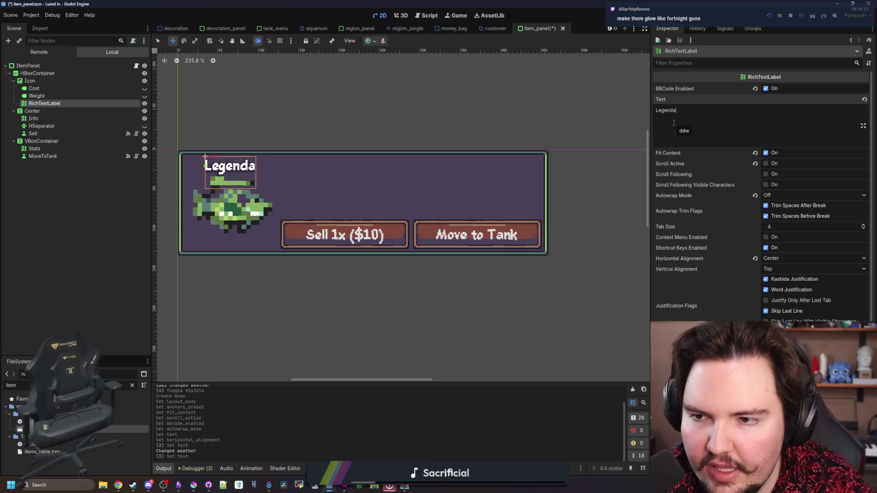
key(BackSpace)
key(BackSpace)
key(BackSpace)
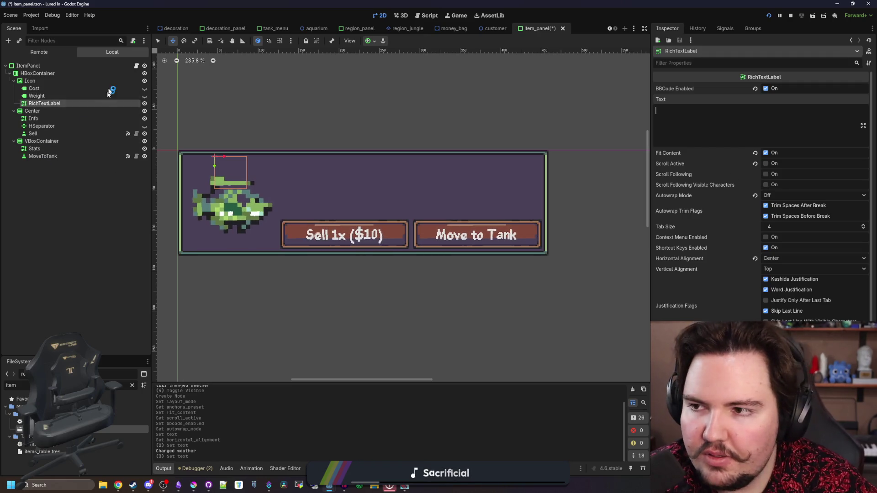
click(136, 66)
- Save item_panel.gd and widen the script editing area
click(386, 176)
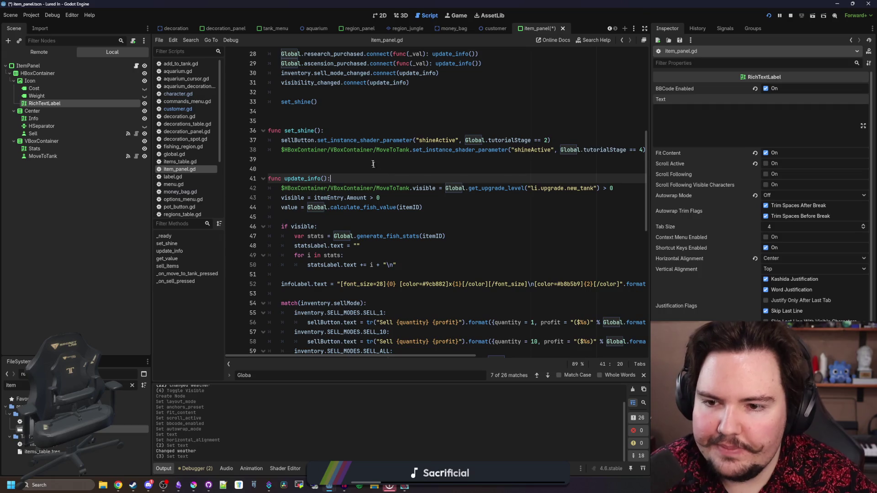
click(375, 161)
key(ctrl+s)
scroll(351, 216, down, 2)
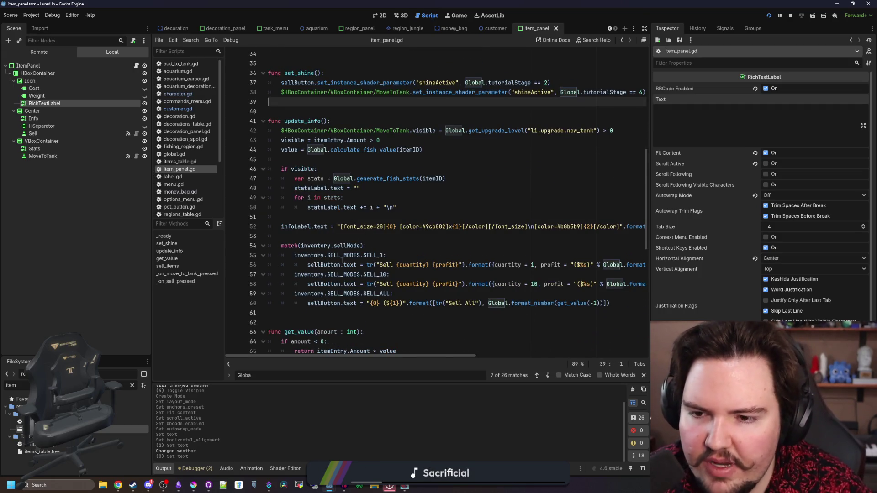
scroll(342, 260, up, 8)
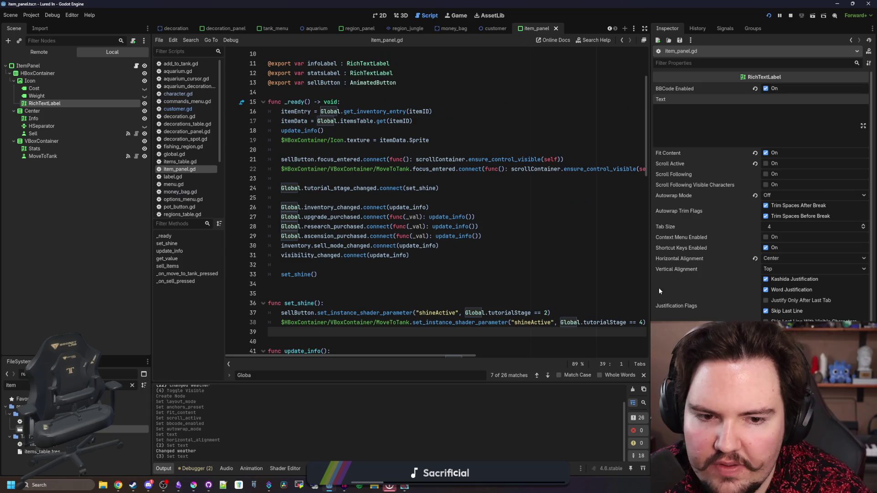
scroll(411, 205, down, 8)
drag(651, 206, 800, 205)
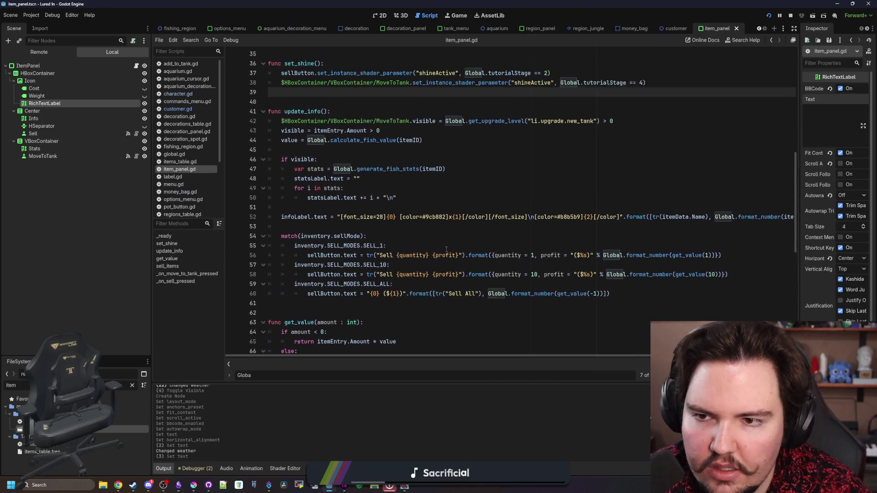
scroll(446, 249, up, 1)
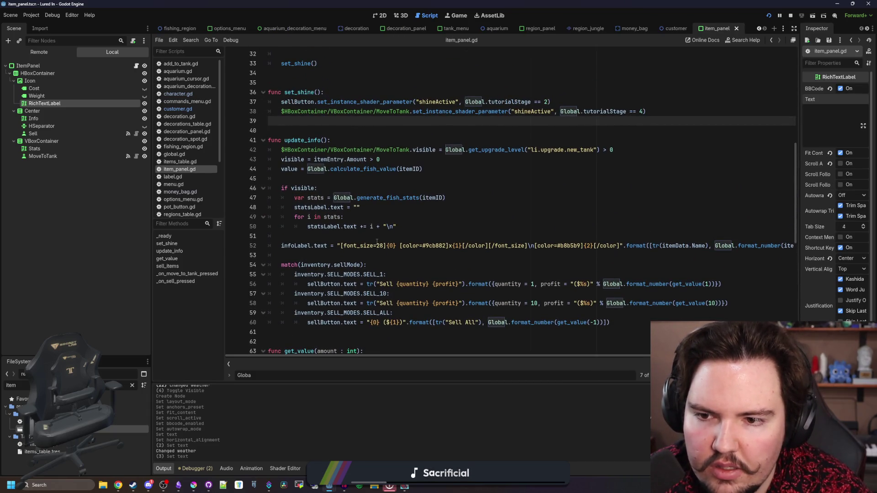
scroll(377, 241, up, 10)
scroll(370, 253, down, 3)
- Insert blank lines in _ready after update_info() and the Icon texture line
click(369, 270)
click(368, 263)
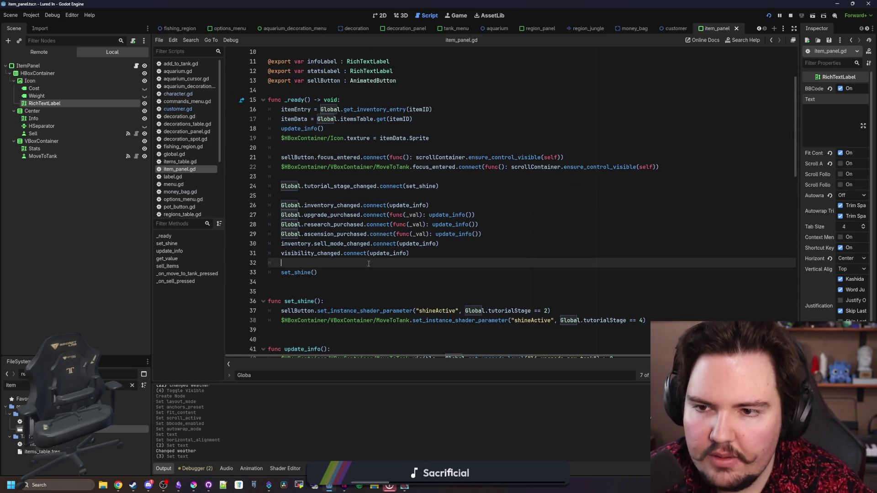
click(311, 177)
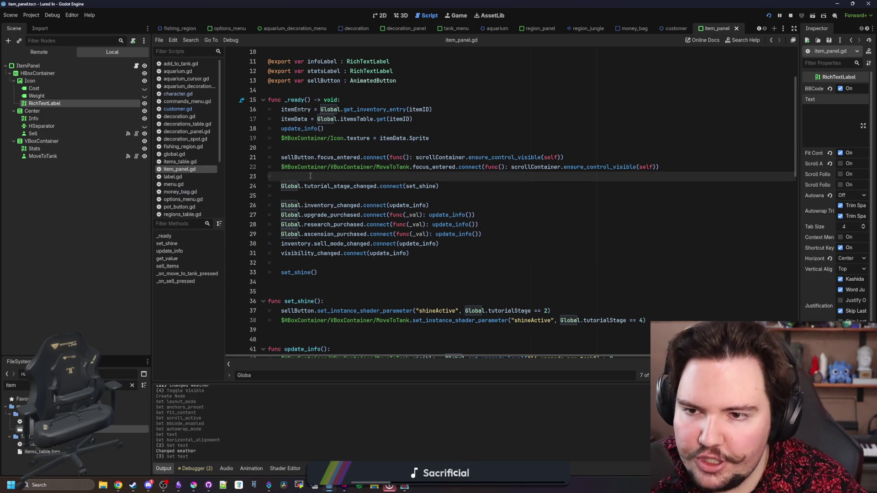
click(331, 156)
click(346, 131)
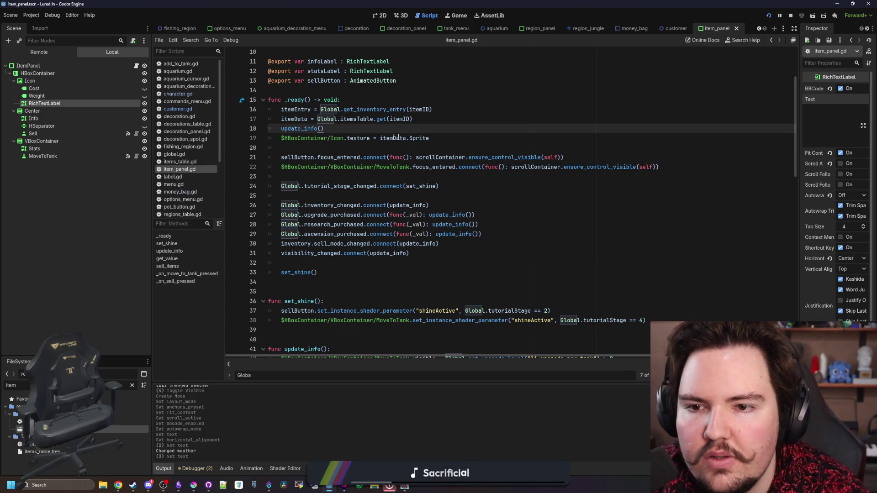
key(Return)
key(Down)
key(Down)
key(Return)
key(Return)
key(Up)
key(Up)
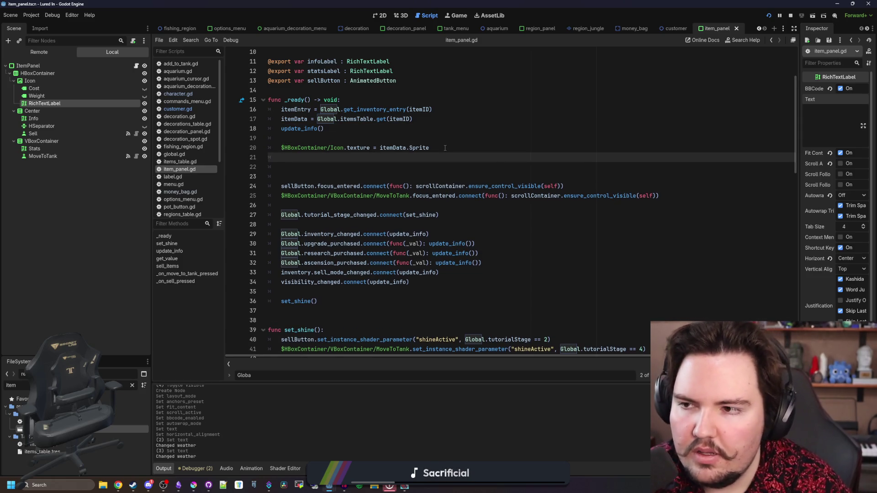
key(Down)
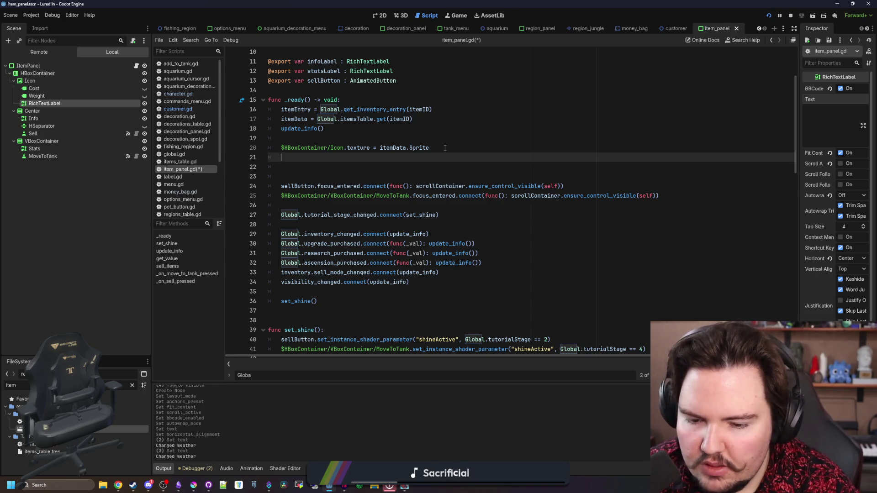
- Rename the label to Rarity and set Rarity.text to "[img][/img]" in _ready
double_click(58, 105)
text(Rarity)
key(Return)
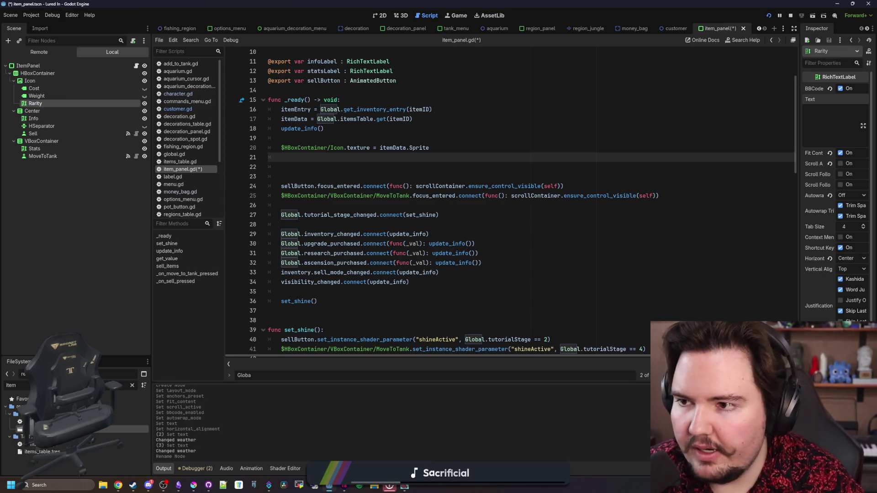
mouse_move(83, 103)
mouse_down()
mouse_move(314, 164)
mouse_move(365, 156)
mouse_up()
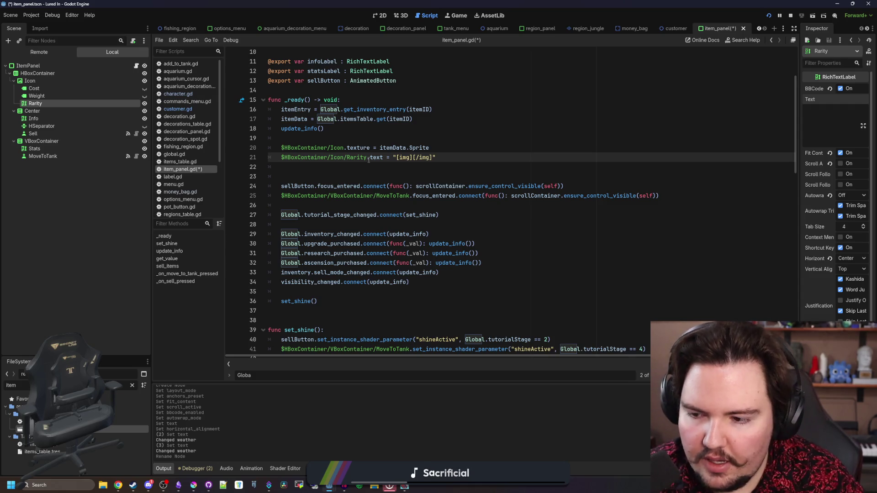
- Filter the FileSystem dock for 'star' files
click(132, 386)
text(star)
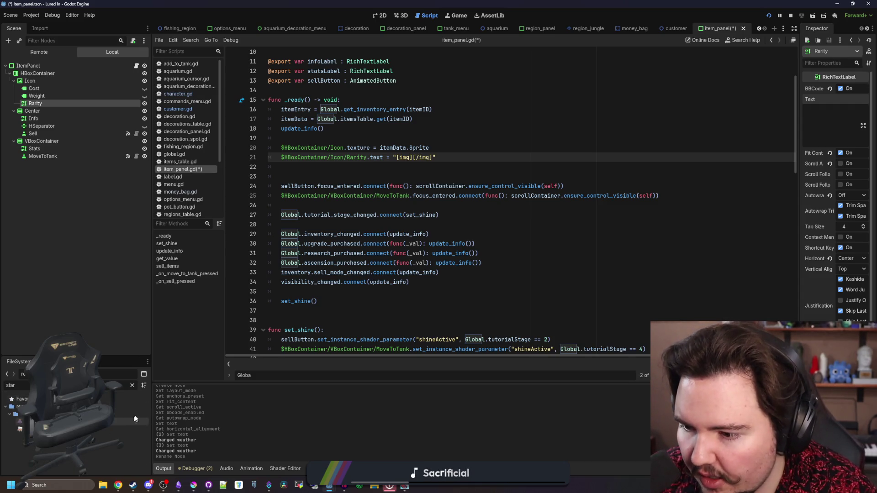
click(194, 485)
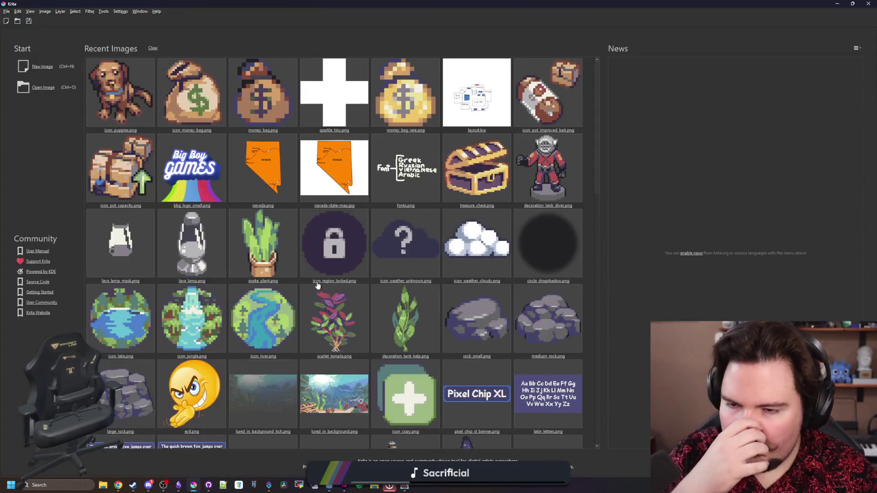
- Create a custom Krita document with width 16 and height 16 pixels
click(46, 68)
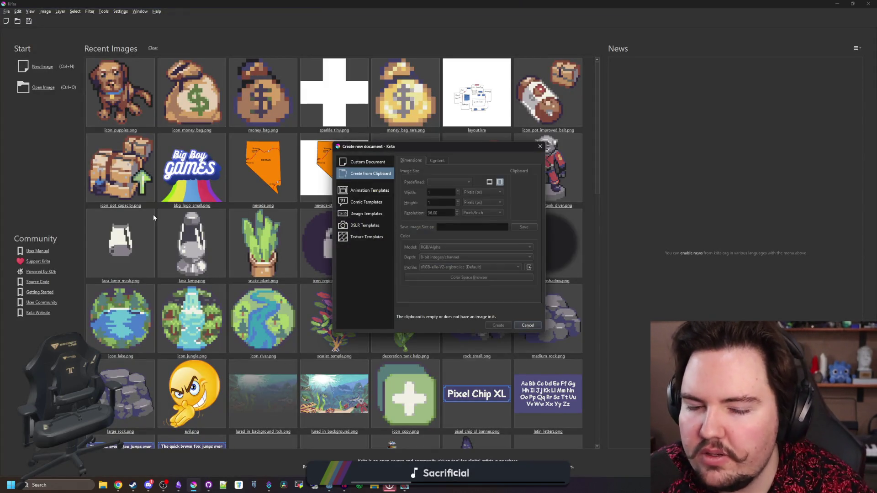
click(372, 165)
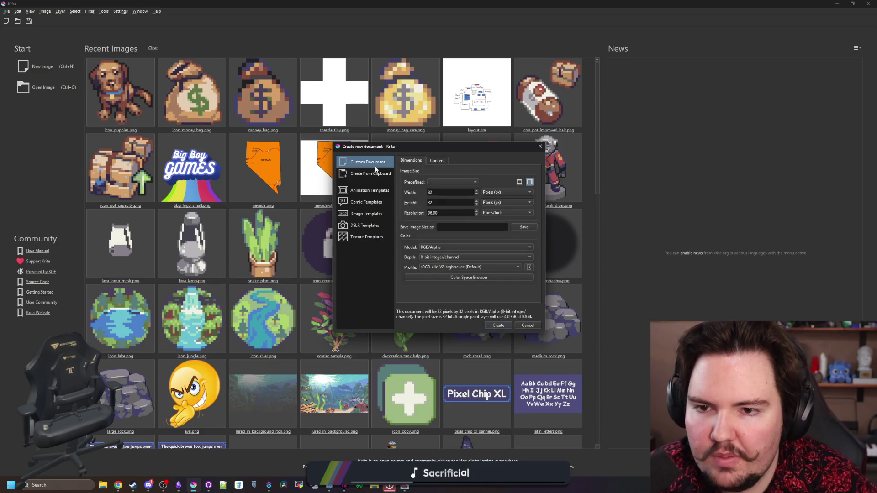
double_click(455, 192)
text(16)
key(Tab)
text(16)
click(499, 325)
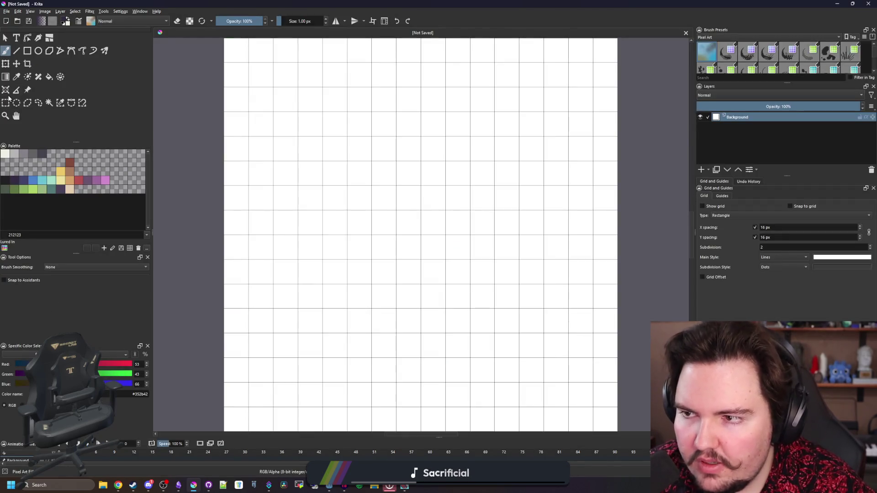
click(6, 103)
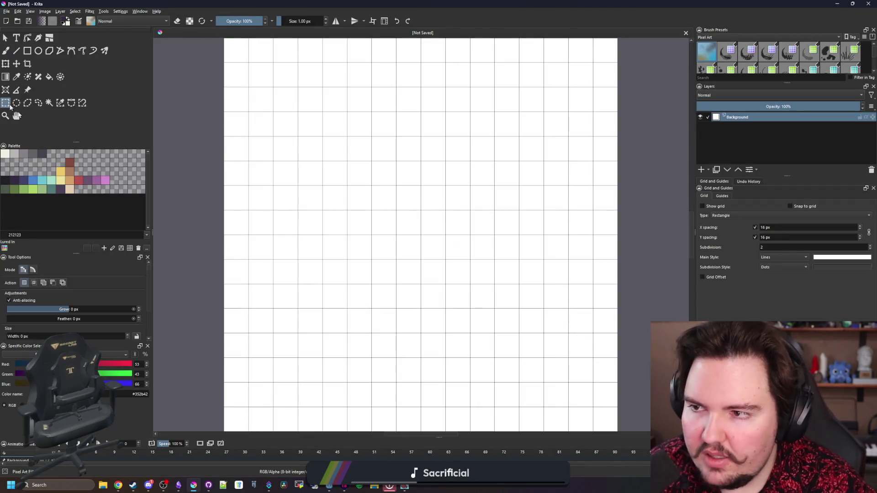
- Clear the whole canvas to transparent and set the paint colour to white (255)
scroll(494, 333, down, 2)
drag(257, 143, 486, 349)
scroll(340, 218, up, 1)
key(Delete)
click(339, 218)
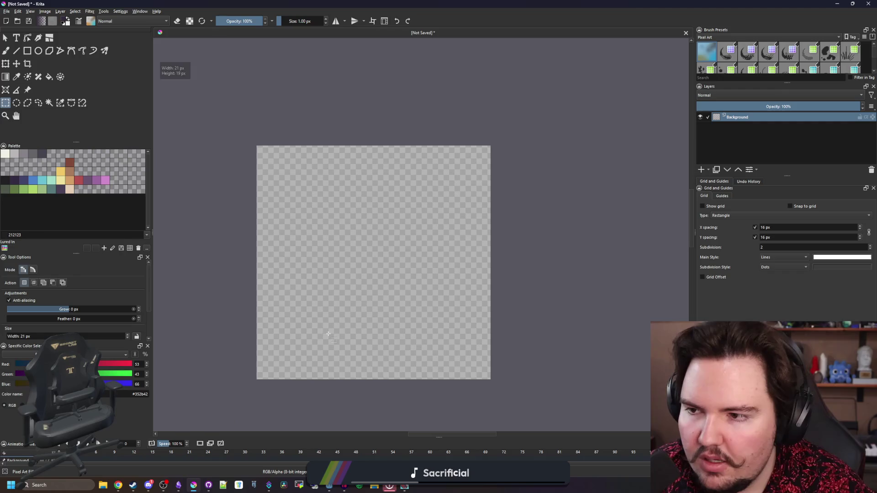
click(5, 154)
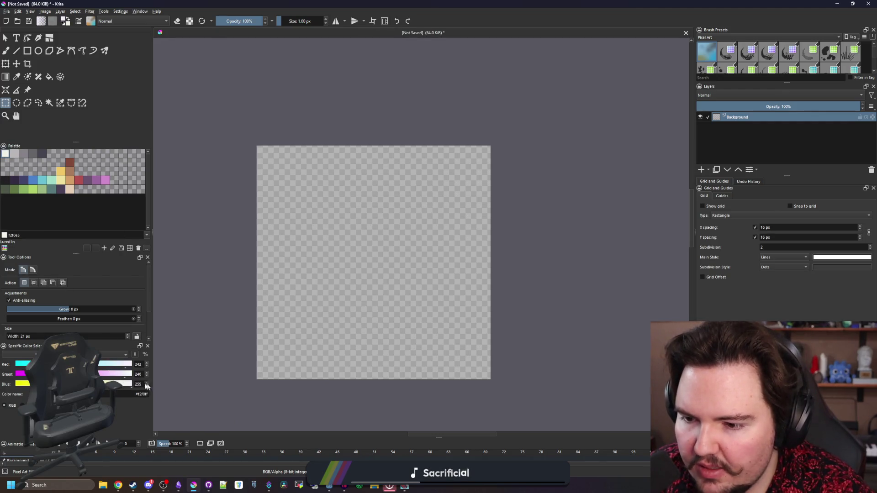
text(255b)
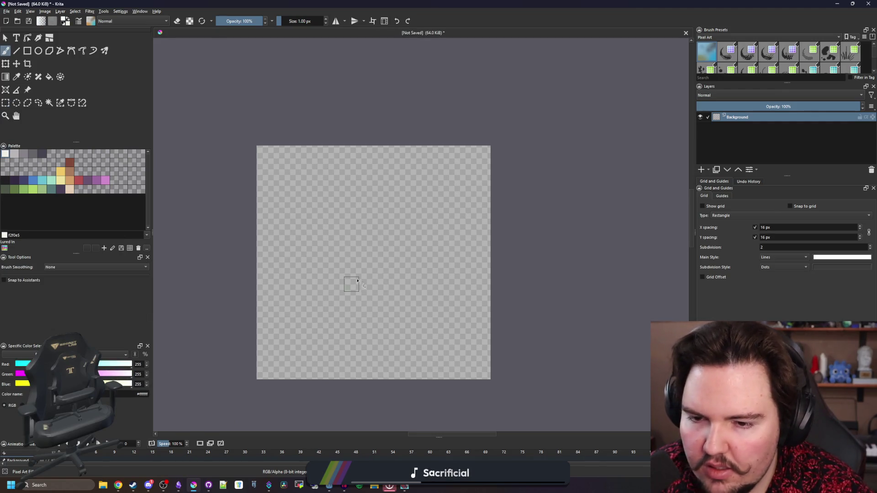
- Paint a white 2×2 top tip, a wide middle row, and a 2×2 lower-left foot
scroll(359, 280, up, 1)
key(ctrl+shift+apostrophe)
mouse_move(378, 103)
mouse_down()
mouse_move(392, 111)
mouse_move(376, 133)
mouse_up()
scroll(339, 210, down, 1)
scroll(331, 215, up, 1)
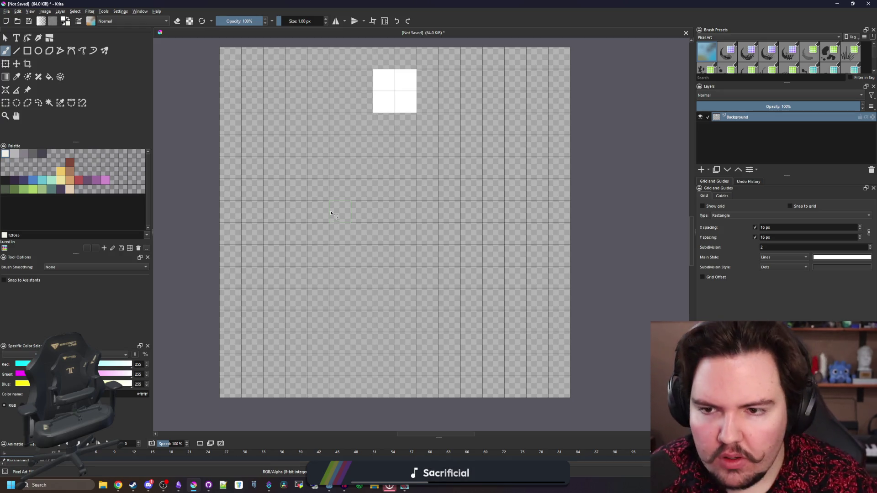
drag(253, 199, 544, 190)
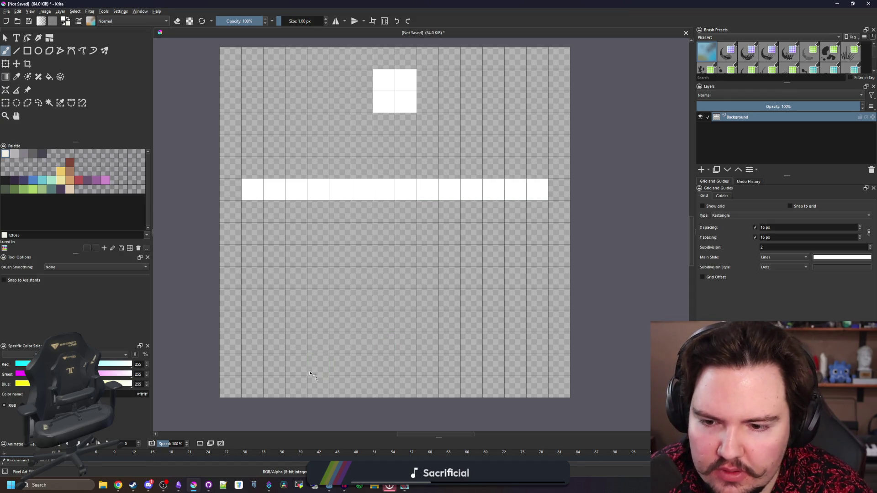
mouse_move(304, 372)
mouse_down()
mouse_move(308, 348)
mouse_move(314, 362)
mouse_up()
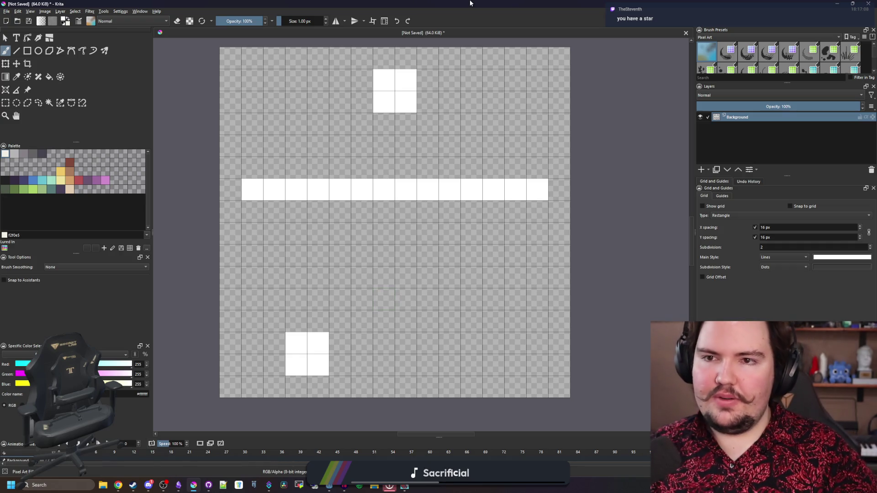
key(super+Down)
key(super+Down)
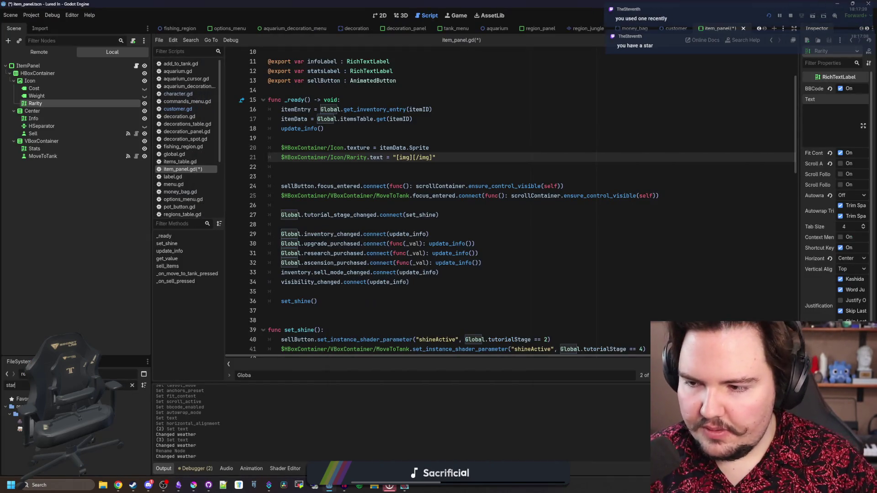
- Browse the project's 'icon' files in the FileSystem filter, clear it, and return to Krita
click(133, 385)
text(icon)
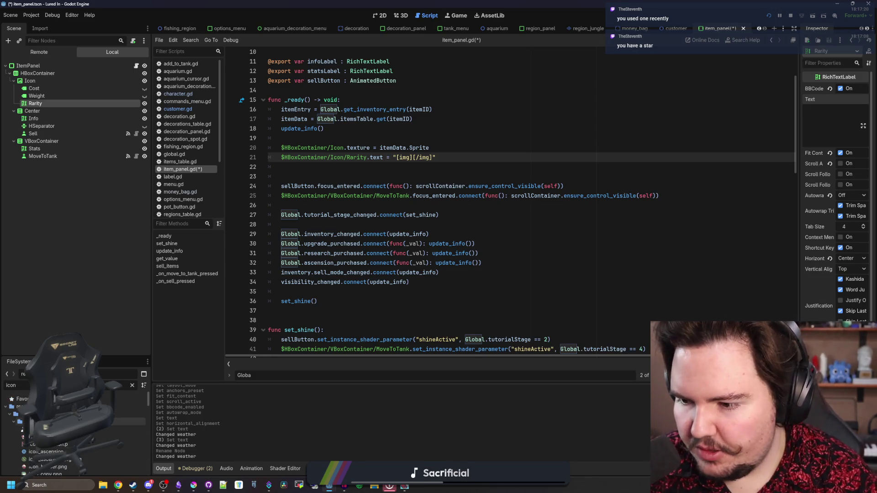
scroll(69, 439, down, 3)
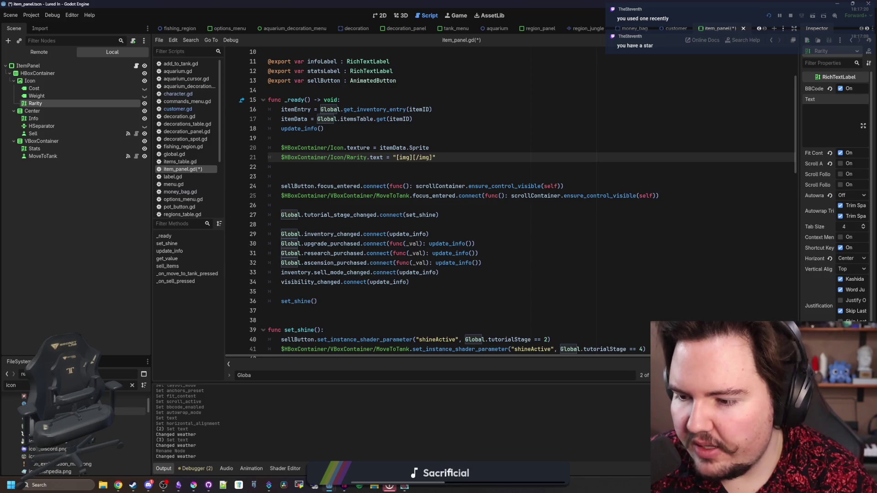
scroll(68, 439, down, 2)
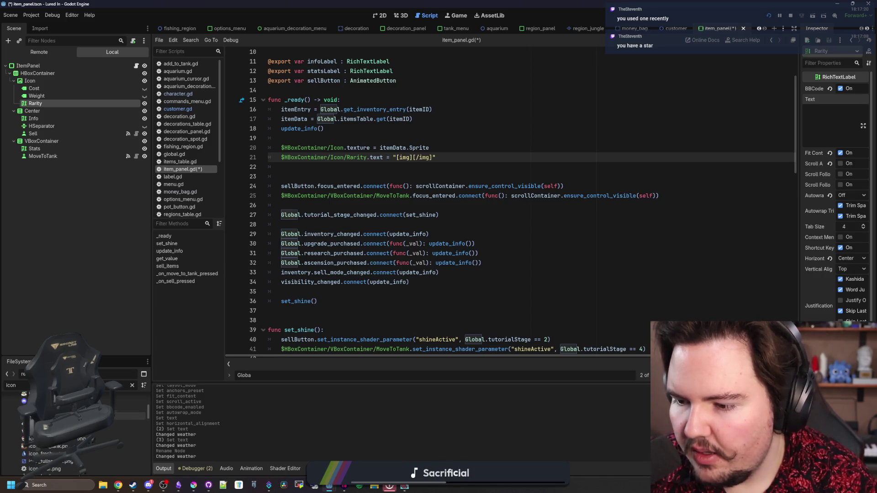
scroll(68, 438, down, 3)
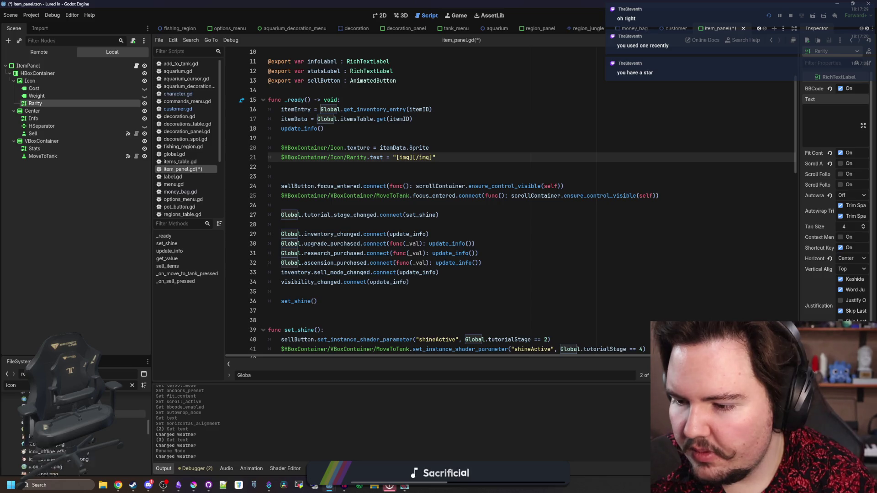
scroll(128, 404, down, 5)
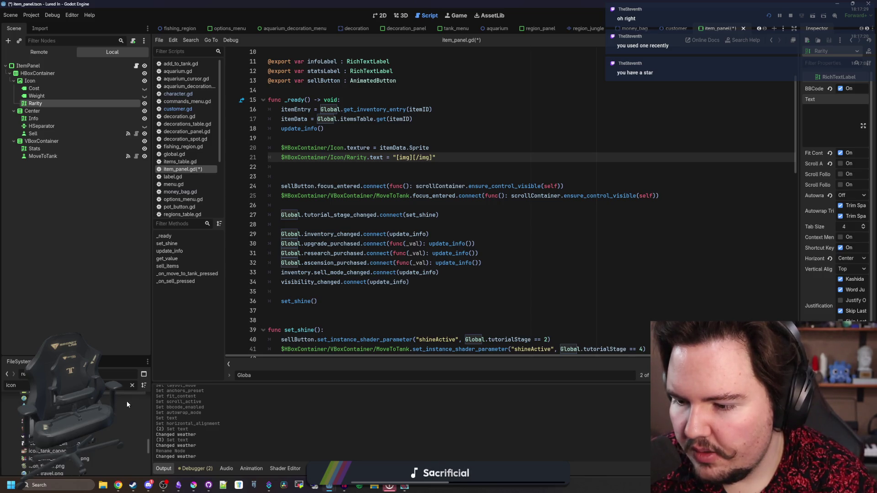
click(132, 386)
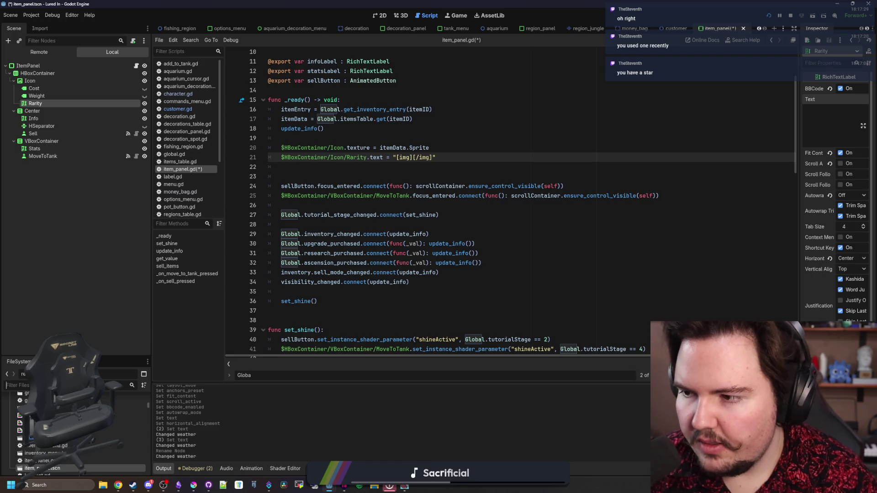
click(193, 485)
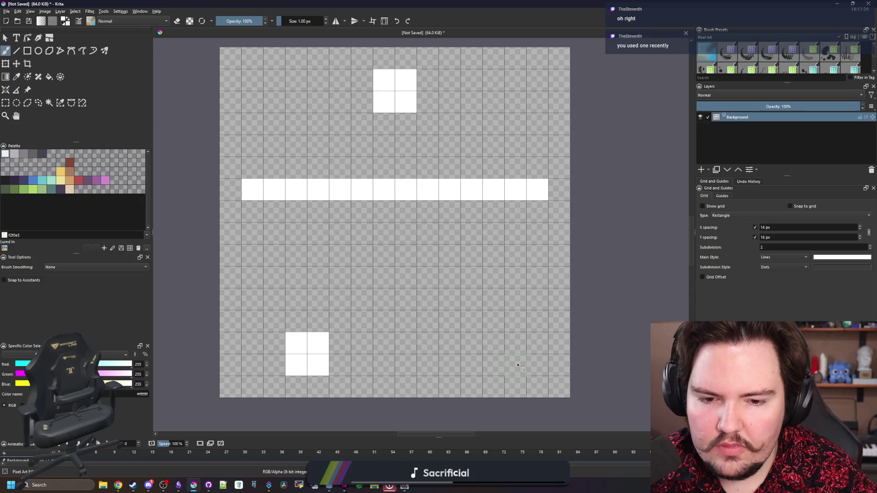
- Paint the star's feet, legs, central body column and arms, joining the body to the top tip
mouse_move(493, 365)
mouse_down()
mouse_move(471, 343)
mouse_move(480, 345)
mouse_up()
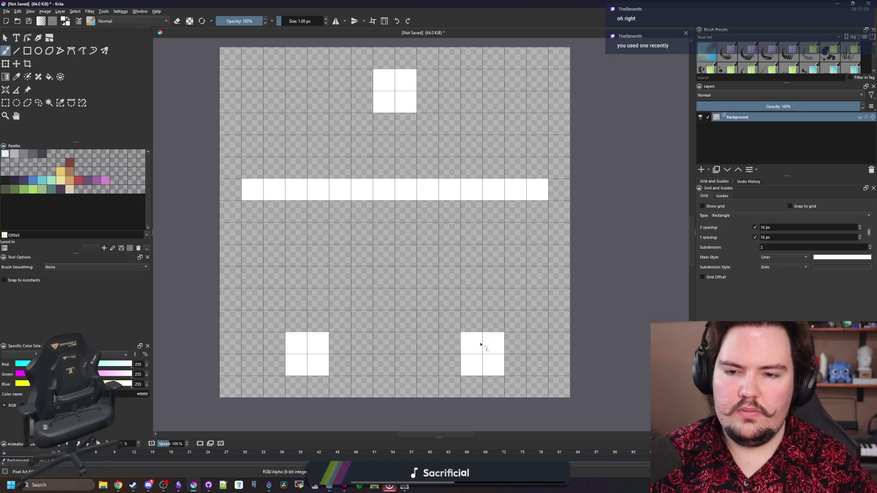
mouse_move(321, 343)
mouse_down()
mouse_move(336, 333)
mouse_move(340, 344)
mouse_up()
mouse_move(340, 300)
mouse_down()
mouse_move(360, 301)
mouse_move(362, 321)
mouse_up()
drag(449, 322, 449, 343)
click(475, 330)
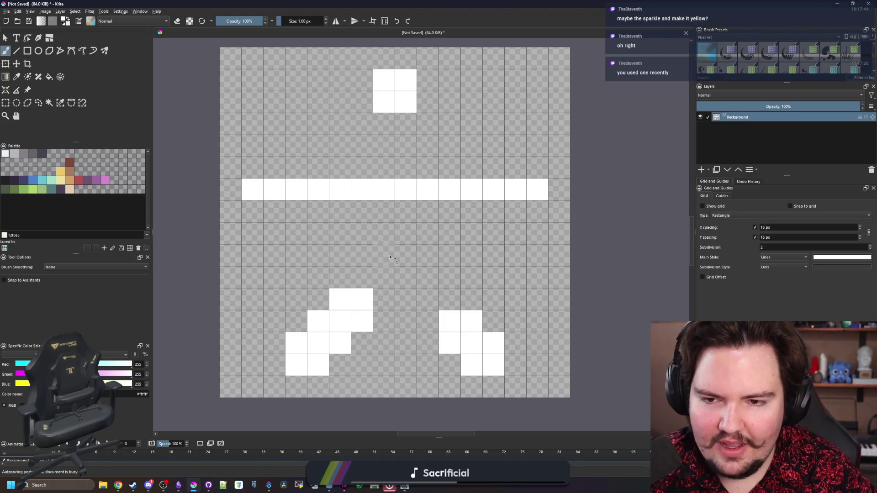
mouse_move(383, 211)
mouse_down()
mouse_move(386, 302)
mouse_move(415, 212)
mouse_move(431, 307)
mouse_move(450, 299)
mouse_up()
drag(372, 304, 358, 211)
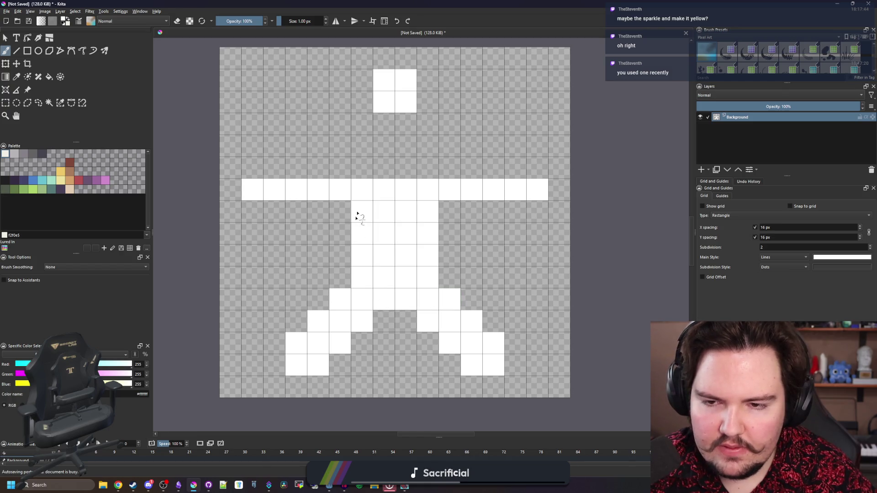
drag(296, 211, 352, 206)
drag(315, 233, 344, 232)
mouse_move(450, 233)
mouse_down()
mouse_move(475, 232)
mouse_move(495, 211)
mouse_up()
drag(384, 123, 402, 176)
drag(362, 137, 361, 171)
drag(423, 137, 425, 171)
- Fill remaining gaps and arm cells, extend the right arm tip, and widen the lower body and inner leg edges
click(340, 254)
click(448, 260)
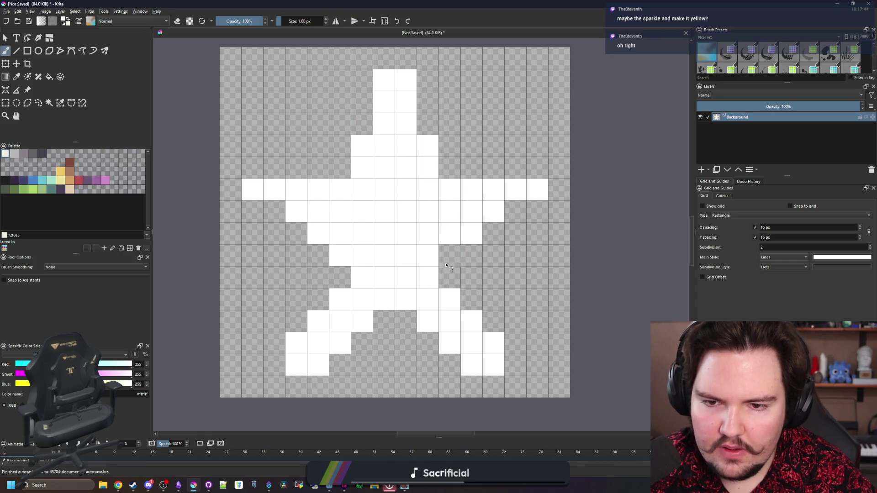
click(450, 255)
drag(274, 211, 296, 233)
click(494, 233)
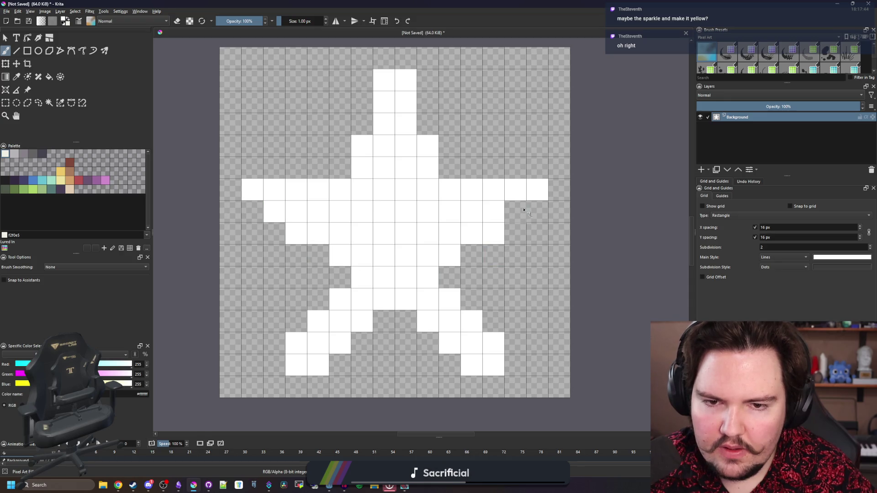
click(524, 210)
click(471, 255)
click(320, 255)
drag(336, 277, 318, 299)
drag(450, 277, 472, 299)
- Recentre the star and smooth the lower edges of both arms diagonally
scroll(371, 307, down, 5)
scroll(369, 290, down, 2)
scroll(370, 288, up, 6)
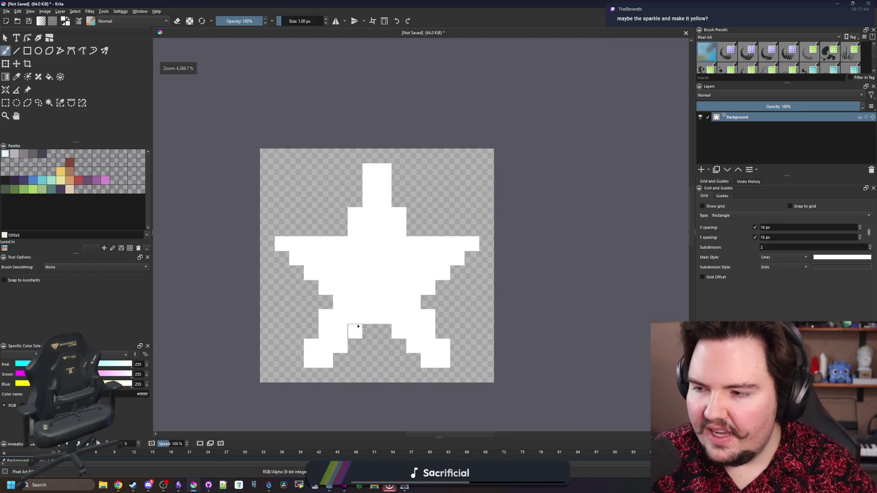
scroll(358, 327, up, 1)
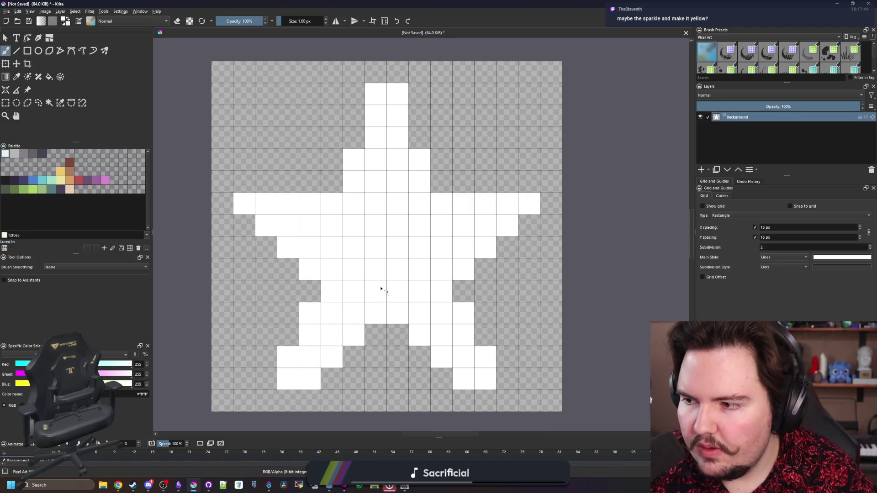
scroll(381, 288, down, 1)
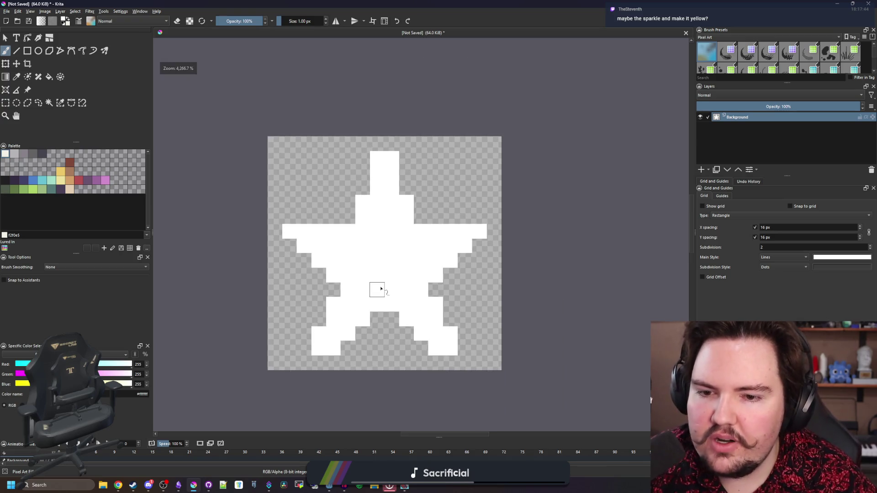
scroll(382, 289, up, 1)
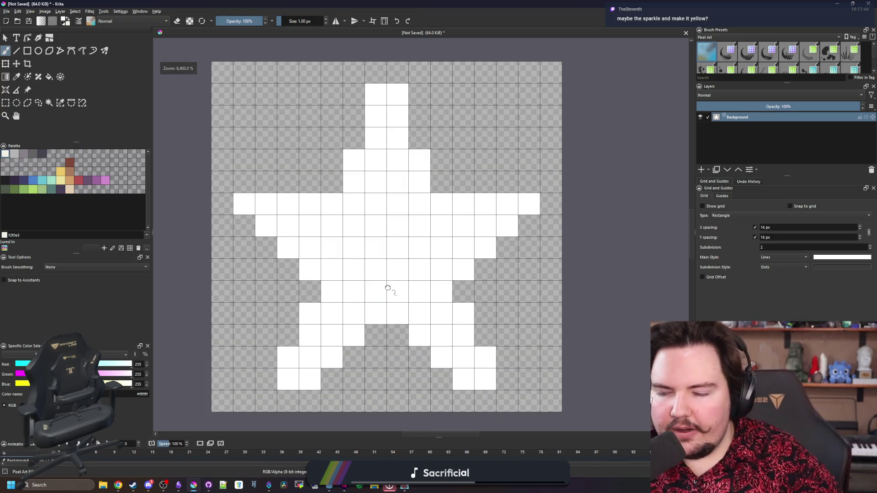
drag(388, 288, 399, 279)
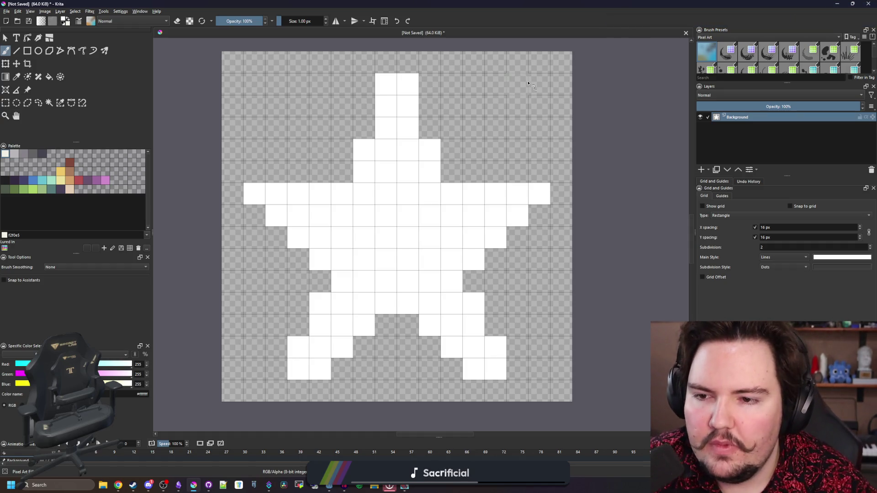
mouse_move(546, 217)
mouse_down()
mouse_move(509, 261)
mouse_move(494, 259)
mouse_up()
drag(273, 233, 333, 290)
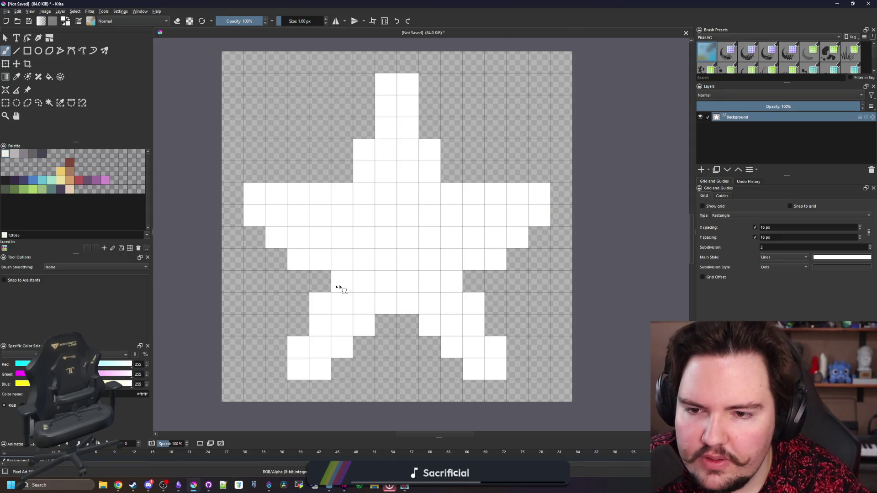
scroll(349, 287, down, 1)
scroll(350, 285, up, 1)
- Fill cells beside the right leg, at both leg bottoms and on the lower-left arm, toggling the eraser
click(477, 276)
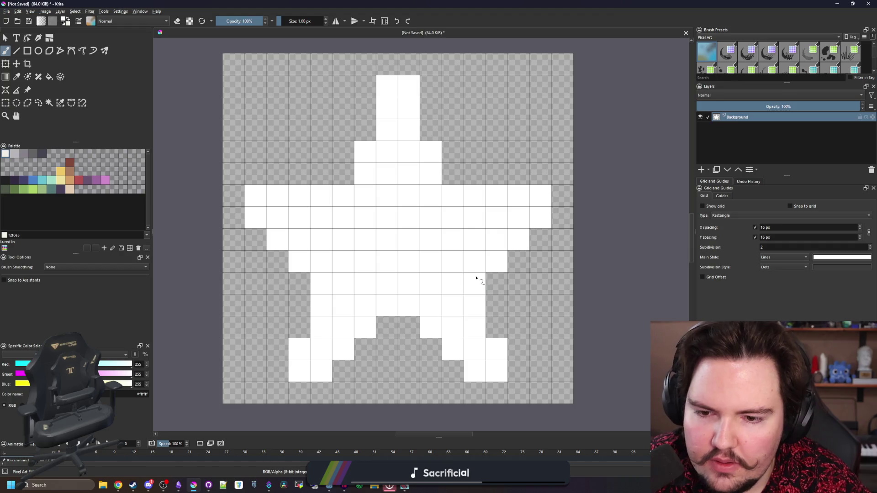
click(310, 326)
click(496, 327)
scroll(316, 284, down, 3)
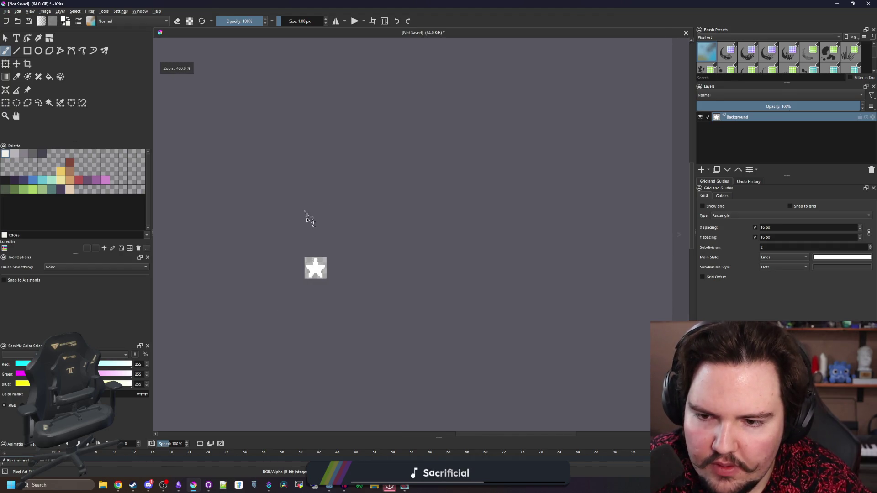
scroll(311, 275, up, 2)
scroll(311, 275, up, 2)
key(e)
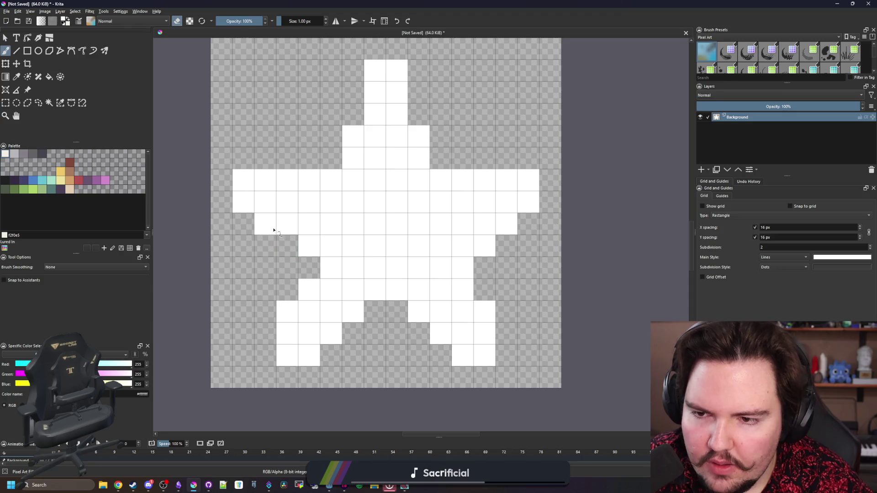
scroll(382, 197, down, 5)
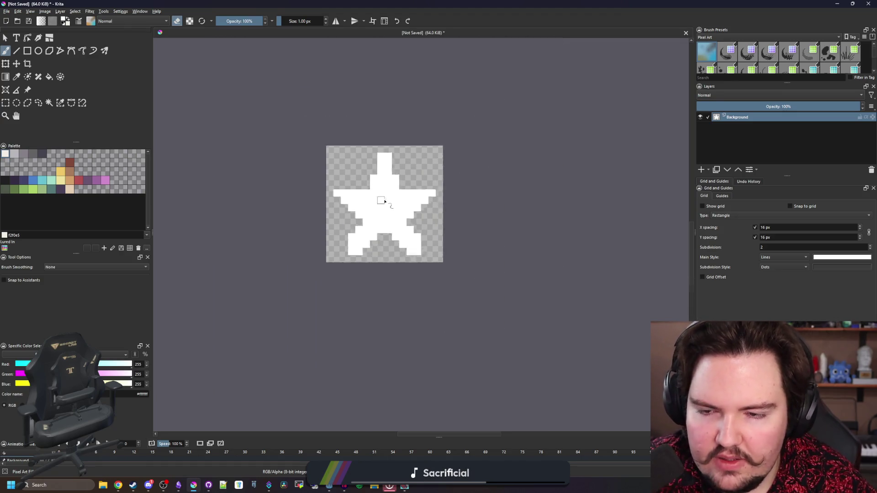
scroll(378, 199, up, 5)
key(e)
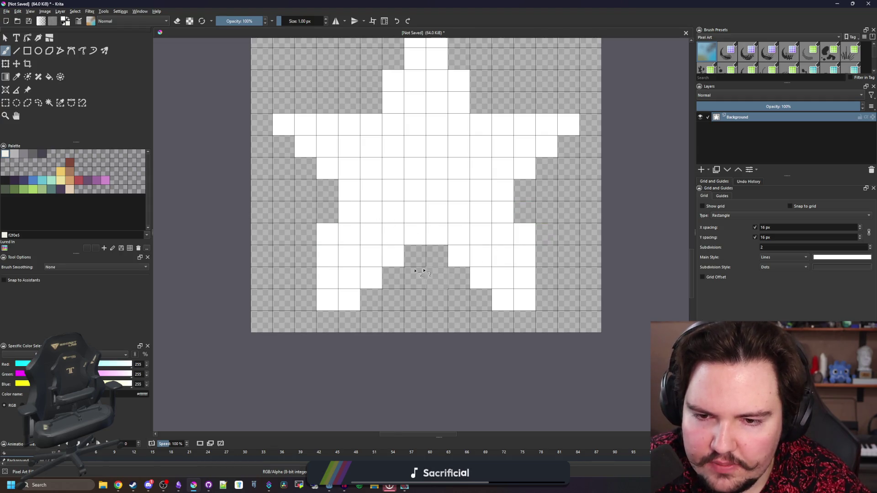
scroll(369, 247, down, 5)
scroll(369, 241, up, 5)
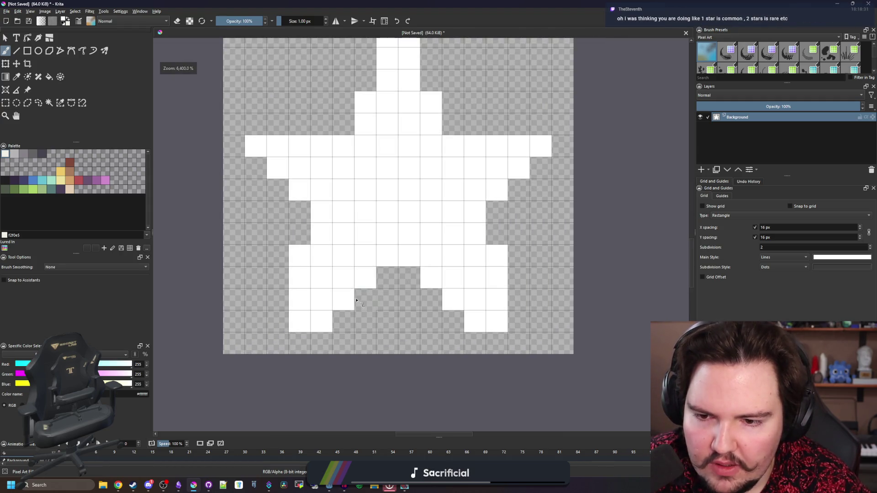
click(365, 300)
- Rectangle-select the left half of the star
scroll(402, 280, down, 5)
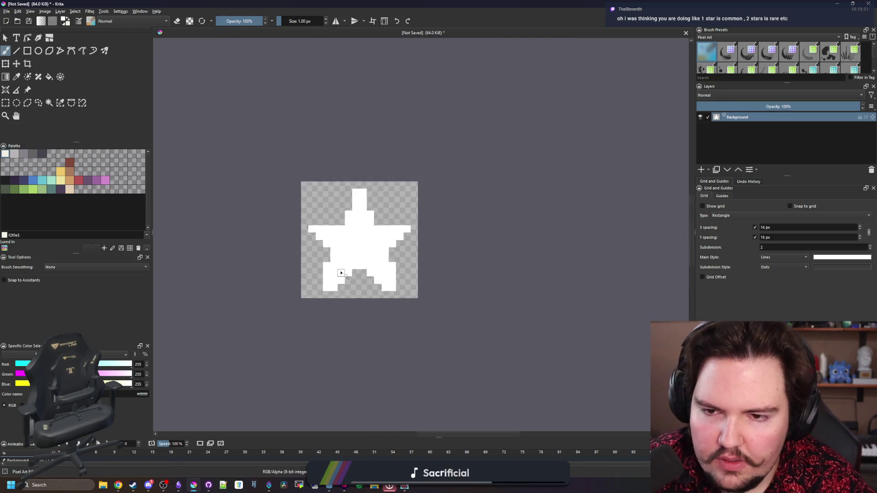
scroll(341, 271, up, 6)
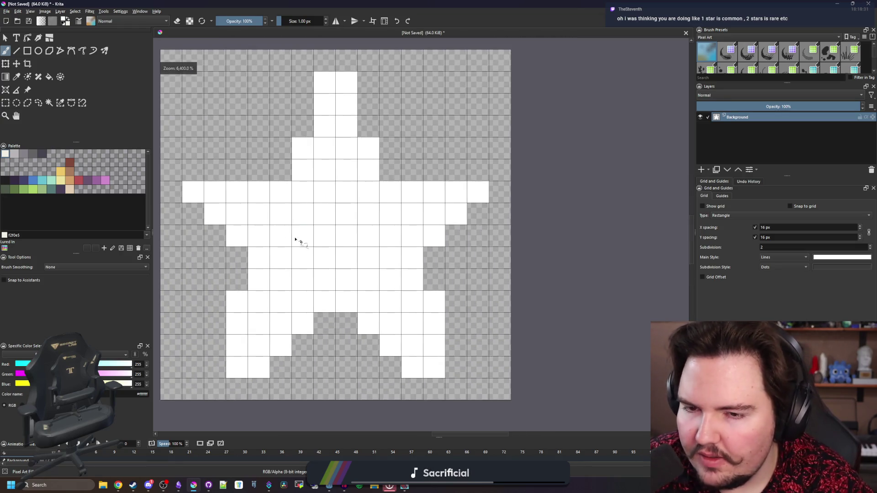
key(ctrl+r)
scroll(254, 212, down, 3)
drag(249, 353, 360, 122)
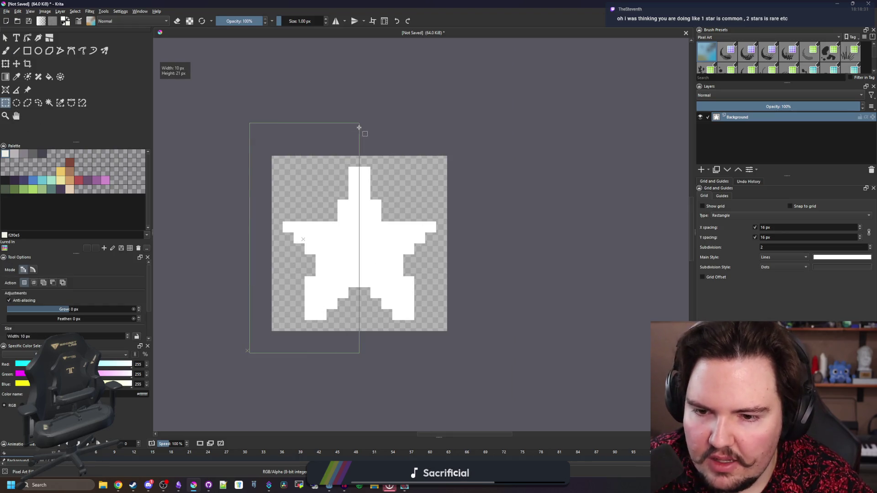
- Shift the star's left half one pixel right, then clear the selection
click(16, 63)
drag(327, 229, 338, 229)
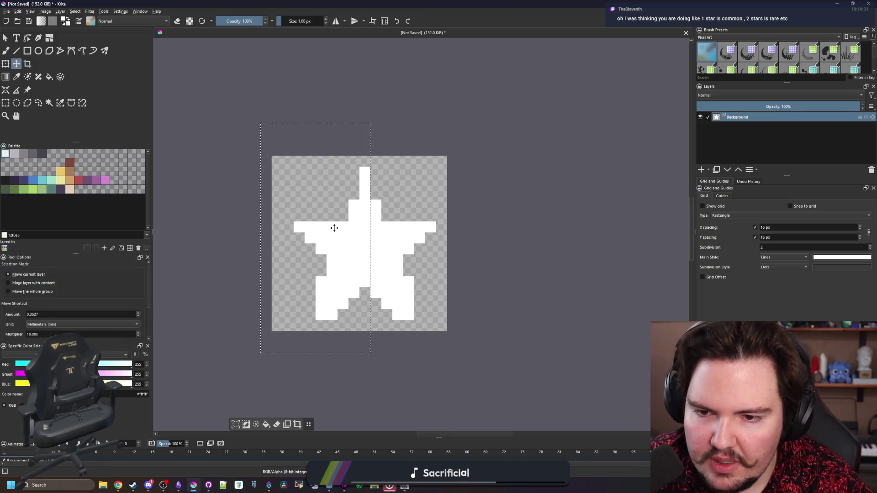
key(ctrl+shift+a)
key(ctrl+r)
mouse_move(228, 122)
mouse_down()
mouse_move(506, 286)
mouse_move(514, 317)
mouse_up()
click(496, 350)
- Select the star's bottom rows and raise them one pixel with the Move tool
drag(492, 353, 315, 297)
key(t)
scroll(411, 290, up, 1)
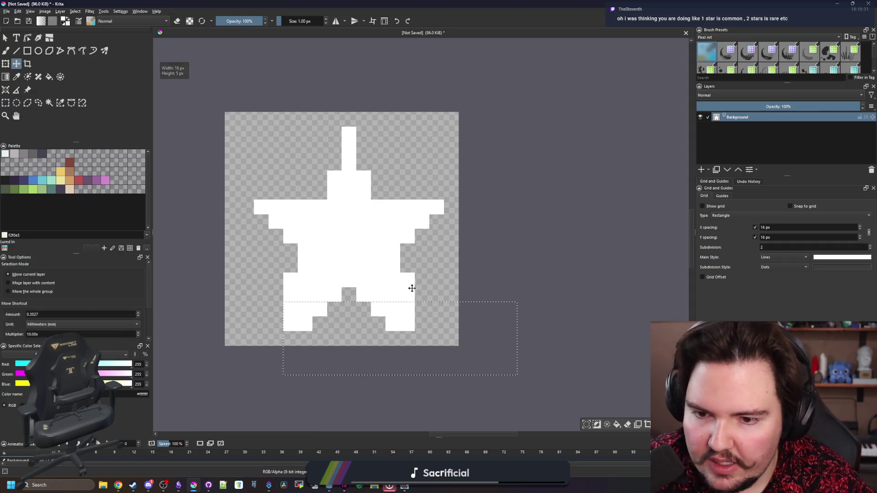
key(Up)
scroll(313, 280, up, 1)
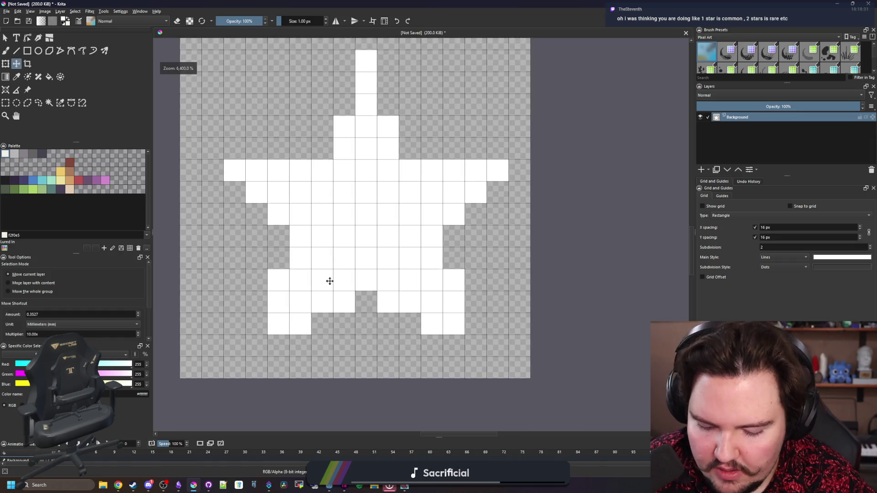
- Erase pixels near the star's bottom centre and at both inner corners
key(b)
key(e)
click(344, 302)
click(388, 302)
click(364, 287)
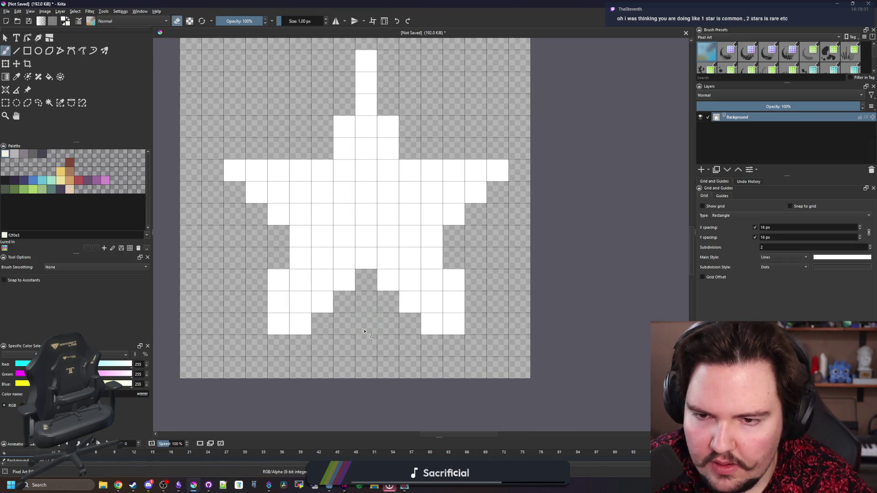
click(301, 236)
click(431, 236)
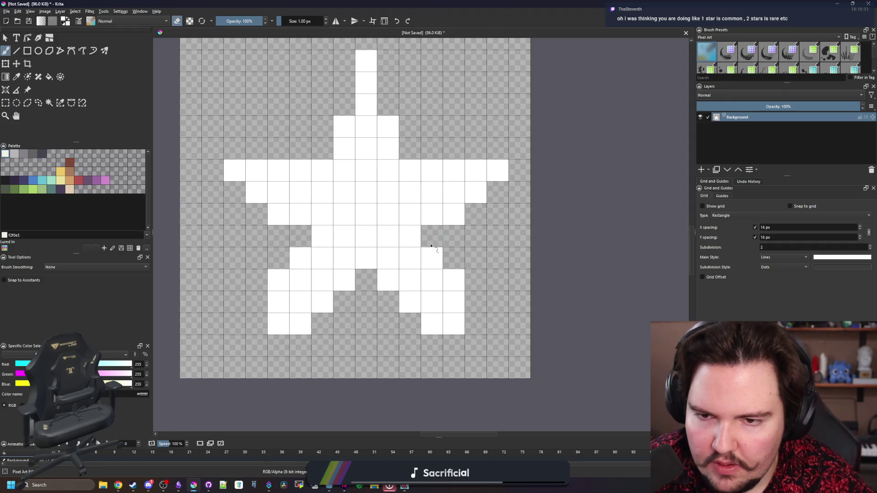
scroll(359, 280, down, 6)
scroll(357, 253, up, 6)
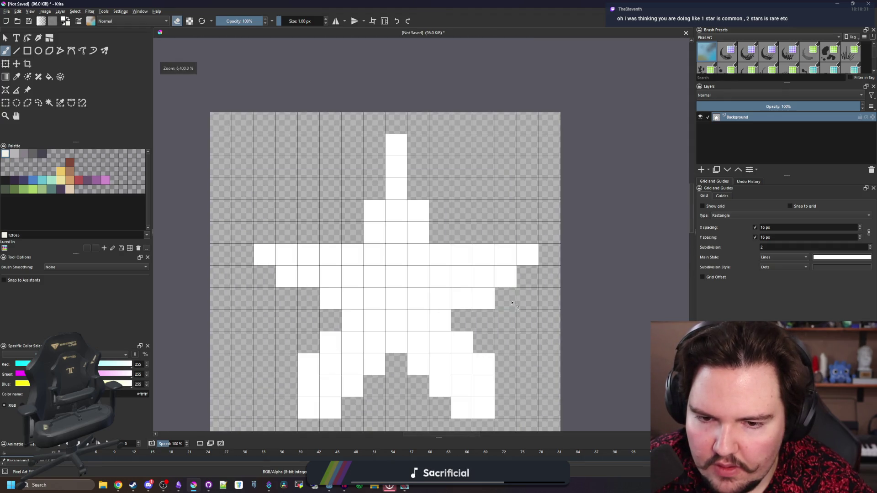
scroll(359, 276, down, 7)
scroll(360, 280, up, 8)
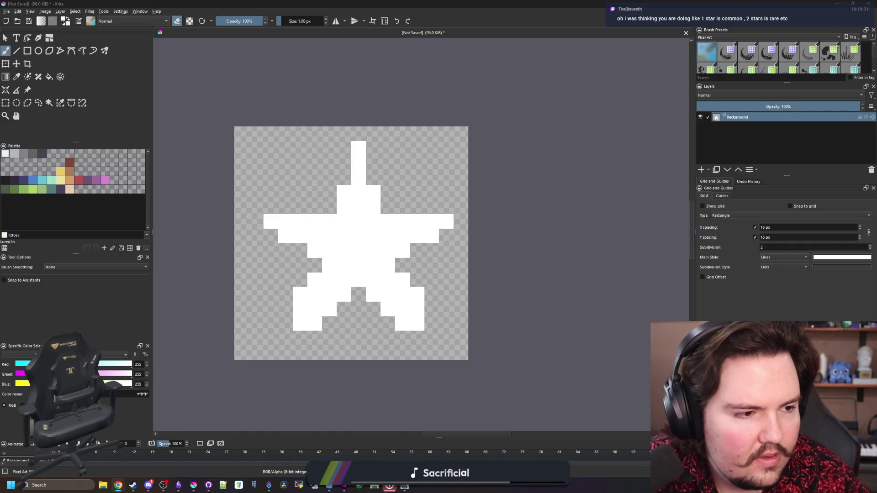
click(299, 178)
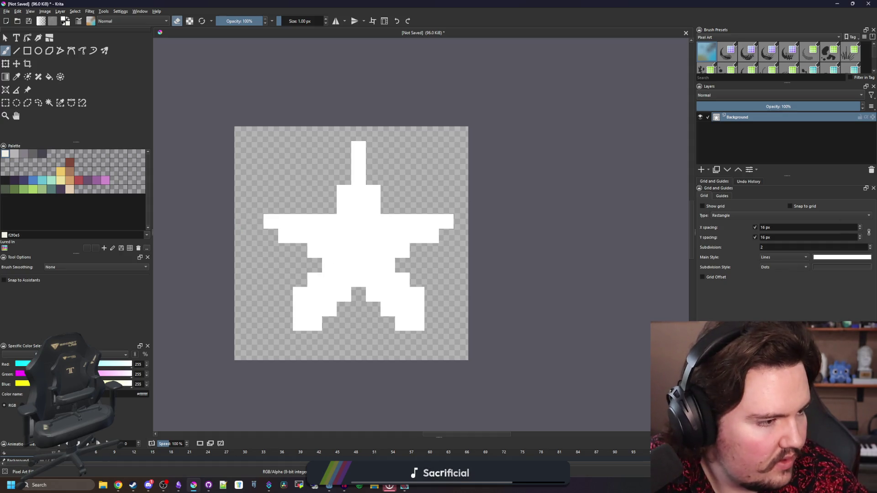
click(6, 103)
- Delete the white star and import a star image dragged from the browser, accepting the download
drag(161, 68, 614, 390)
key(Delete)
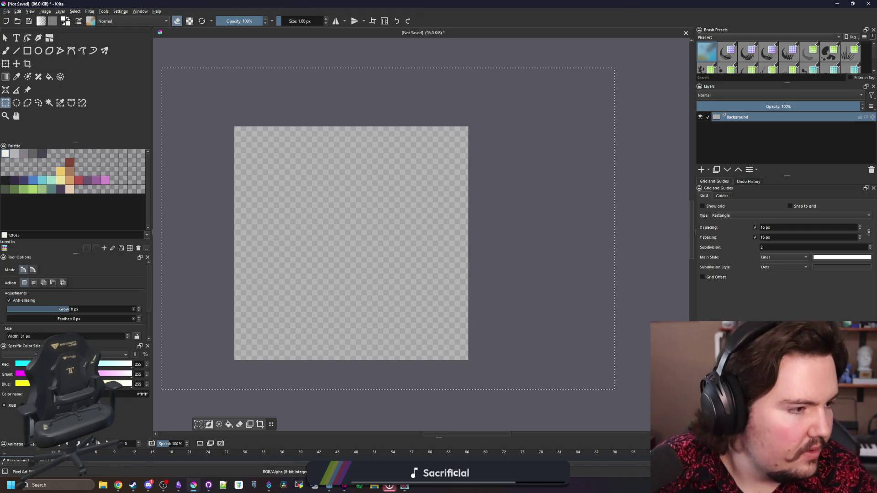
key(alt+Tab)
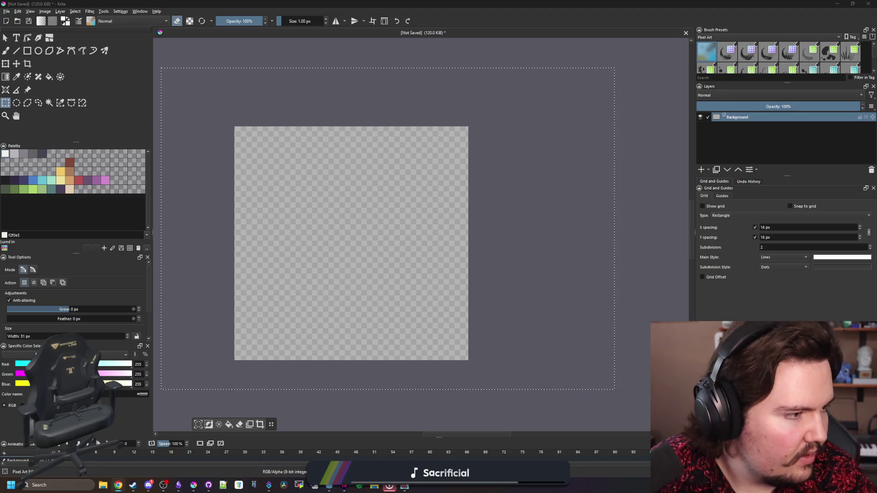
drag(552, 186, 555, 189)
click(432, 251)
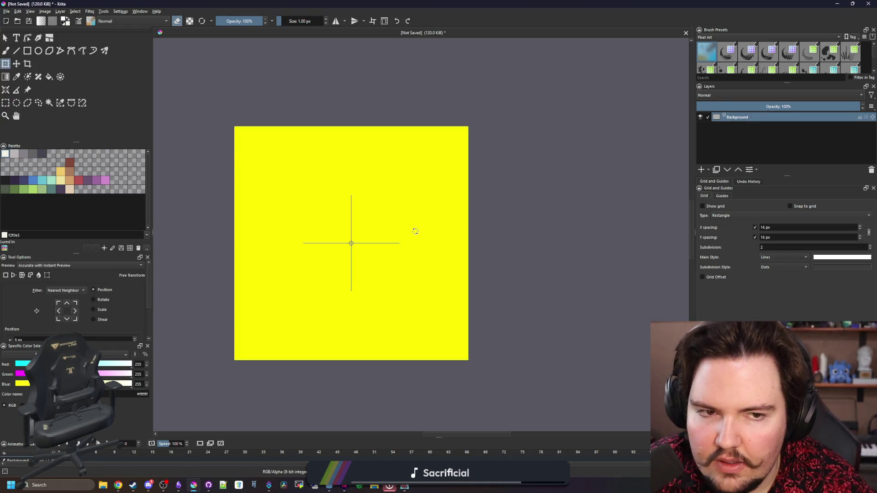
- Shrink the imported star image and move it onto the canvas
scroll(415, 232, down, 4)
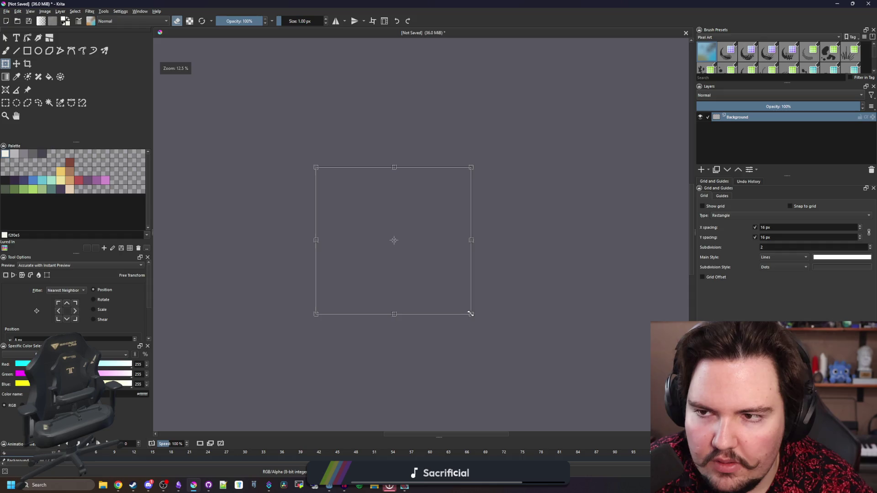
drag(469, 313, 440, 274)
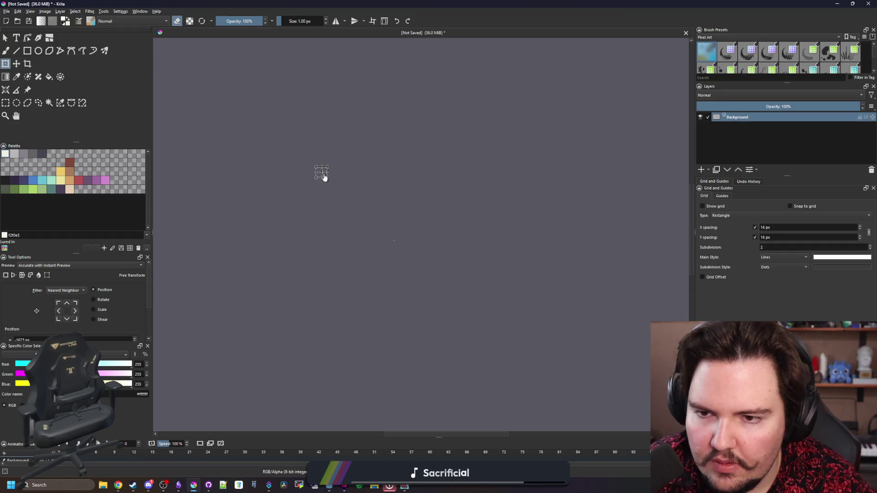
scroll(385, 224, up, 2)
drag(219, 86, 353, 230)
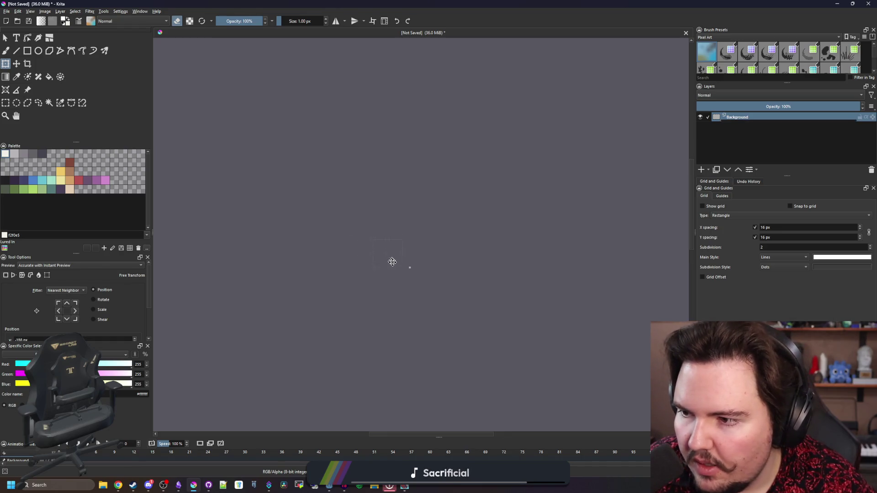
drag(435, 286, 432, 287)
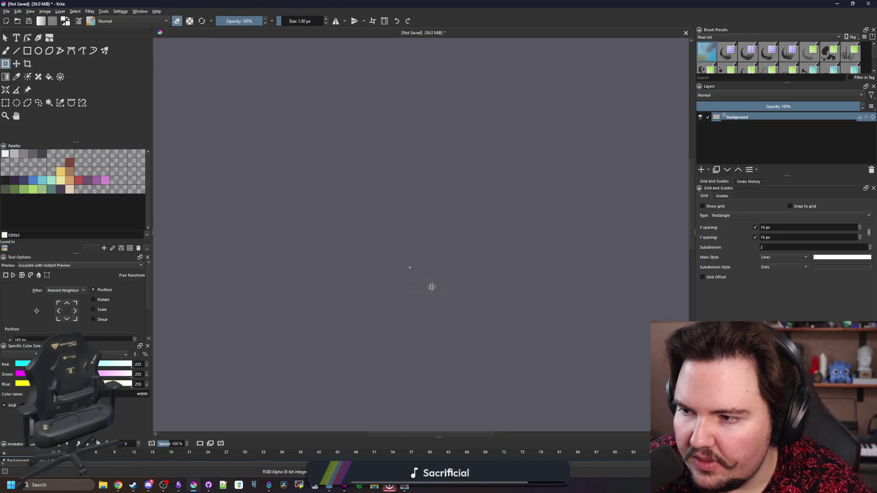
scroll(416, 267, up, 2)
drag(505, 319, 394, 216)
drag(365, 186, 427, 265)
- Rescale the yellow star to fit and centre it in the 16 × 16 canvas
scroll(427, 267, up, 3)
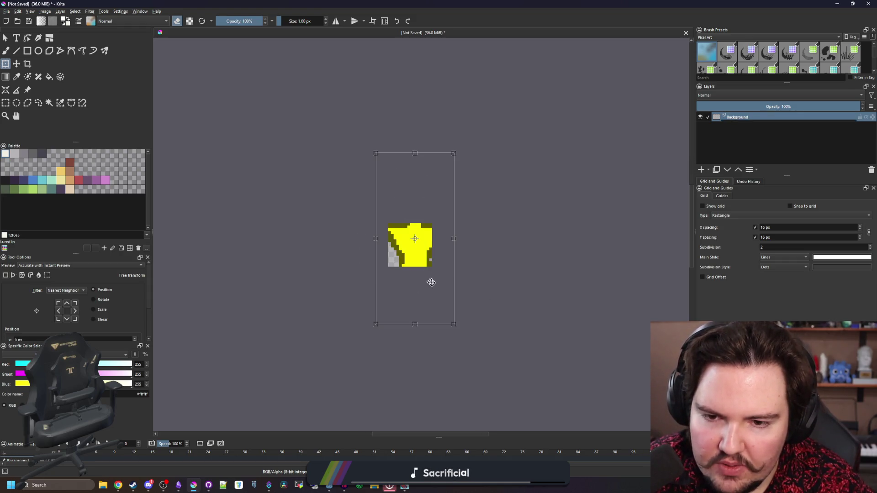
mouse_move(451, 319)
mouse_down()
mouse_move(434, 298)
mouse_move(414, 205)
mouse_up()
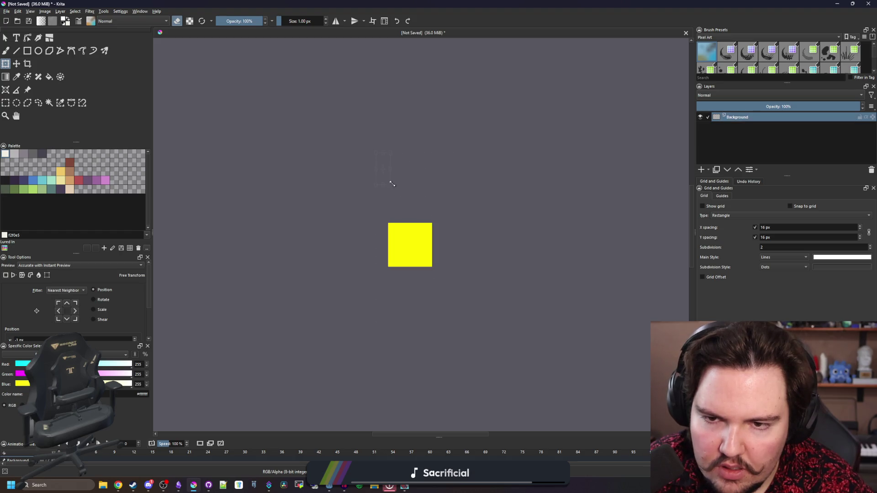
scroll(418, 254, down, 4)
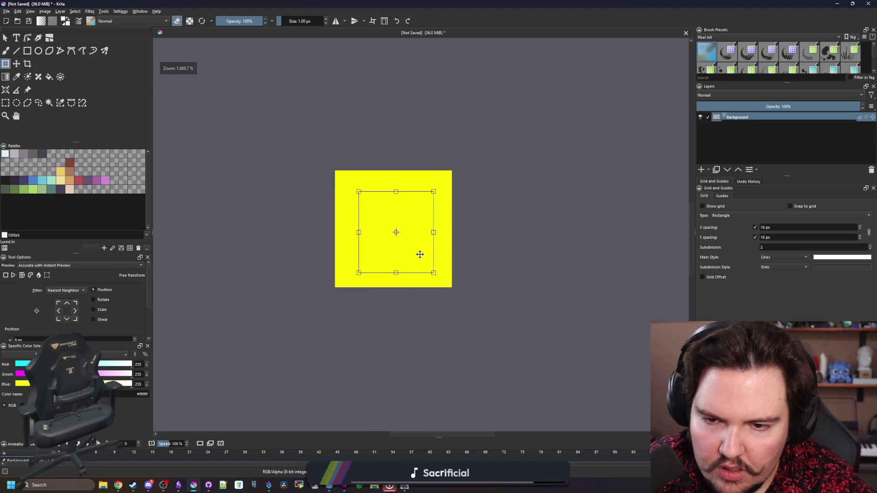
scroll(417, 255, up, 4)
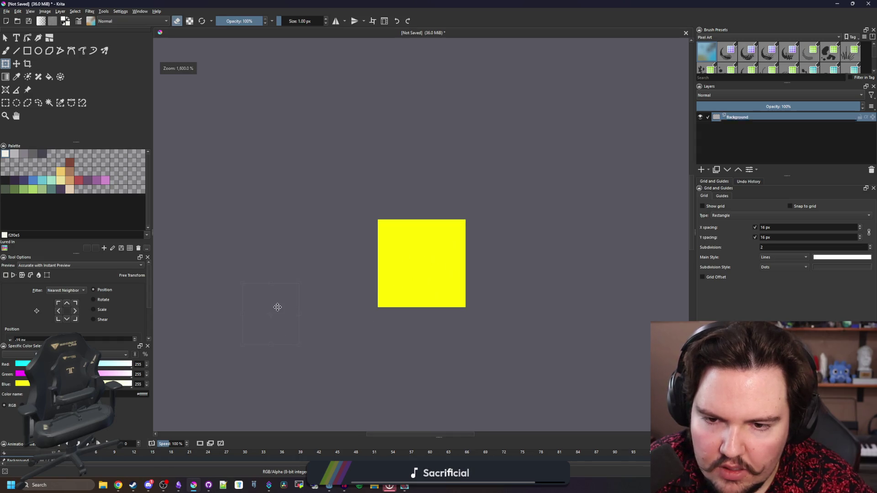
mouse_move(458, 286)
mouse_down()
mouse_move(443, 270)
mouse_move(475, 306)
mouse_move(573, 369)
mouse_move(460, 293)
mouse_move(495, 313)
mouse_up()
drag(458, 281, 438, 267)
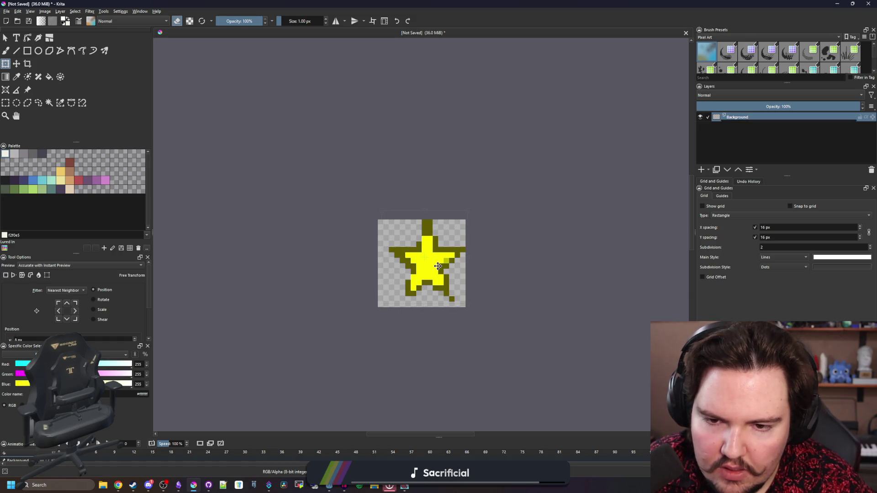
- Squash the yellow star vertically to fit and nudge it one pixel up-left
scroll(431, 270, up, 2)
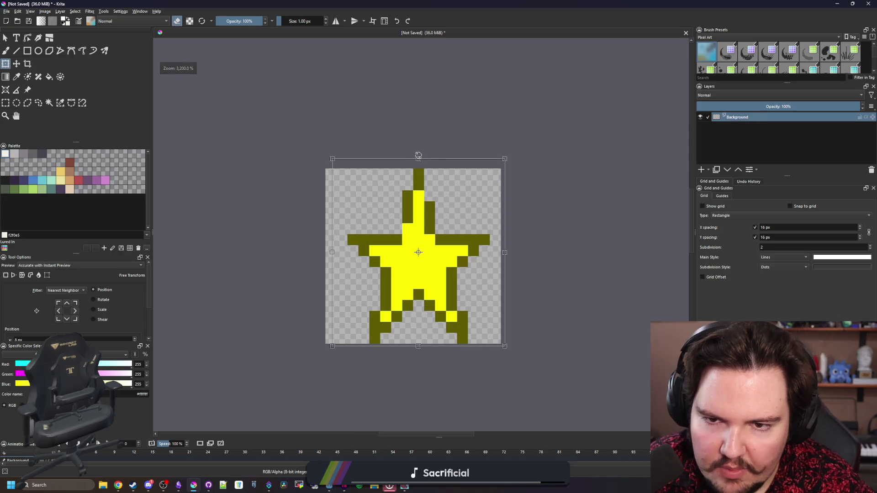
drag(419, 158, 421, 182)
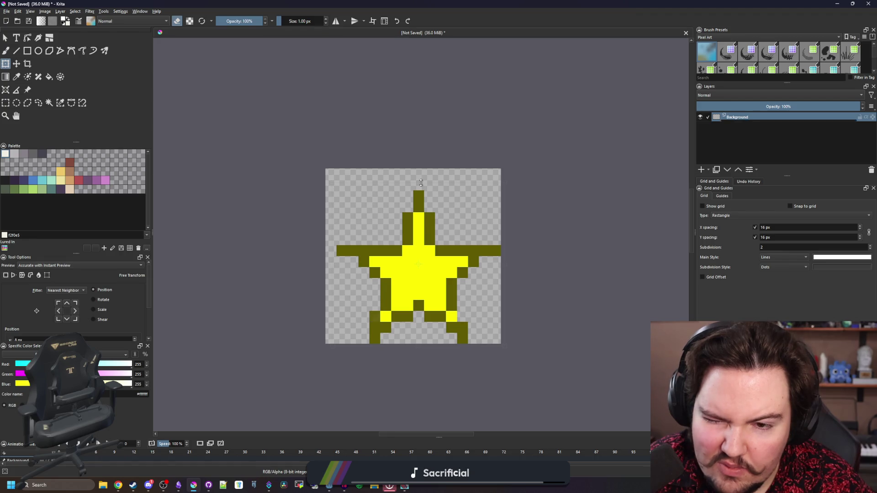
drag(434, 268, 432, 266)
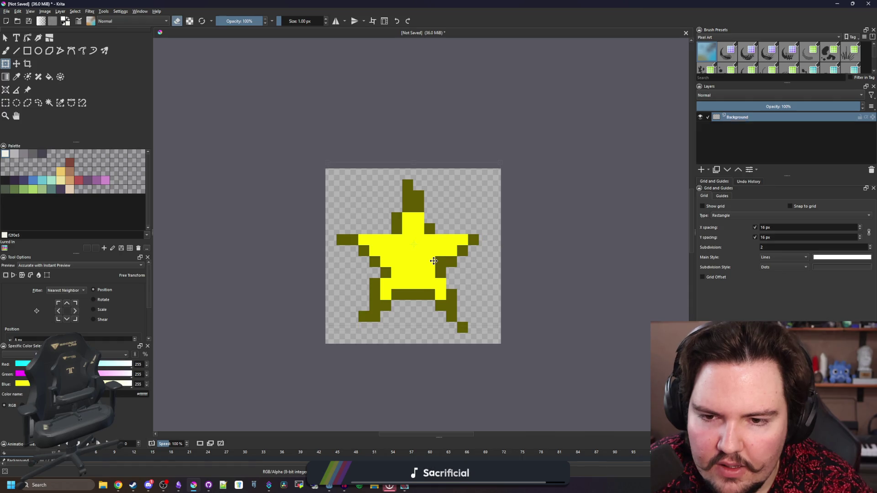
scroll(430, 255, down, 5)
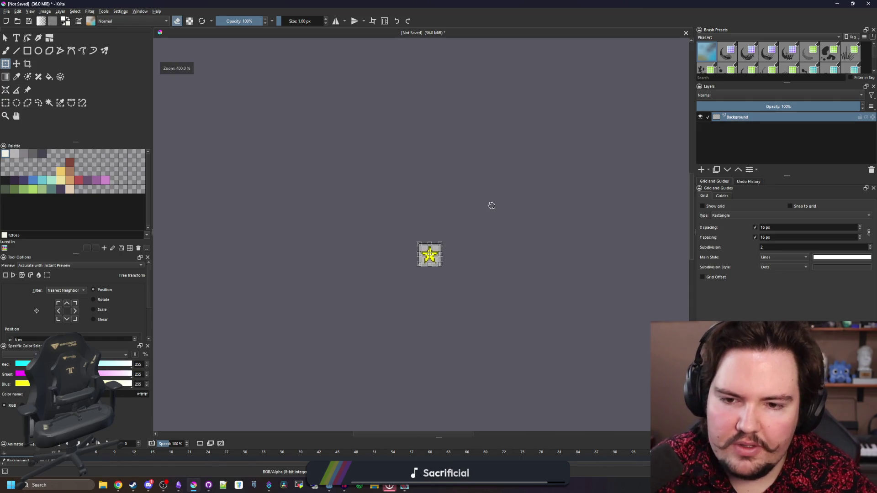
scroll(435, 254, up, 10)
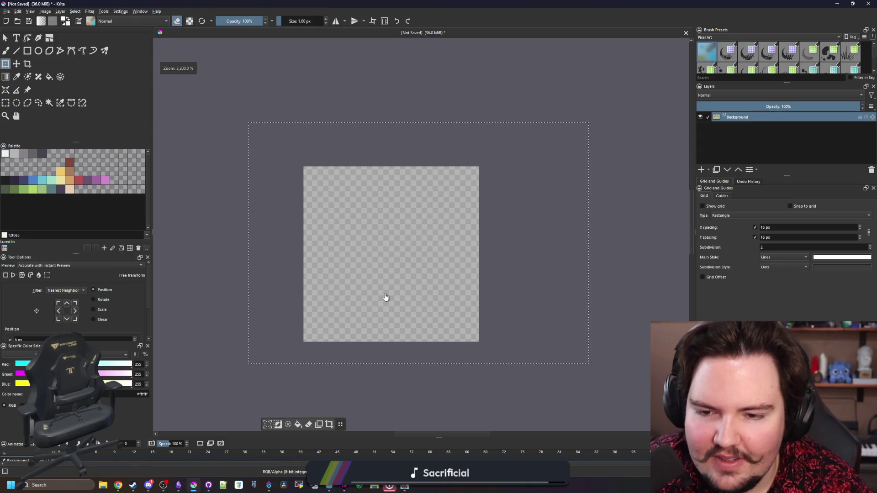
- Apply the resize, then remove stray star pixels, undoing the bottom-left erasures
scroll(388, 292, up, 3)
key(Return)
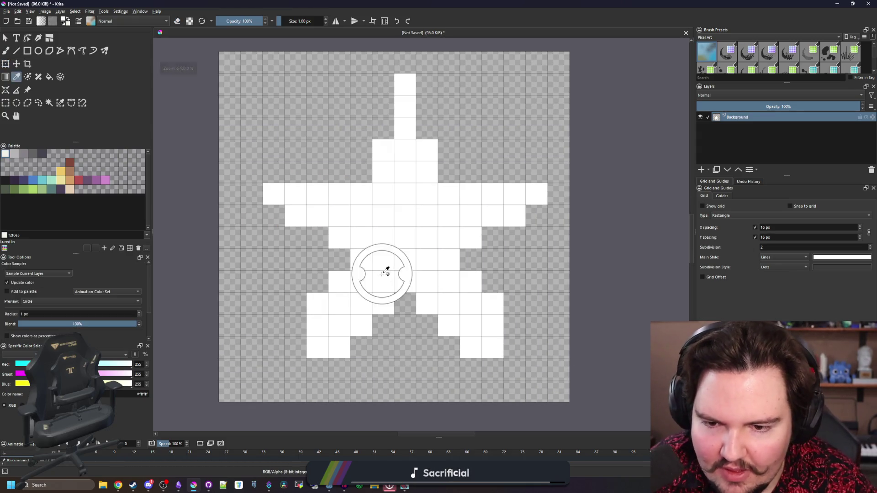
key(b)
click(320, 305)
click(497, 302)
scroll(383, 289, down, 1)
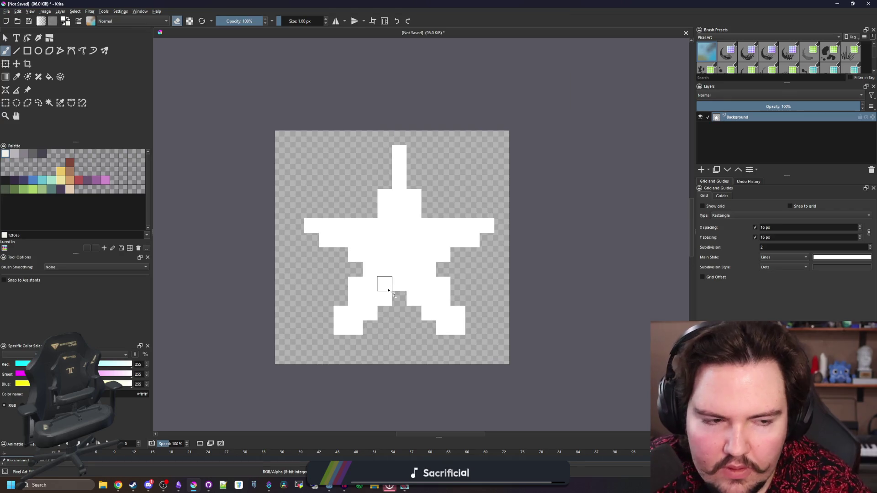
scroll(354, 332, up, 1)
click(352, 335)
click(329, 309)
key(ctrl+z)
key(ctrl+z)
scroll(383, 319, down, 1)
scroll(461, 315, down, 8)
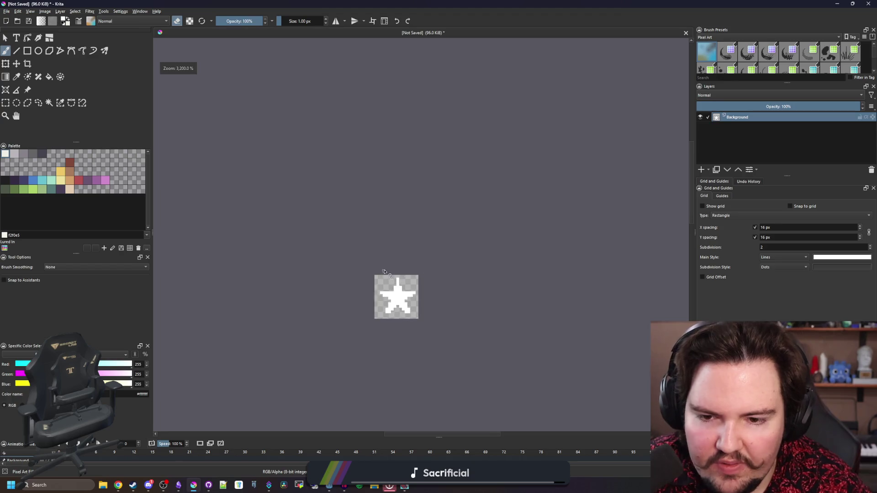
scroll(380, 267, up, 8)
scroll(358, 254, up, 1)
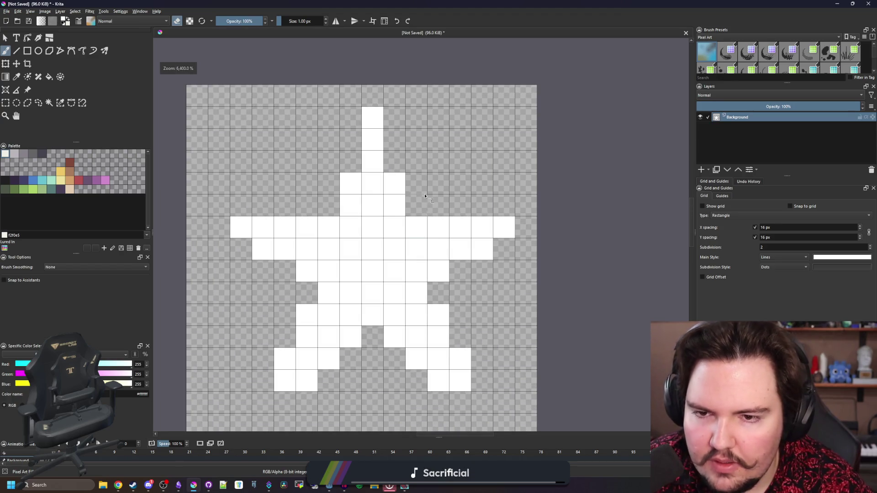
- With grey #b8b5b9, paint pixels beside the top spike and grey the top and arm tips
click(14, 154)
click(351, 161)
click(394, 160)
click(324, 212)
click(372, 109)
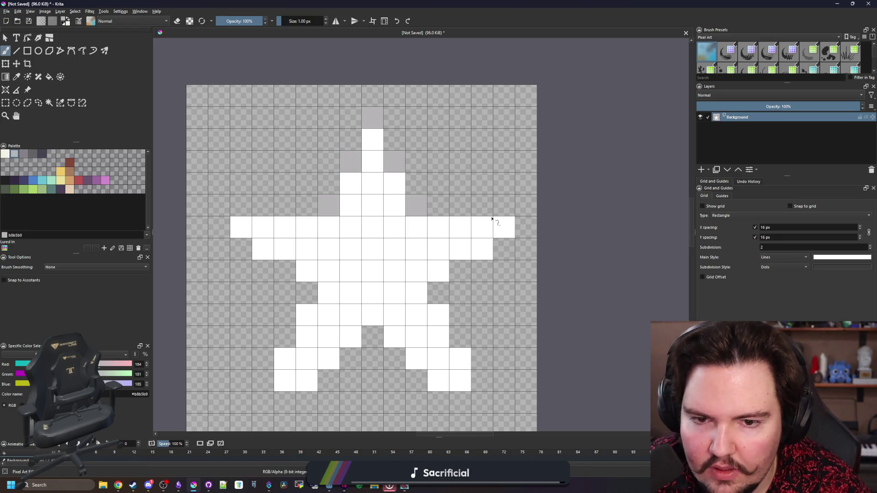
click(498, 224)
click(243, 229)
click(284, 271)
click(459, 272)
- Turn white edge pixels of the lower star and both leg gaps grey
click(306, 314)
click(436, 315)
click(329, 292)
click(418, 295)
scroll(343, 264, down, 3)
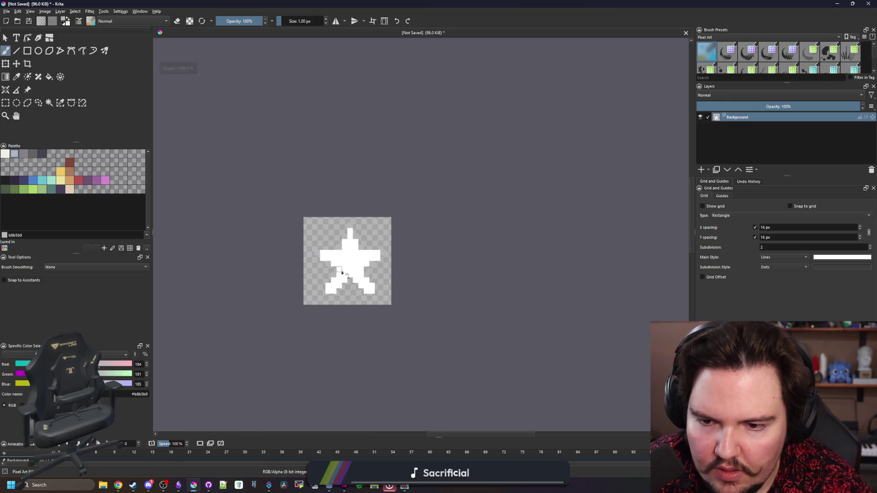
scroll(341, 281, up, 3)
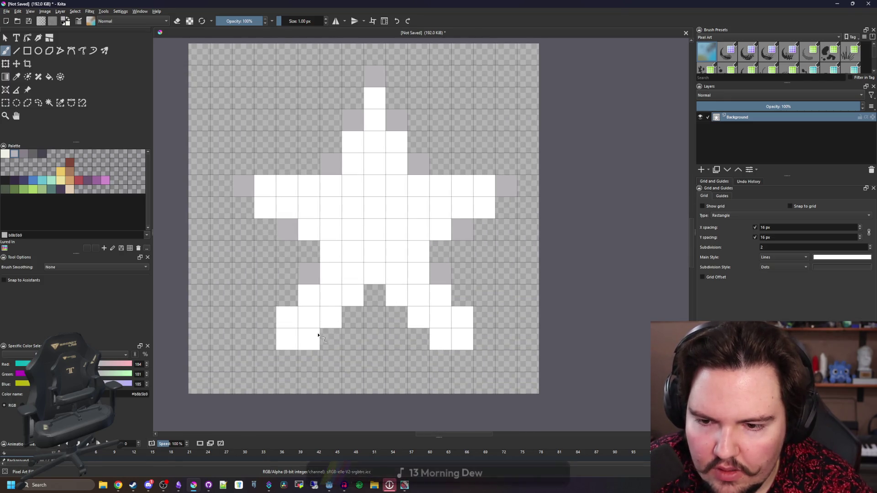
click(287, 317)
click(463, 318)
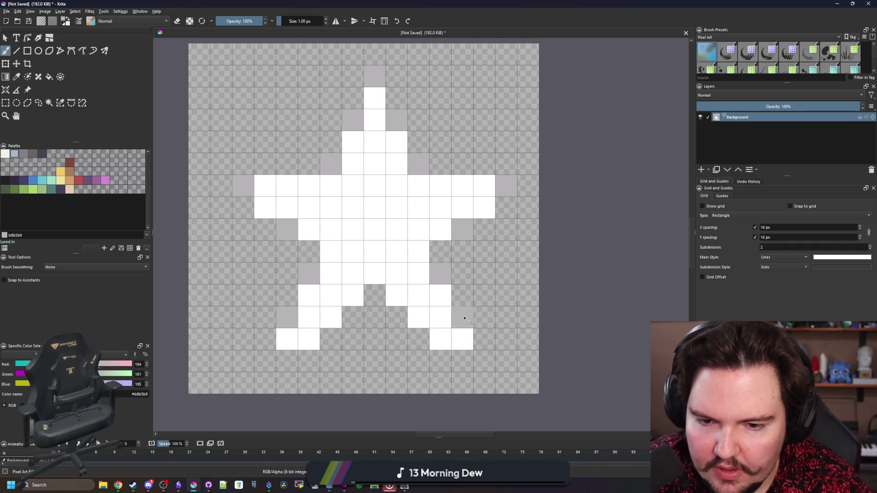
scroll(347, 281, down, 3)
scroll(346, 281, up, 3)
- Fill the empty background around the star with dark #212123
click(5, 180)
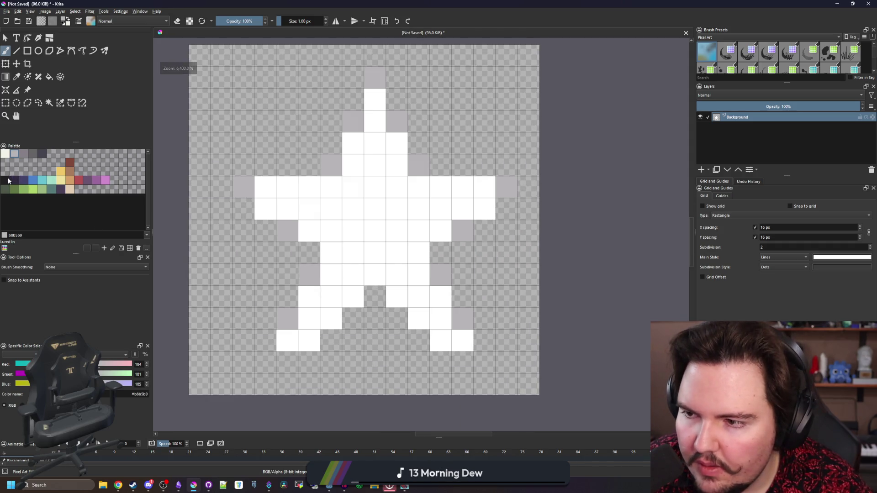
key(f)
click(246, 261)
- Select the dark #212123 background by similar colour and delete it back to transparent
scroll(303, 244, down, 4)
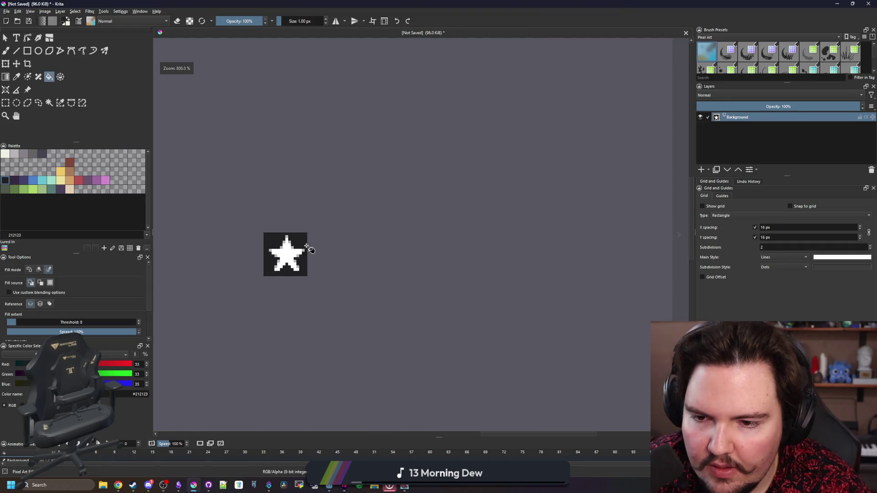
scroll(314, 232, up, 4)
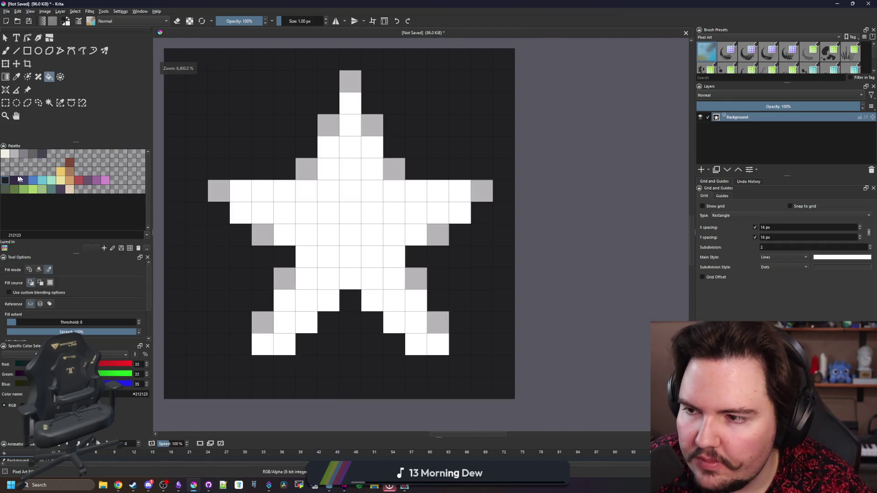
scroll(329, 240, down, 4)
scroll(329, 241, up, 4)
click(61, 103)
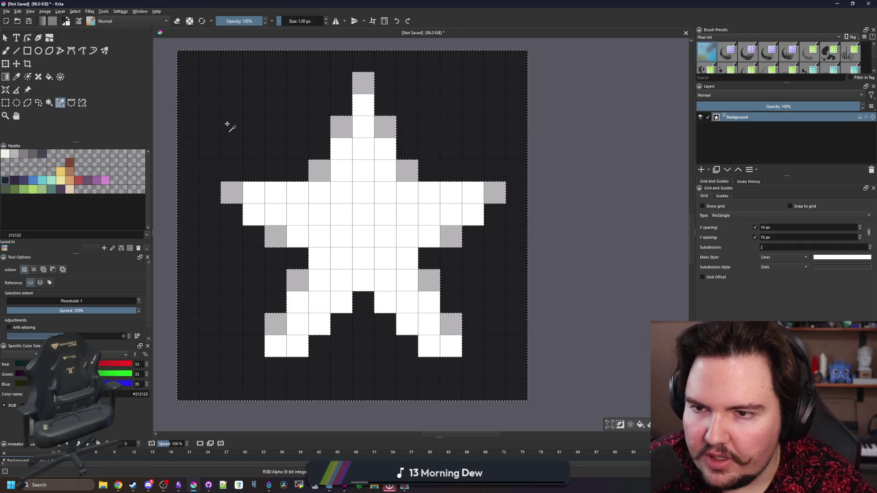
click(229, 123)
key(Delete)
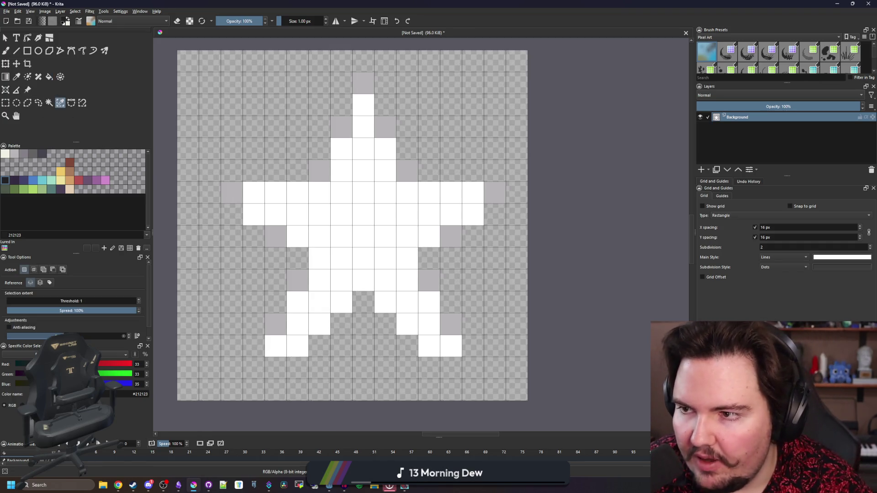
- Crop the canvas to a 15 × 15 pixel area around the star
click(6, 102)
scroll(449, 141, down, 1)
mouse_move(503, 82)
mouse_down()
mouse_move(488, 108)
mouse_move(294, 299)
mouse_move(283, 300)
mouse_up()
click(27, 63)
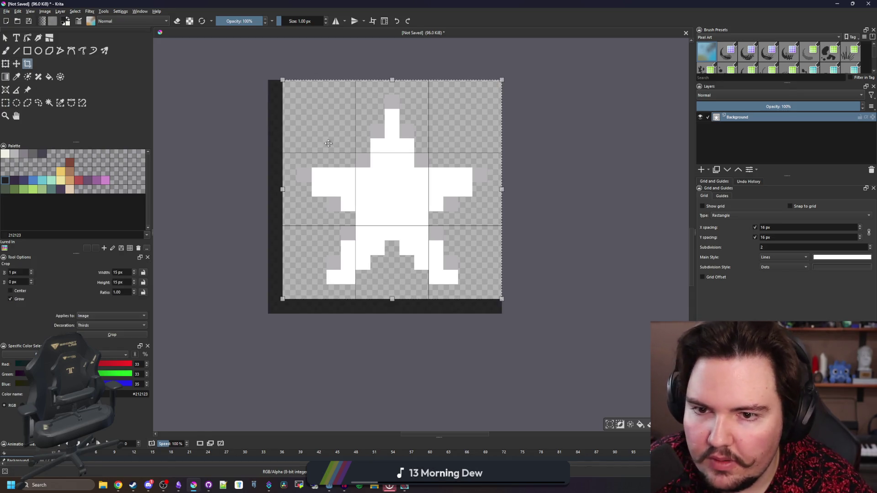
key(Return)
click(6, 11)
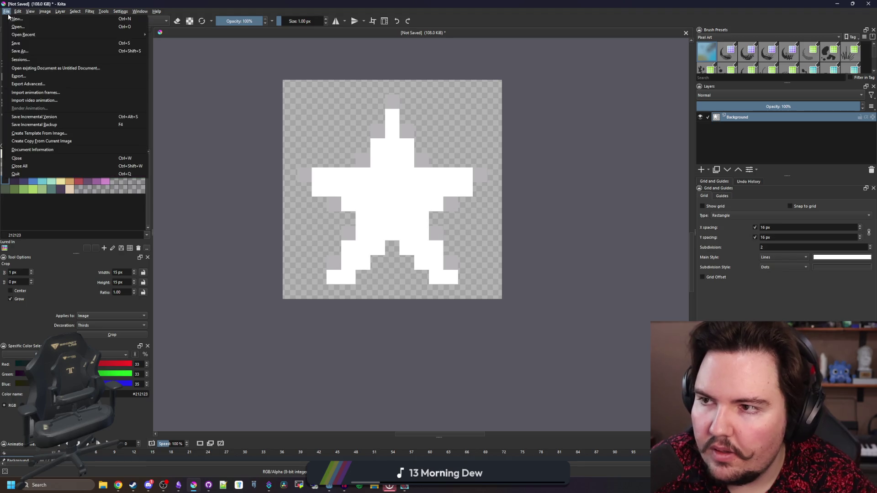
- Save the star as icon_star.png in PNG format, accepting the default PNG options
click(26, 51)
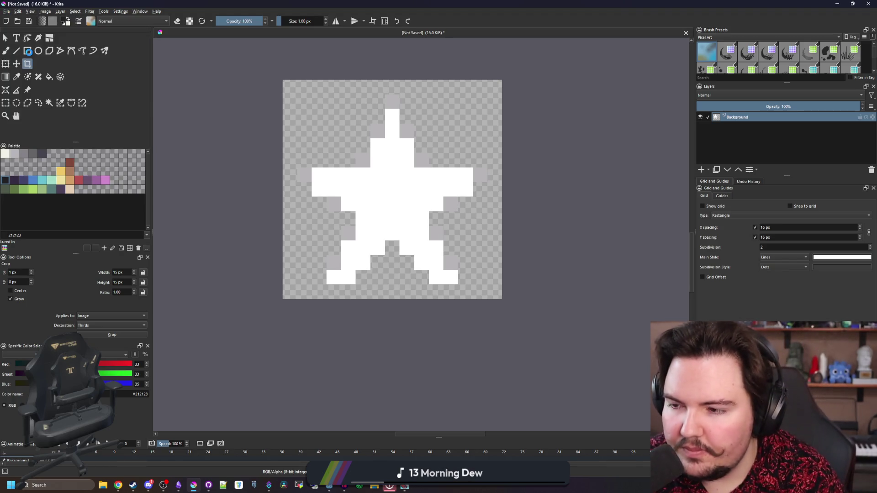
text(ic)
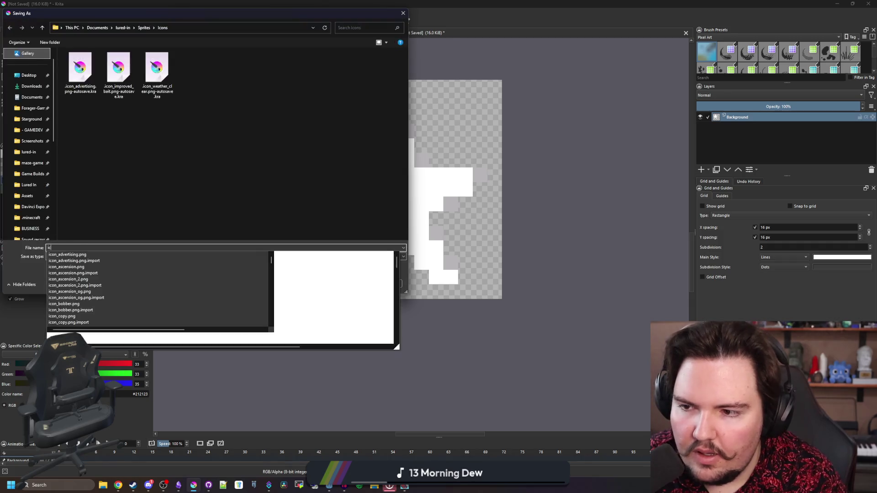
text(on_star)
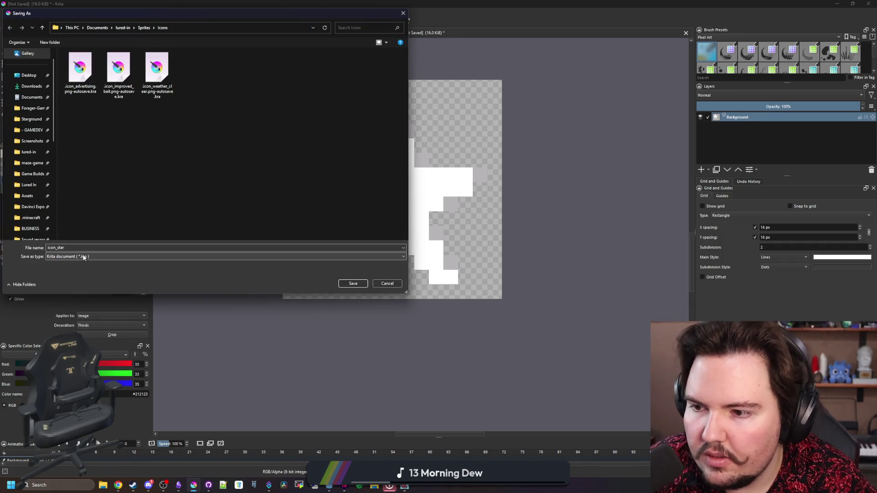
click(83, 257)
click(137, 346)
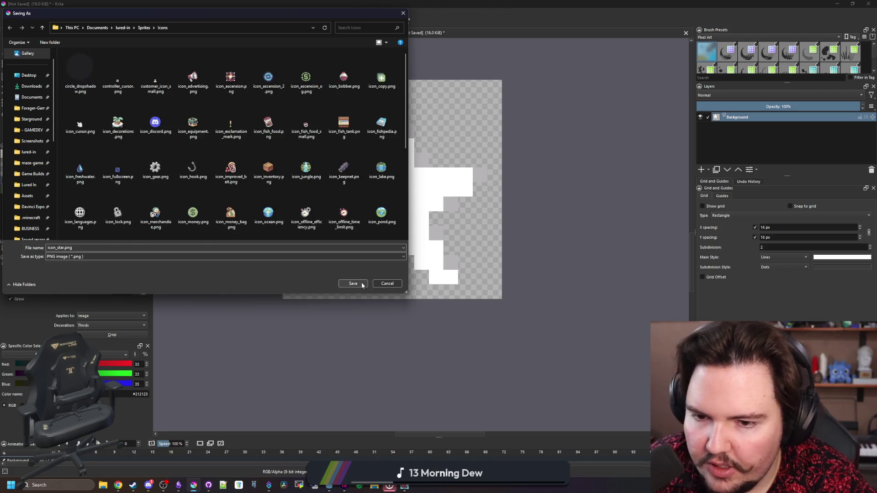
click(353, 284)
click(480, 303)
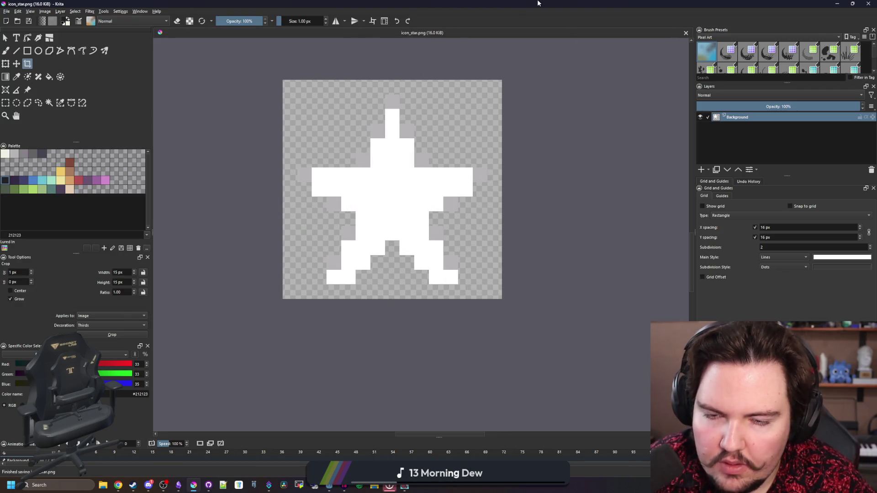
key(alt+Tab)
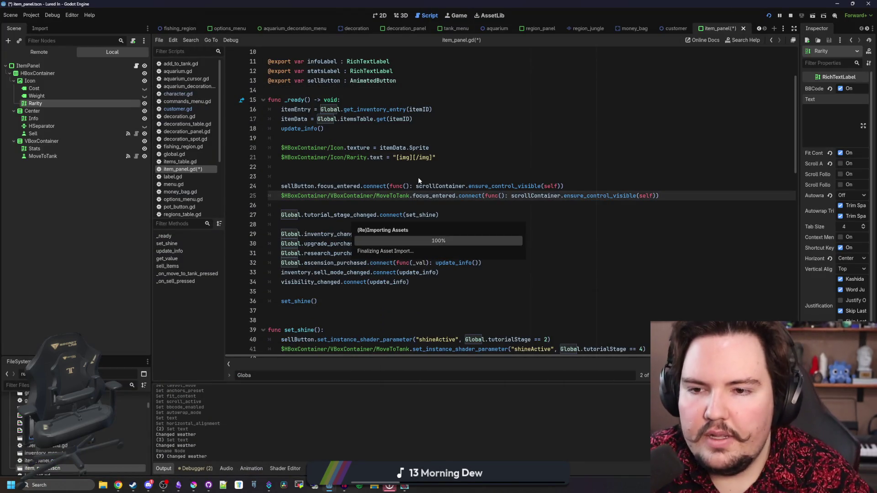
- Paste the copied icon_star.png resource path into the img tag on line 21
click(410, 158)
click(18, 385)
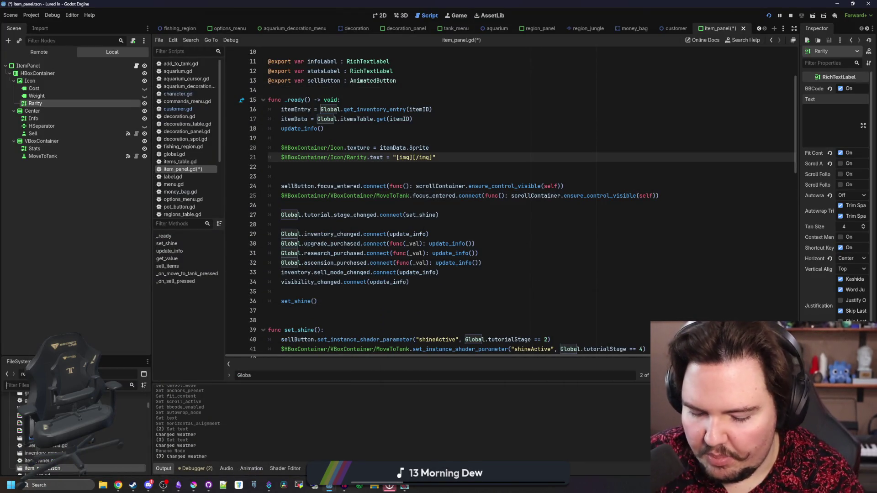
text(icon)
key(BackSpace)
key(BackSpace)
key(BackSpace)
text(star)
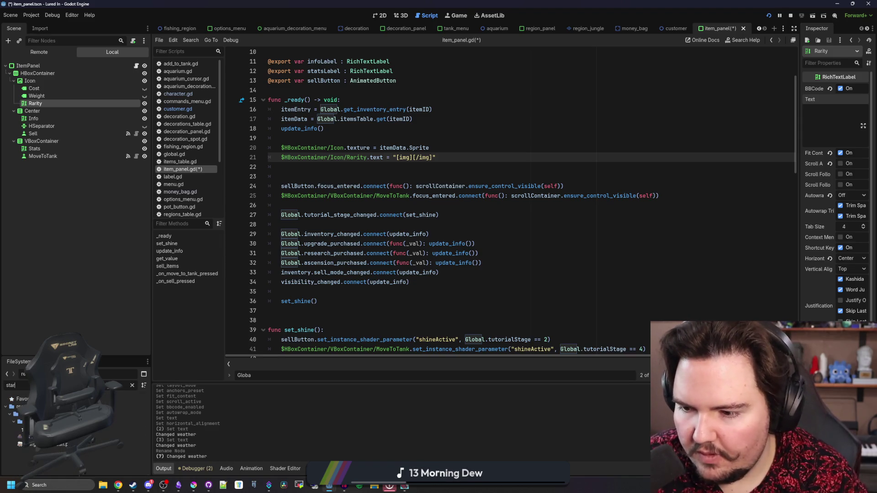
right_click(51, 429)
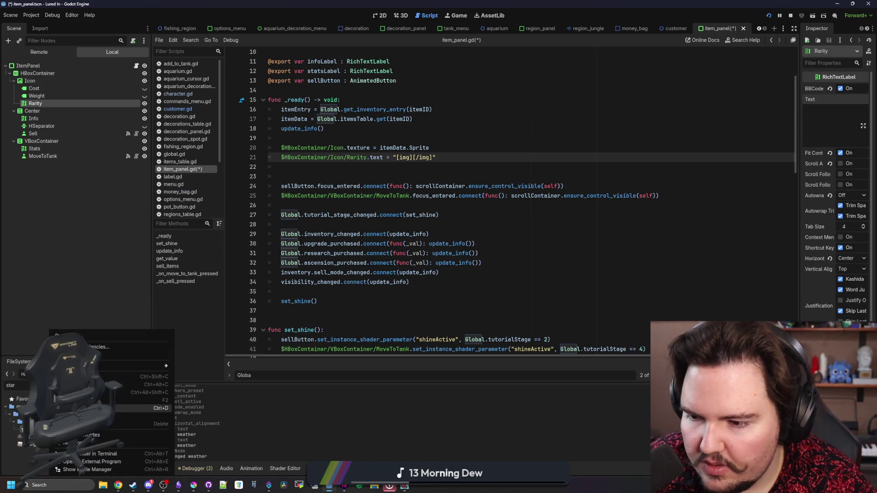
click(225, 307)
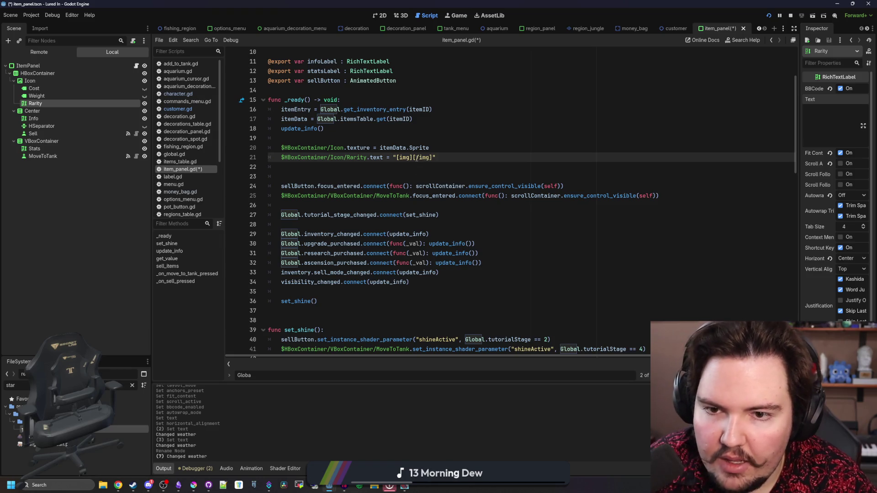
text(res://Sprites/Icons/icon_star.png)
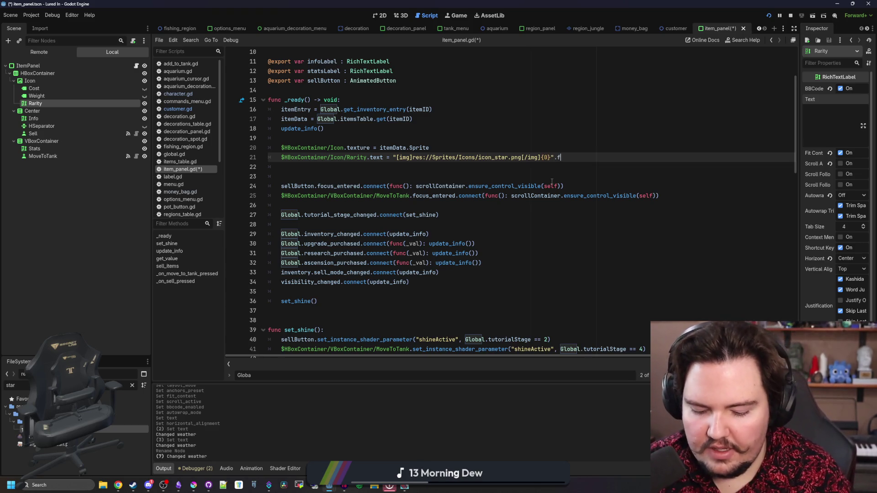
- Add .format() and a line above setting rarityInfo from Global.get_rarity_info(itemData.Rarity)
text(())
key(ctrl+shift+Return)
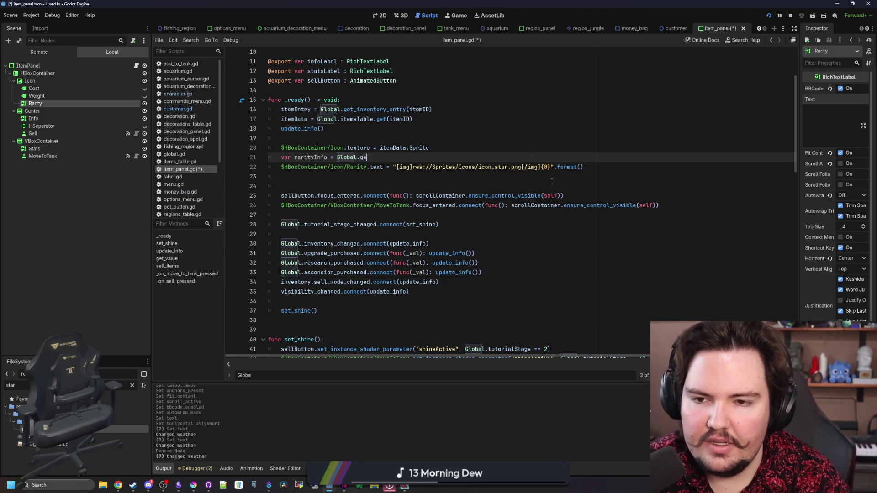
text(t_rarity_info()
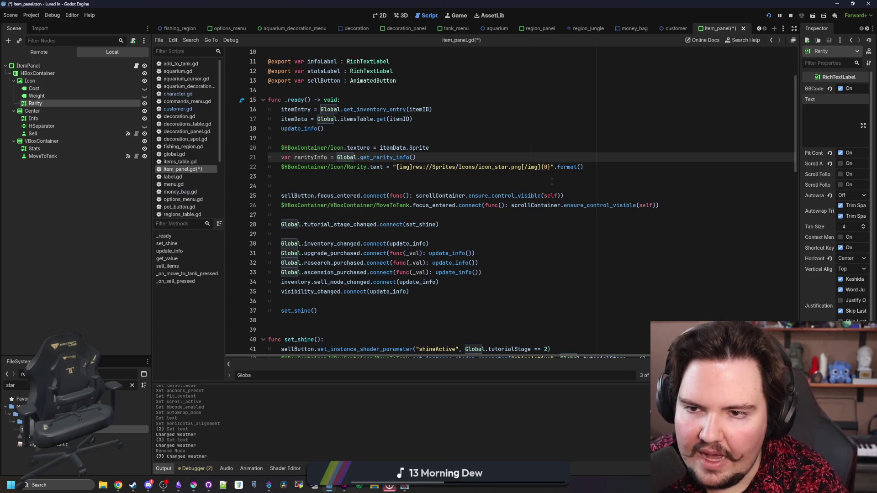
text(itemData.)
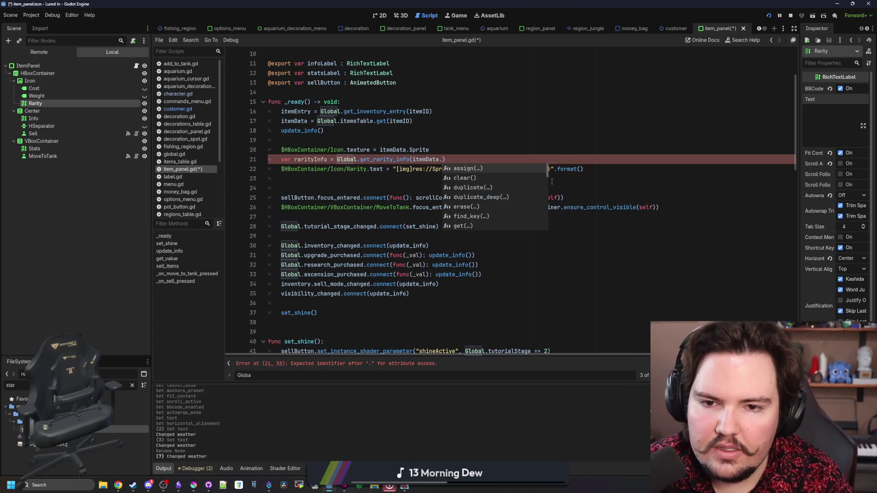
text(Rarity)
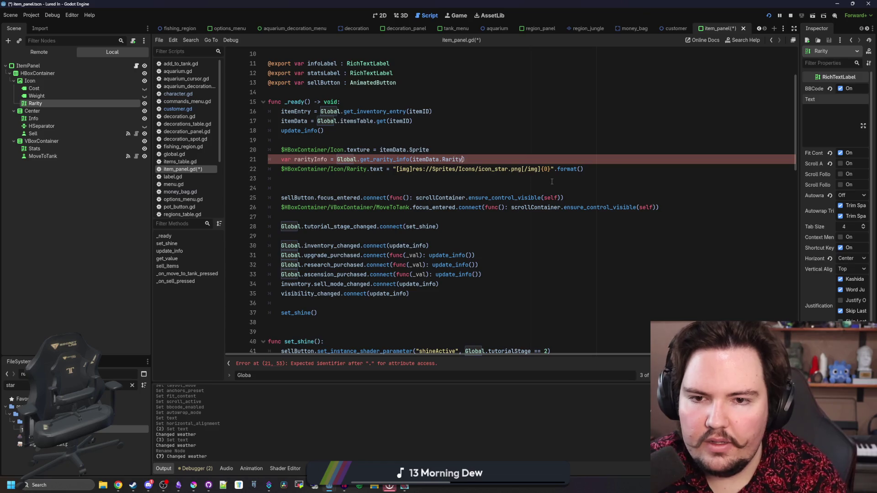
click(581, 170)
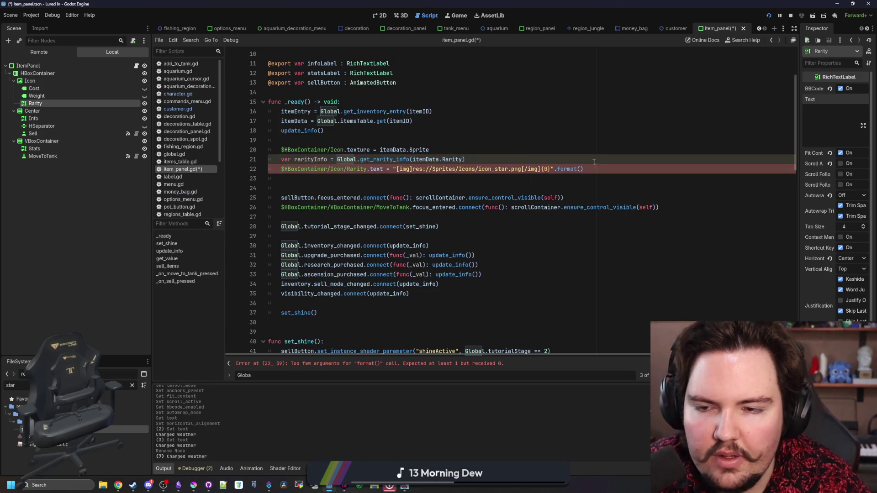
- Pass tr(rarityInfo.Name) as the first .format() argument
text(rarityInfo.Name)
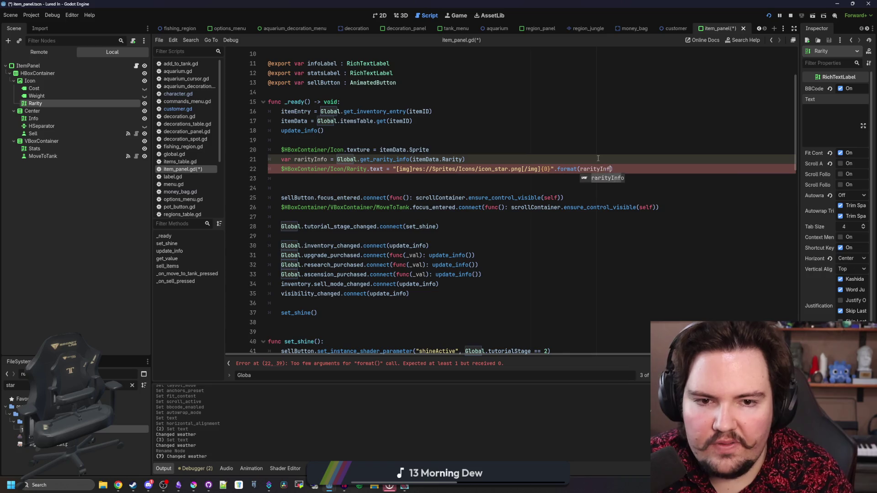
text(,)
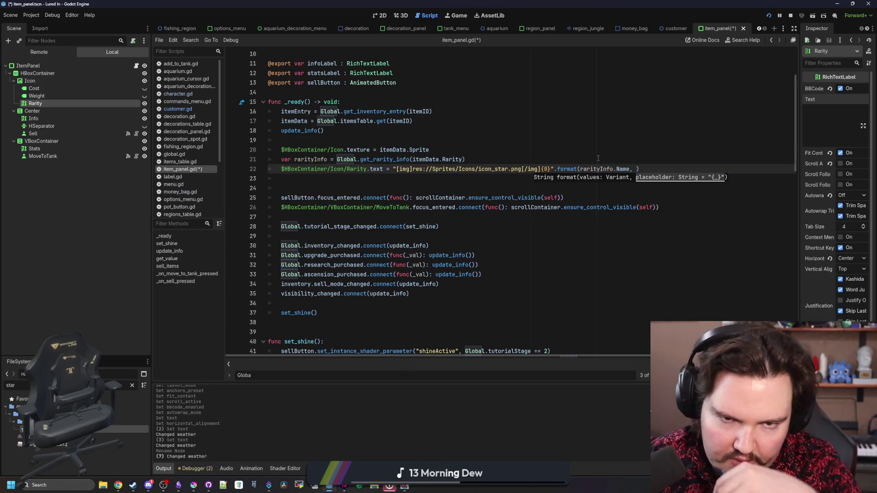
click(579, 169)
text(tr()
key(ctrl+Right)
key(ctrl+Right)
key(ctrl+Right)
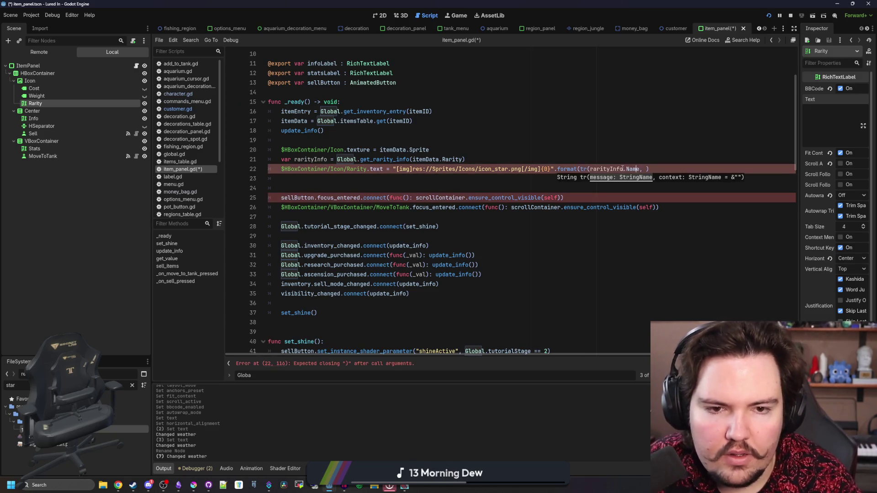
text())
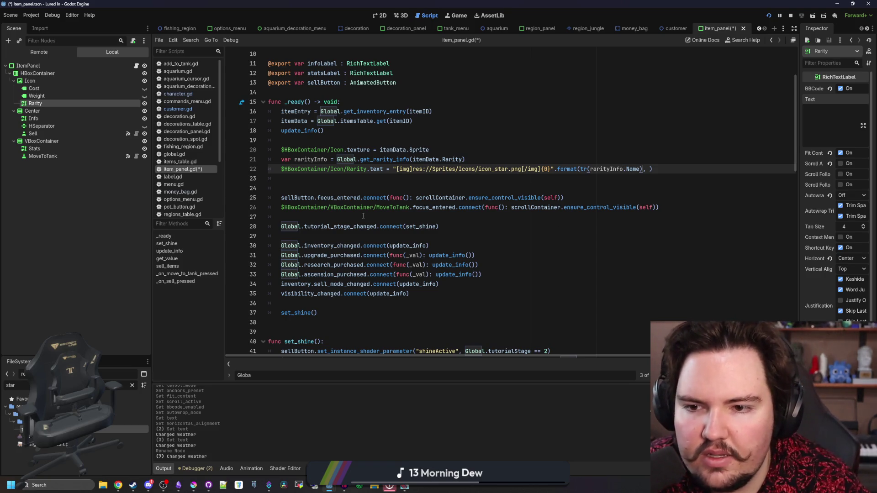
scroll(391, 188, down, 1)
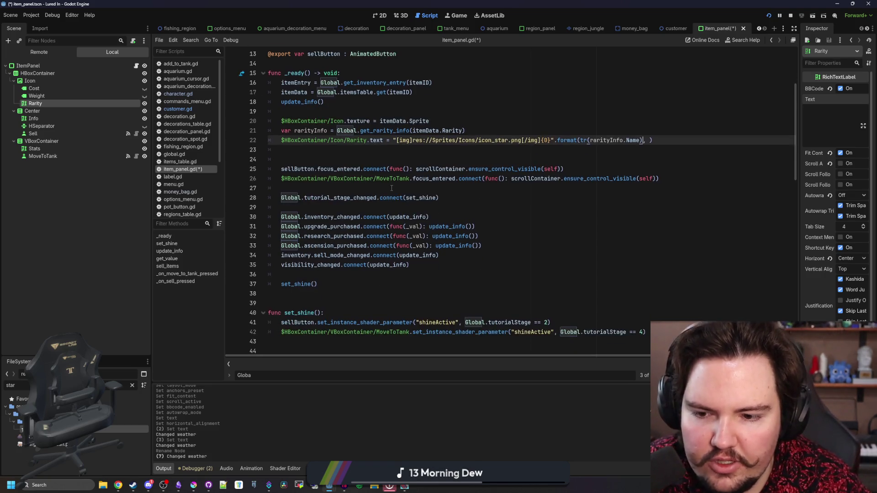
scroll(392, 188, up, 1)
scroll(392, 188, up, 1)
scroll(392, 187, down, 1)
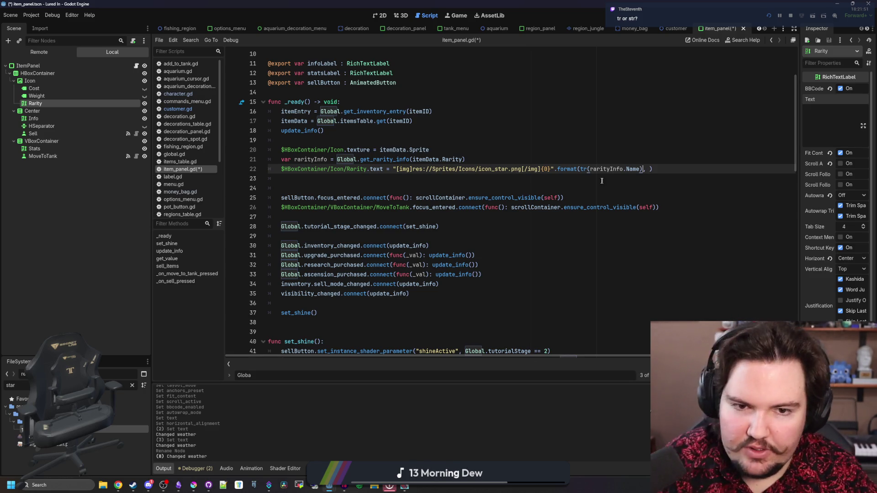
- Prefix a [color={1}] tag fed by rarityInfo.Color.to_html(), then save item_panel.gd
mouse_move(591, 169)
mouse_down()
mouse_move(647, 169)
mouse_move(638, 169)
mouse_up()
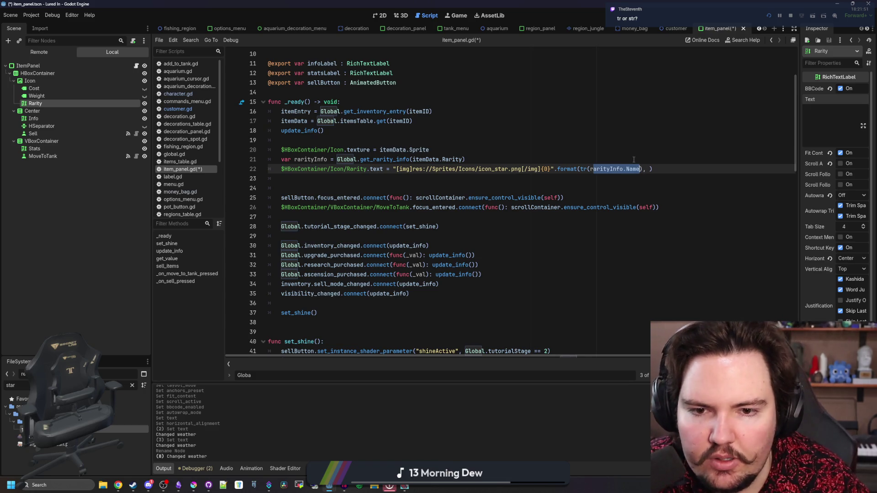
click(653, 169)
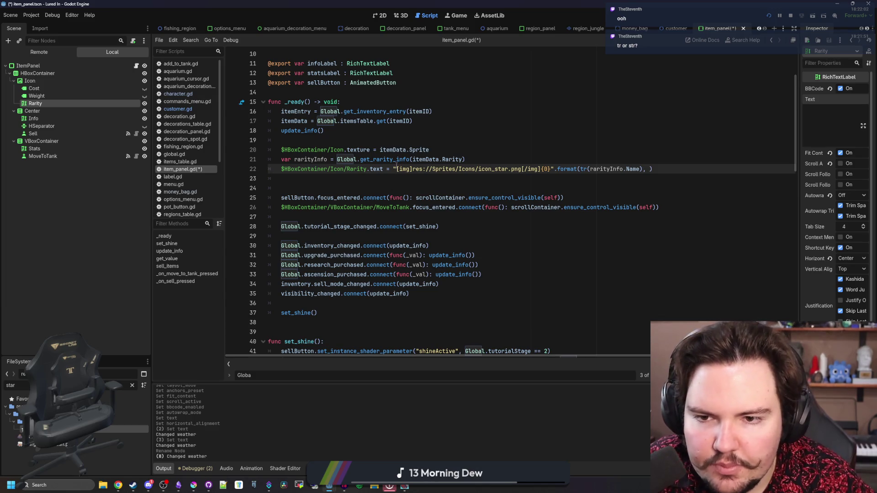
text([color={}])
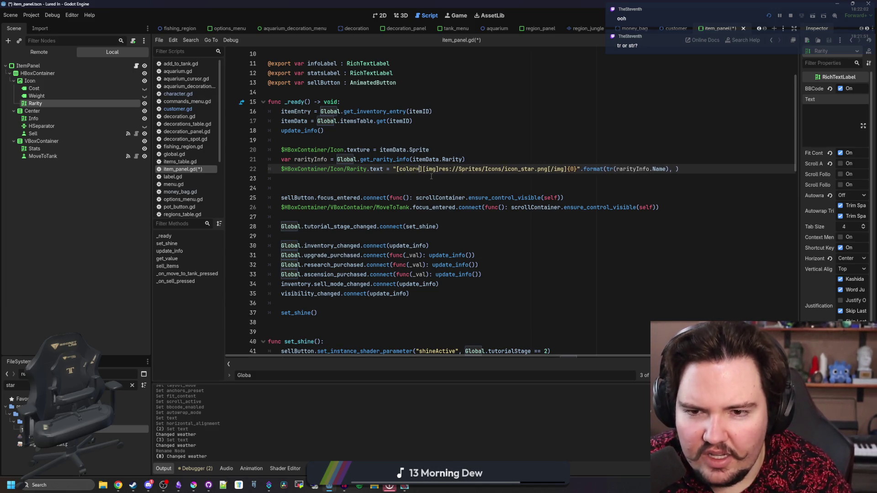
text(1)
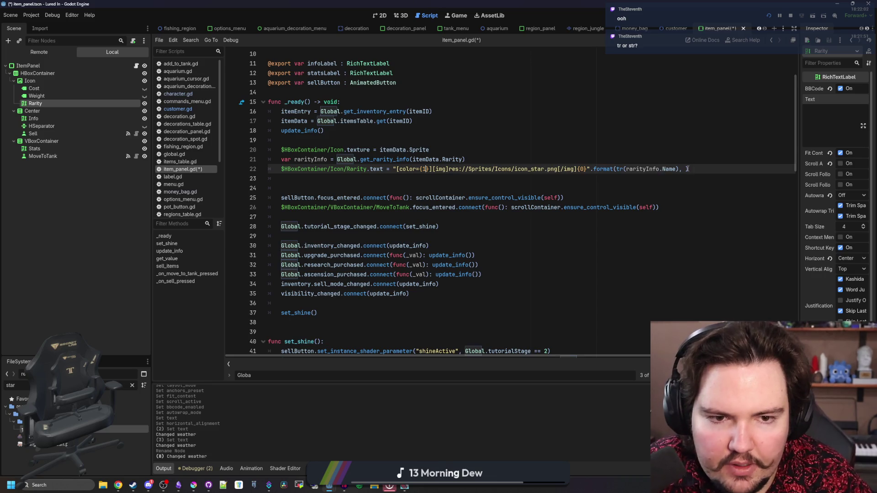
text(rarityInfo.C)
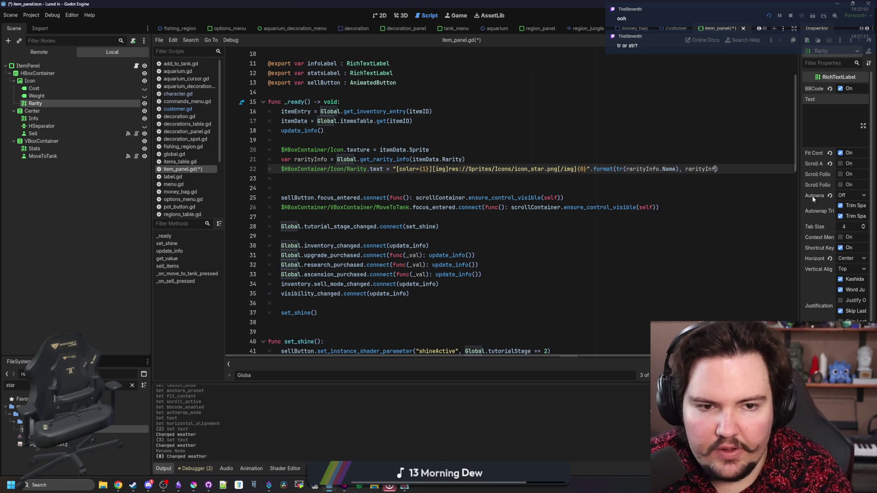
text(olor.)
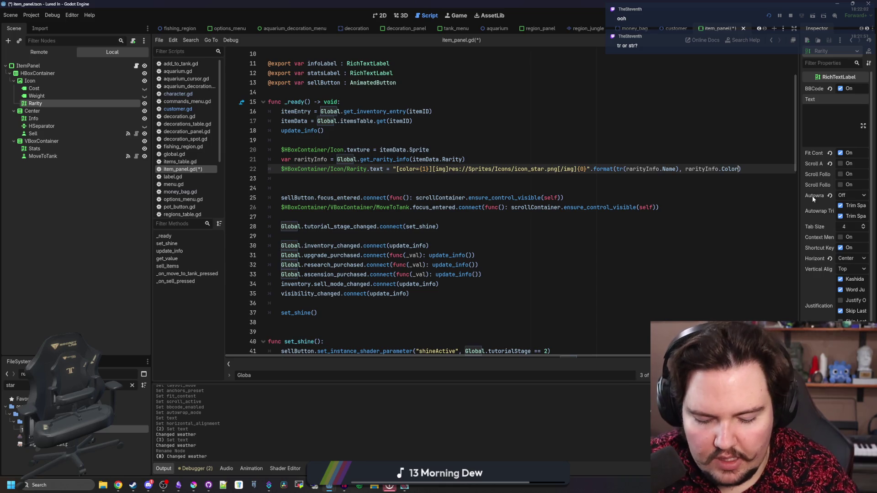
text(to_html)
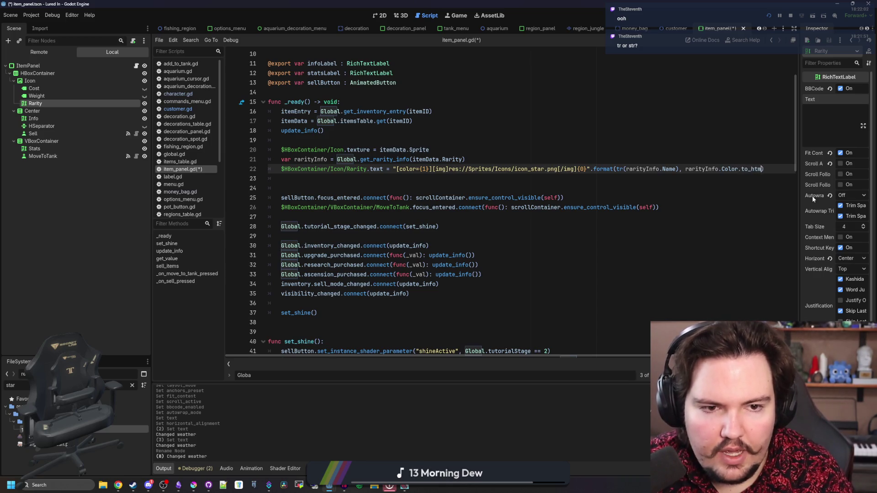
text(())
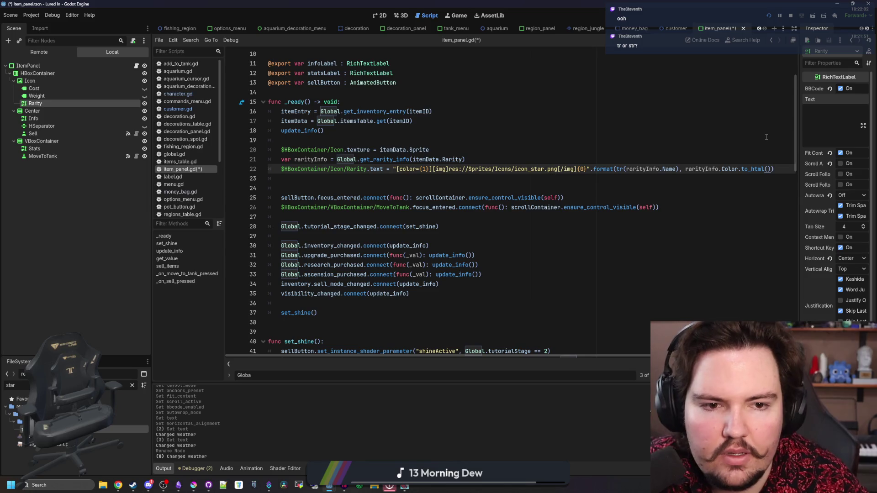
click(695, 161)
click(689, 177)
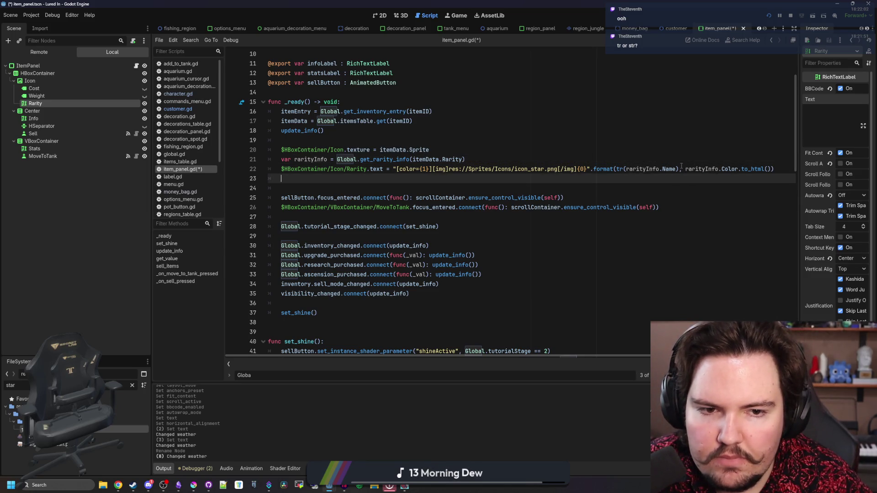
ctrl+click(730, 169)
key(alt+Left)
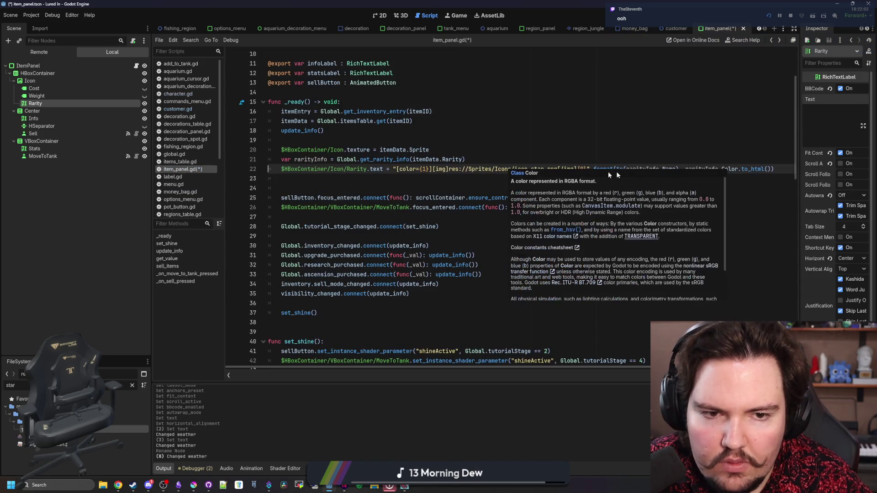
click(491, 176)
key(ctrl+s)
key(ctrl+s)
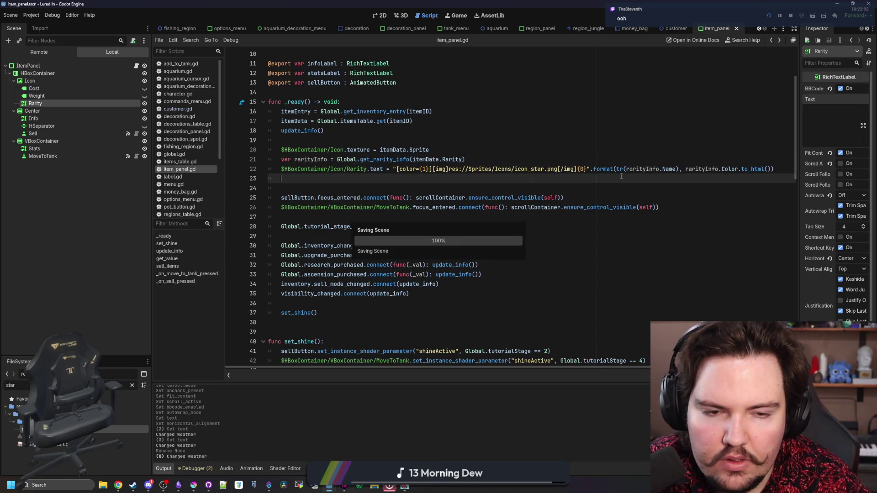
- Open global.gd from the Global reference on the rarity lookup line
click(640, 169)
click(592, 184)
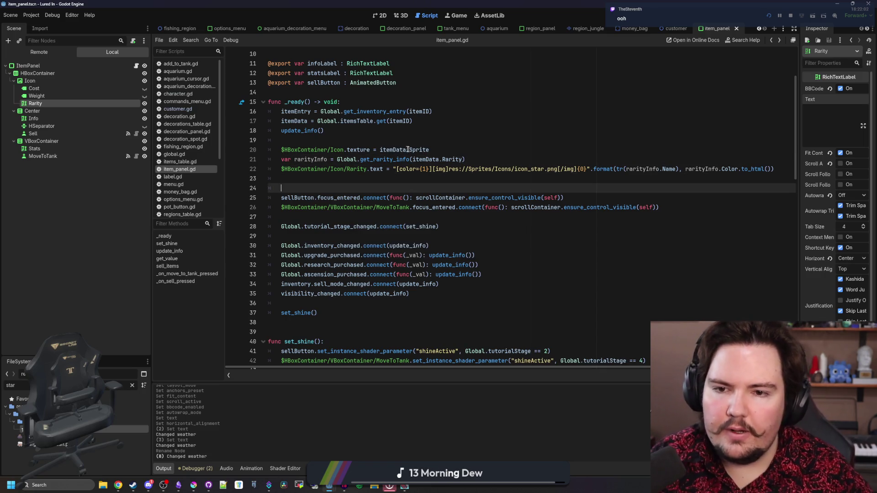
key(Up)
key(Up)
key(Up)
key(End)
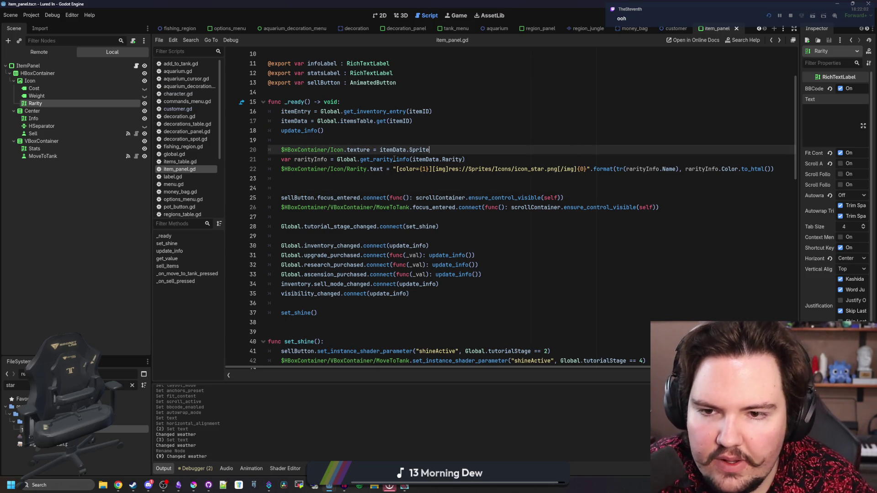
key(shift+Down)
key(Up)
key(Up)
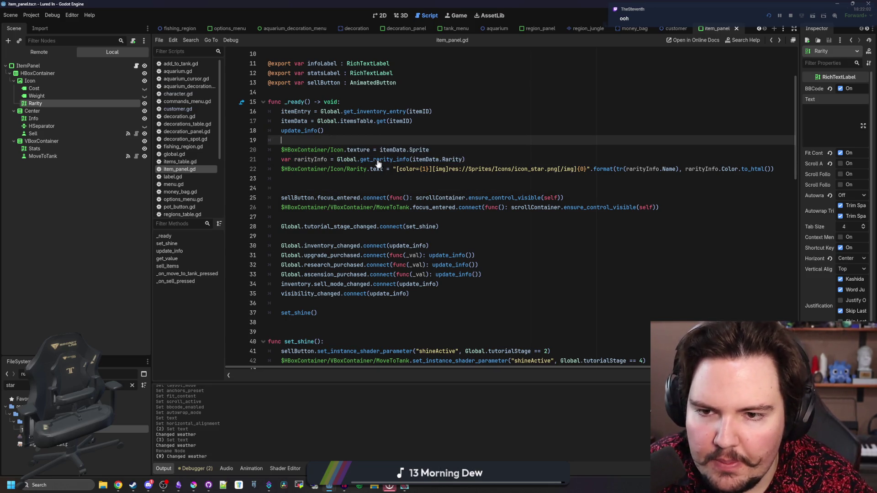
click(379, 165)
ctrl+click(345, 160)
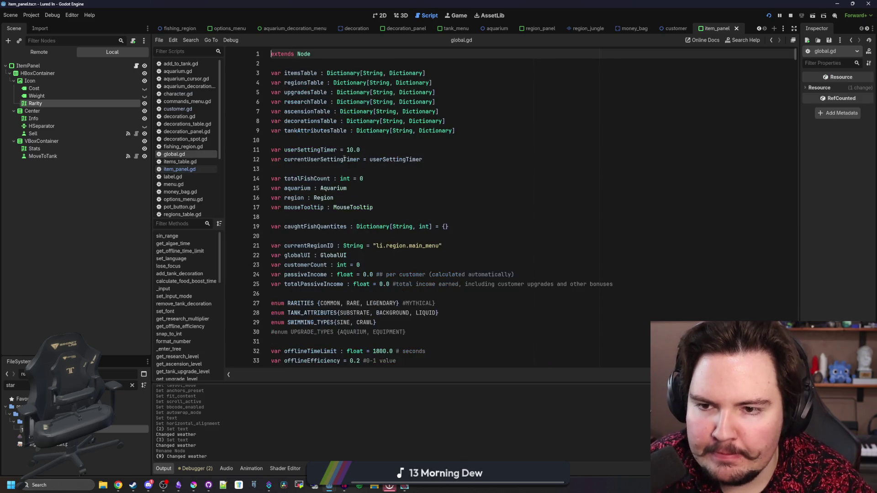
- Start a new func below lastMousePos using the pasted get_rarity_info call
scroll(344, 160, down, 20)
scroll(342, 208, down, 20)
scroll(341, 231, down, 20)
scroll(292, 237, down, 5)
click(286, 240)
key(Down)
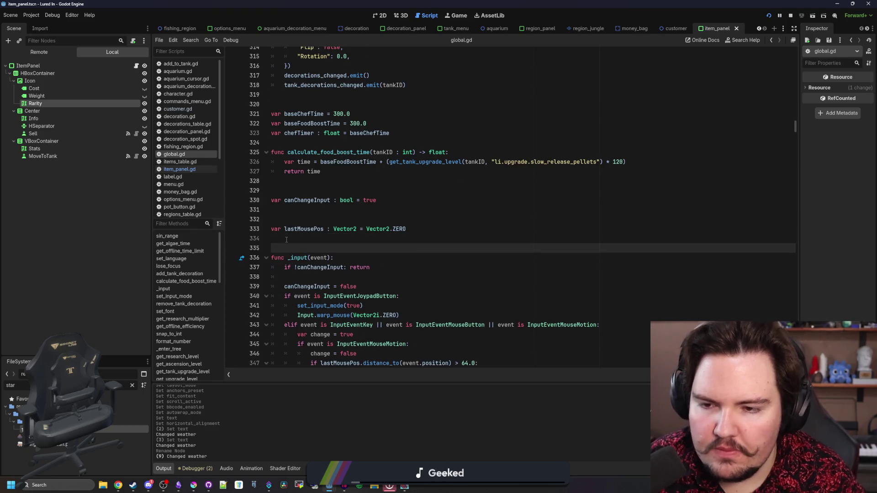
key(Return)
key(Return)
key(Up)
text(func)
text(Global.get_rarity_info(itemData.Rarity))
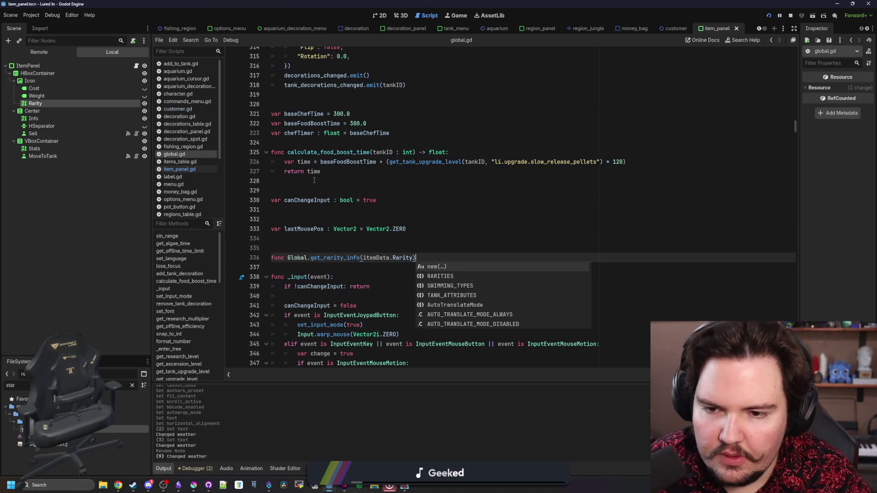
- Turn it into rarity_info(rarity : RARITIES): with an empty body line
drag(291, 258, 330, 258)
key(BackSpace)
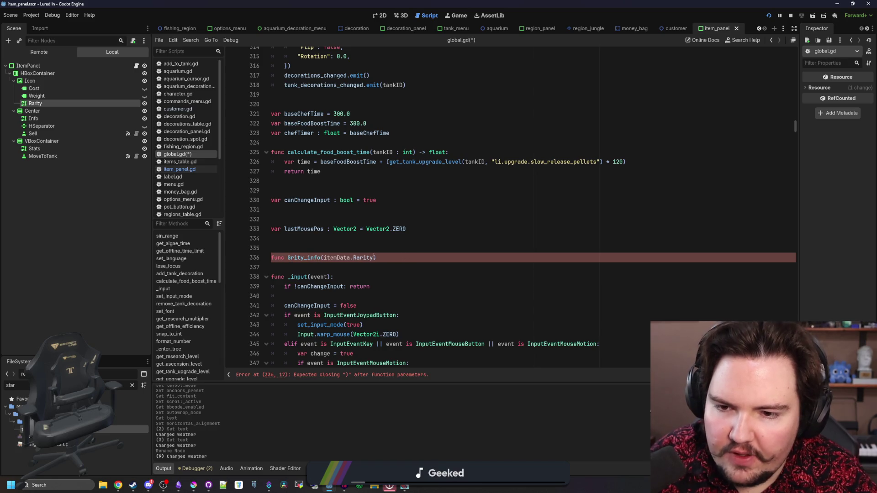
double_click(374, 258)
key(BackSpace)
key(BackSpace)
key(BackSpace)
text(rarity : RARITIES))
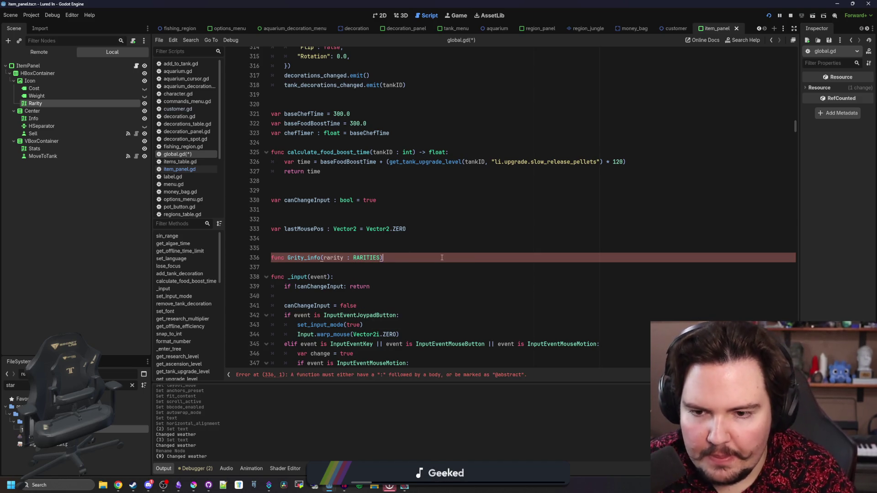
text(:)
key(Return)
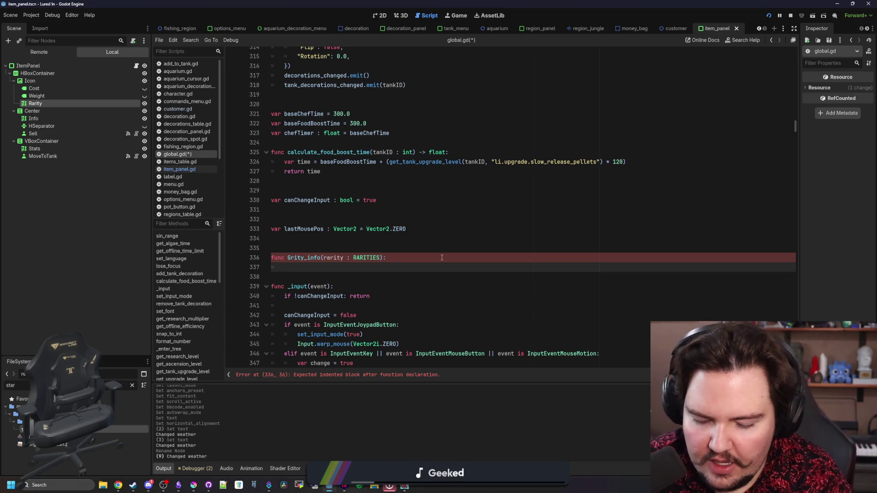
key(Up)
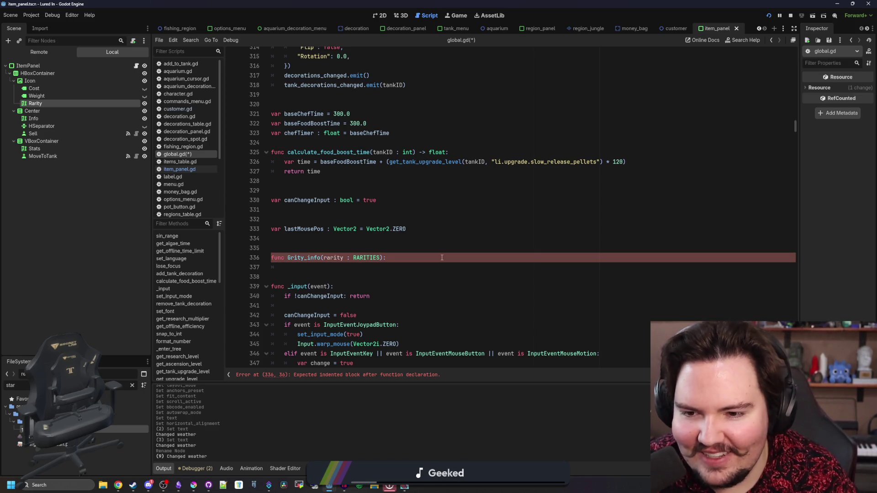
key(Delete)
text(ar)
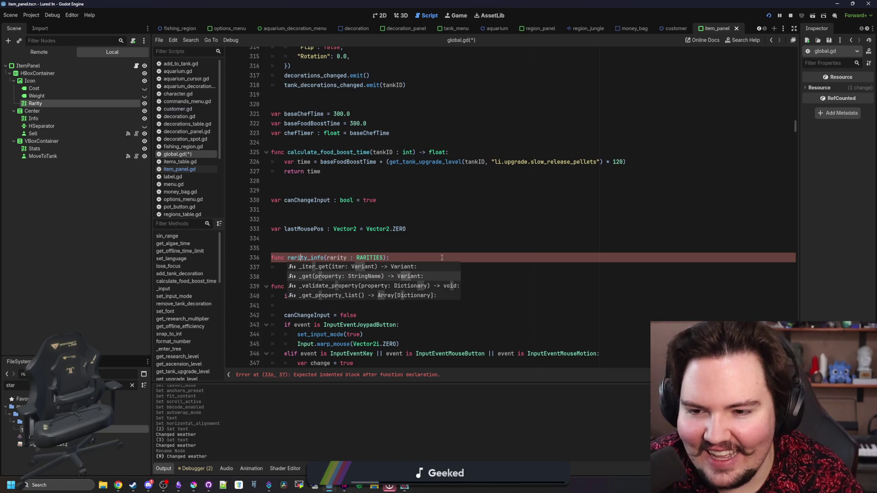
click(442, 258)
key(Return)
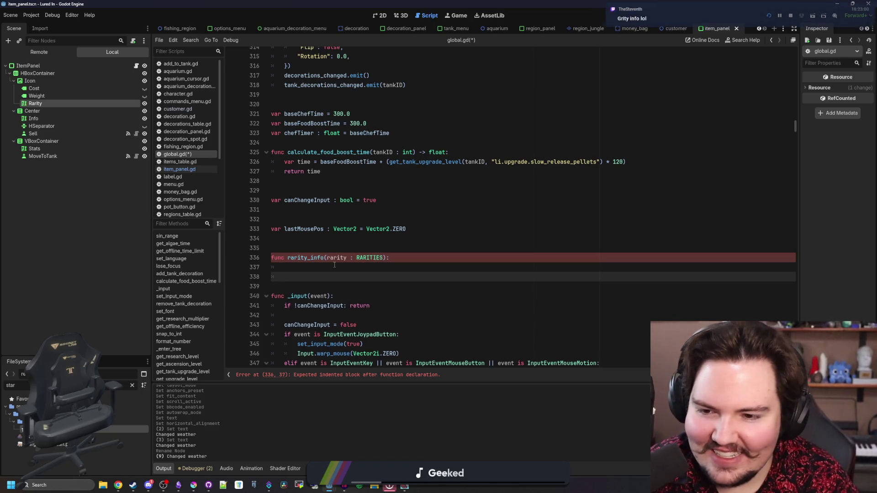
- Add match(rarity): with a RARITIES.COMMON: branch
text(match(rarity)
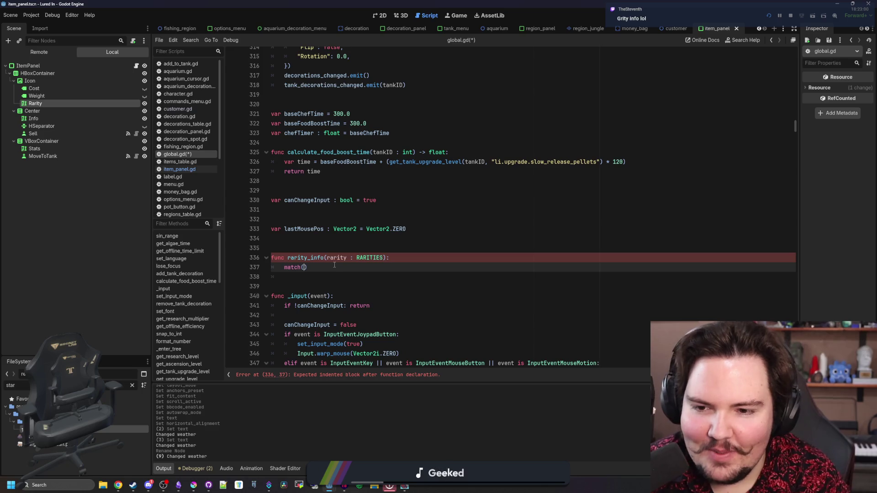
text():)
key(Return)
text(ra)
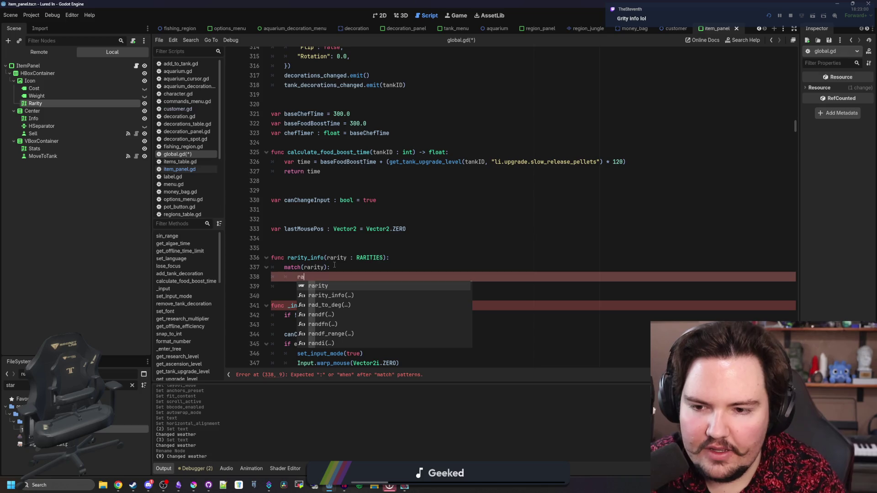
key(BackSpace)
text(rar)
key(Return)
text(.)
key(Return)
text(:)
key(Return)
key(Return)
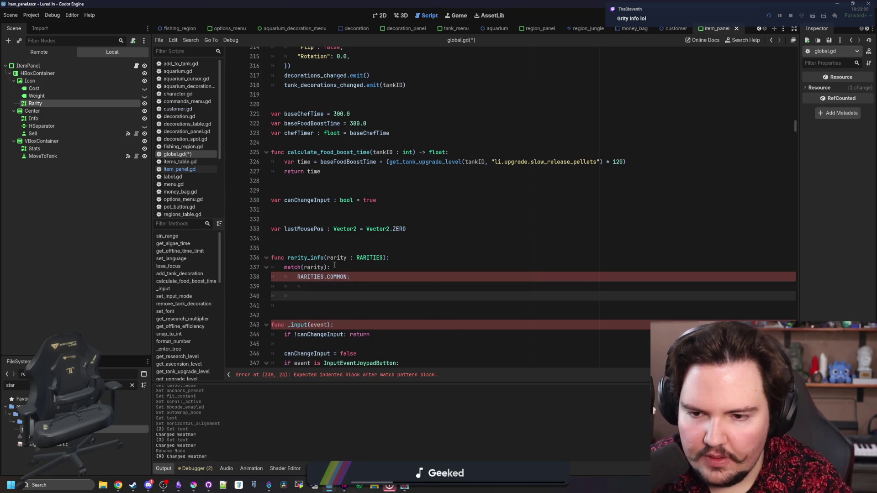
- Duplicate the COMMON branch twice and rename the copies to RARE and LEGENDARY
click(355, 280)
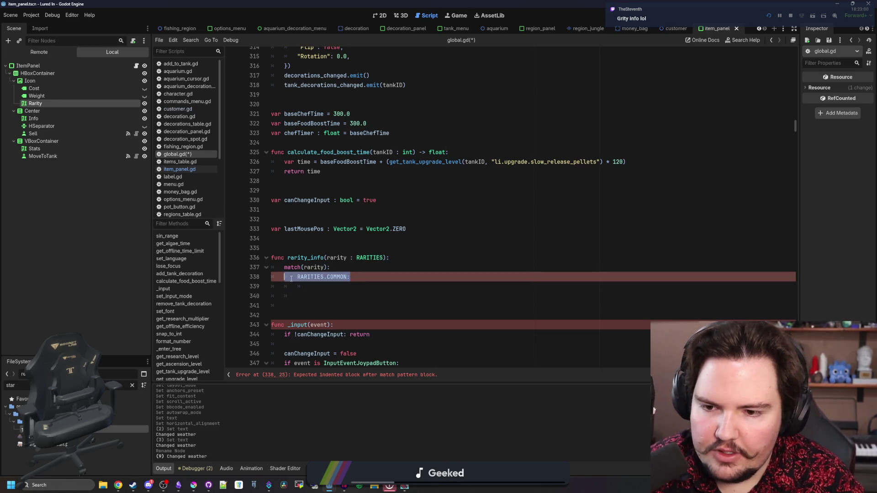
click(315, 284)
key(ctrl+v)
key(ctrl+v)
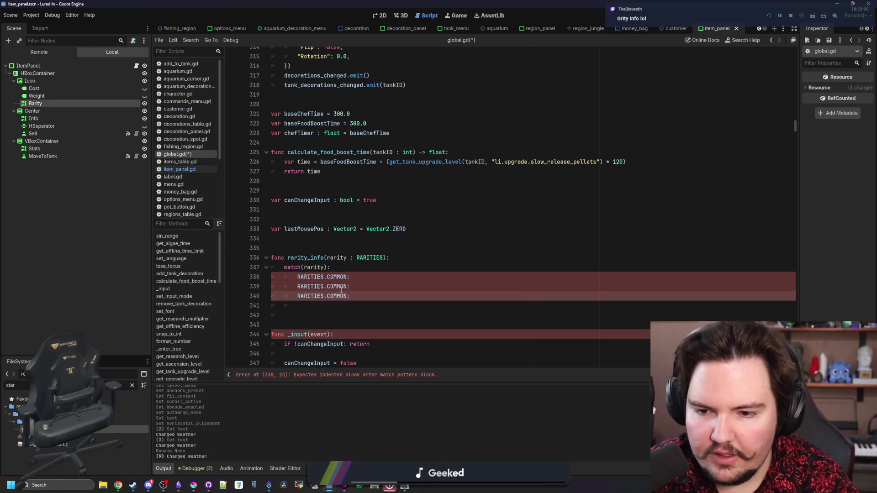
double_click(337, 295)
text(LEG)
key(Return)
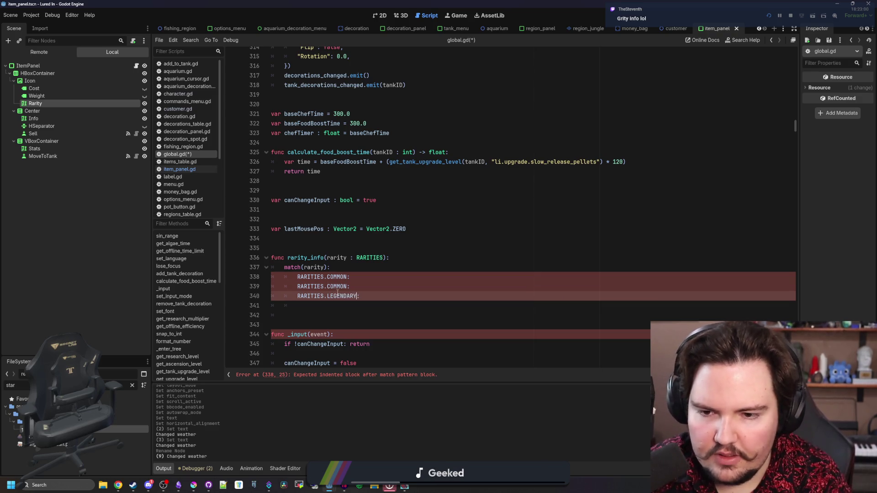
double_click(338, 287)
text(RARE)
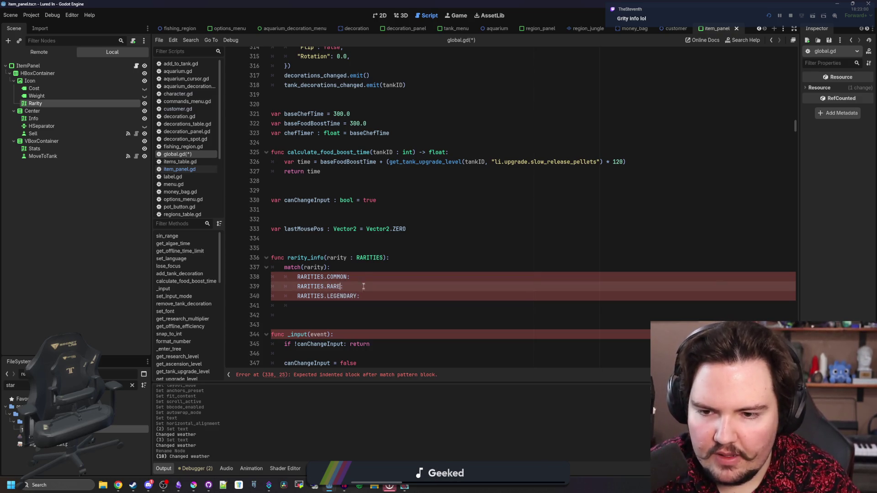
- Add an indented empty body line under each of COMMON, RARE and LEGENDARY
click(366, 280)
key(Return)
click(365, 297)
key(Return)
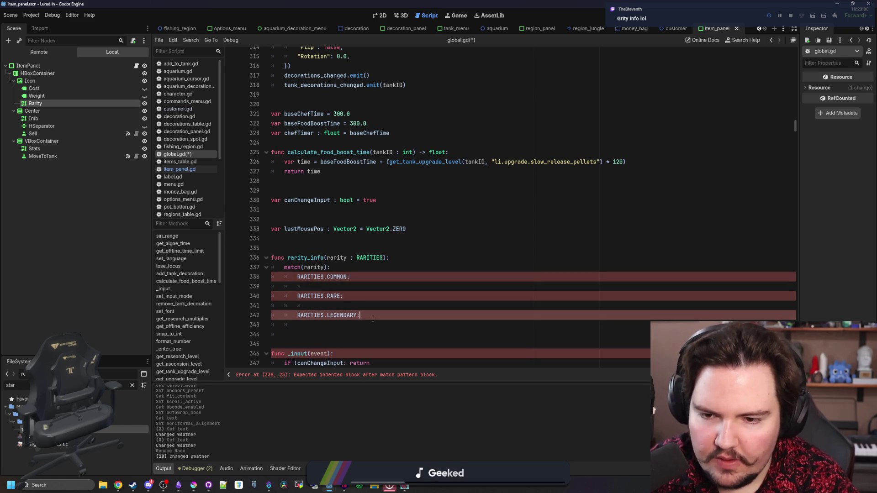
click(376, 318)
key(Return)
scroll(364, 282, down, 1)
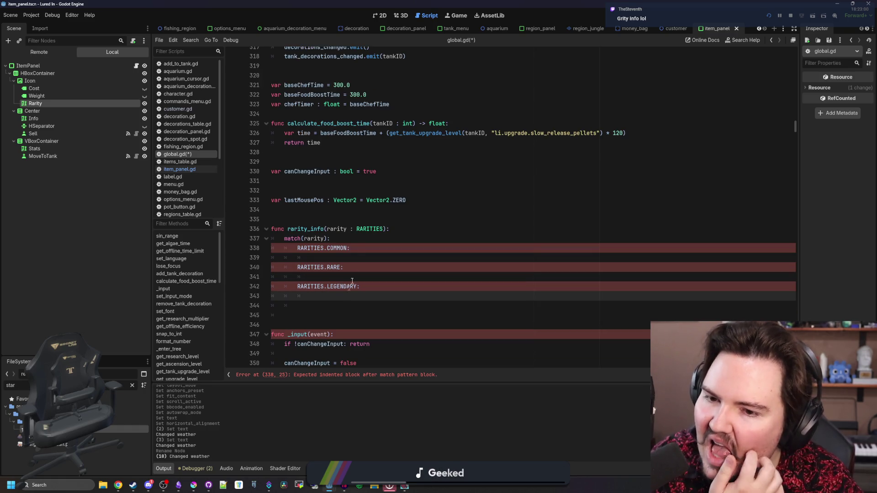
- Declare var data = {}, add return data, and give rarity_info a -> Dictionary return type
click(404, 230)
key(Return)
text(ar da)
text(data = {})
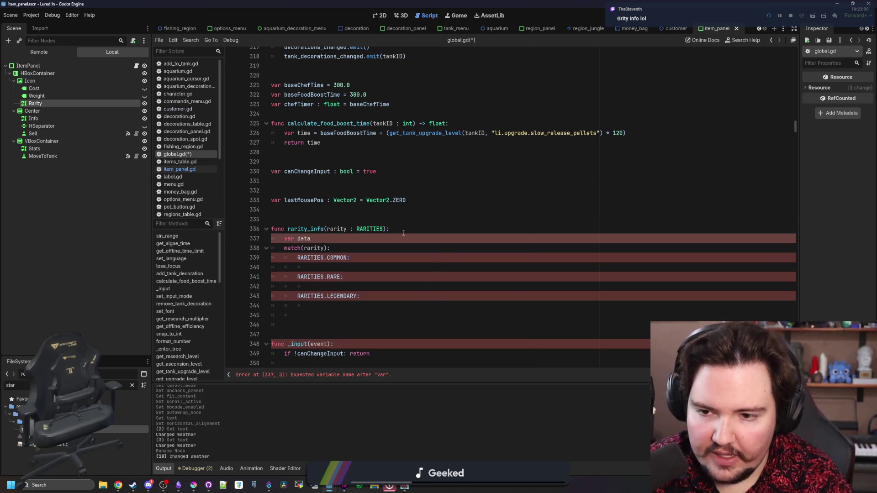
key(Return)
click(340, 317)
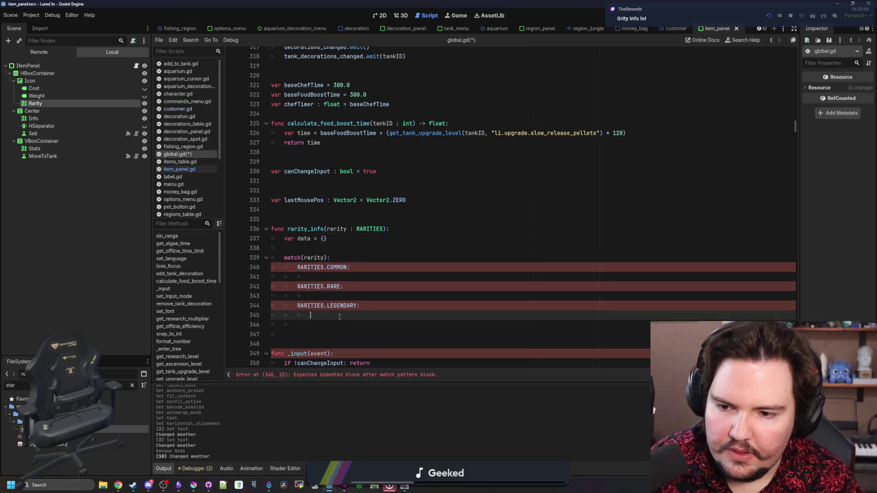
click(328, 322)
text(return data)
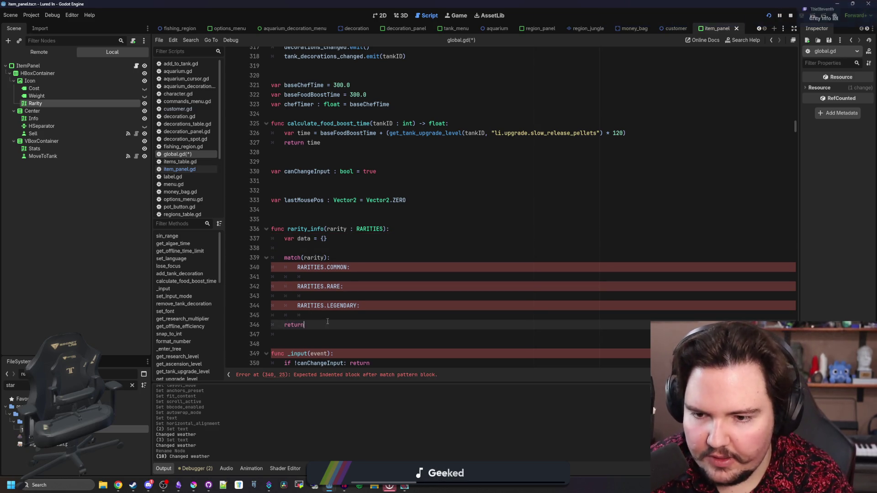
click(387, 229)
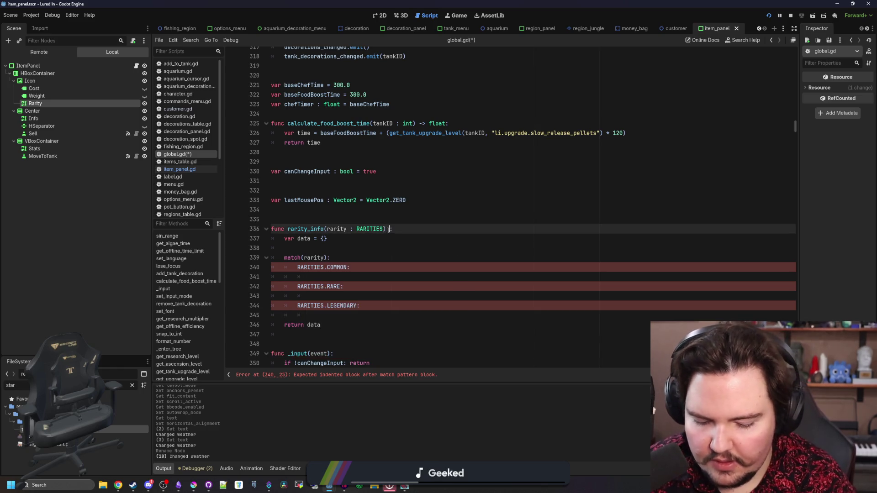
text(-> Dictionary)
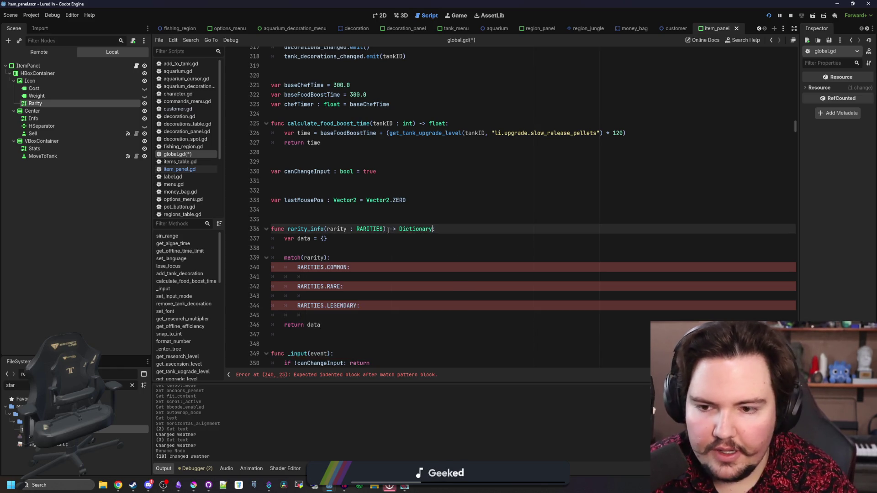
- Set data.Name to "Common", "Rare" and "Legendary" in the matching branches
click(342, 276)
text(data.Name = "Common)
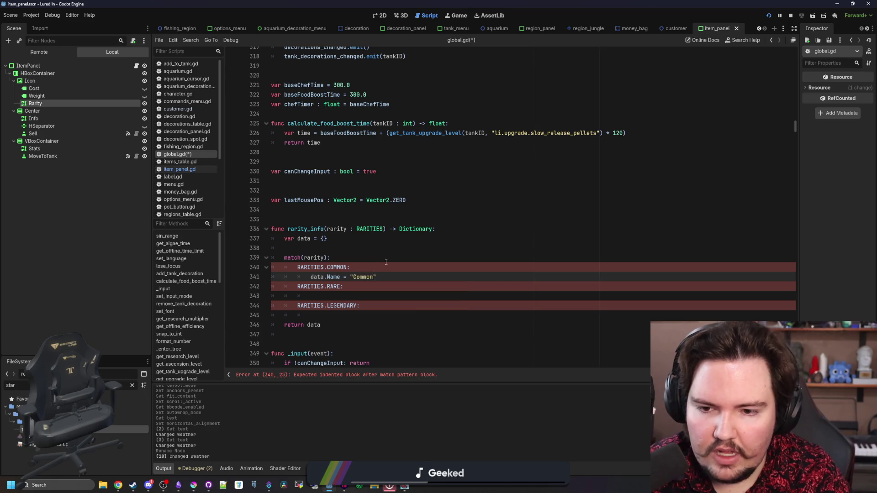
key(Down)
key(Down)
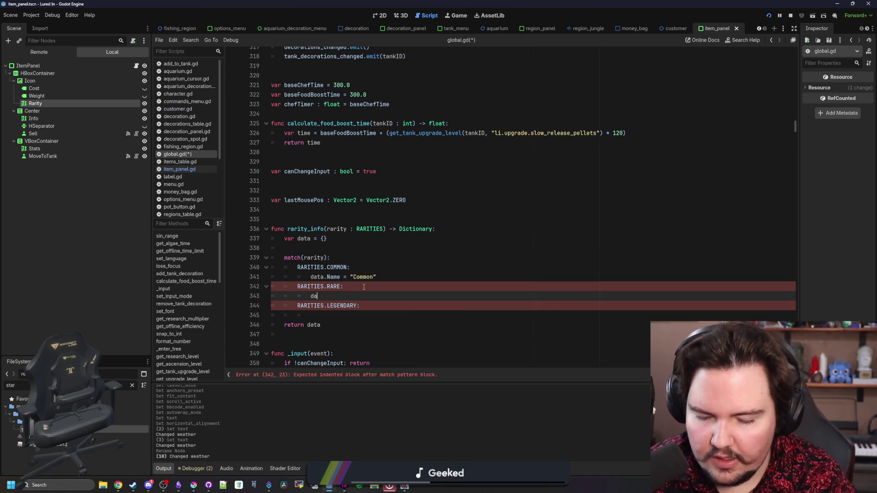
text(ata.Name = "Rare)
click(365, 315)
text(data.B)
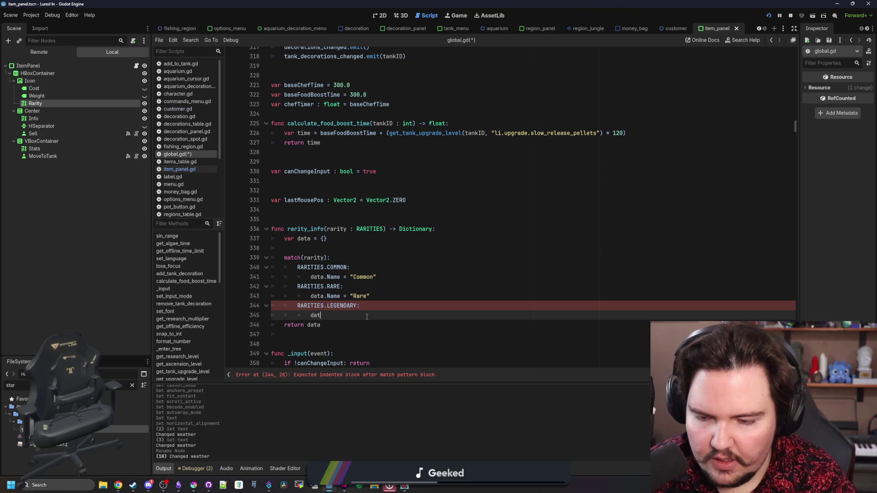
key(BackSpace)
text(Name)
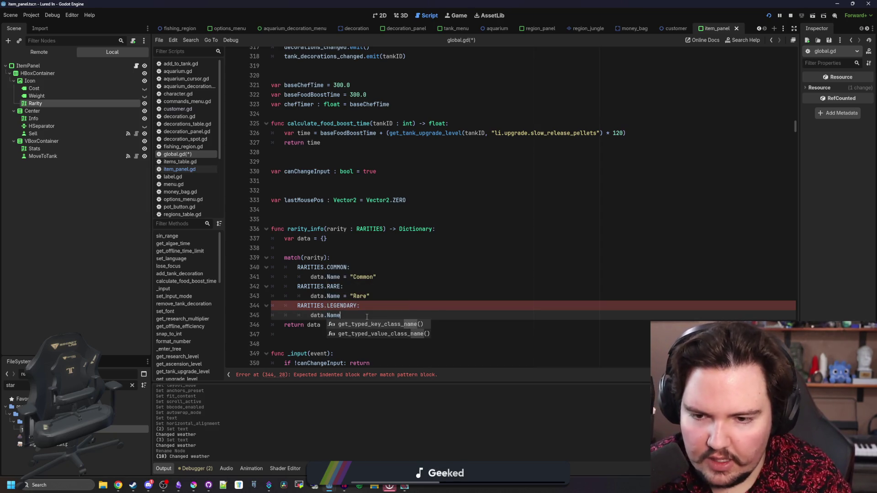
text( = "Legendary)
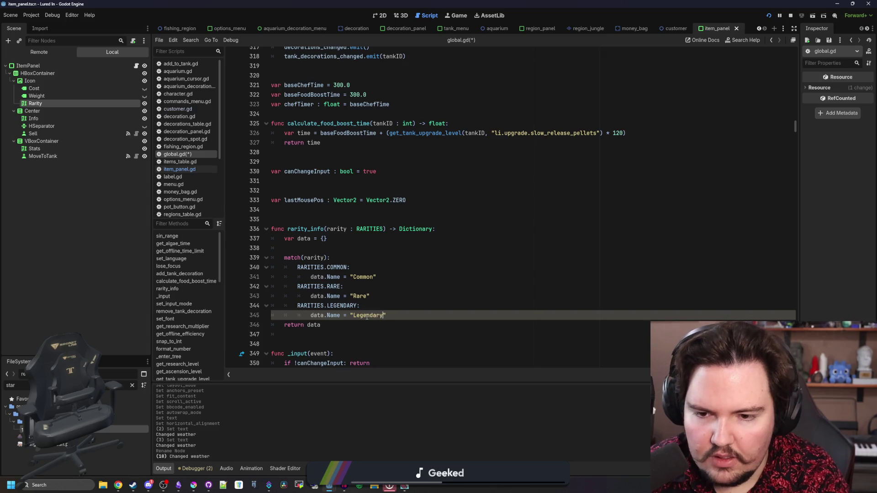
- Begin a data.Color = Color(" line under the Common name
click(393, 277)
key(Return)
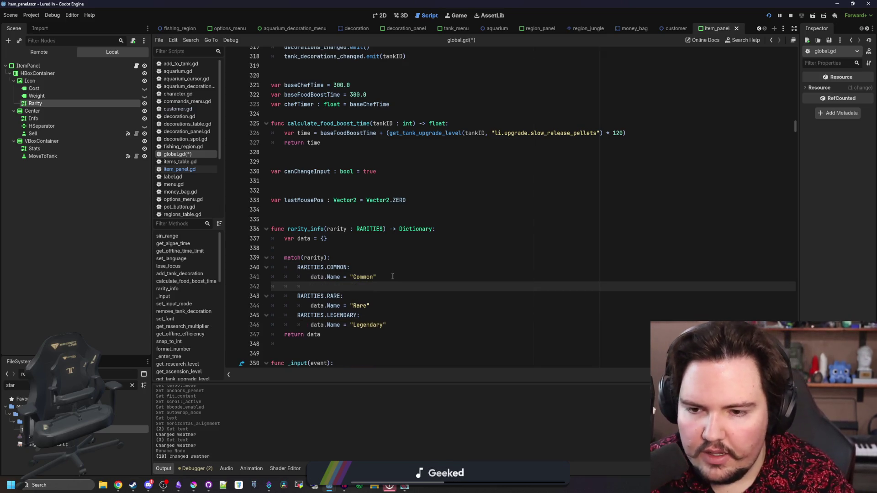
text(data.Colo)
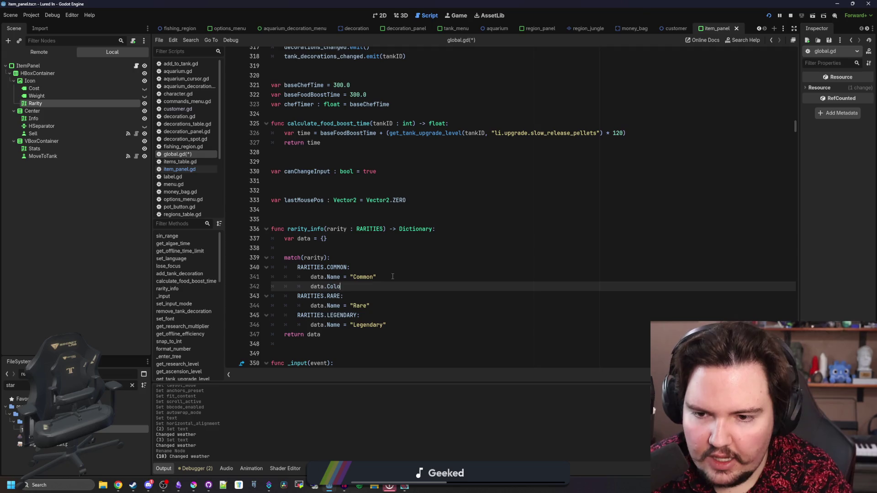
text(r = Color(")
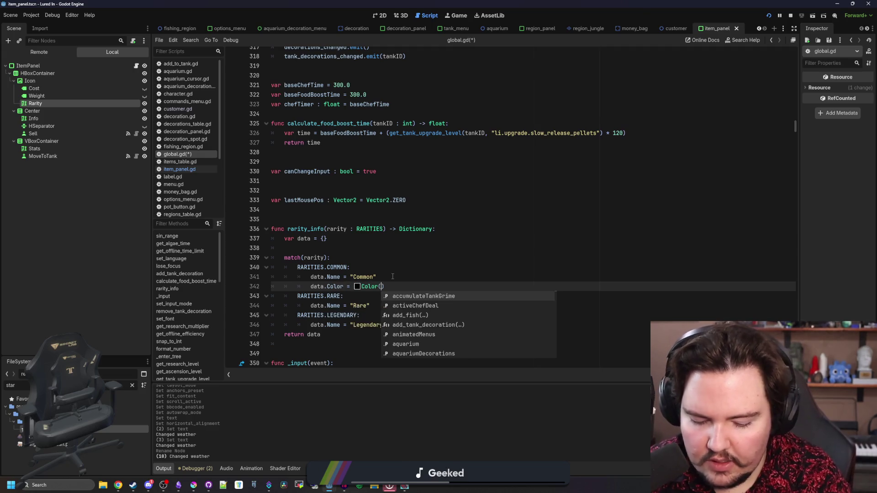
- Set Common's colour to the grey code #868188 and Rare's to #4b80ca
click(193, 485)
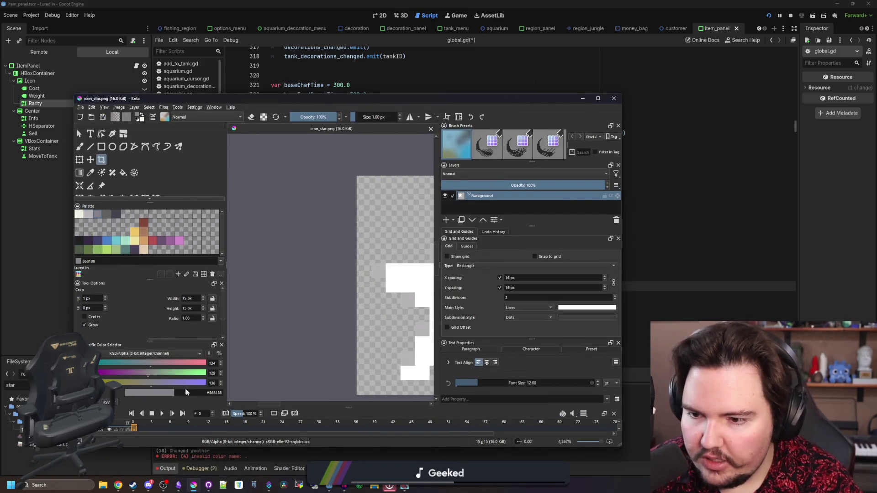
key(super+Down)
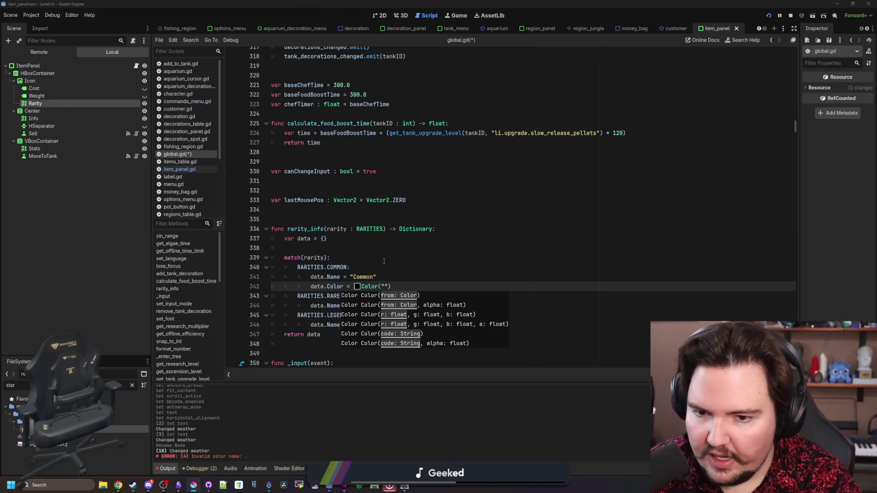
text(#868188)
key(Up)
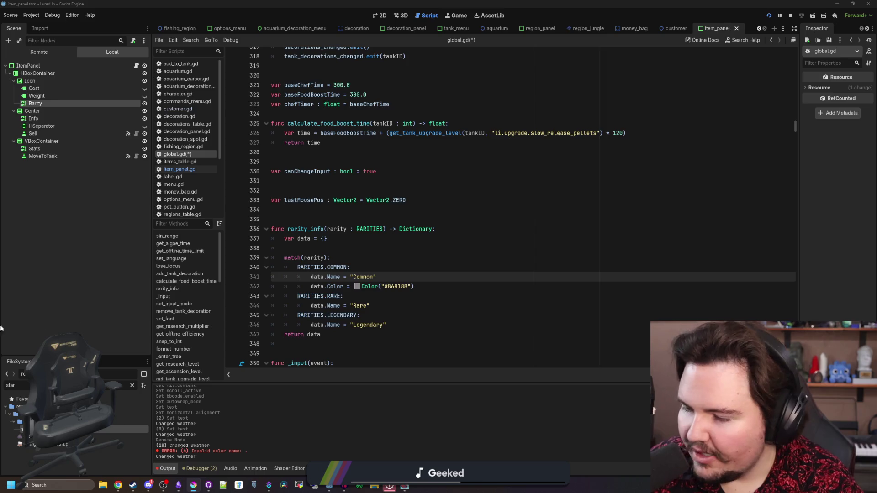
click(382, 306)
key(Return)
text(d)
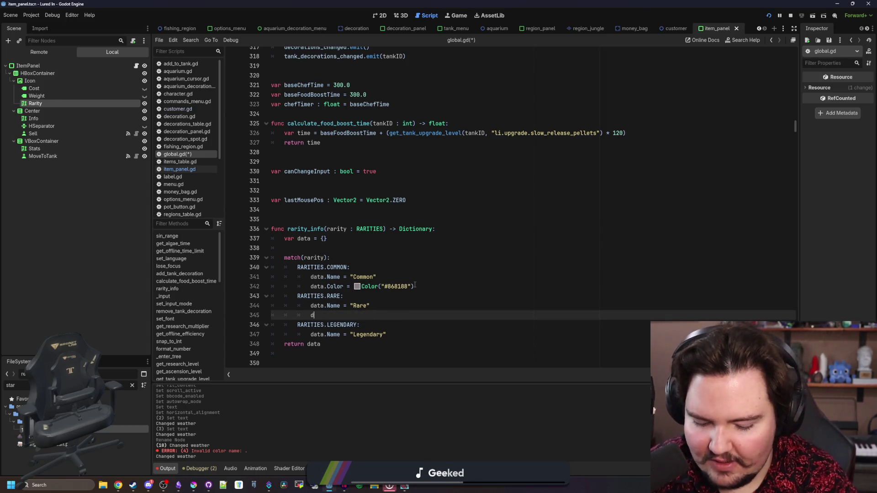
text(ata.Color = )
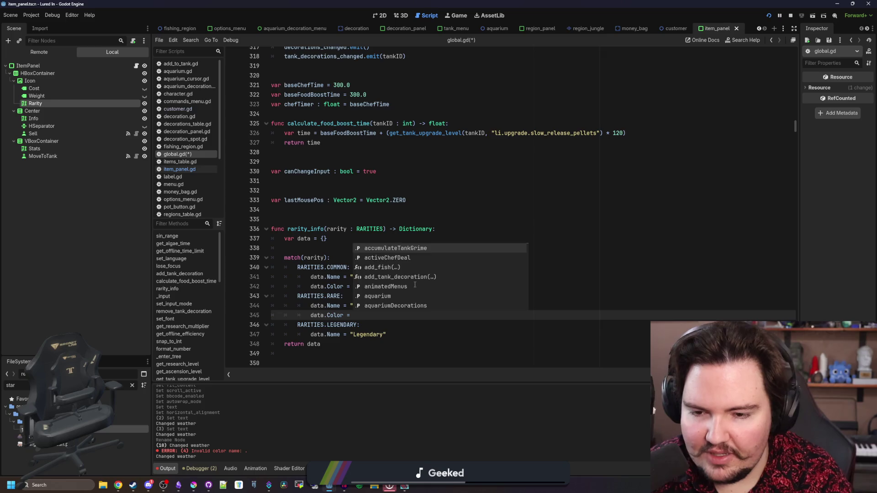
text(Color("#4b80ca)
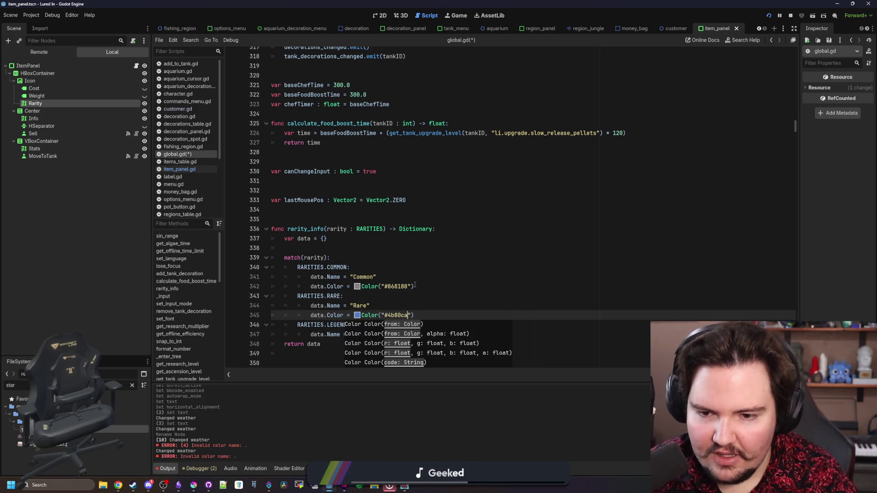
key(alt+Tab)
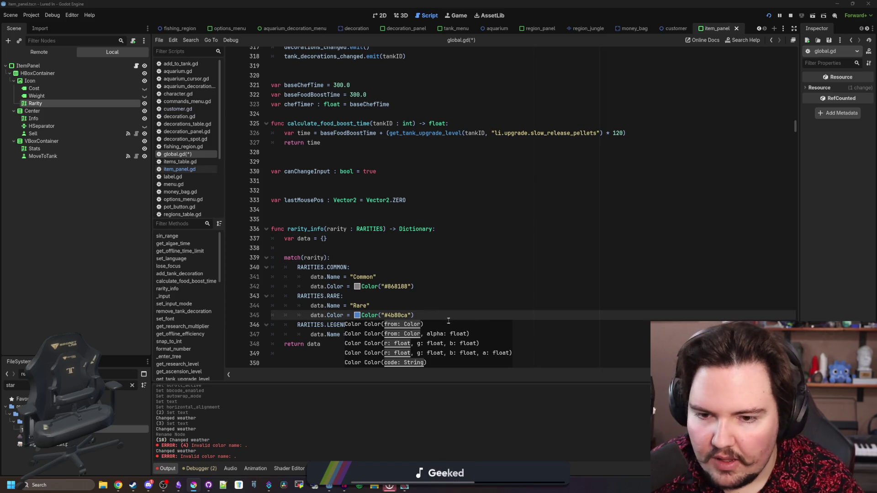
- Give Legendary data.Color = Color("#d3a068") and save global.gd
click(405, 329)
key(Return)
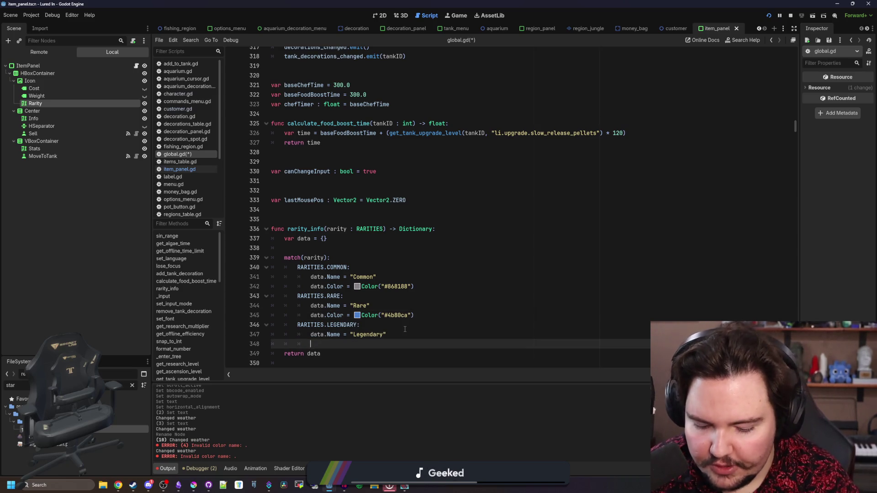
text(data.Color )
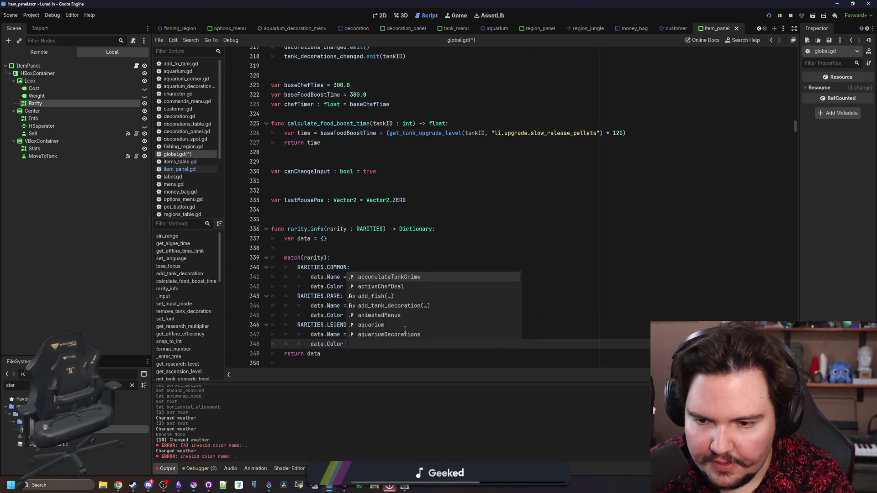
text(= Color("#d3a068"))
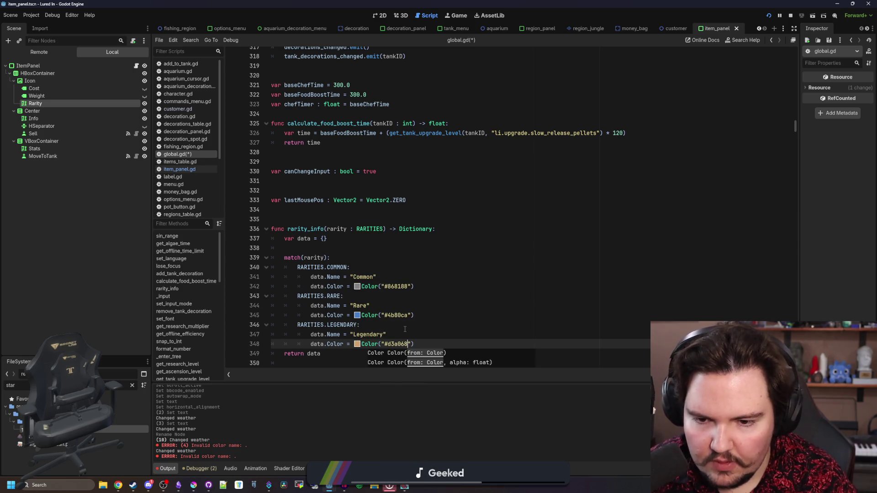
click(404, 329)
key(ctrl+s)
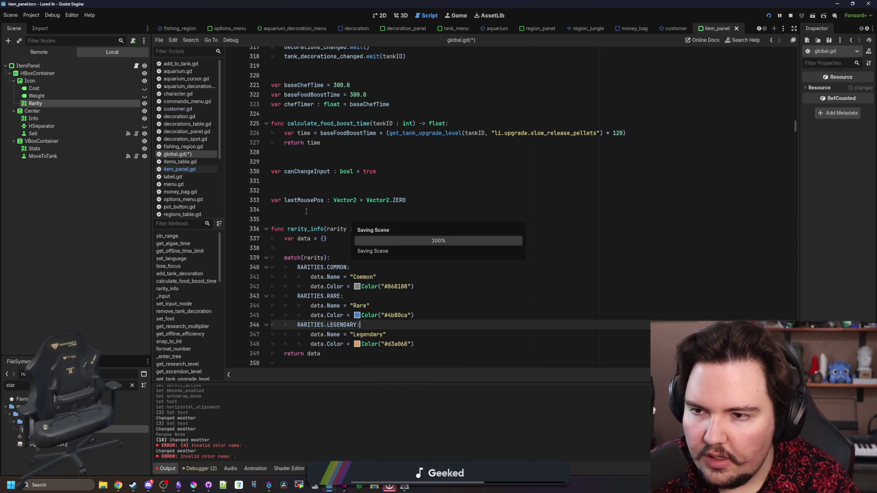
click(180, 169)
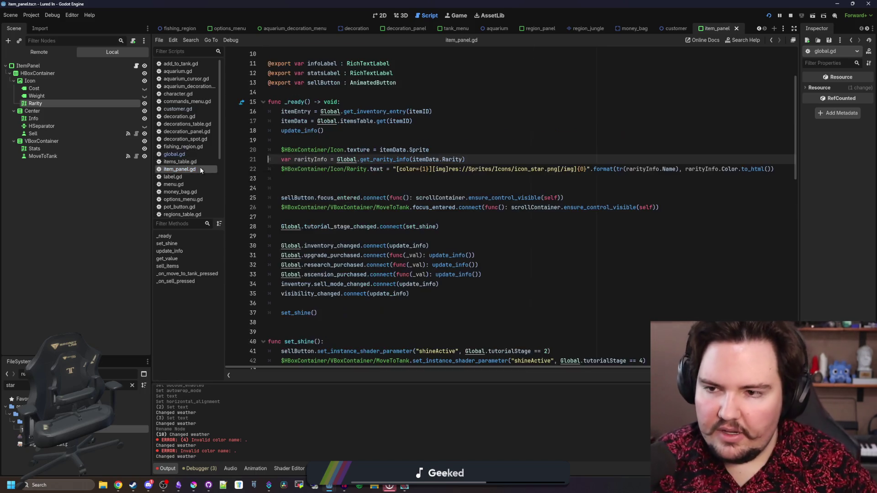
- Delete the extra blank line in item_panel.gd's _ready function and save the script
click(313, 179)
scroll(382, 170, up, 3)
click(379, 179)
click(298, 217)
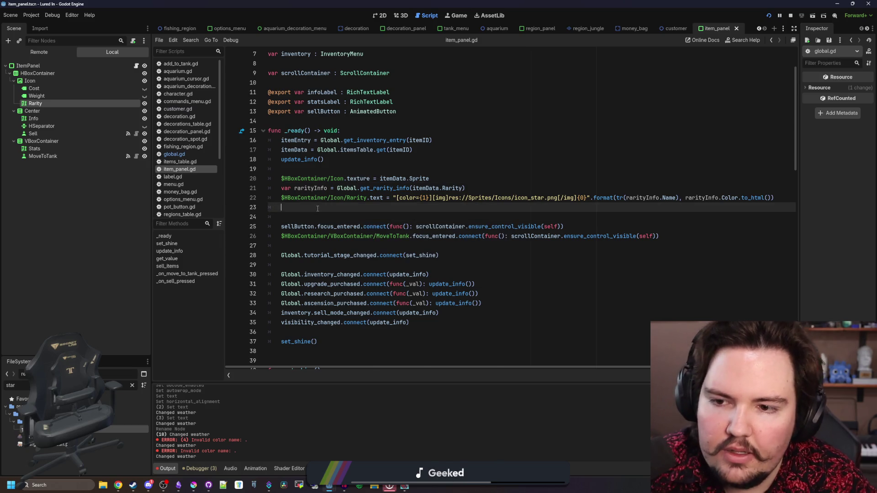
key(BackSpace)
key(Up)
key(Up)
key(Up)
key(ctrl+s)
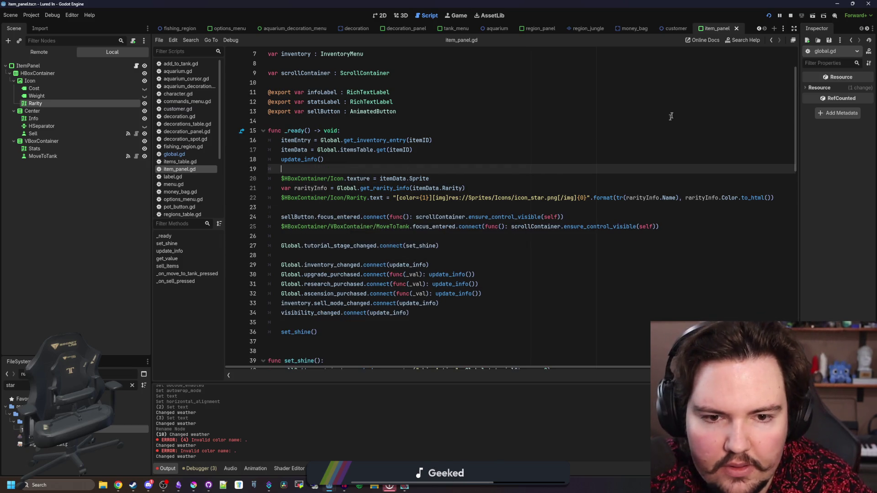
- Stop the running game and relaunch the project to test the rarity labels
click(790, 15)
click(769, 15)
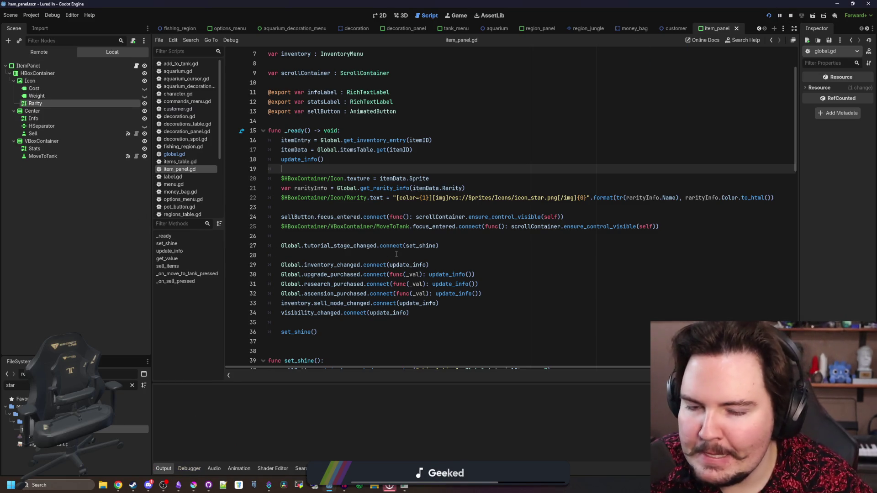
click(426, 238)
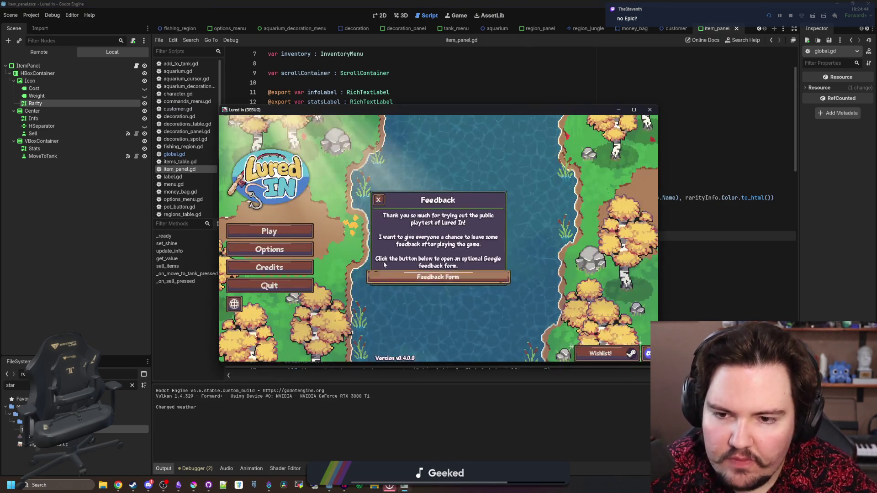
- Close the game, rename rarity_info to get_rarity_info in global.gd, and save
click(378, 200)
click(269, 231)
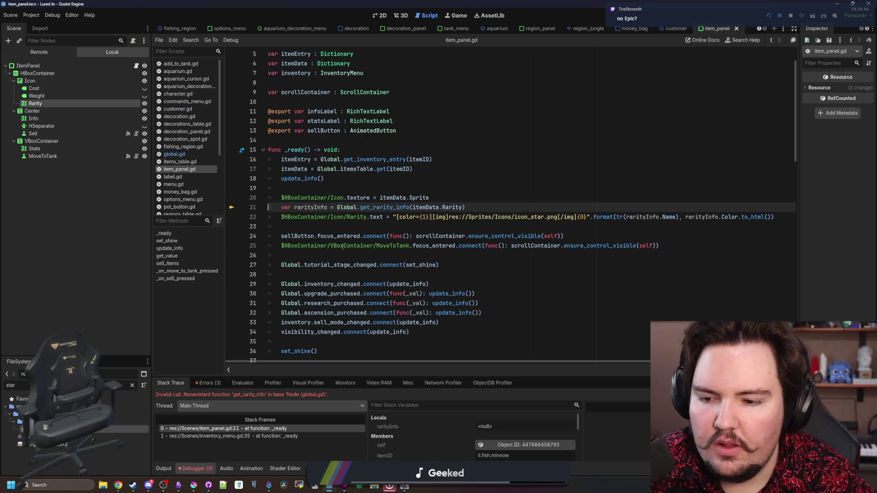
key(Up)
key(Up)
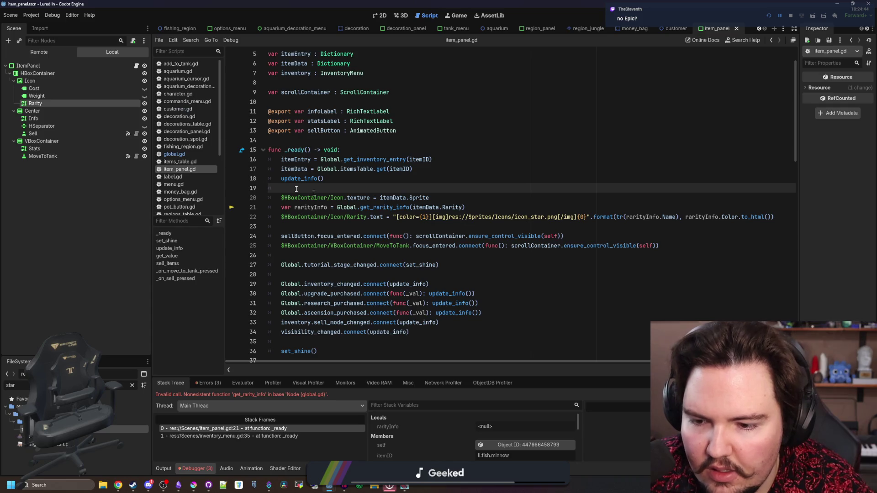
click(185, 155)
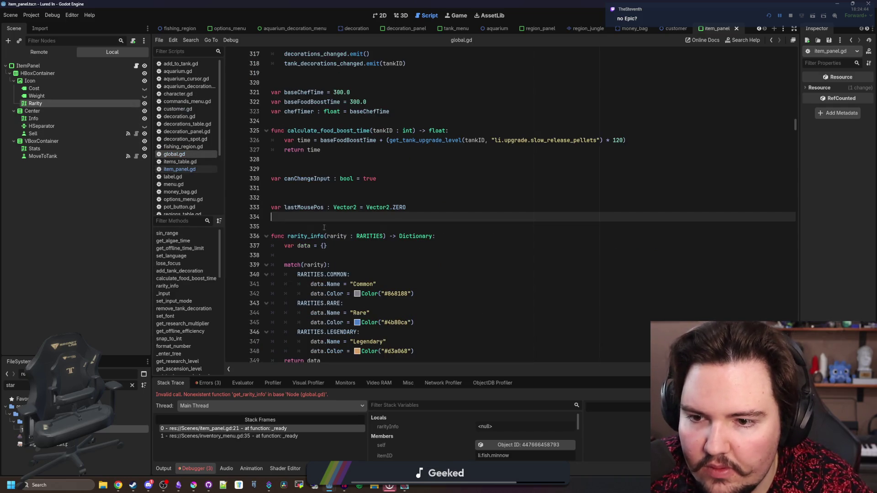
click(287, 236)
text(t_)
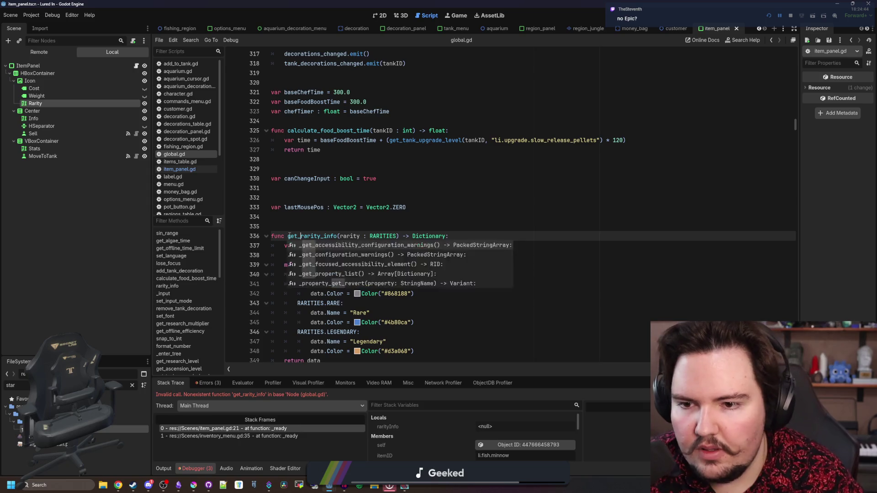
click(330, 212)
key(ctrl+s)
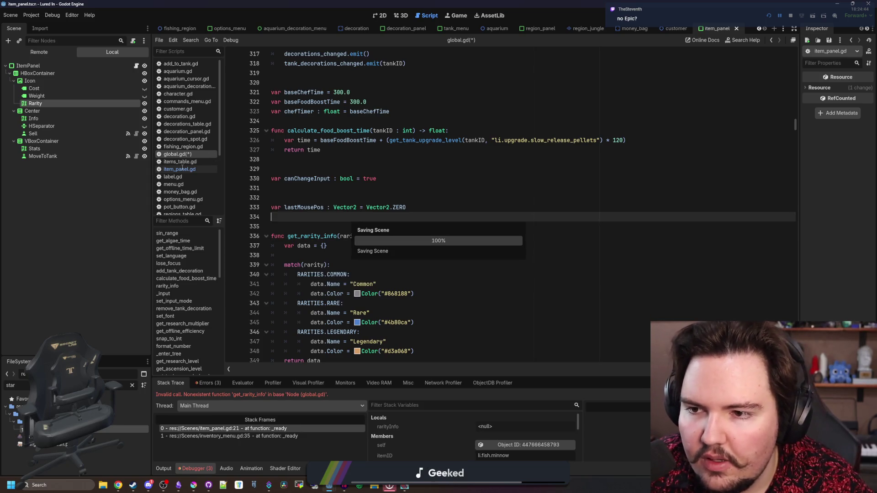
- Filter the FileSystem for 'item' and open items_table.gd
click(182, 169)
key(Up)
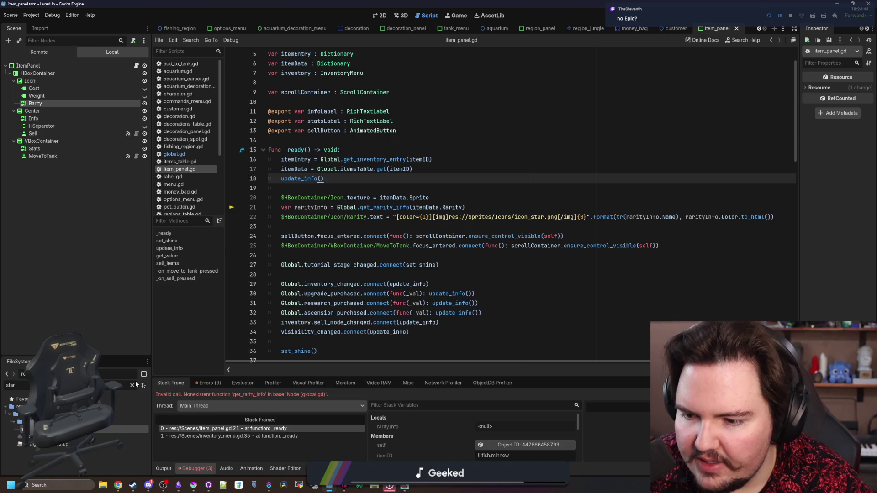
click(132, 386)
text(item)
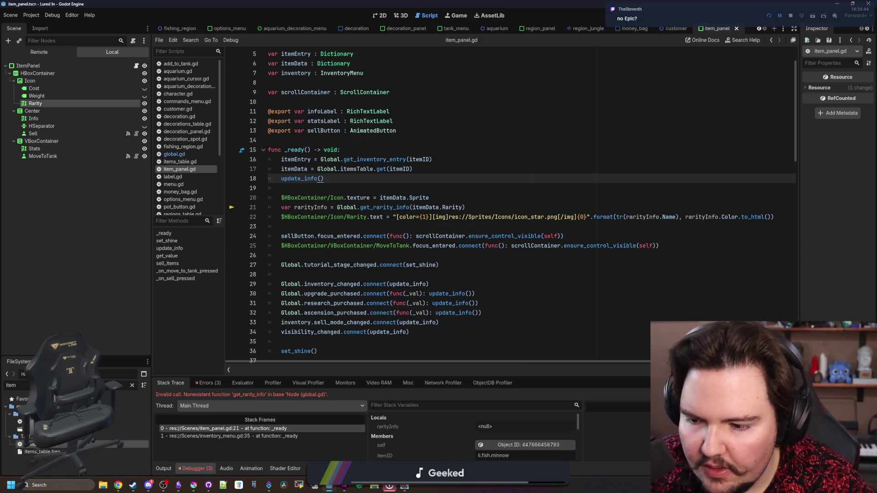
double_click(124, 444)
click(469, 232)
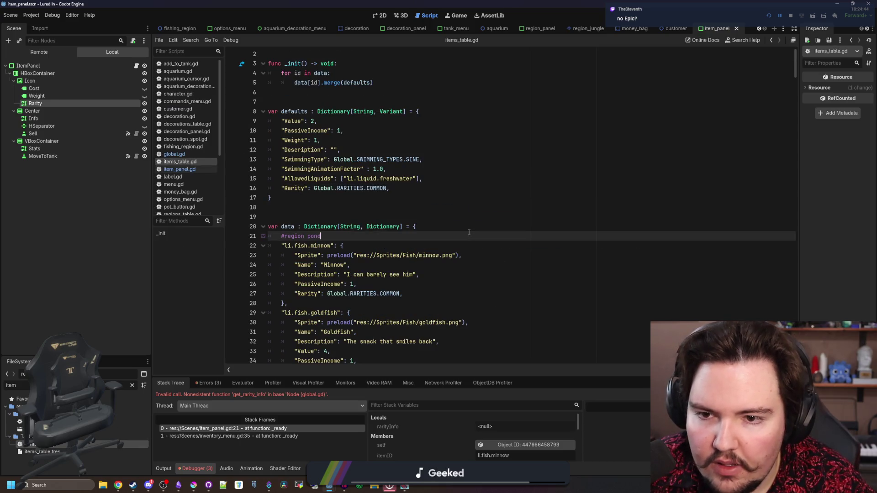
click(786, 16)
click(769, 17)
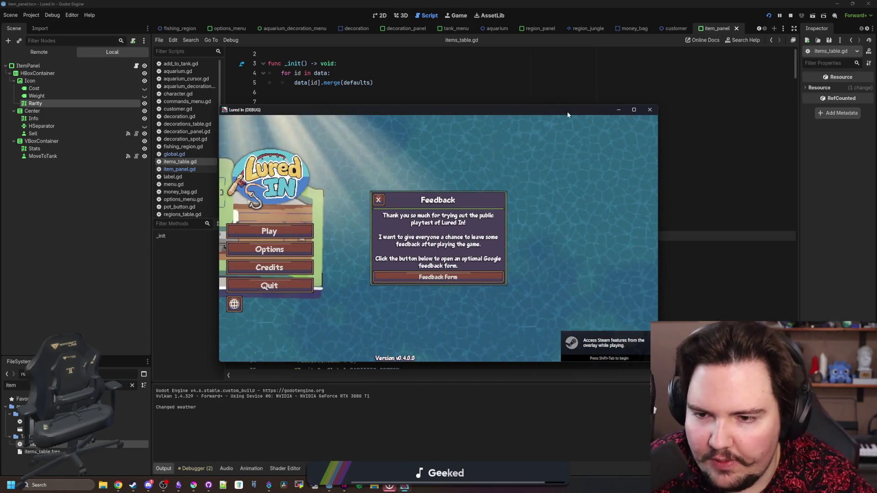
click(378, 200)
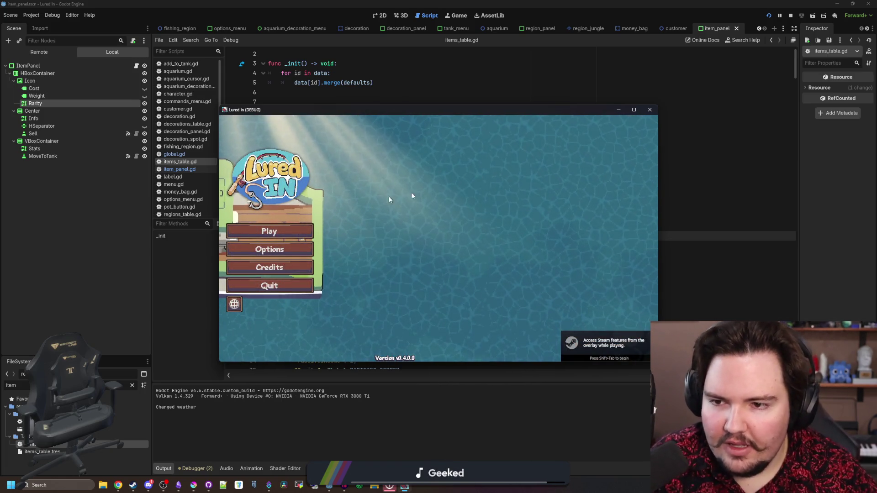
click(639, 110)
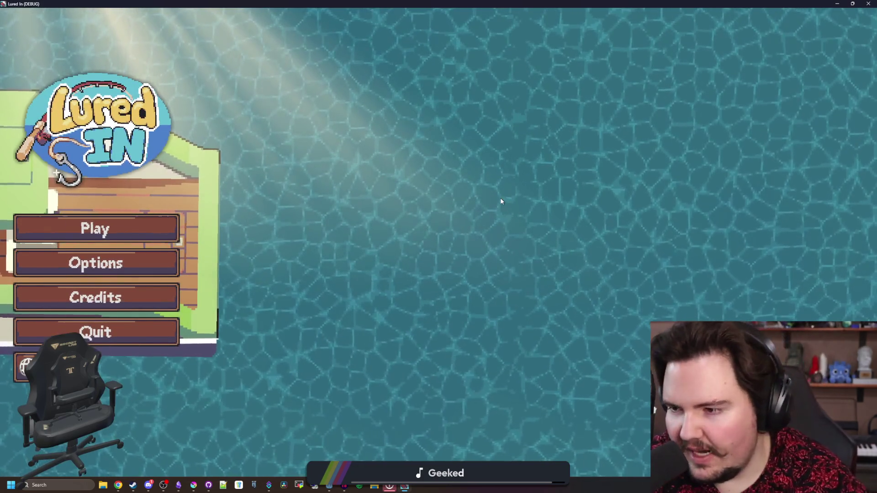
click(168, 236)
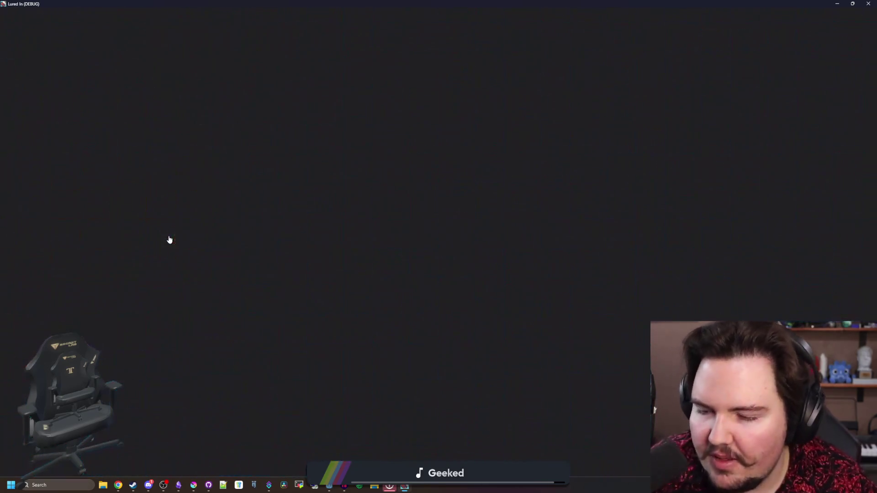
click(437, 301)
mouse_move(561, 227)
mouse_down()
mouse_move(477, 144)
mouse_move(423, 327)
mouse_up()
click(242, 452)
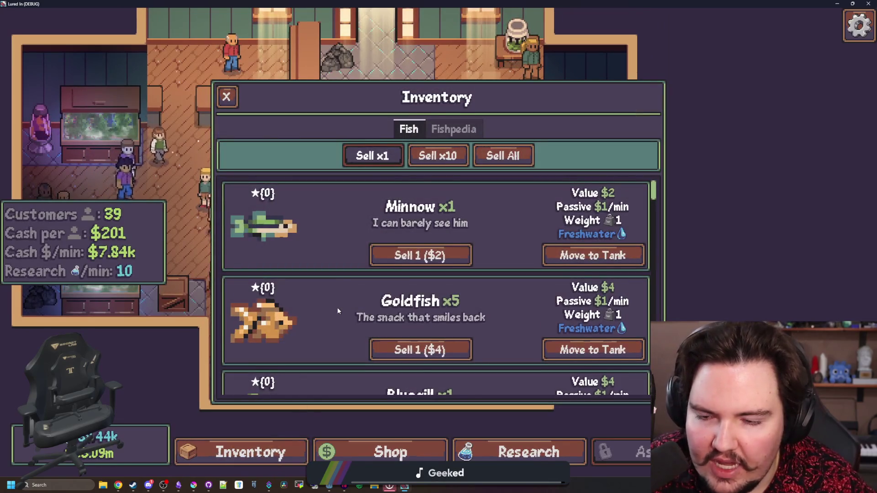
scroll(338, 307, down, 5)
scroll(337, 305, down, 5)
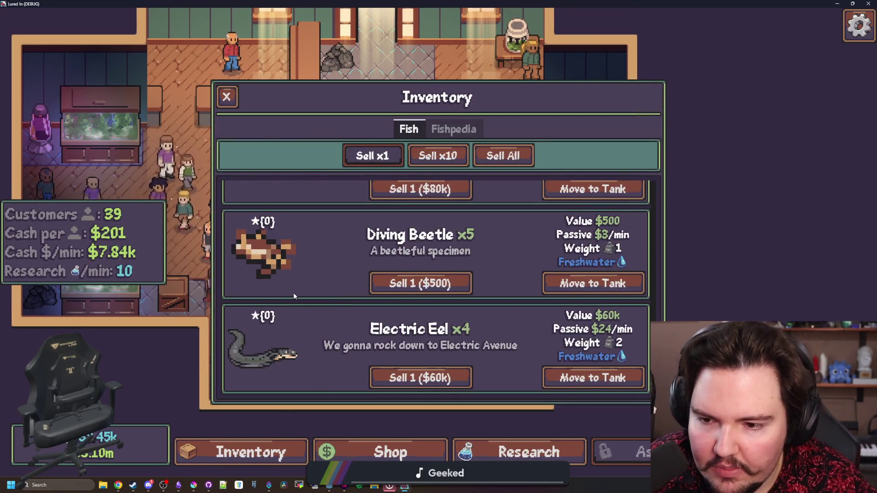
scroll(293, 293, down, 5)
scroll(292, 292, up, 15)
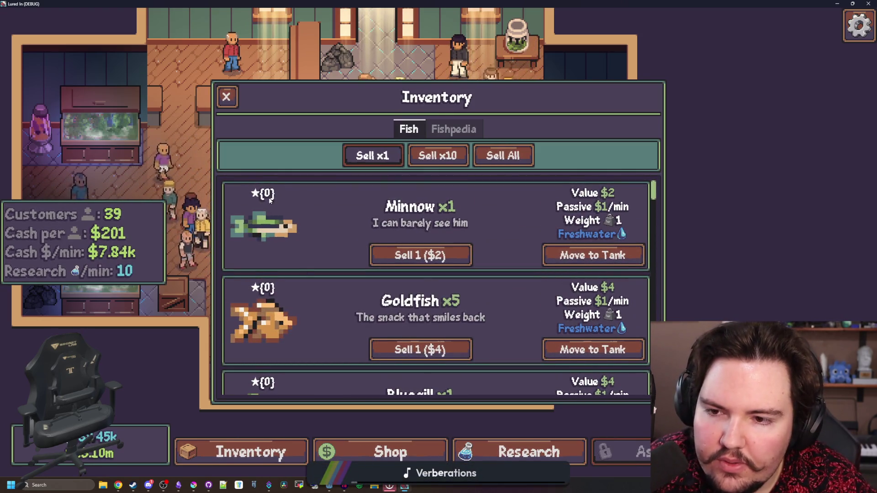
key(super+Down)
click(161, 196)
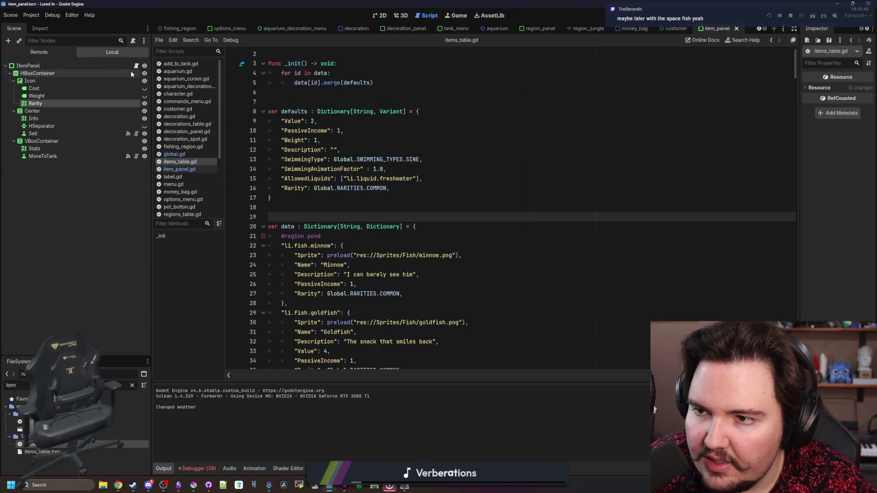
- In item_panel.gd, review the Debugger errors reported for line 22
click(178, 169)
click(518, 188)
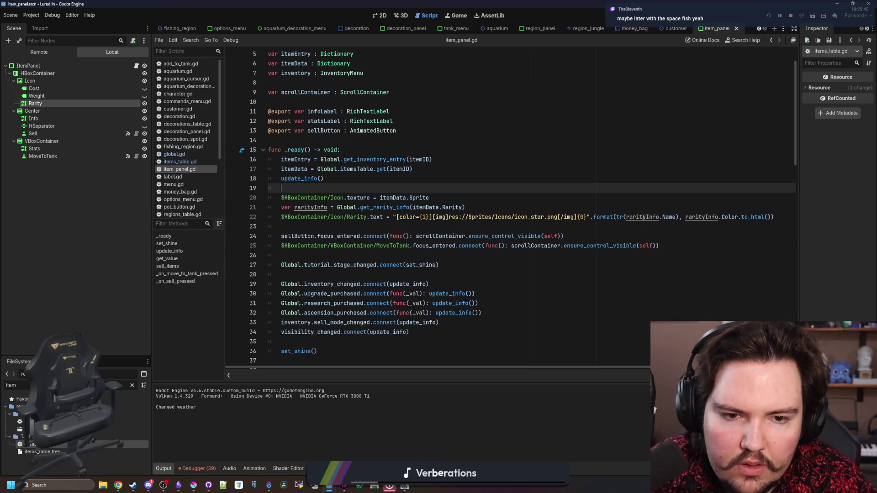
click(603, 204)
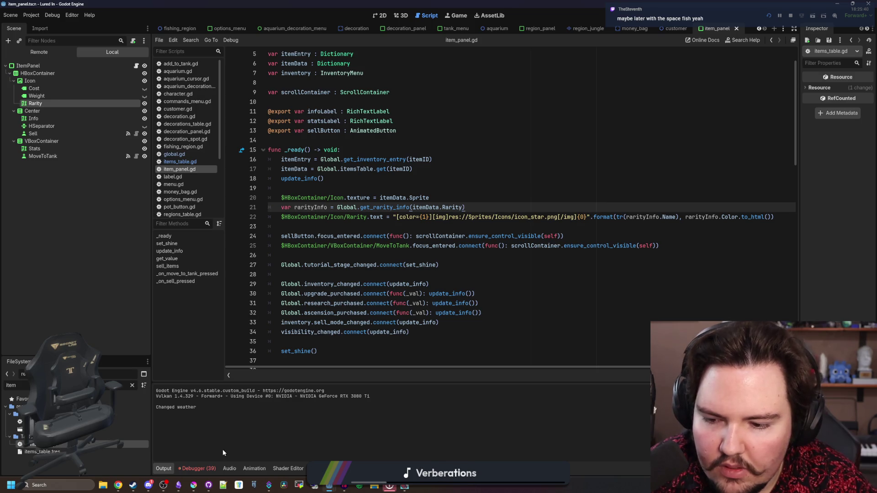
click(197, 468)
click(209, 382)
scroll(276, 428, down, 3)
scroll(276, 428, up, 10)
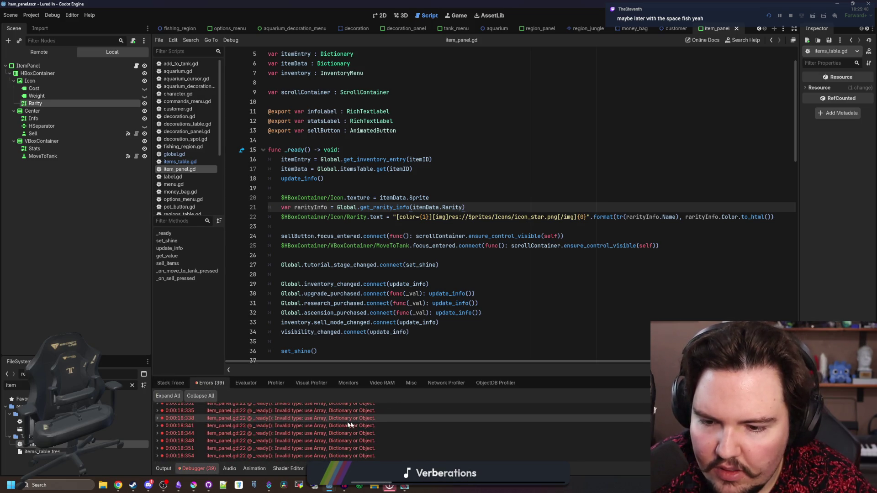
- Wrap line 22's format() arguments in an array, save, and run the game
click(620, 217)
text([)
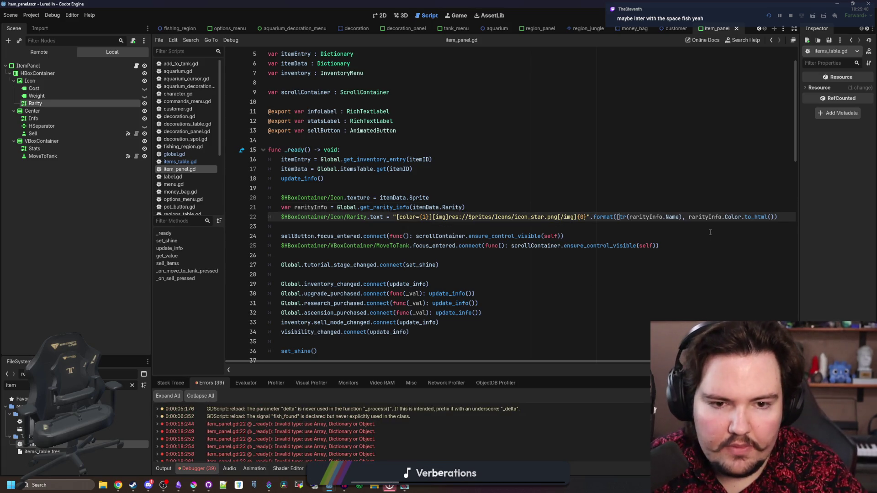
click(775, 217)
text(])
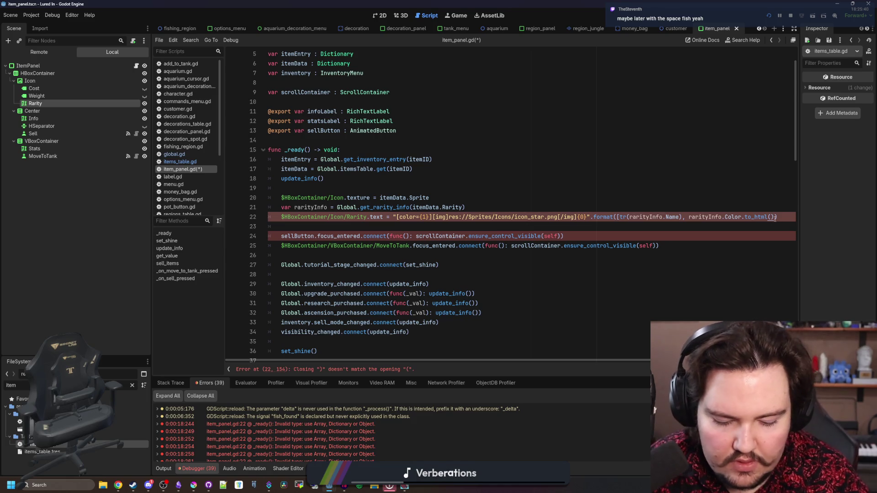
click(491, 201)
key(ctrl+s)
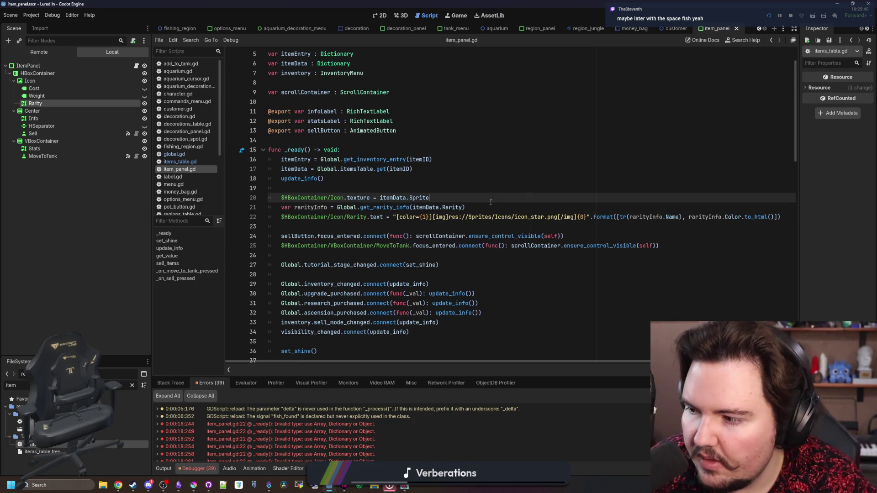
key(alt+Tab)
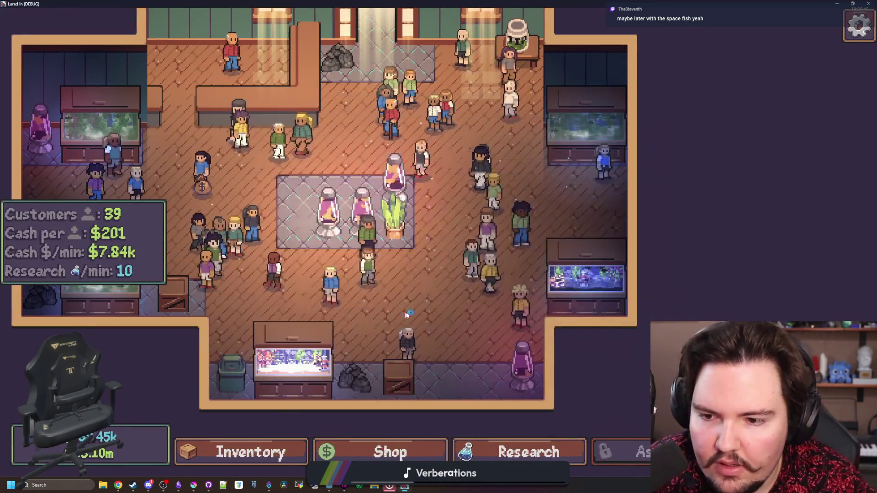
- Check the rarity labels in the running game's inventory, then stop the game with F8
key(Escape)
click(447, 277)
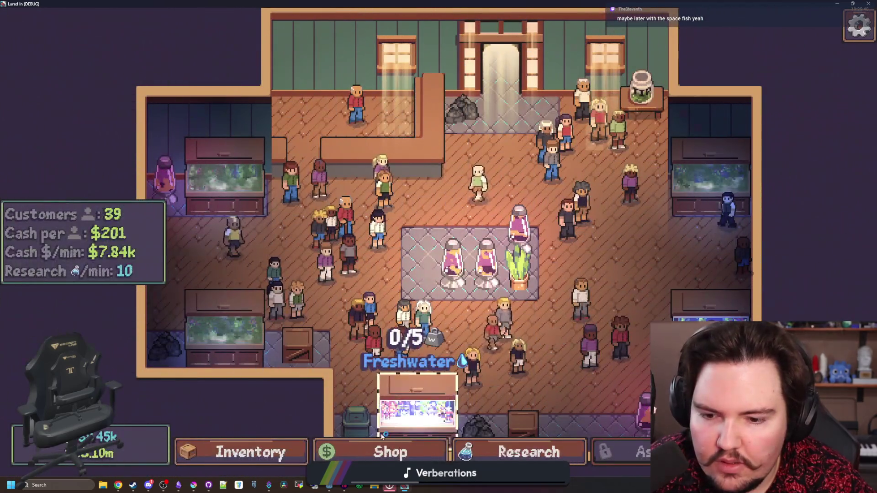
click(242, 452)
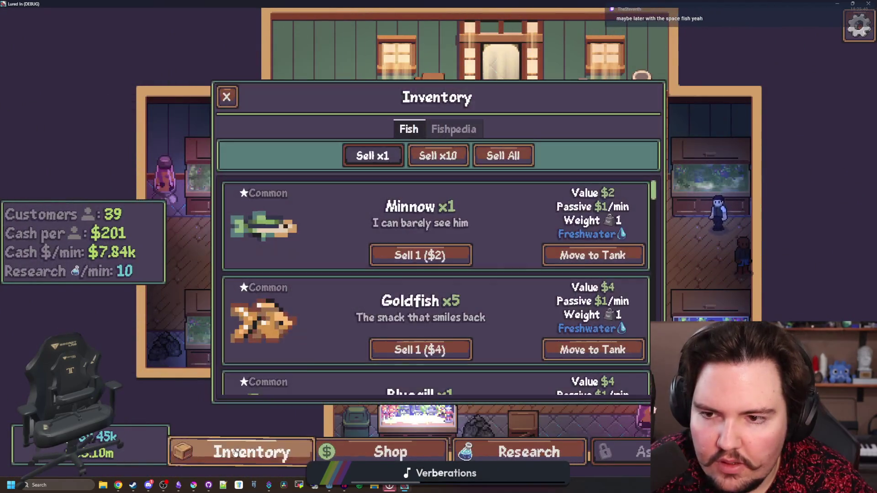
scroll(302, 305, down, 6)
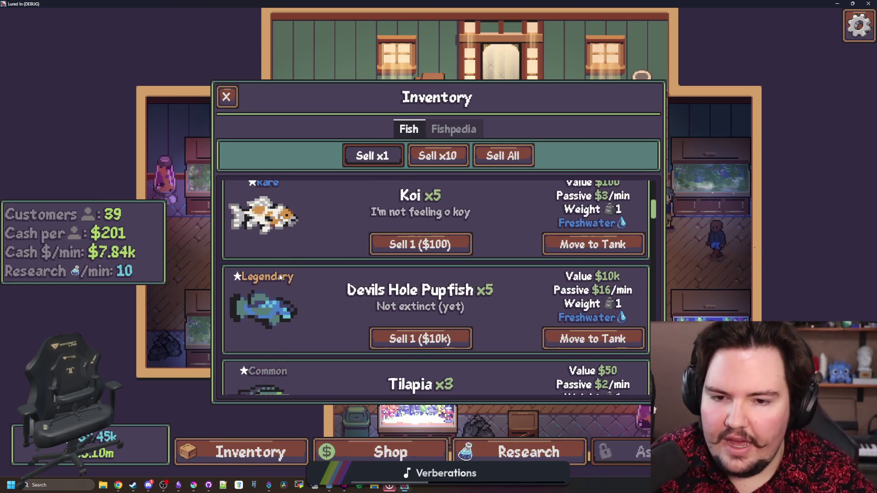
scroll(283, 265, up, 6)
key(F8)
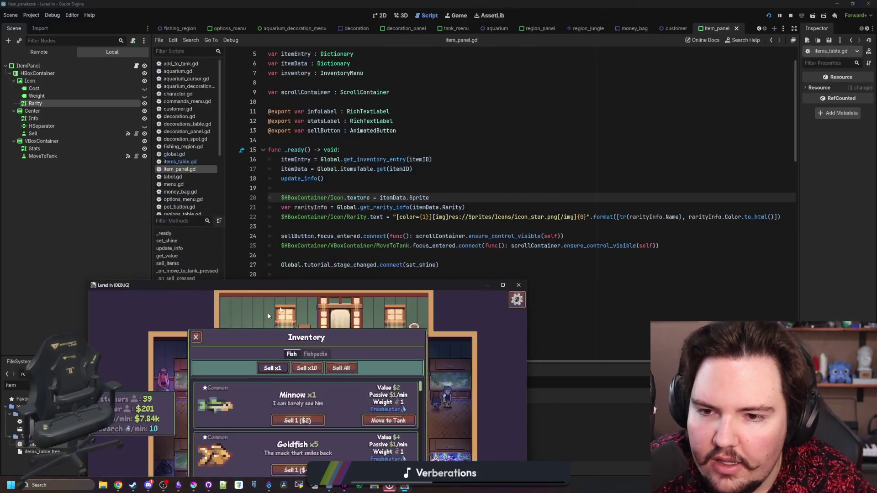
- Add color={1} to line 22's star img tag, save, relaunch, and return to the main menu
click(433, 217)
text(color={1})
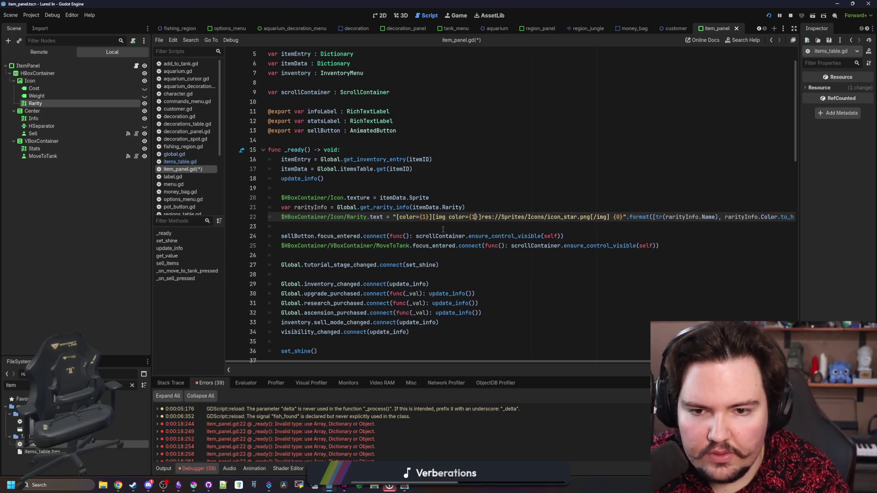
click(443, 229)
key(ctrl+s)
key(F5)
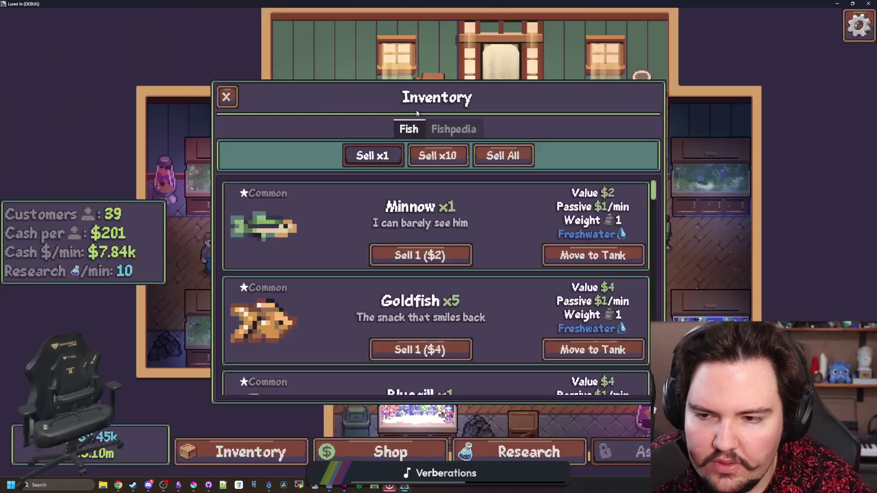
key(i)
key(i)
key(i)
key(Escape)
click(437, 276)
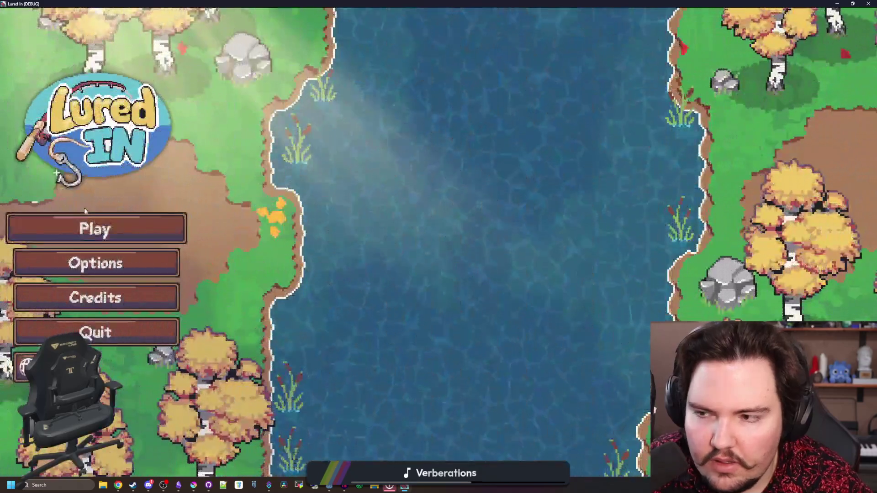
- View the Bluegill and Koi star labels in the game's inventory, then switch to icon_star.png in Krita
click(94, 227)
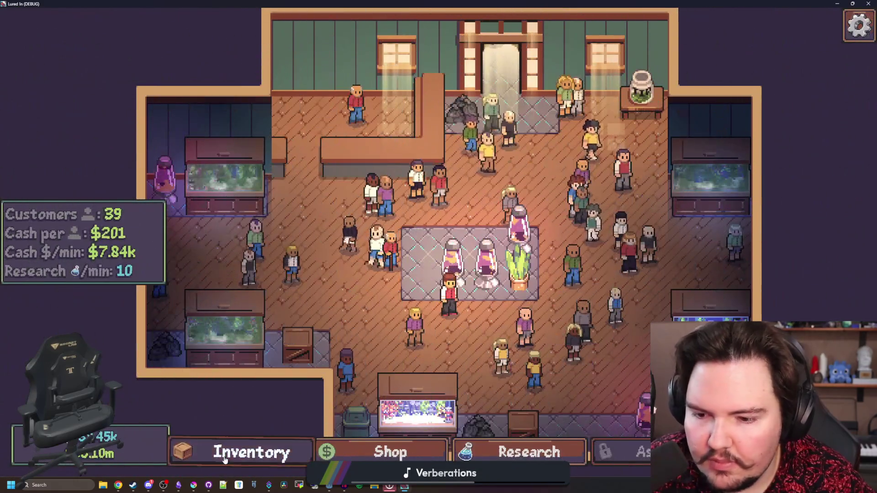
click(239, 449)
scroll(320, 300, down, 3)
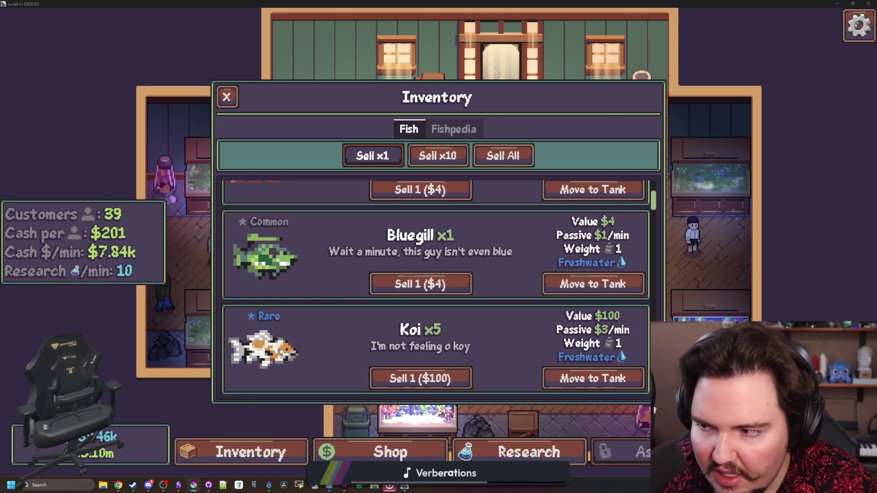
click(194, 486)
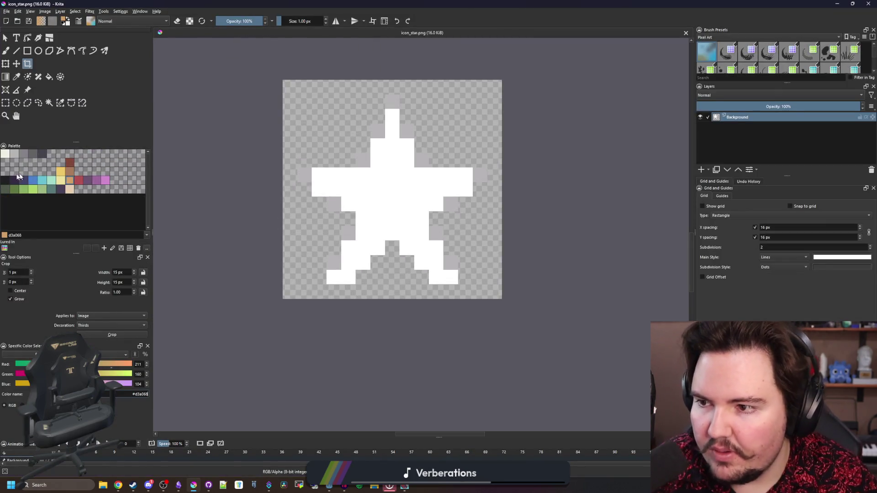
- Paint dark 212123 outline pixels along the star's bottom, left arm and right edge
click(5, 180)
key(plus)
key(b)
mouse_move(457, 330)
mouse_down()
mouse_move(417, 303)
mouse_move(401, 269)
mouse_up()
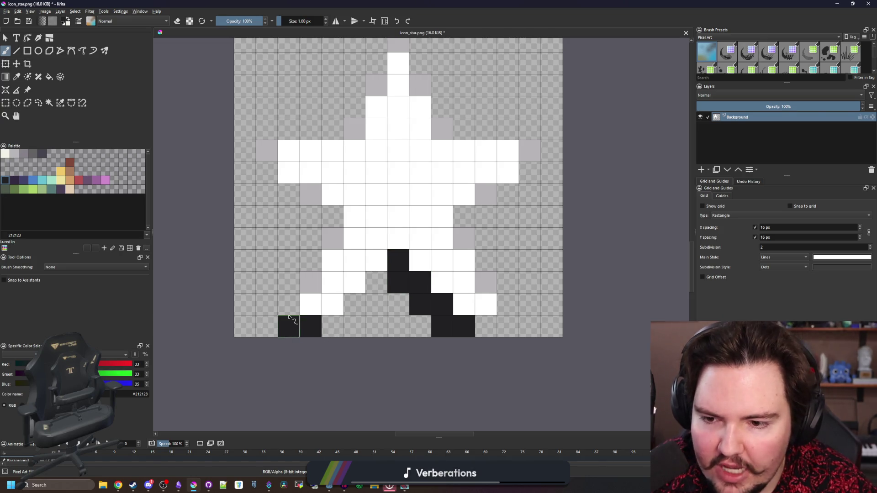
mouse_move(326, 213)
mouse_down()
mouse_move(311, 216)
mouse_move(244, 151)
mouse_up()
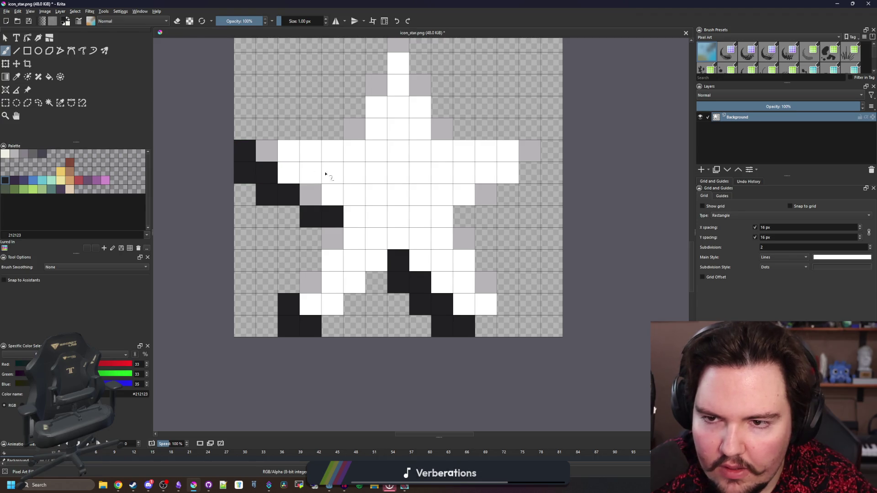
drag(490, 213, 475, 215)
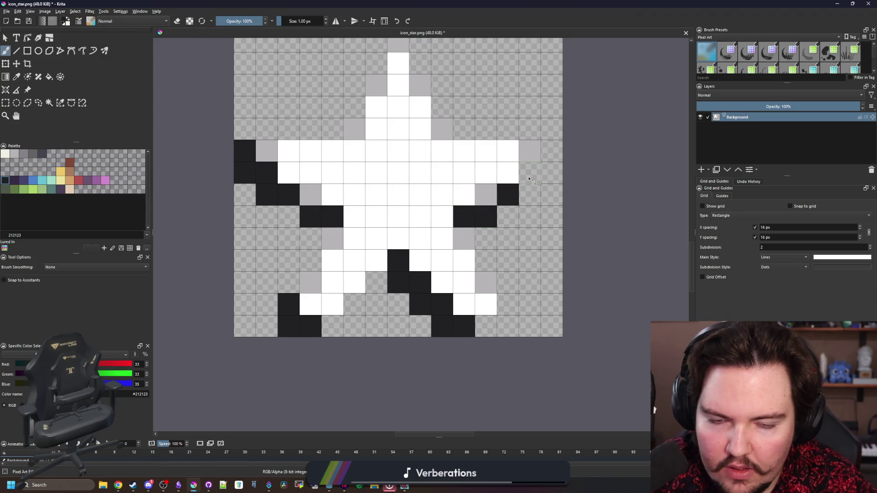
scroll(349, 280, down, 5)
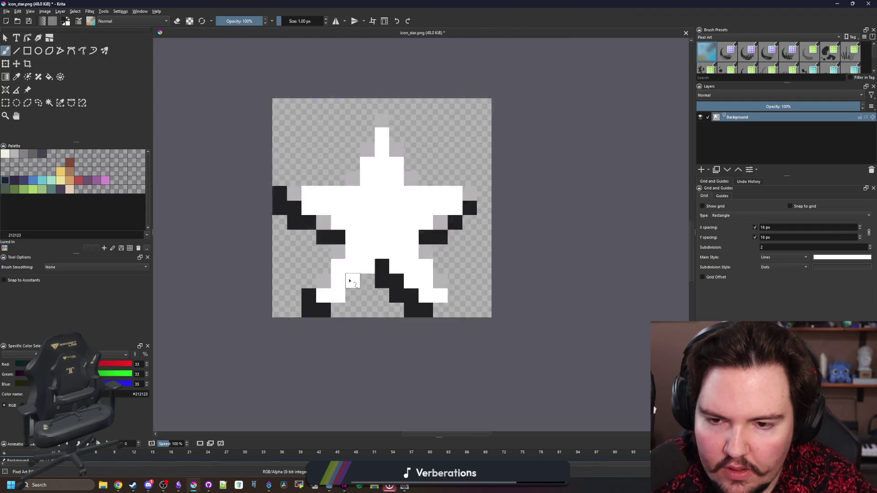
scroll(328, 299, up, 5)
drag(355, 289, 373, 262)
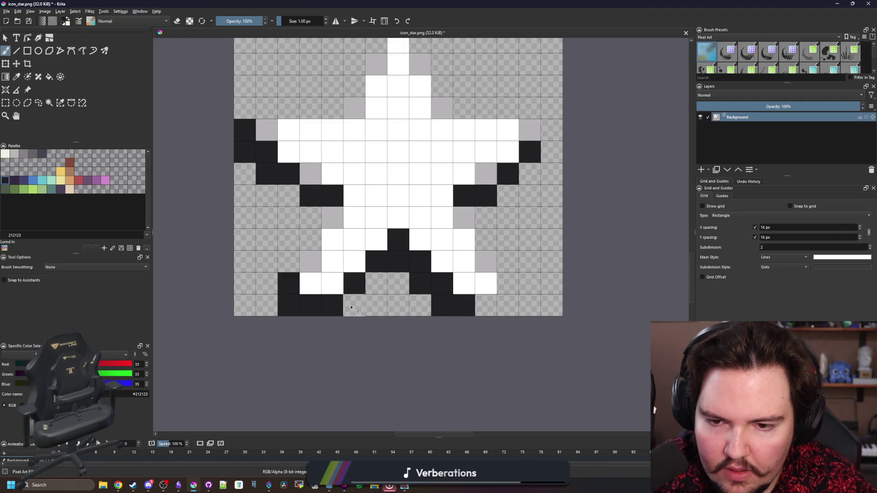
scroll(361, 288, down, 6)
scroll(364, 290, up, 5)
scroll(408, 254, up, 2)
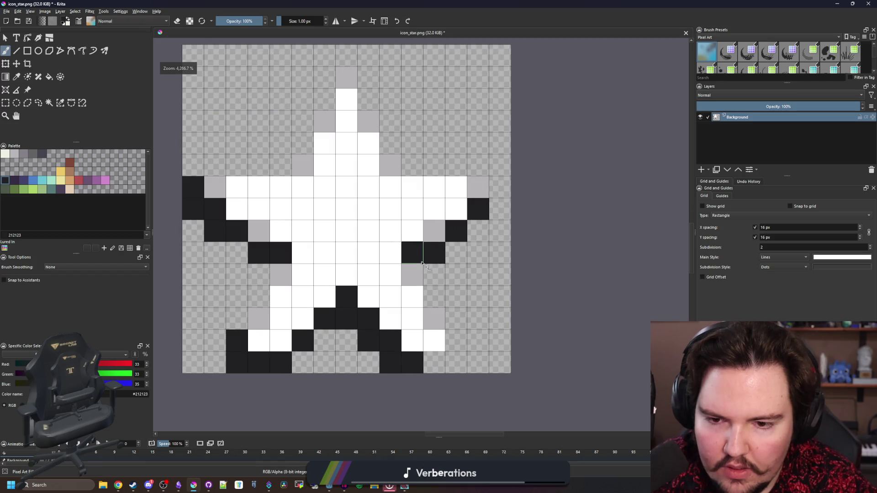
- Erase stray dark pixels on the right arm, add one more cell, and save icon_star.png as PNG
drag(416, 264, 478, 209)
scroll(315, 258, down, 6)
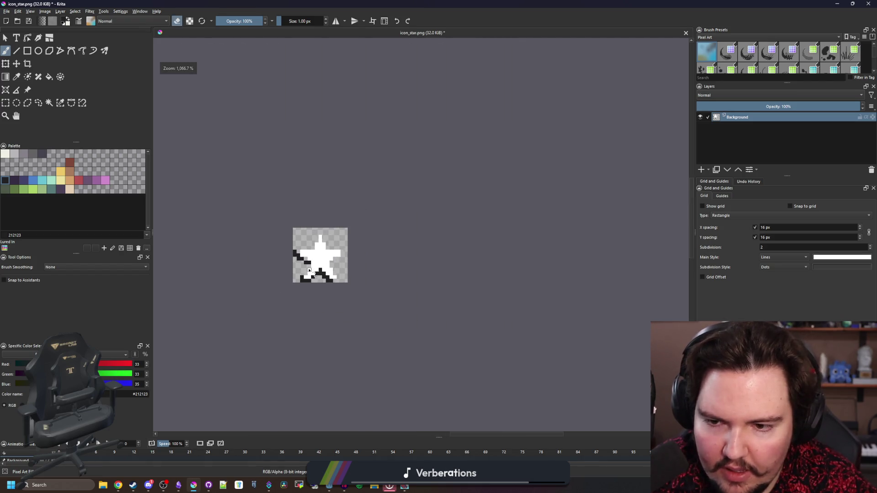
scroll(316, 259, up, 6)
key(e)
click(276, 237)
scroll(275, 237, down, 6)
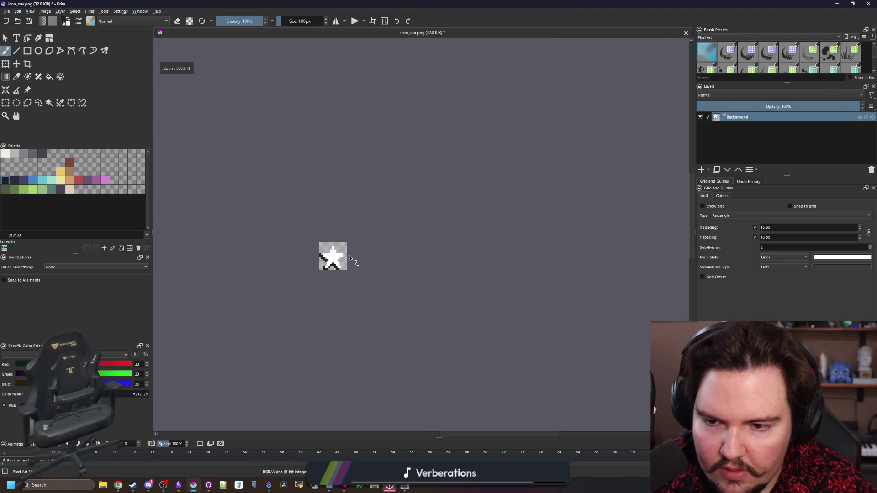
key(ctrl+s)
click(470, 306)
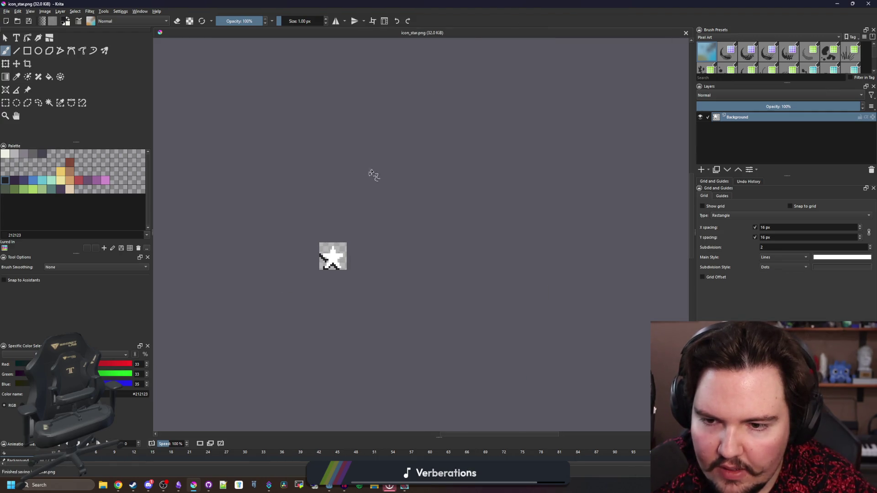
key(ctrl+shift+0)
key(alt+Tab)
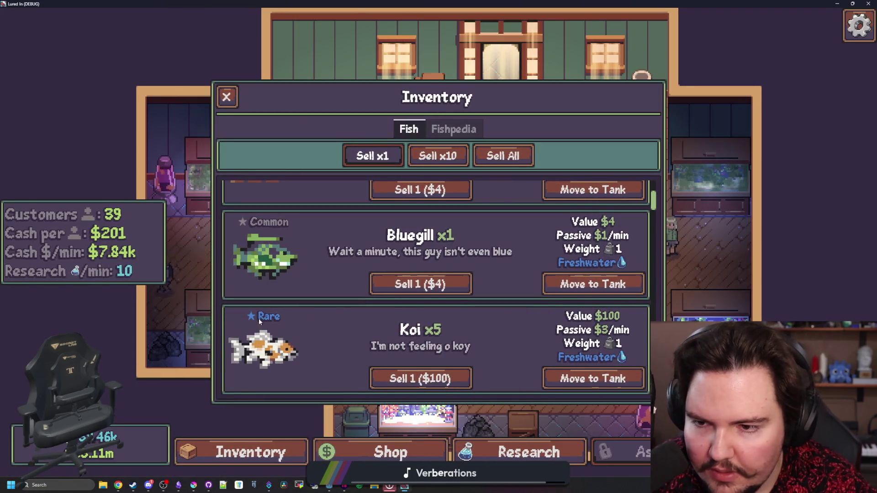
- Back in Krita, outline the star's bottom notch and lower-right edge in dark pixels
key(super+Down)
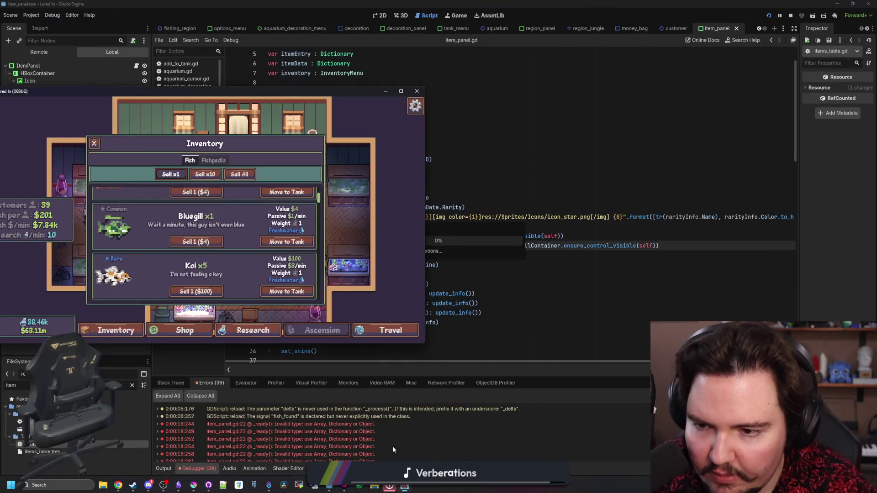
double_click(187, 94)
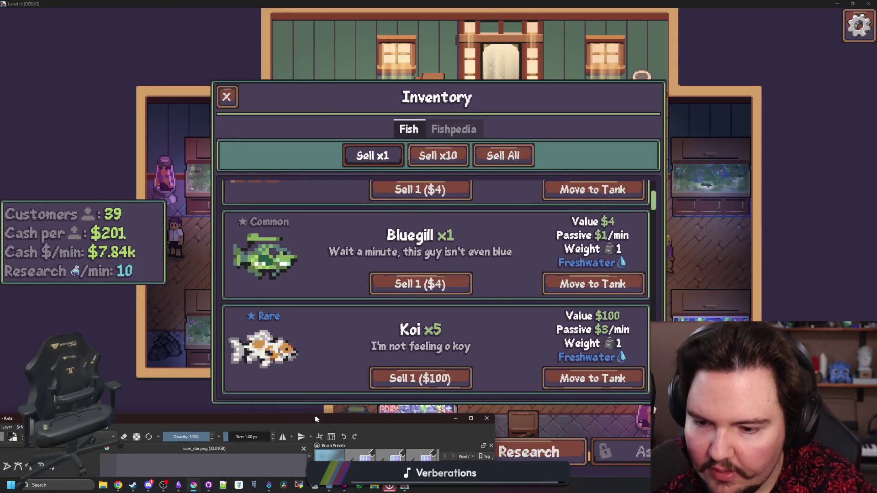
click(194, 485)
click(292, 258)
click(314, 236)
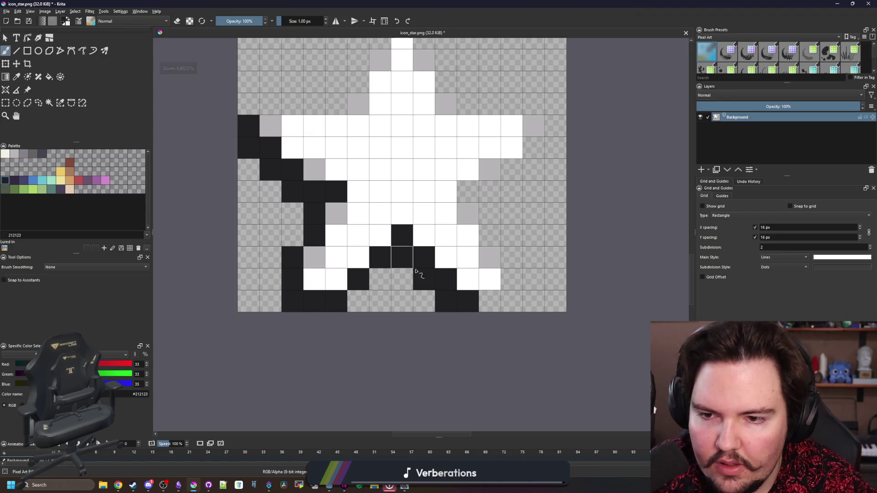
mouse_move(494, 310)
mouse_down()
mouse_move(512, 253)
mouse_move(467, 191)
mouse_up()
- Outline the star's upper-right arm, top point and lower-left edge in dark pixels
key(Escape)
mouse_move(537, 151)
mouse_down()
mouse_move(532, 102)
mouse_move(461, 103)
mouse_up()
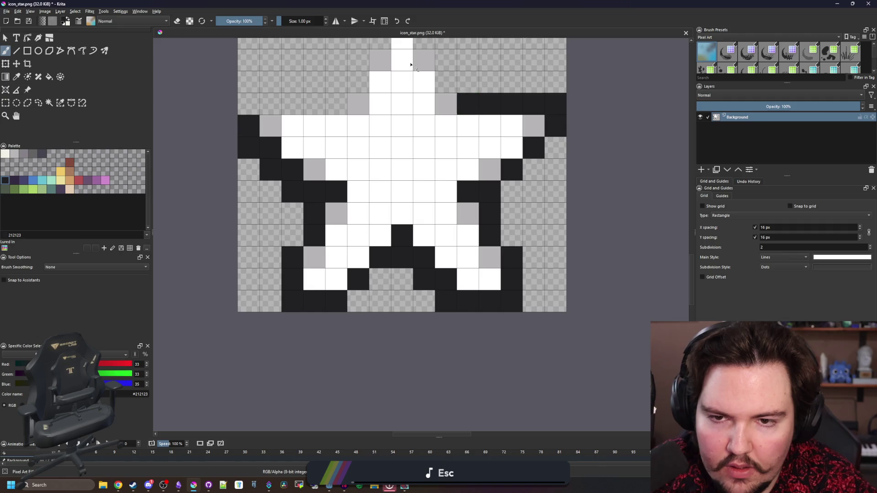
scroll(461, 103, up, 3)
mouse_move(431, 224)
mouse_down()
mouse_move(410, 184)
mouse_move(408, 150)
mouse_move(364, 156)
mouse_move(327, 243)
mouse_move(231, 247)
mouse_up()
scroll(319, 204, down, 3)
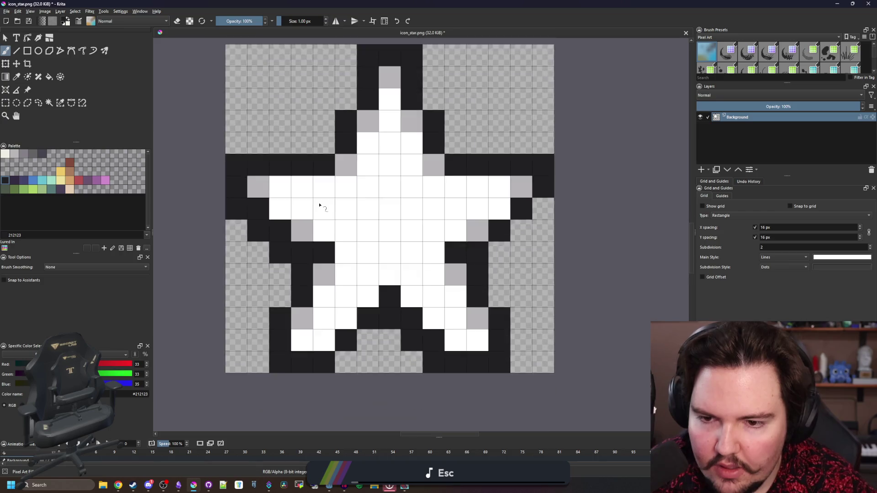
scroll(352, 265, down, 2)
scroll(402, 322, up, 2)
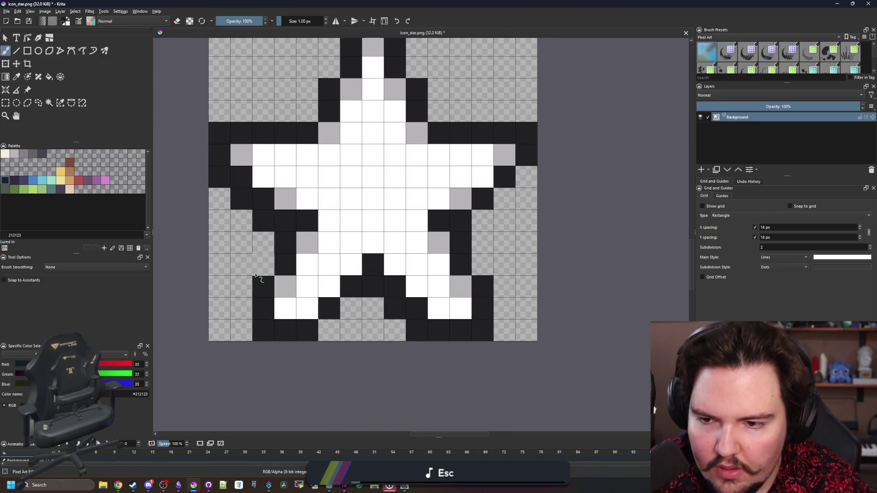
scroll(319, 274, down, 3)
scroll(369, 328, up, 3)
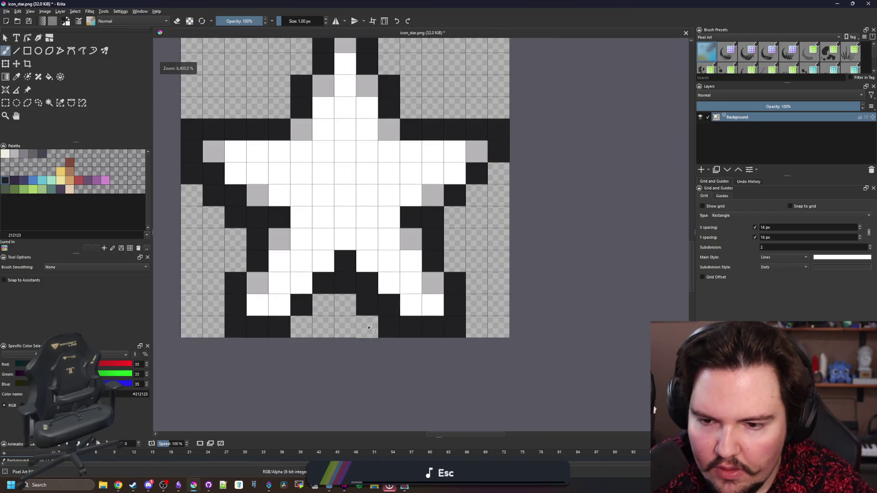
click(234, 240)
- Inspect the completed outline and open the Image > Resize Canvas dialog
scroll(266, 243, down, 8)
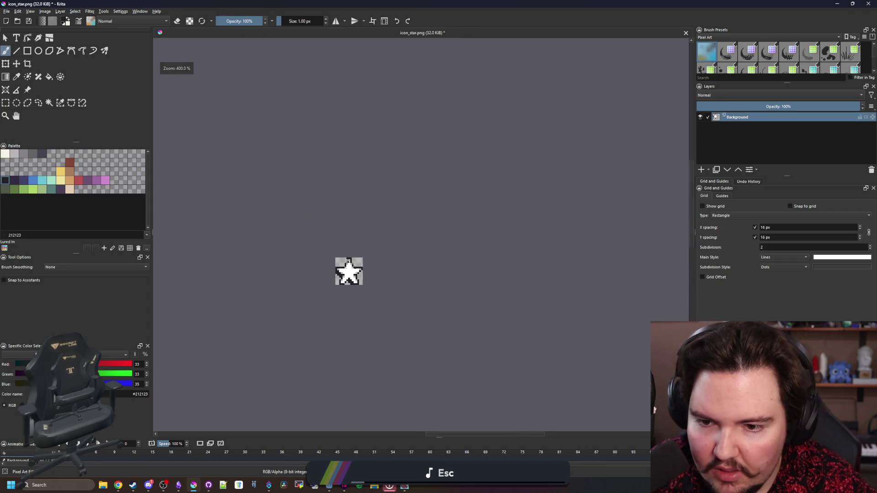
scroll(348, 269, up, 10)
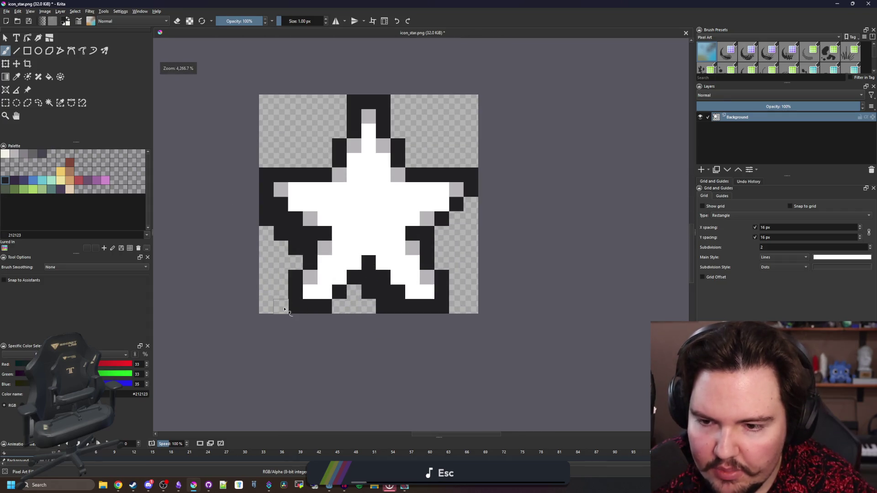
scroll(315, 315, down, 8)
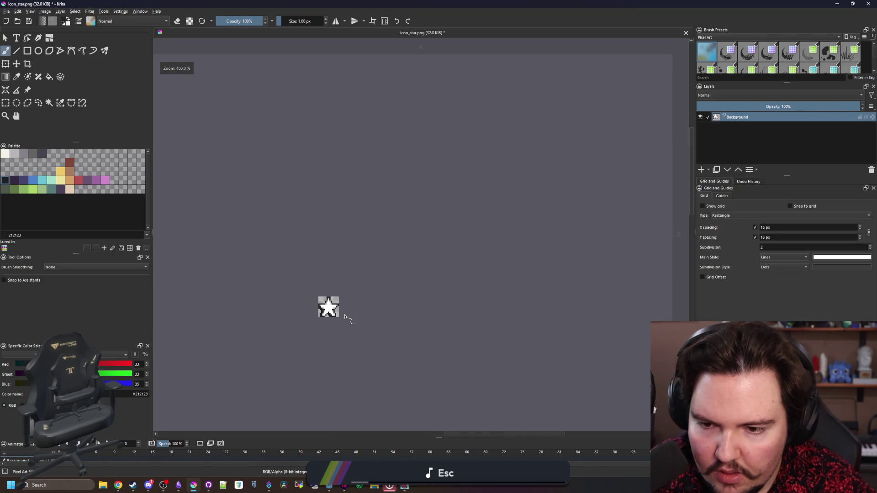
scroll(342, 321, up, 5)
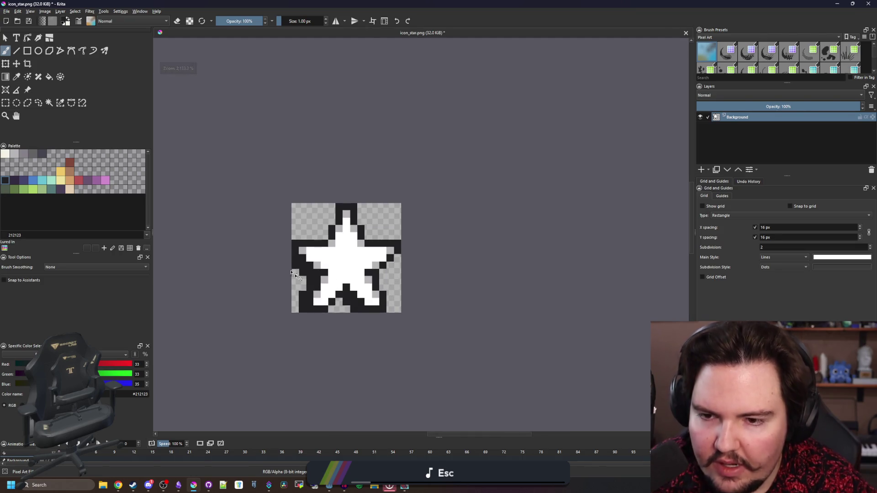
click(52, 10)
click(80, 124)
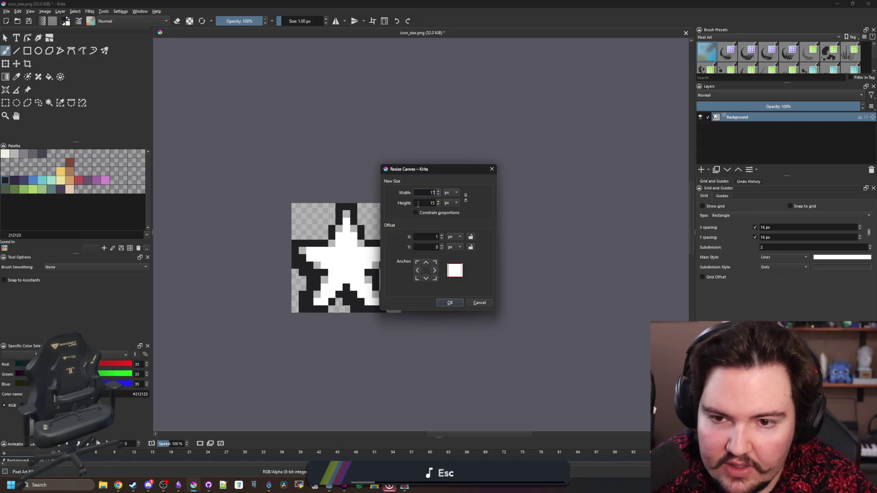
- Resize the canvas to 17x17 and clear the star's white border with the magic wand
click(449, 303)
click(49, 103)
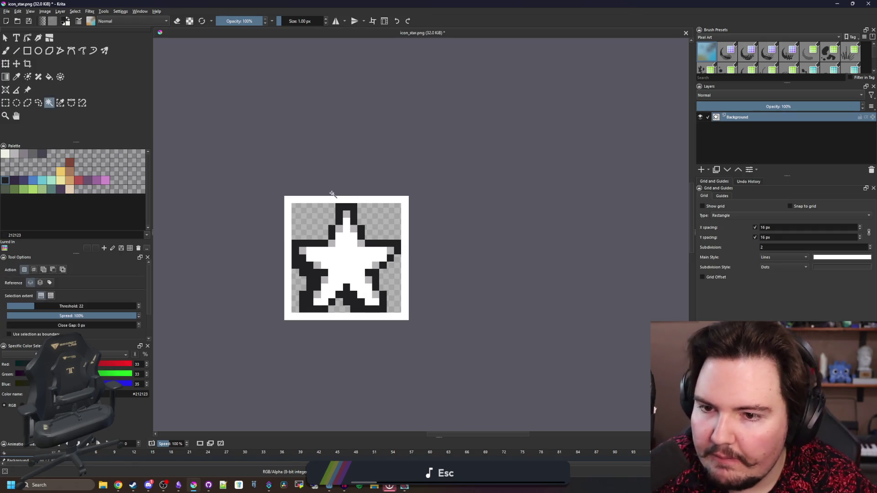
click(325, 316)
key(Delete)
- Paint dark pixels along the star's bottom row and bottom-left edge, then export the PNG
scroll(325, 309, up, 3)
key(b)
drag(421, 307, 473, 325)
drag(287, 333, 256, 333)
scroll(361, 276, down, 5)
scroll(378, 312, up, 5)
scroll(313, 307, down, 8)
scroll(294, 265, up, 4)
key(ctrl+s)
click(463, 303)
- Check the running game, then bring the star image back full-screen in Krita
key(alt+Tab)
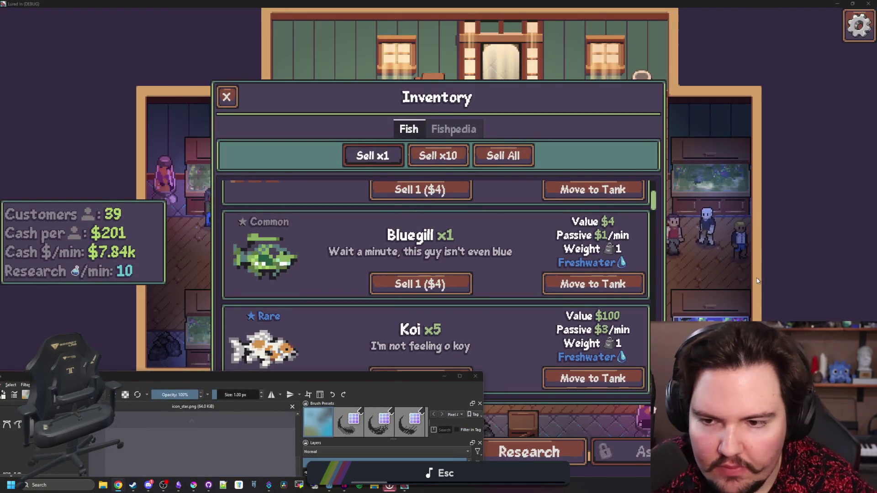
double_click(551, 3)
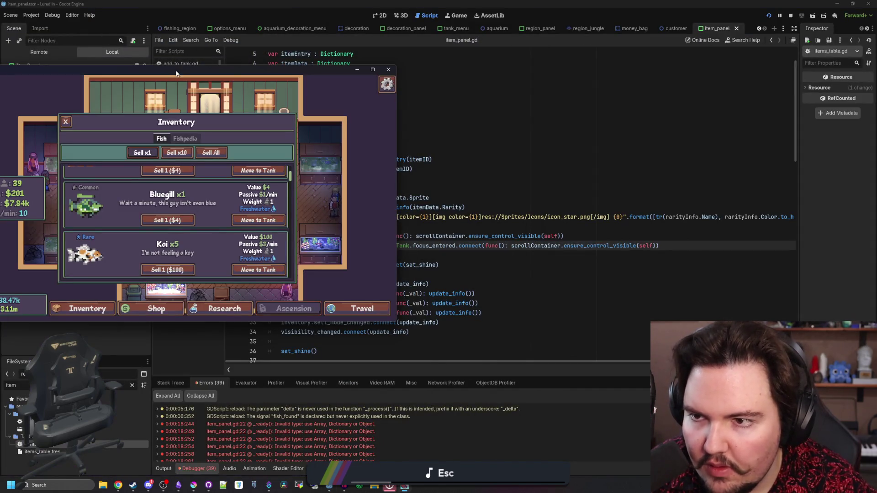
double_click(176, 74)
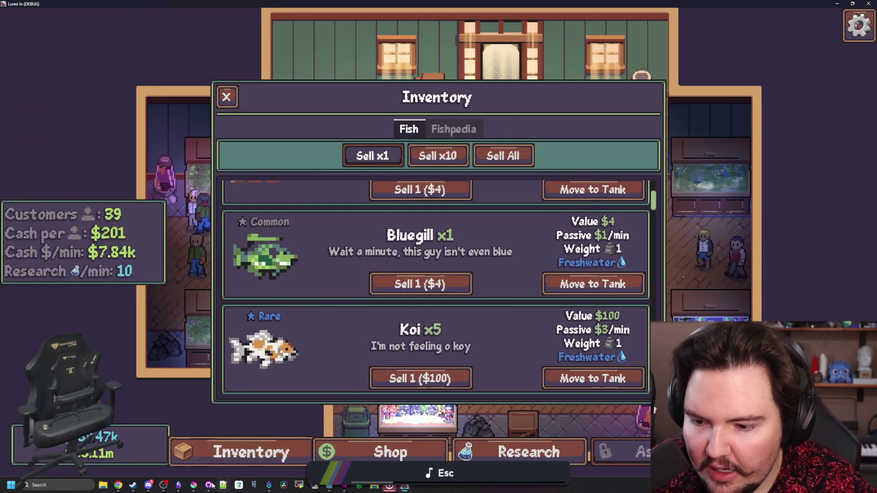
click(193, 485)
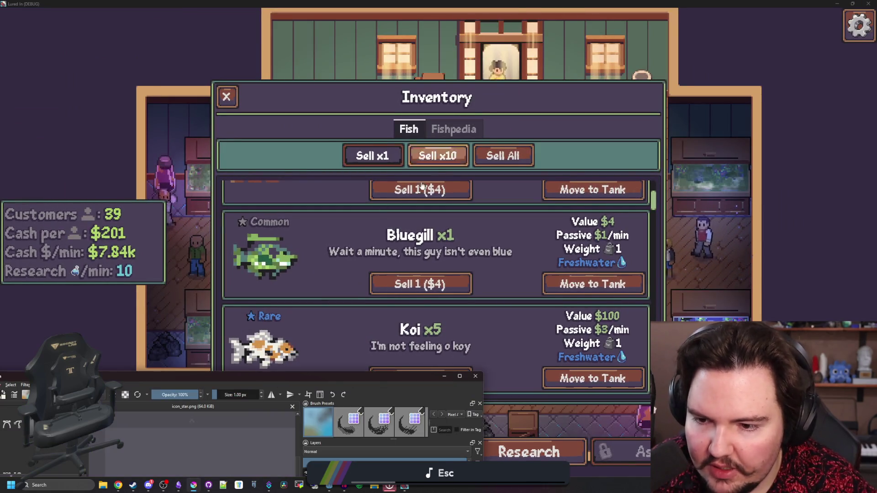
double_click(282, 374)
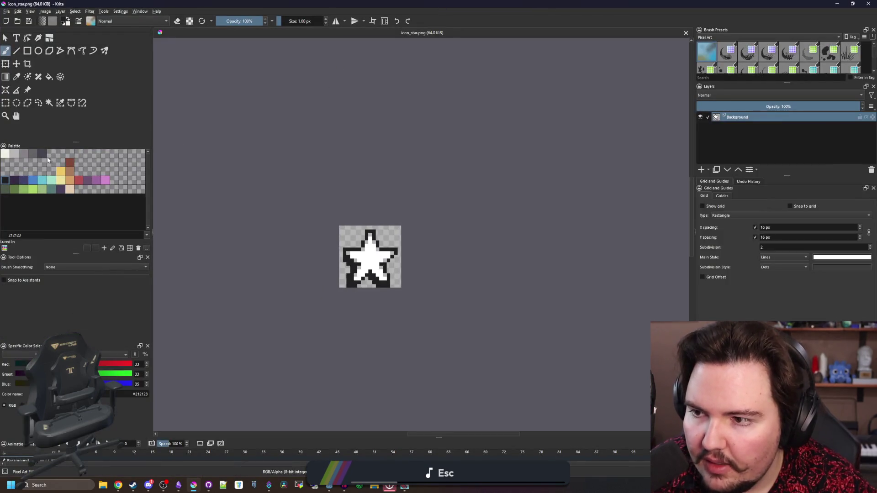
- Bucket-fill the black star outline with dark grey #45444f and re-export icon_star.png
key(f)
scroll(458, 247, up, 3)
click(383, 307)
key(ctrl+s)
click(457, 304)
- Bring the game window back full-screen, then return to the star image
key(alt+F4)
key(alt+F4)
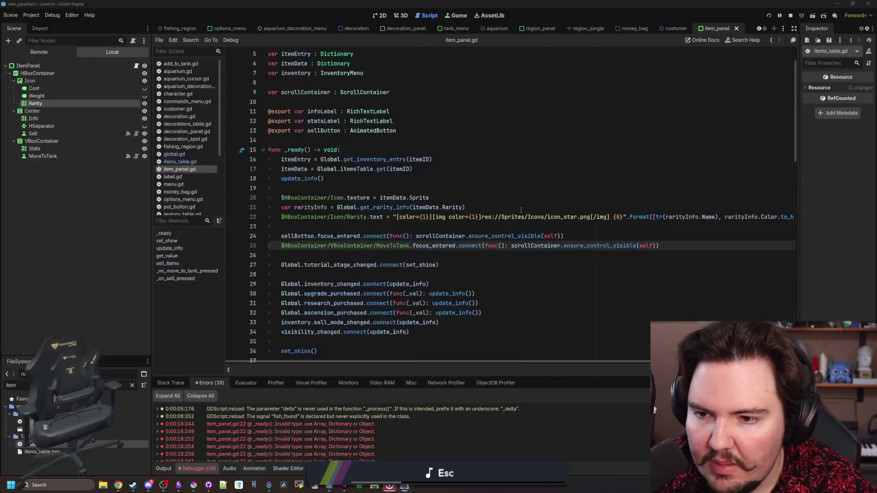
key(alt+Tab)
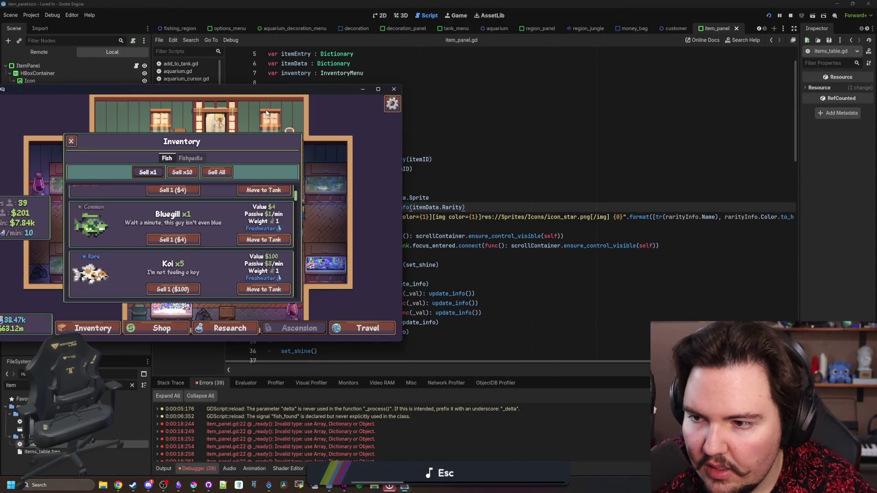
drag(255, 93, 274, 2)
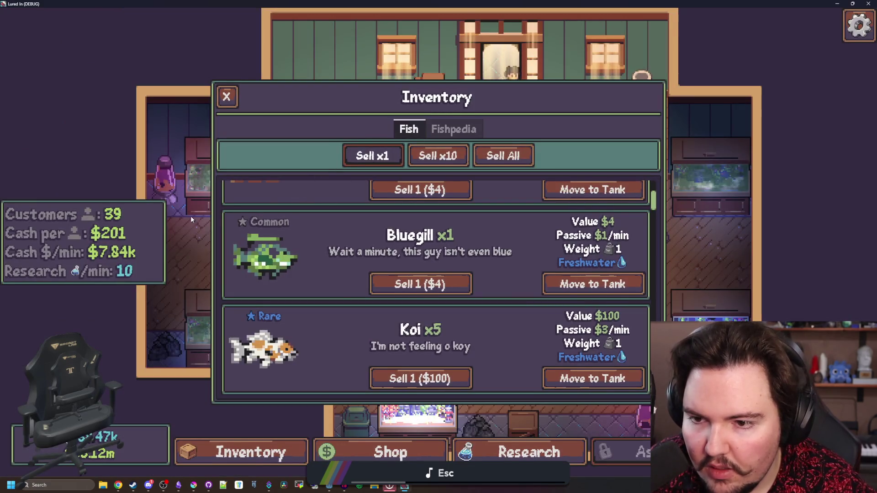
key(alt+Tab)
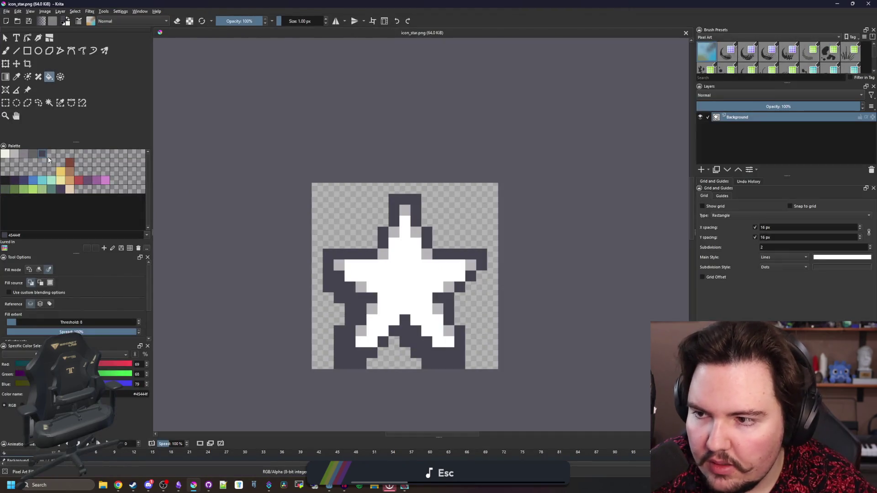
- Export the star icon to icon_star.png and close the game's Inventory panel
key(ctrl+s)
click(473, 304)
key(alt+Tab)
key(Escape)
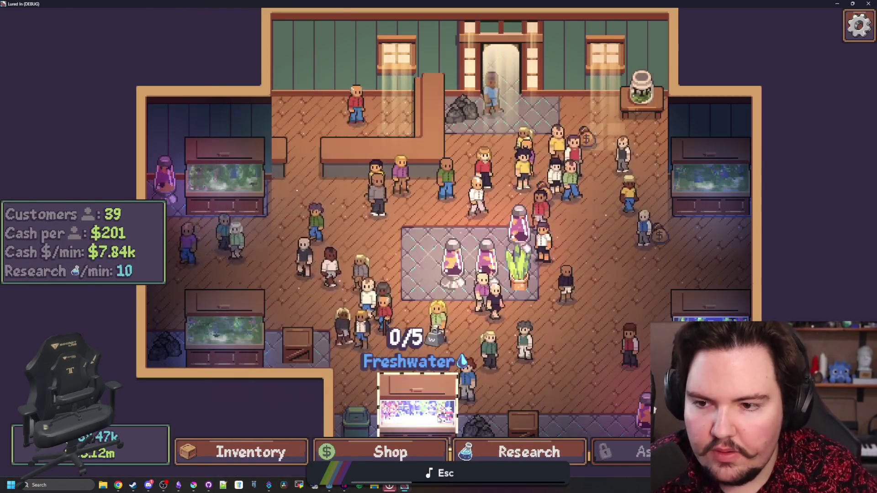
key(alt+Tab)
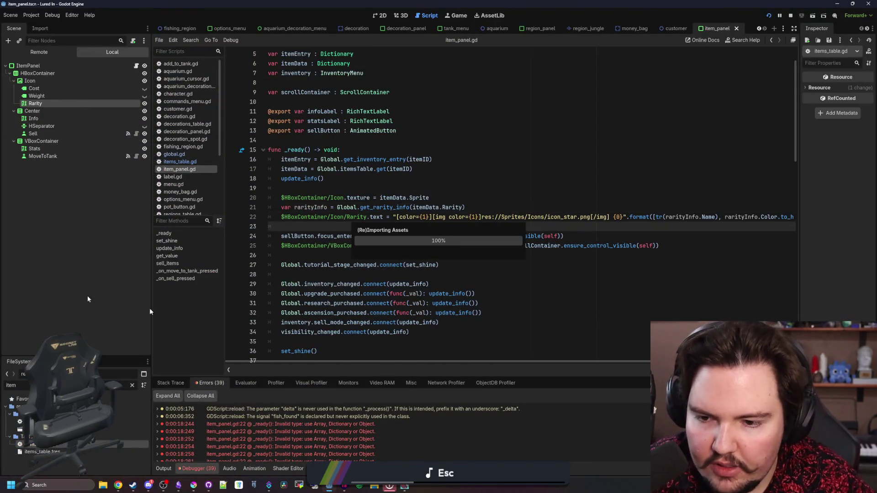
key(alt+Tab)
- Reopen the game's Inventory, scroll the fish list to check the star, then return to Krita
click(241, 453)
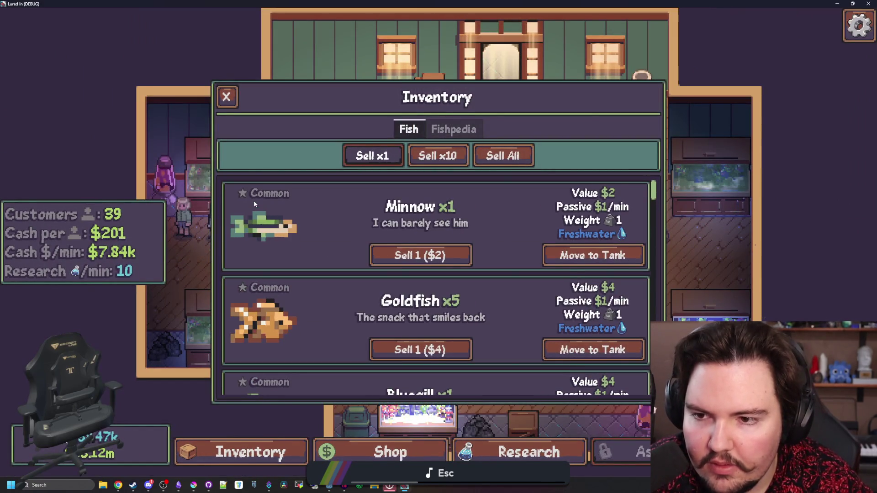
scroll(249, 301, down, 6)
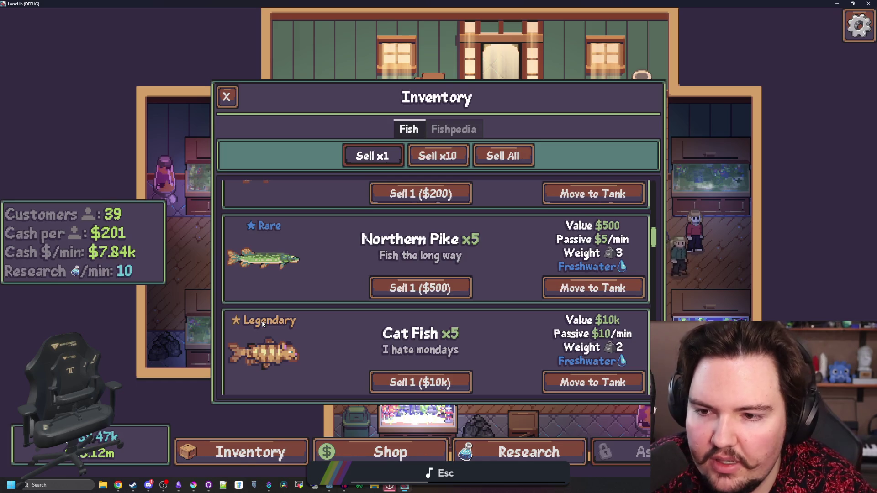
scroll(236, 322, down, 1)
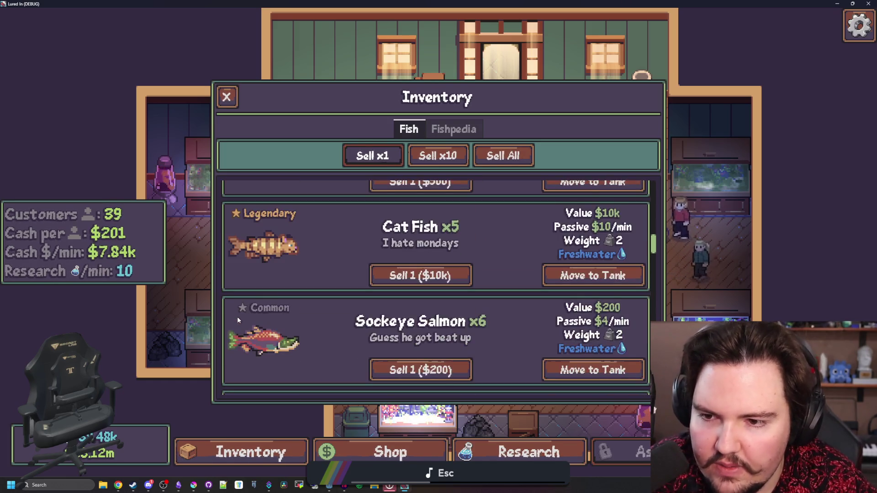
scroll(251, 302, down, 1)
key(super+Down)
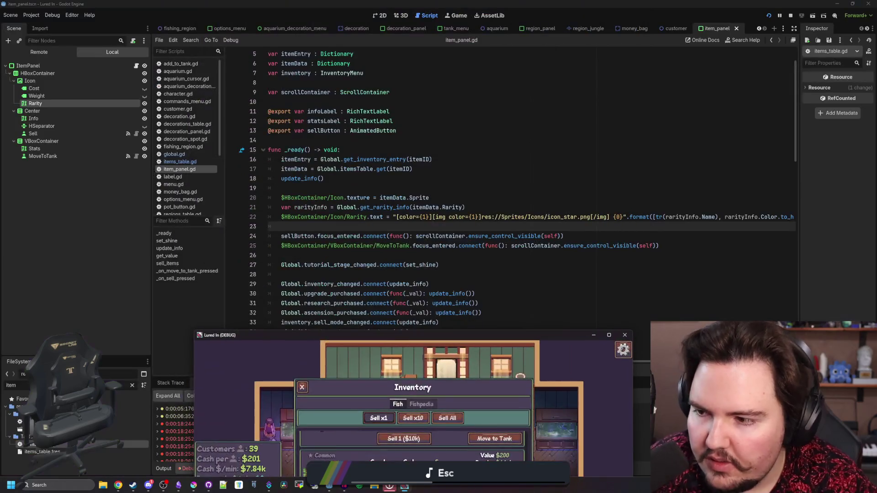
key(alt+Tab)
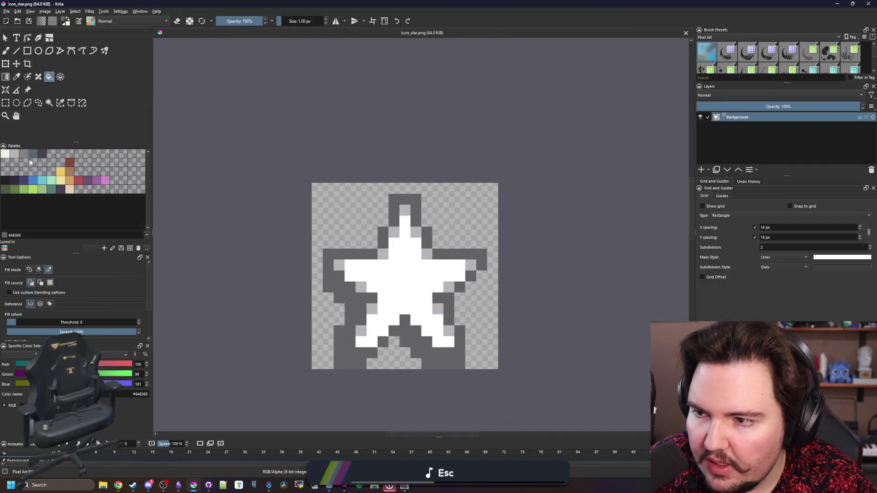
- Refill the star outline with dark #45444f and re-export icon_star.png
click(375, 282)
key(ctrl+s)
key(Return)
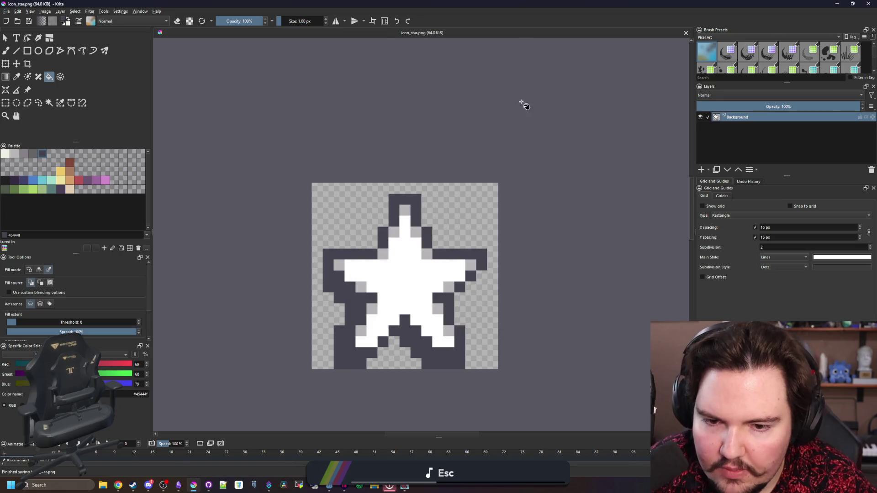
key(super+Down)
- Maximize the game window and scroll the Inventory's Common, Rare and Legendary fish labels
click(398, 347)
key(super+Up)
scroll(343, 306, down, 5)
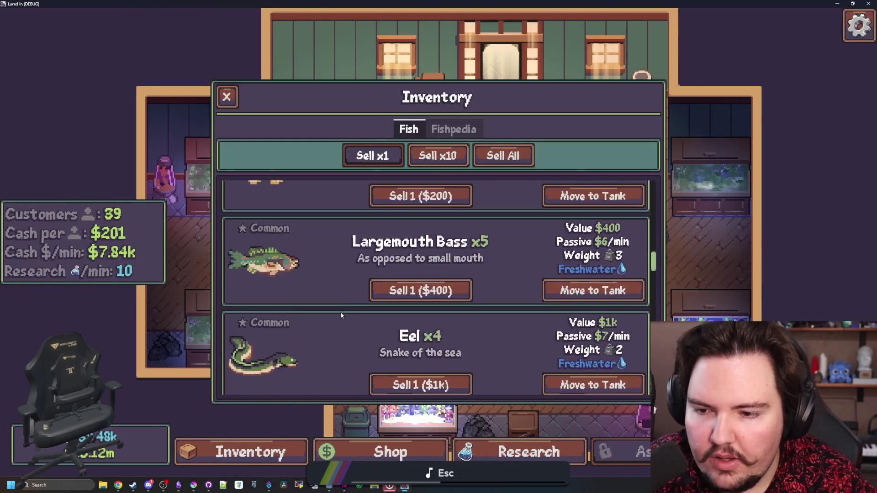
scroll(343, 302, up, 15)
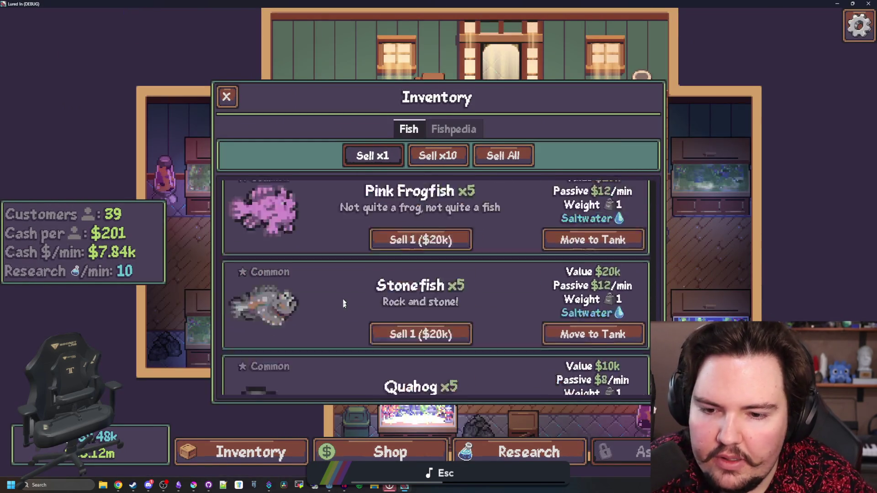
scroll(341, 288, up, 5)
scroll(333, 289, down, 8)
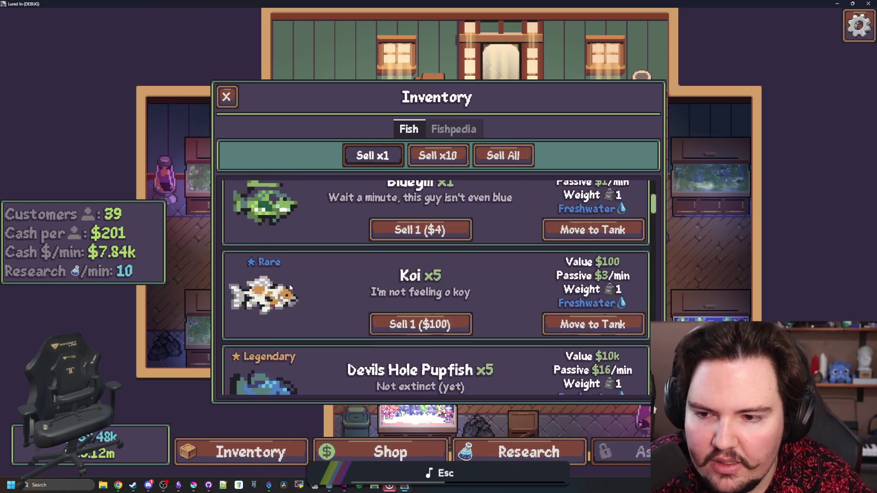
scroll(278, 286, down, 8)
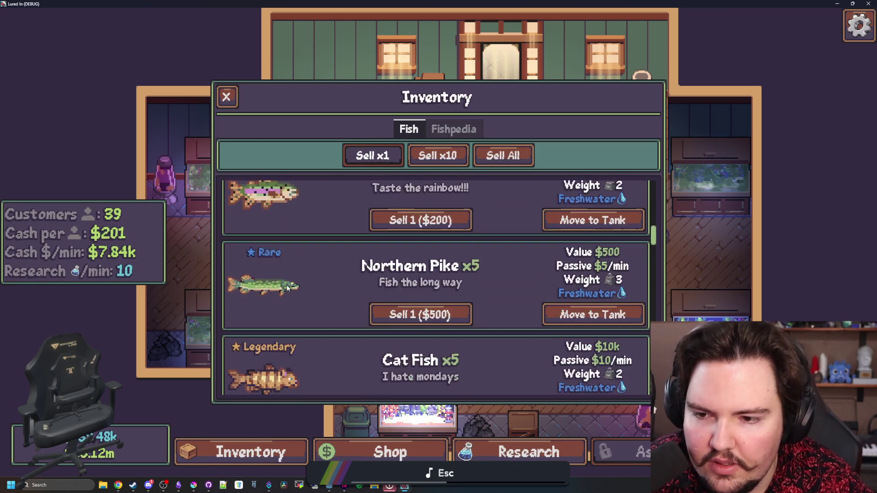
scroll(287, 288, down, 10)
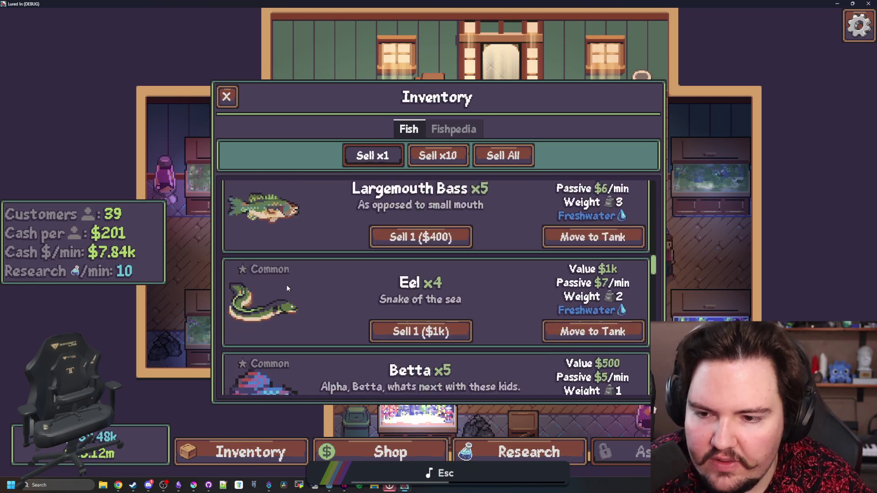
scroll(283, 285, down, 1)
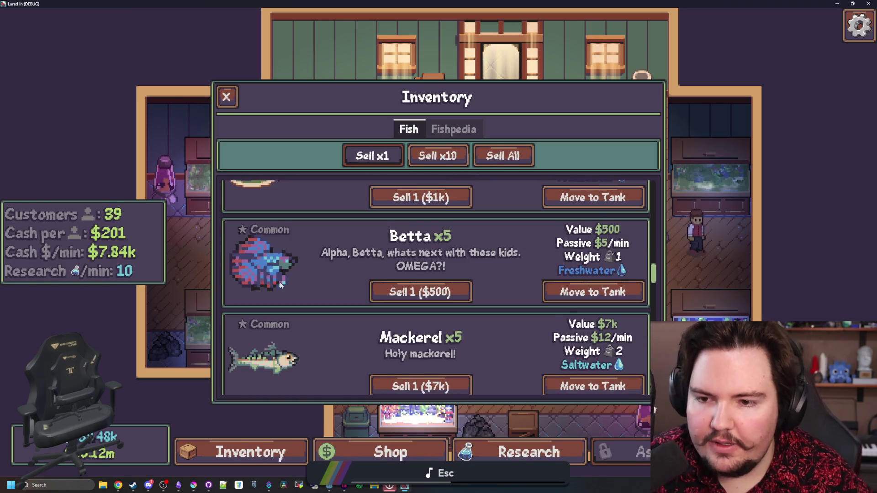
scroll(280, 284, down, 6)
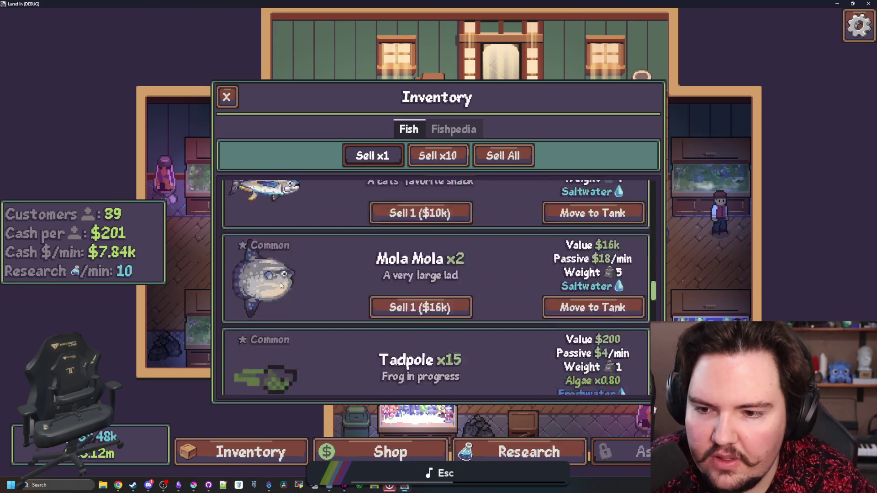
scroll(280, 281, down, 10)
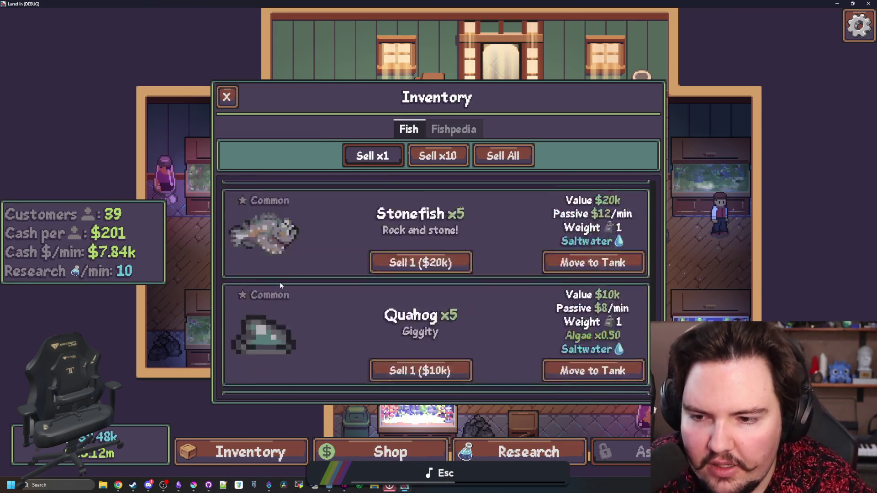
scroll(279, 281, down, 2)
scroll(312, 281, up, 15)
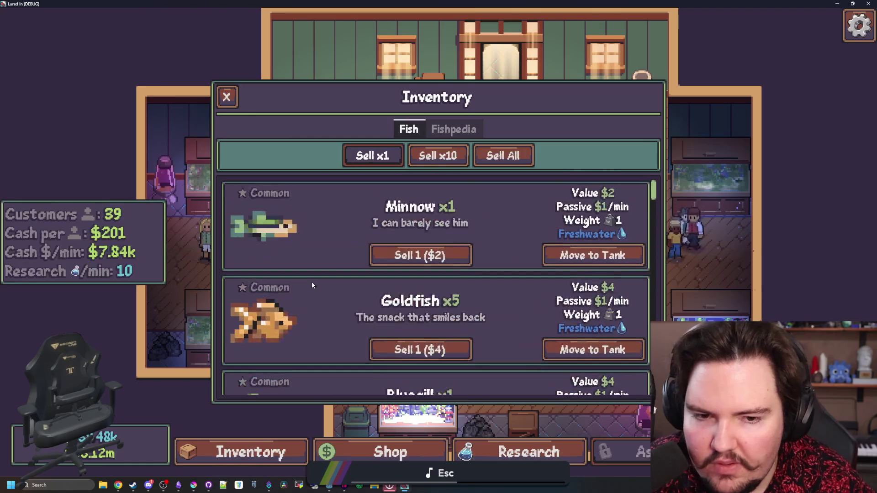
scroll(268, 299, down, 3)
scroll(278, 291, down, 2)
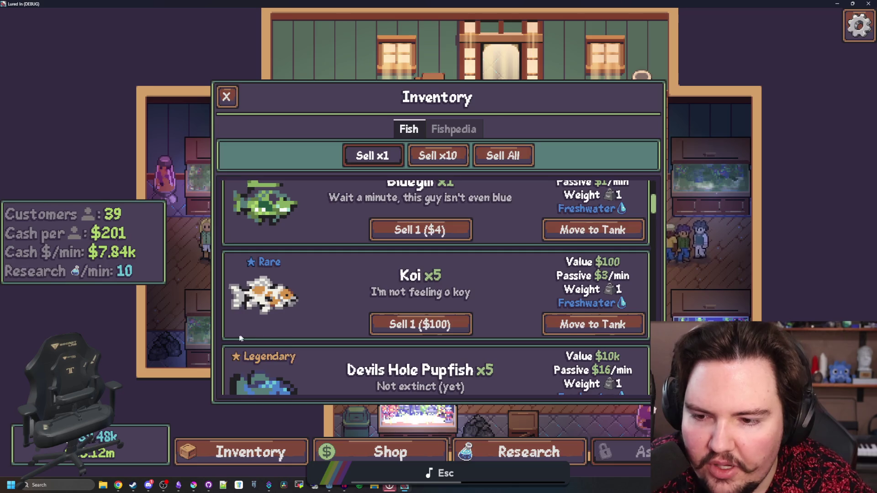
scroll(256, 283, down, 1)
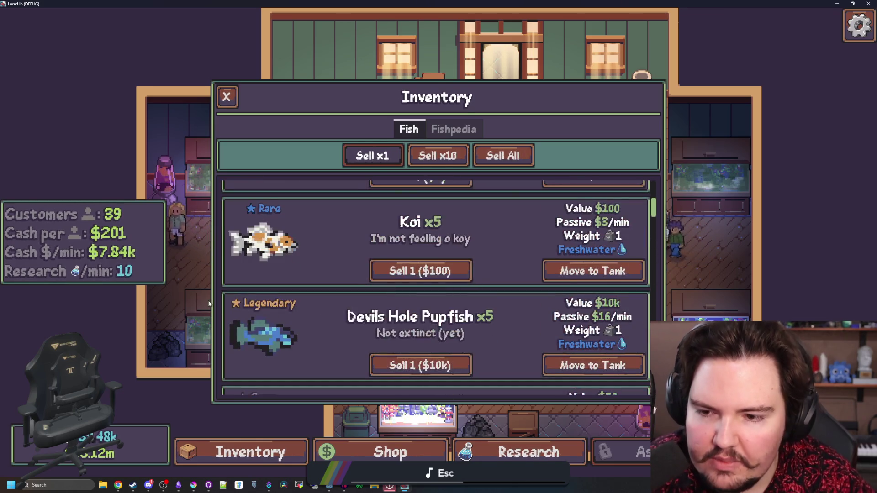
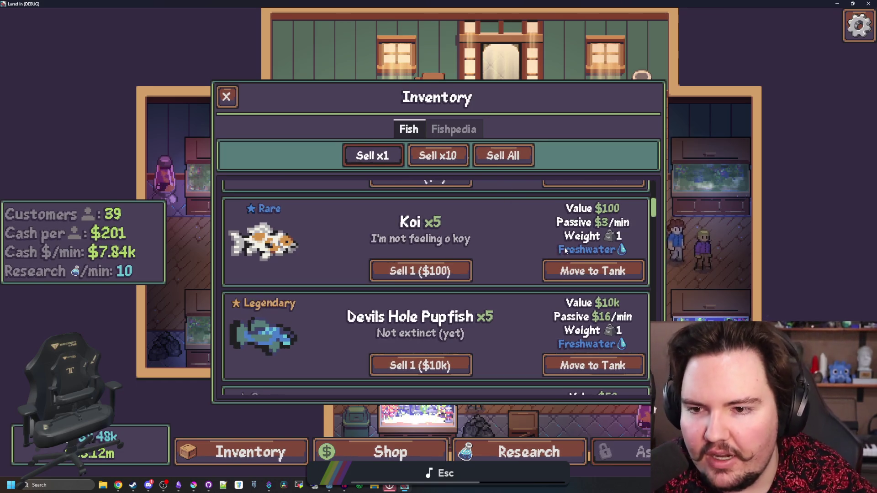
- Bring the Krita window to the front and maximize it
scroll(565, 247, down, 1)
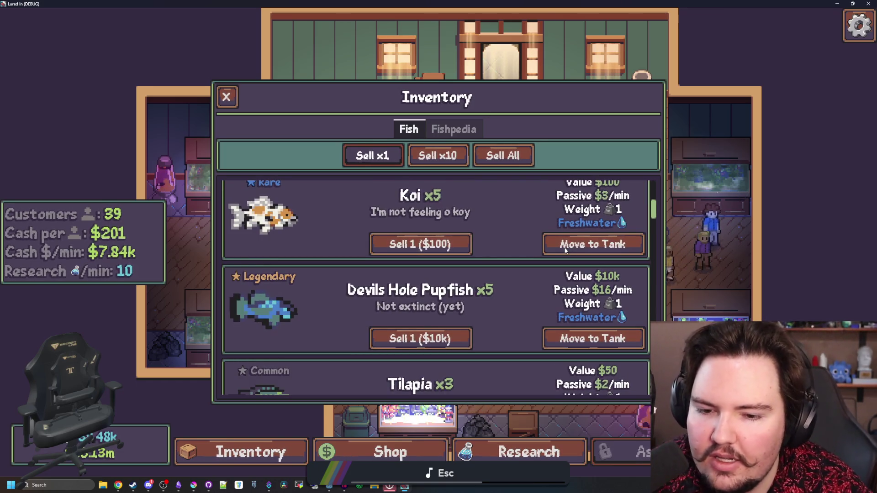
scroll(475, 283, up, 1)
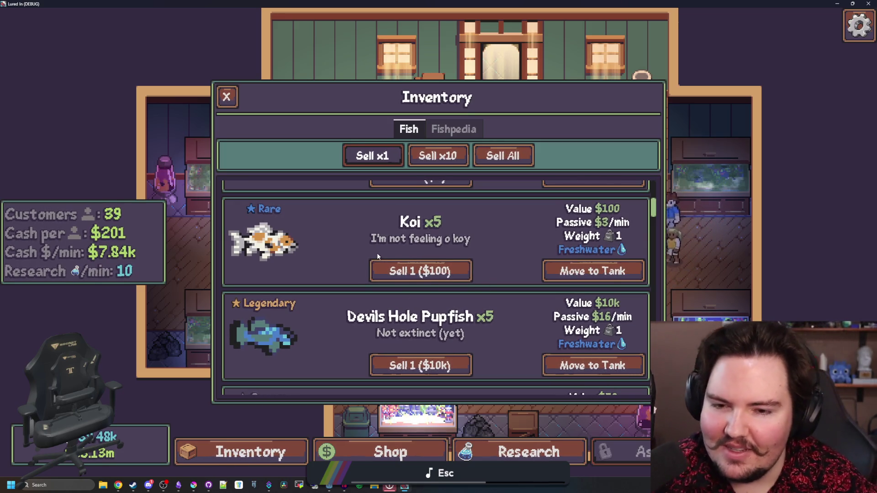
scroll(377, 253, up, 1)
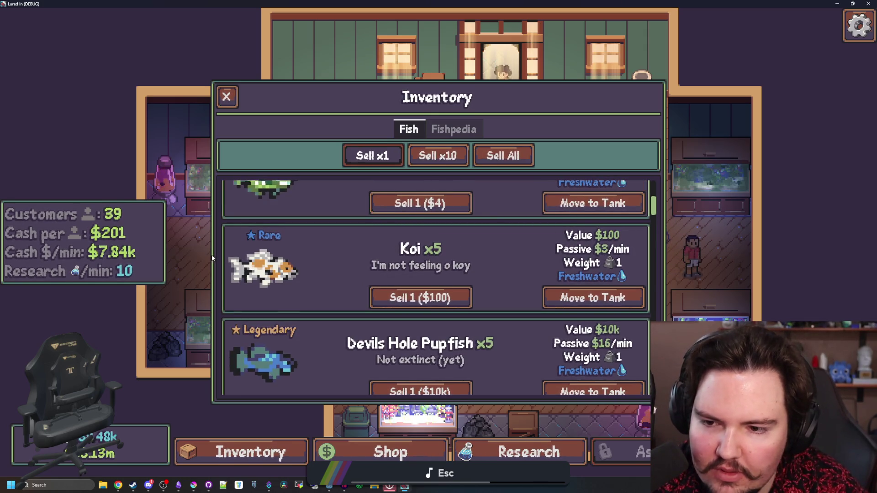
scroll(265, 274, down, 3)
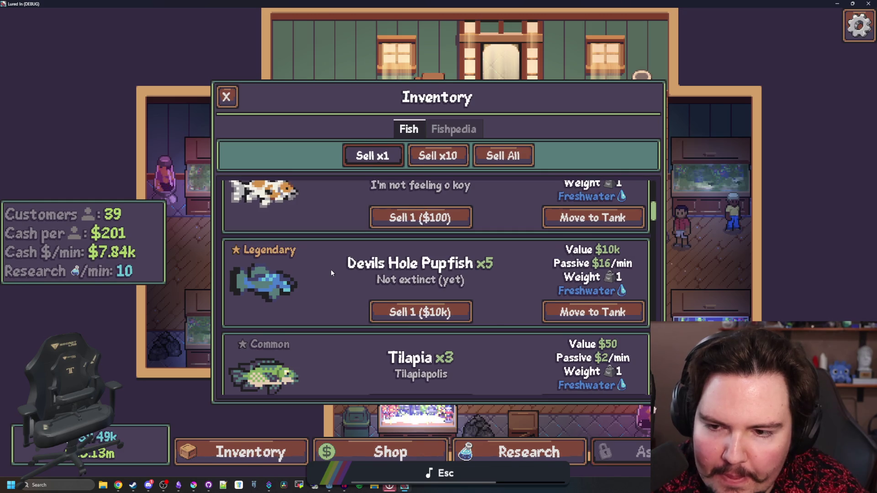
scroll(332, 273, up, 3)
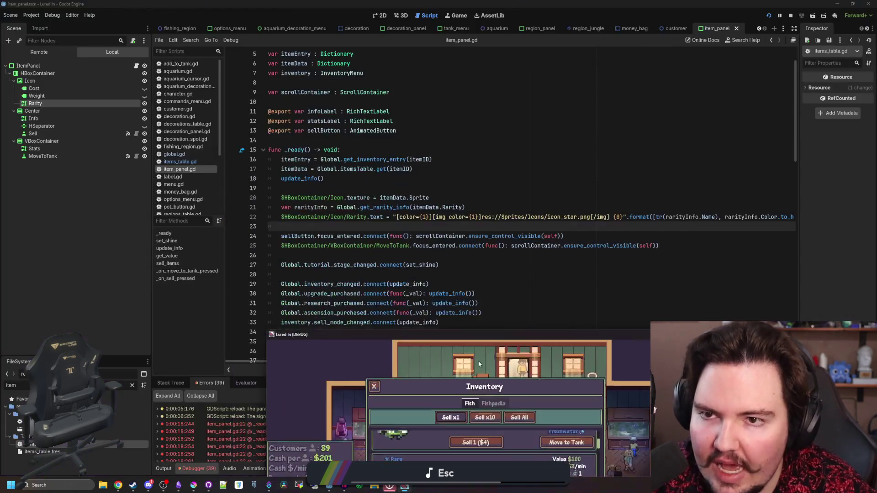
click(283, 188)
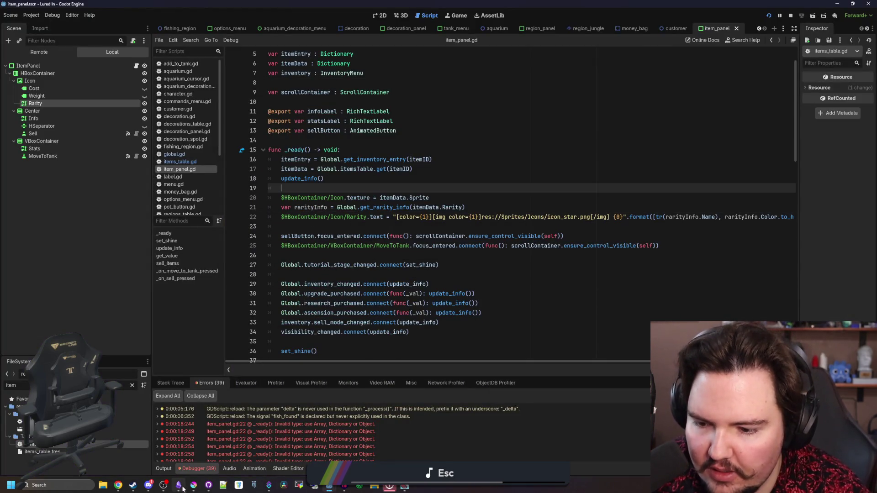
mouse_move(197, 487)
click(199, 450)
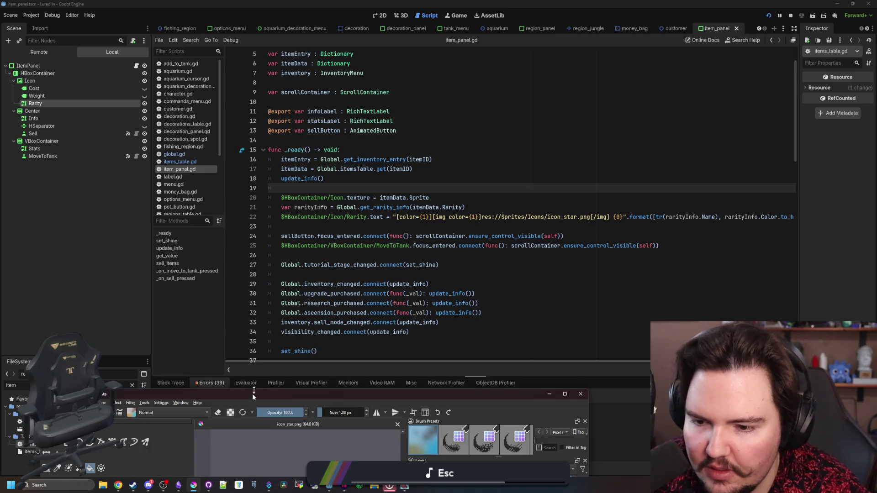
double_click(260, 397)
- Open panel_background.png from the game's Sprites folder in Krita
click(6, 11)
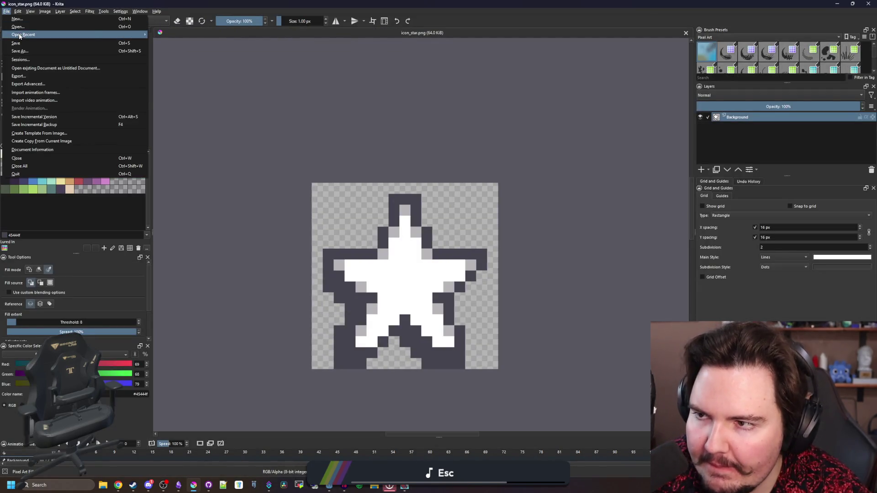
click(309, 258)
key(ctrl+o)
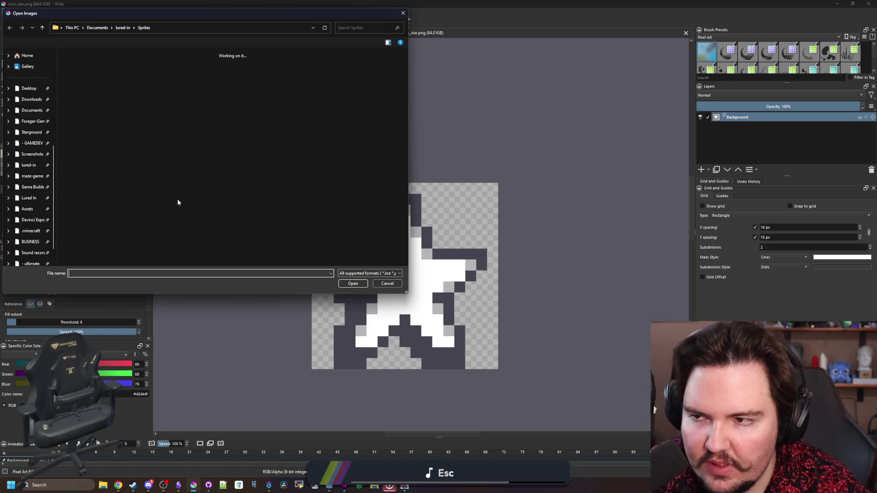
drag(160, 14, 393, 67)
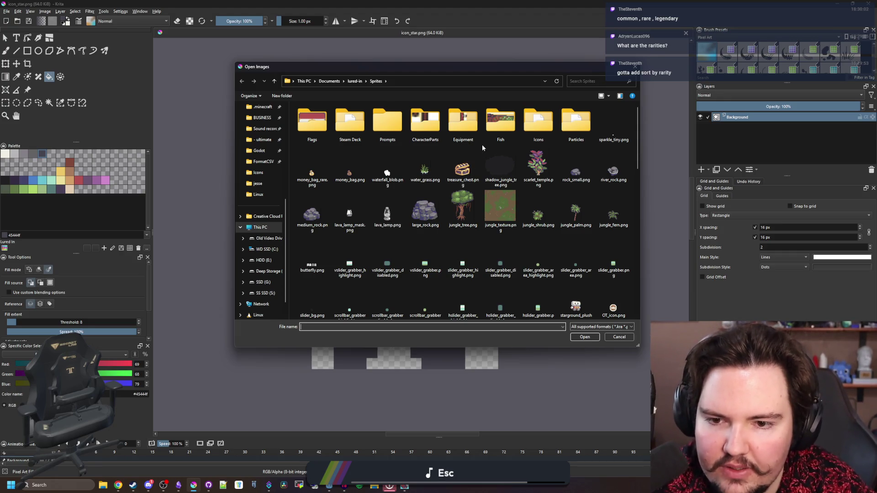
scroll(451, 174, down, 10)
scroll(460, 188, up, 2)
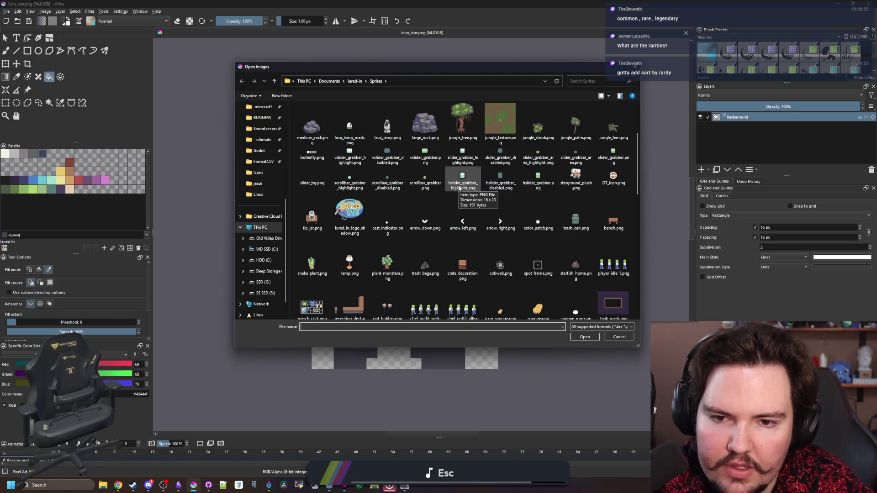
scroll(501, 201, down, 5)
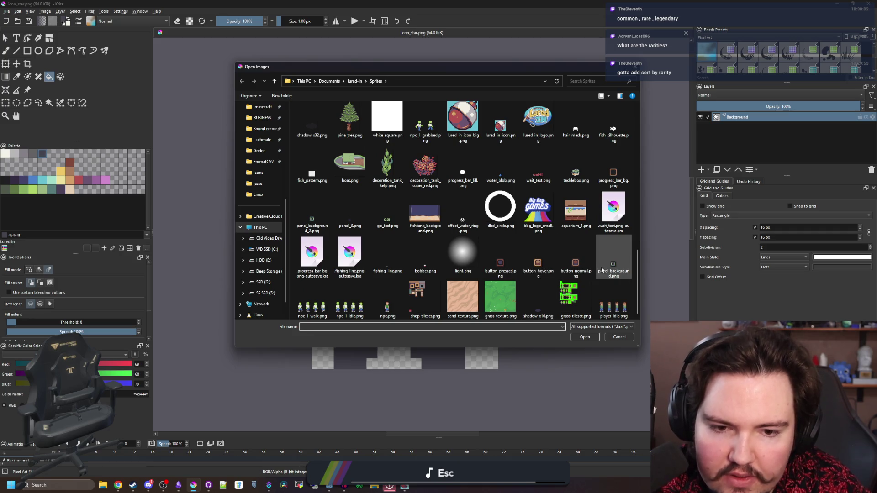
key(Escape)
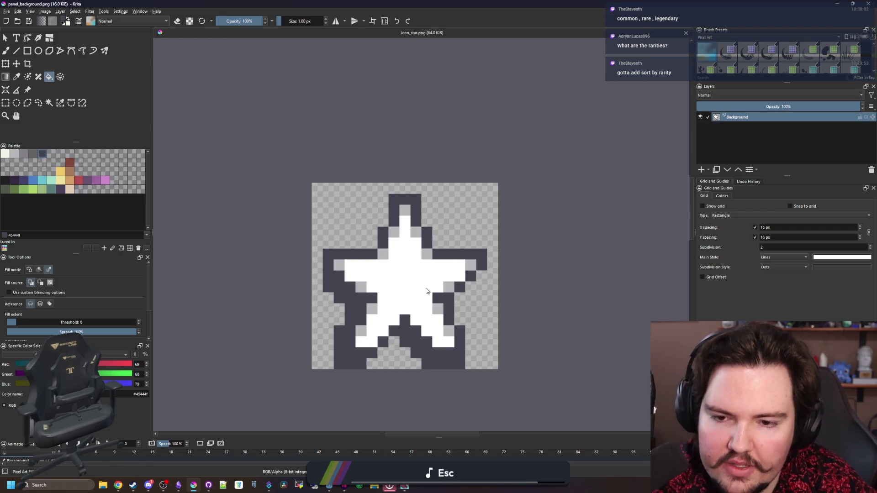
- Fill the tile's green cells with light cyan and dark purple using the Fill tool
scroll(414, 292, down, 2)
key(f)
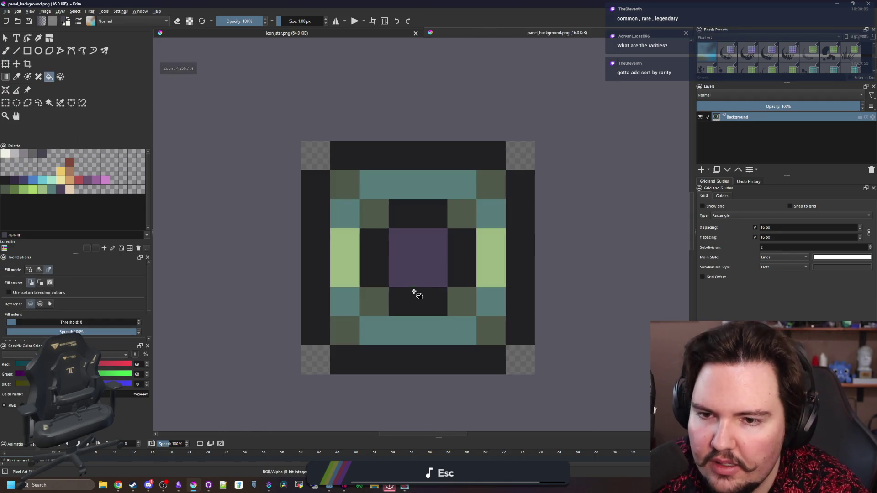
scroll(320, 292, up, 1)
scroll(274, 279, down, 1)
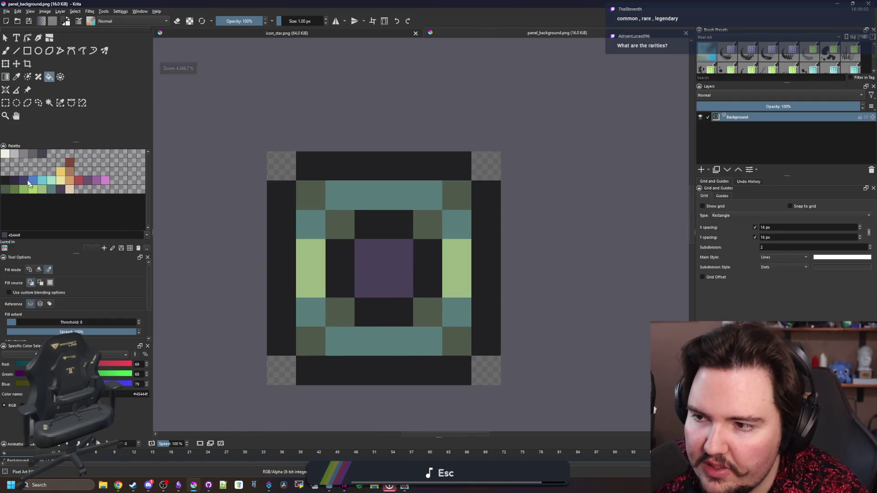
click(42, 180)
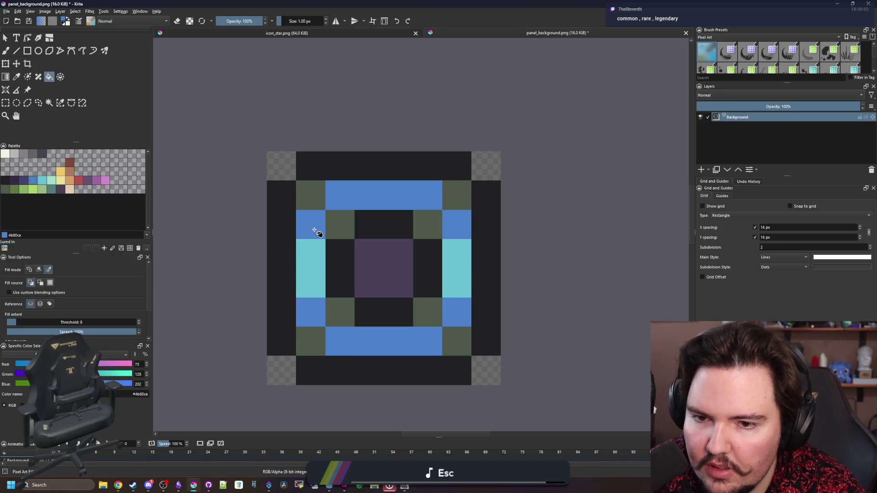
click(23, 180)
click(348, 229)
- Save the recoloured tile as panel_background_blue.png
scroll(363, 238, down, 4)
scroll(363, 238, up, 2)
click(6, 11)
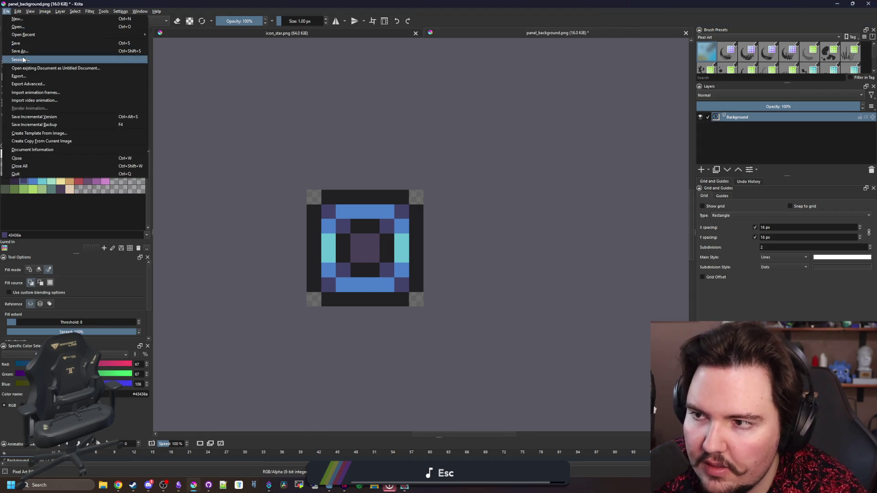
key(Escape)
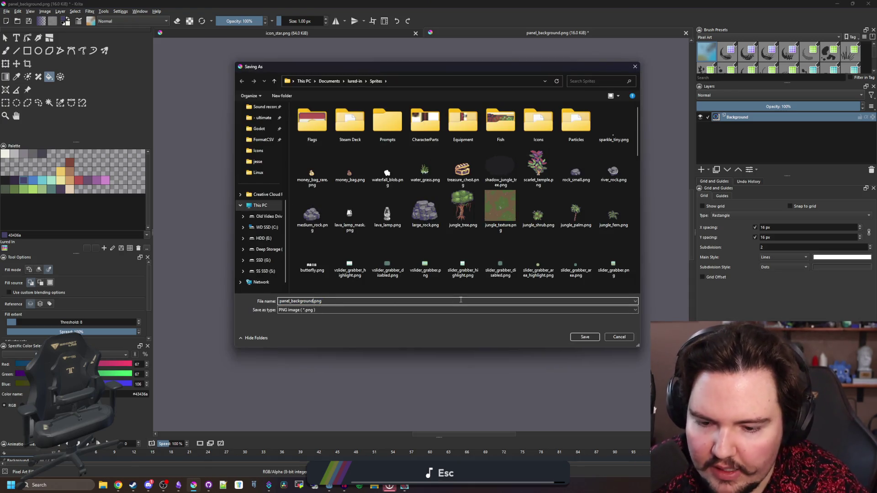
click(584, 337)
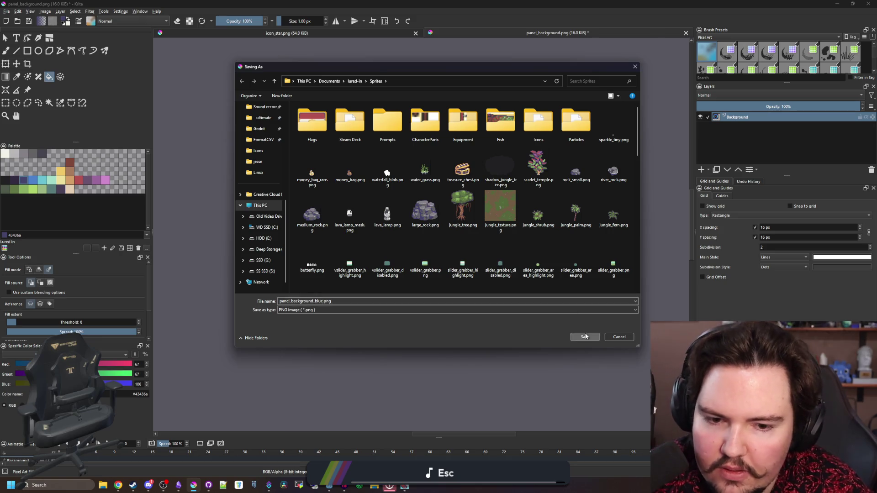
- Refill the tile's cells with peach and a darker orange-tan gold
click(71, 190)
scroll(322, 254, up, 2)
click(335, 242)
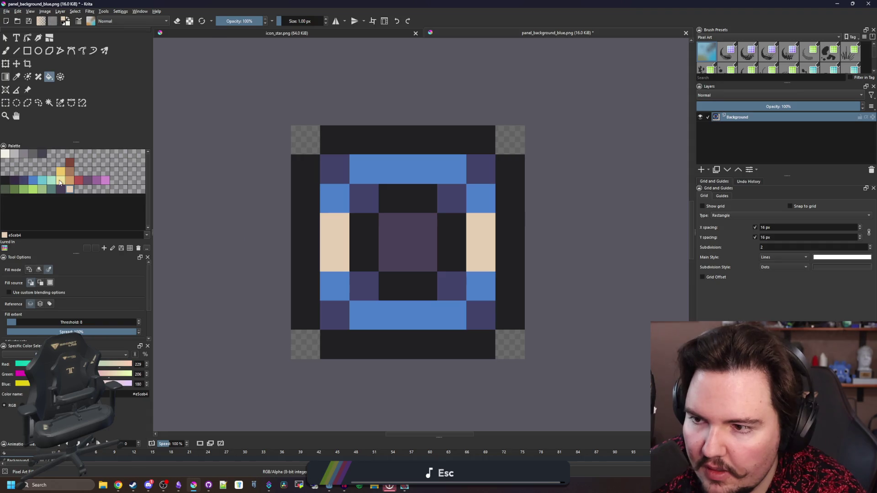
click(342, 293)
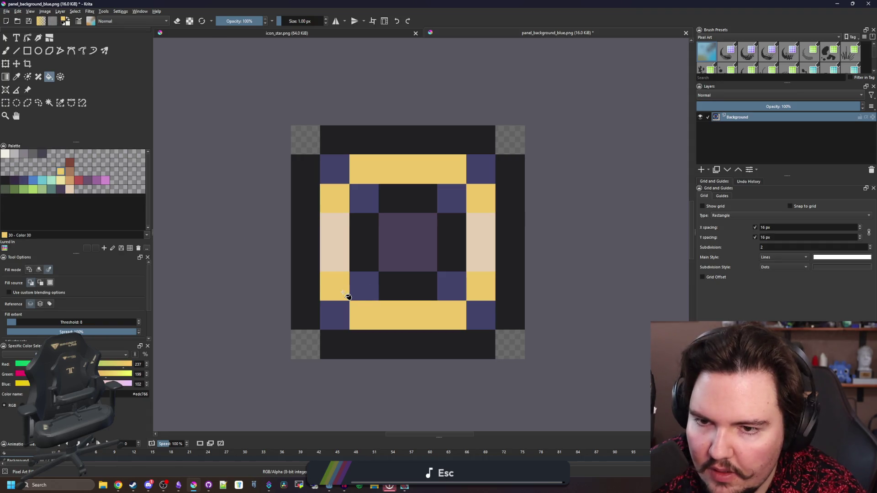
click(343, 311)
- Save the tile as panel_background_gold.png, confirm the PNG export, and return to Godot
scroll(347, 309, down, 5)
click(7, 12)
key(Escape)
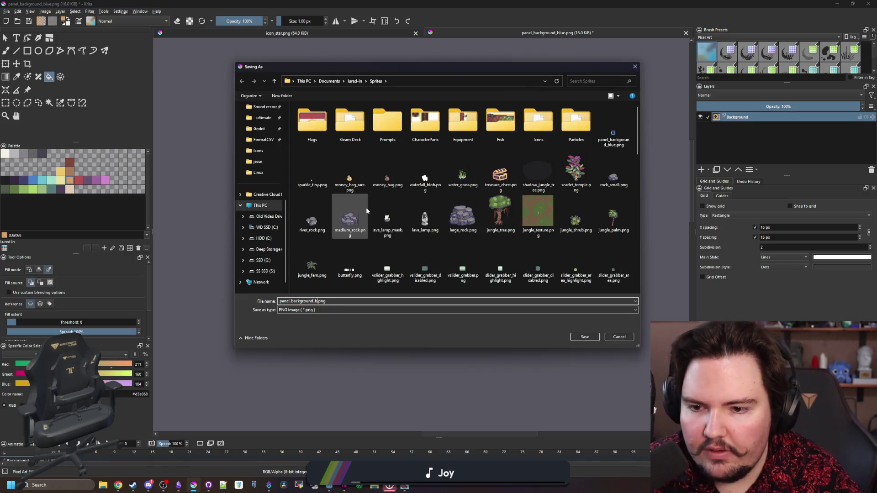
click(582, 337)
click(471, 305)
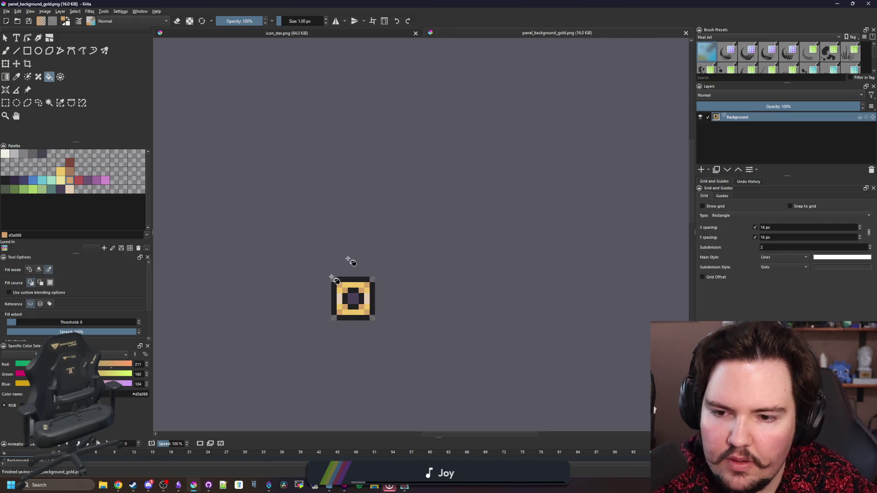
key(alt+Tab)
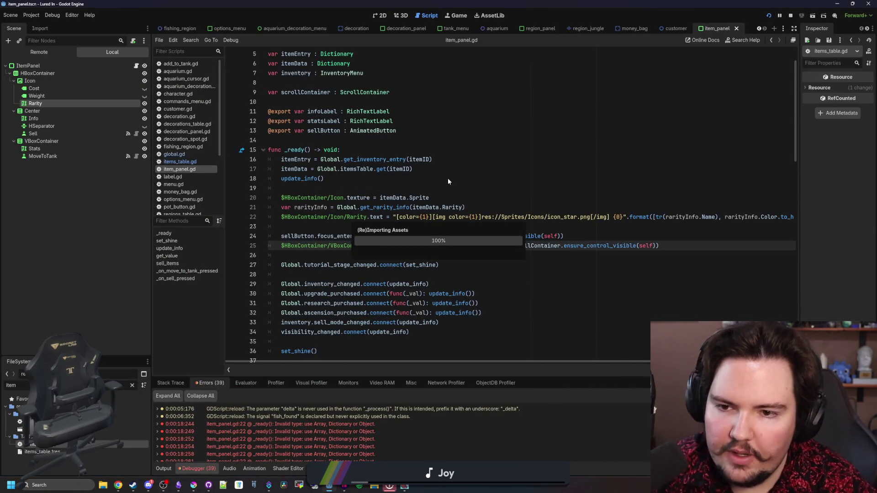
- Open main_theme.tres from the FileSystem and enlarge the theme editor
click(447, 178)
click(132, 385)
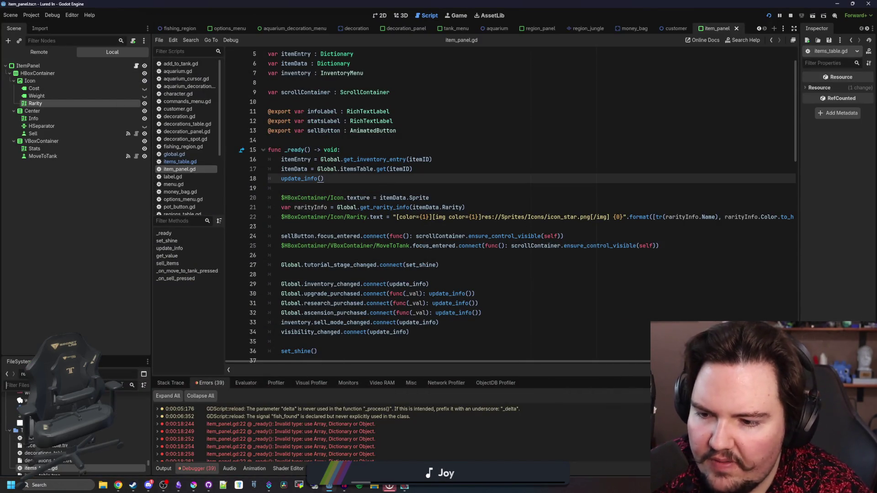
text(theme)
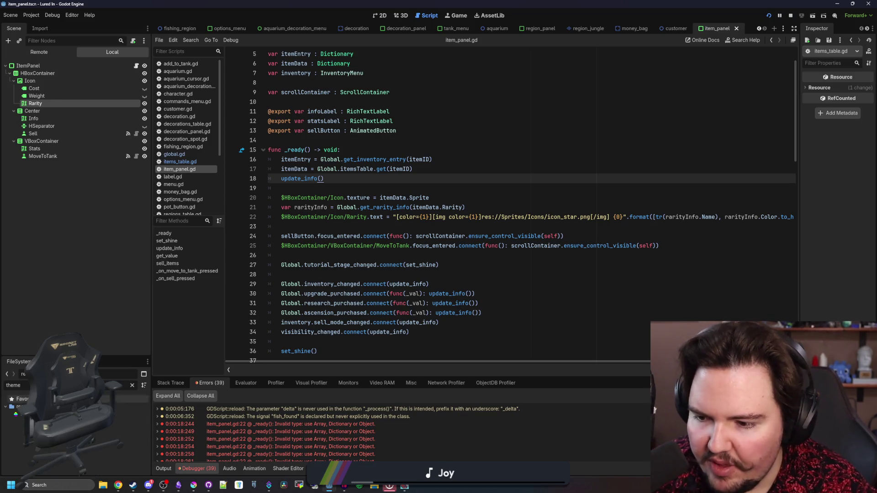
double_click(37, 414)
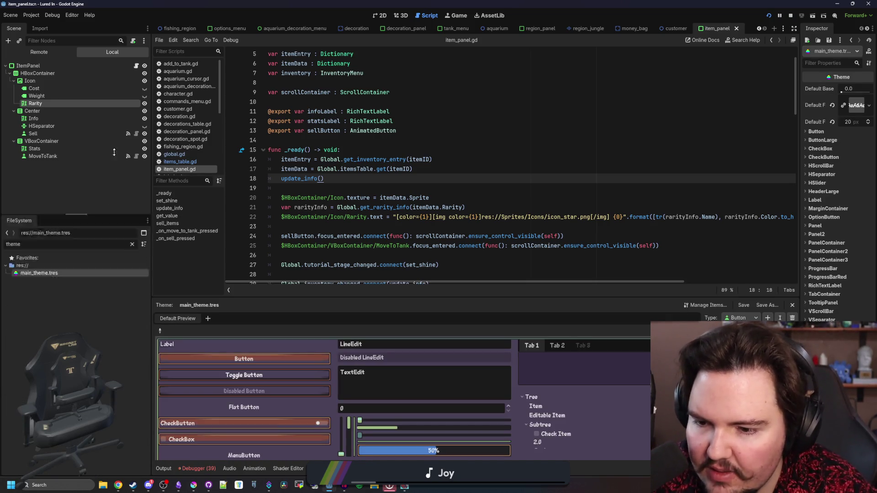
drag(333, 296, 297, 198)
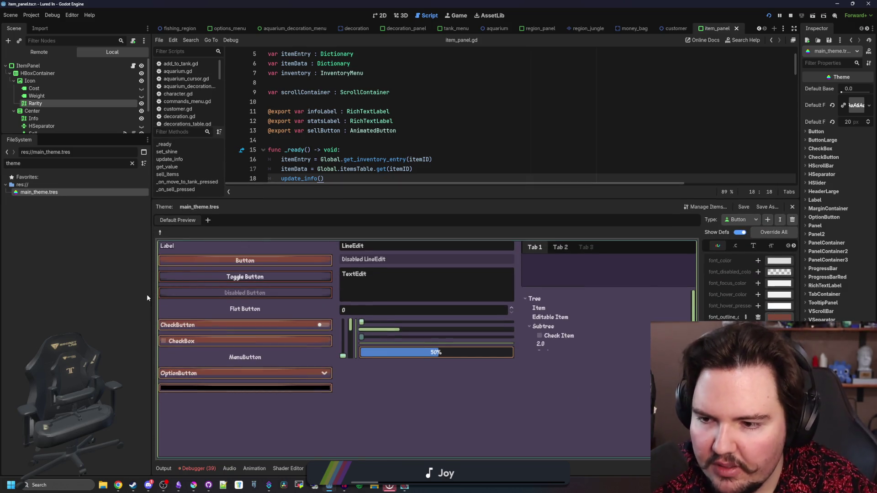
drag(151, 295, 58, 290)
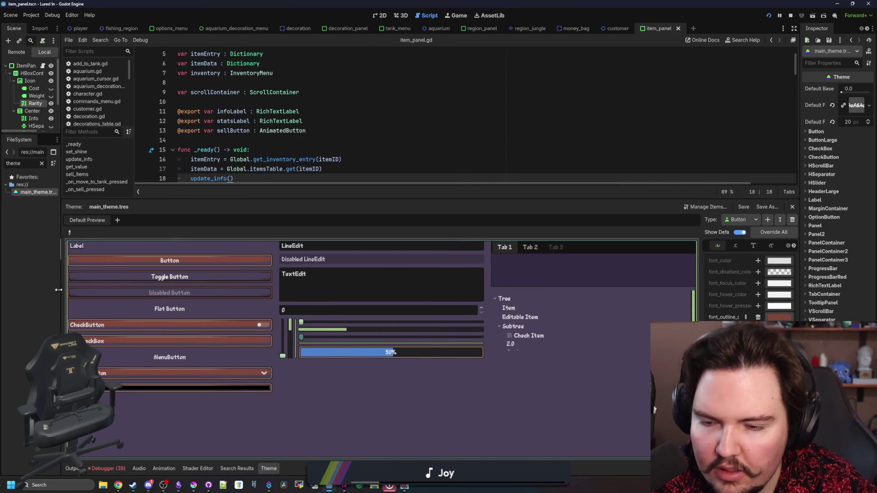
- Add the PanelContainer type to the theme and open its panel StyleBoxTexture
click(769, 221)
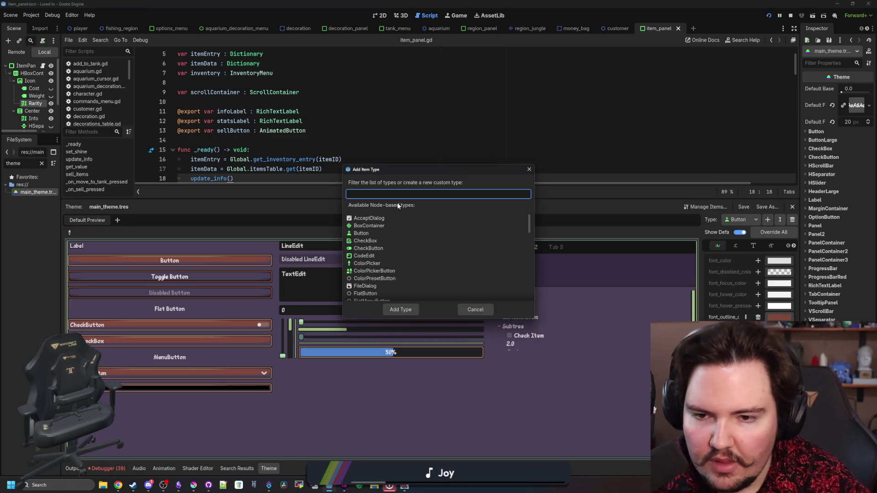
scroll(391, 254, down, 5)
text(panel)
double_click(371, 226)
click(662, 246)
click(707, 259)
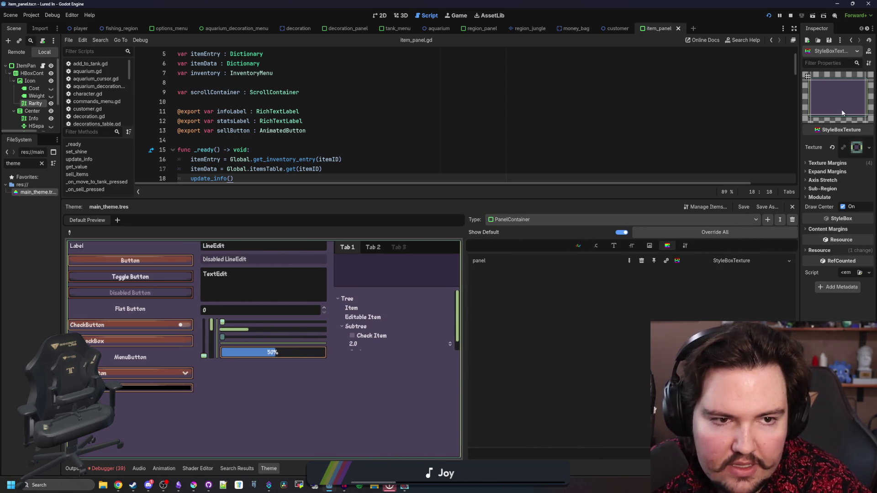
- Make PanelContainer's panel StyleBoxTexture unique (recursive) and quick-load the panel background texture into it
right_click(733, 260)
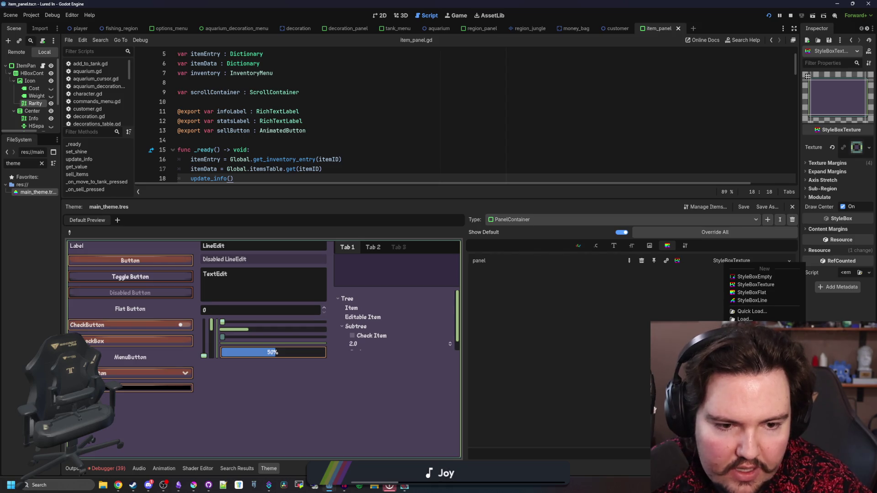
click(754, 354)
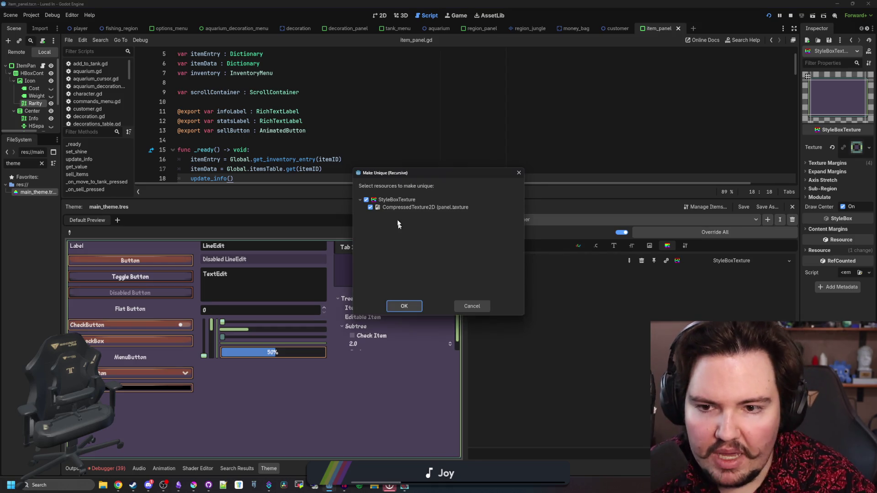
click(407, 307)
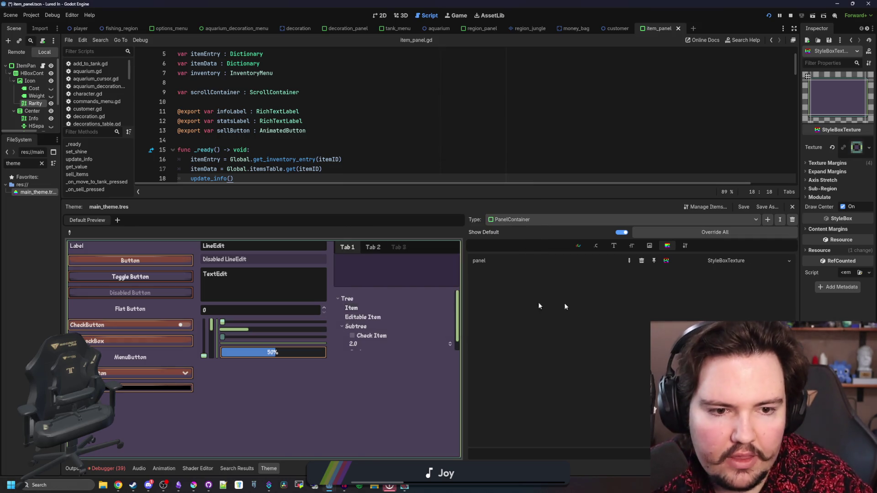
click(869, 147)
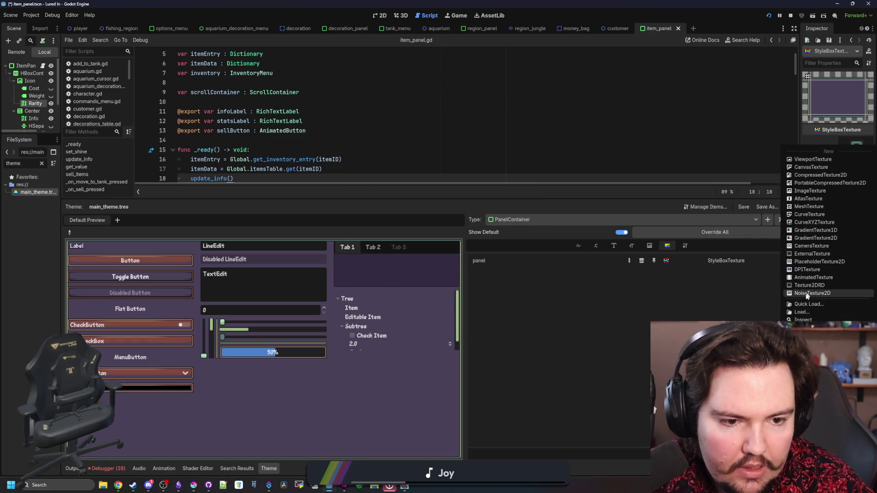
click(813, 299)
text(panel)
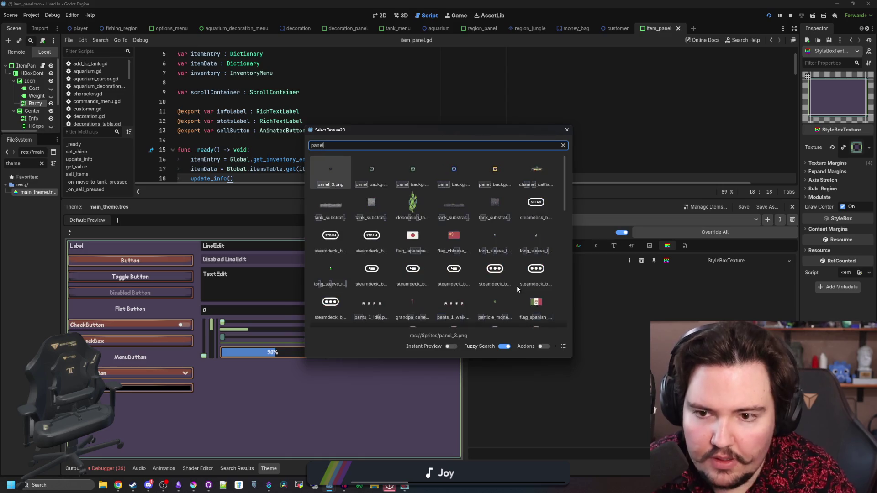
double_click(454, 170)
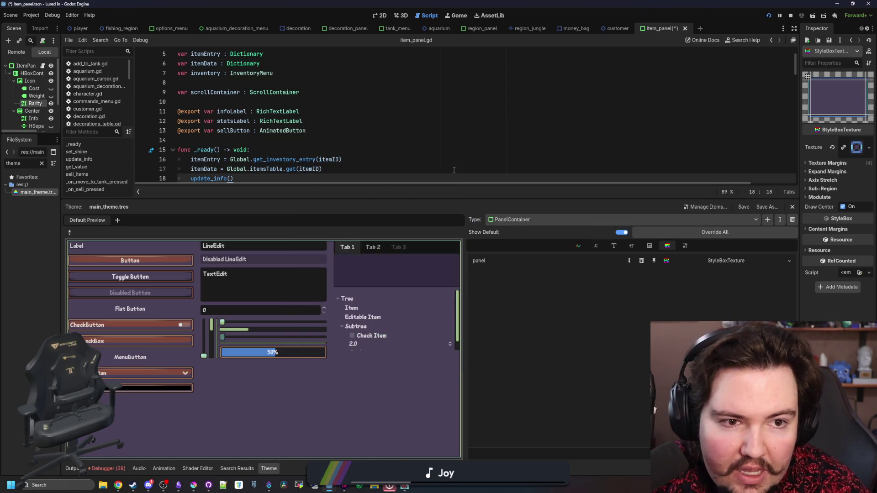
- Keep PanelContainer as the shown type, cancel the Add Type dialog, and save the scene
click(552, 218)
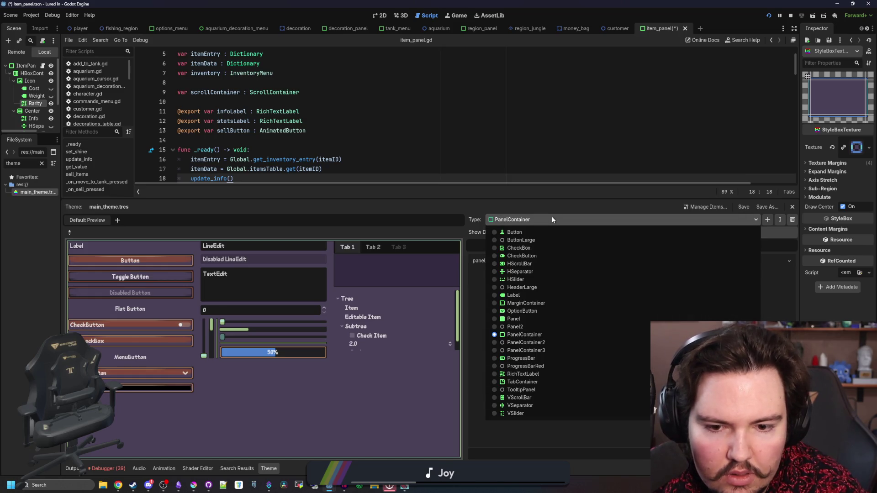
click(552, 217)
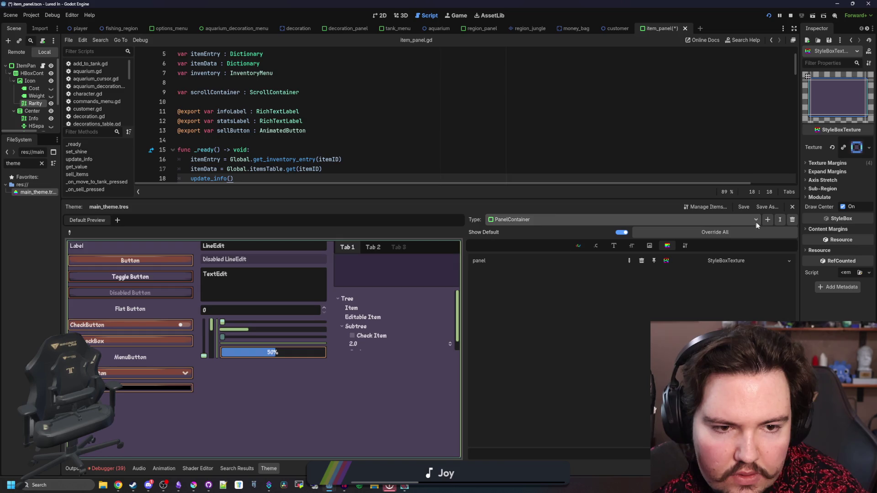
click(768, 220)
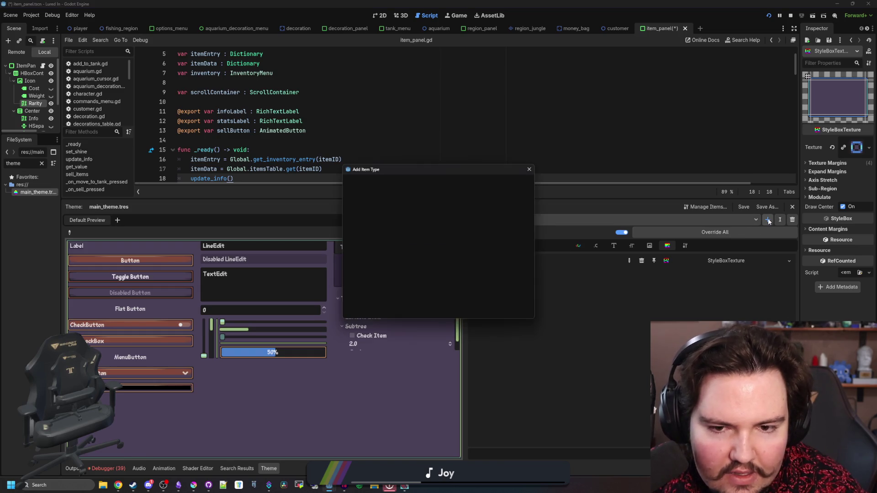
click(529, 169)
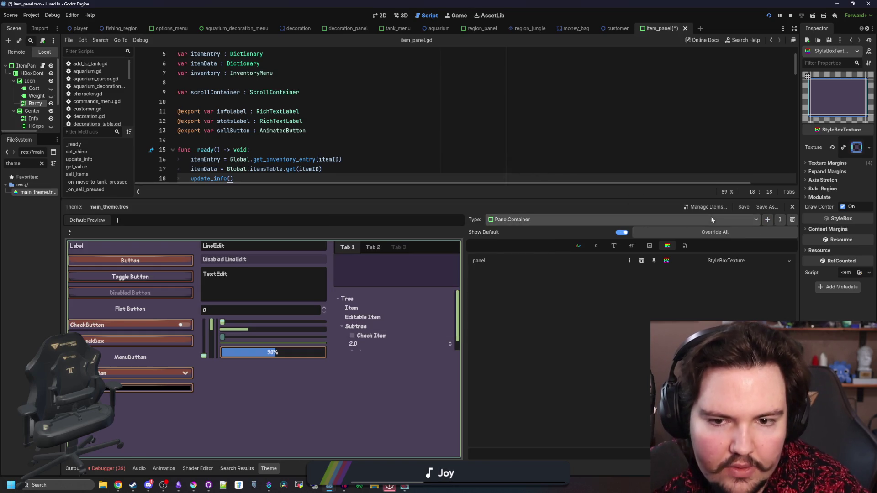
key(ctrl+s)
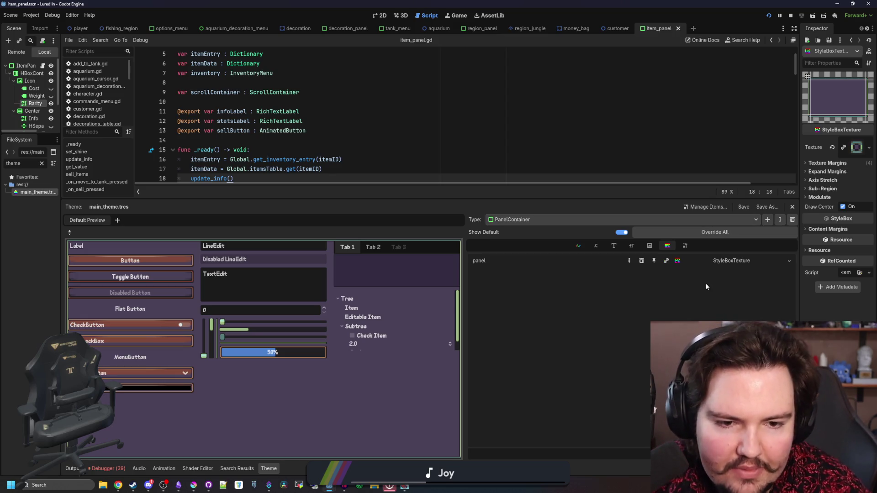
- Browse the Add Item Type list, trying the 'Panel' and 'Label' filters
click(768, 220)
text(Panel)
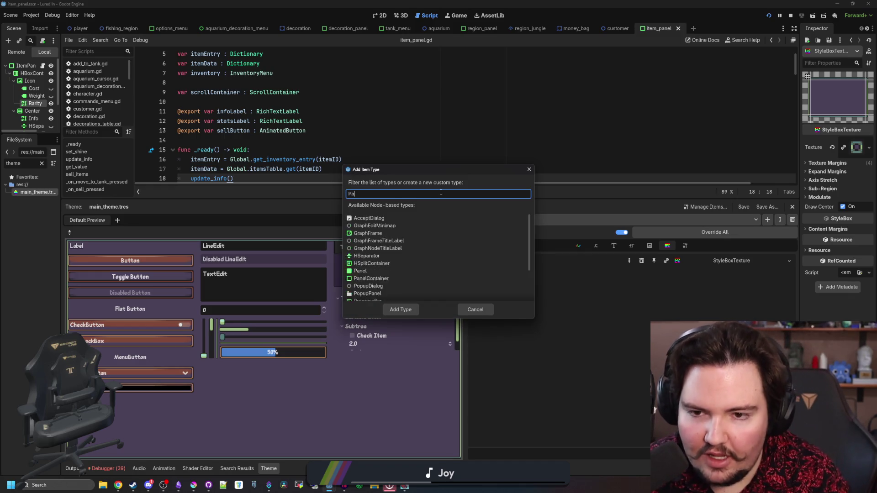
key(BackSpace)
key(BackSpace)
key(BackSpace)
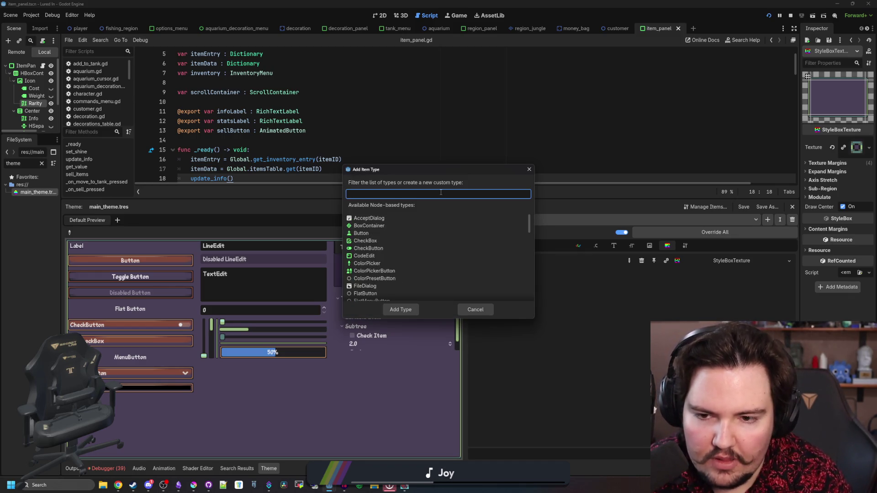
text(Label)
key(BackSpace)
key(BackSpace)
key(BackSpace)
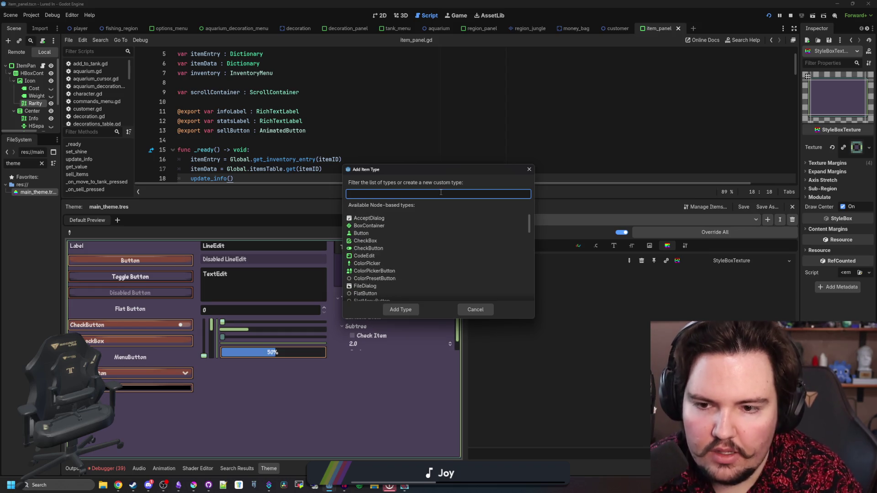
scroll(475, 228, down, 8)
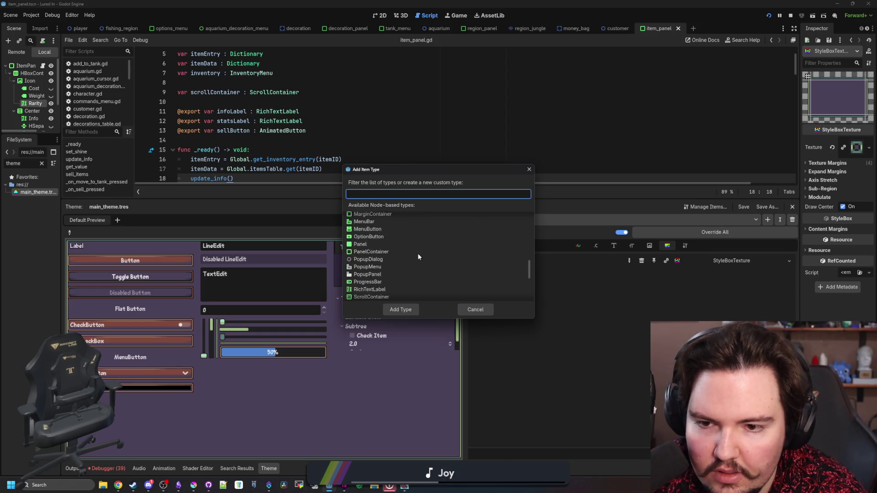
scroll(411, 255, up, 4)
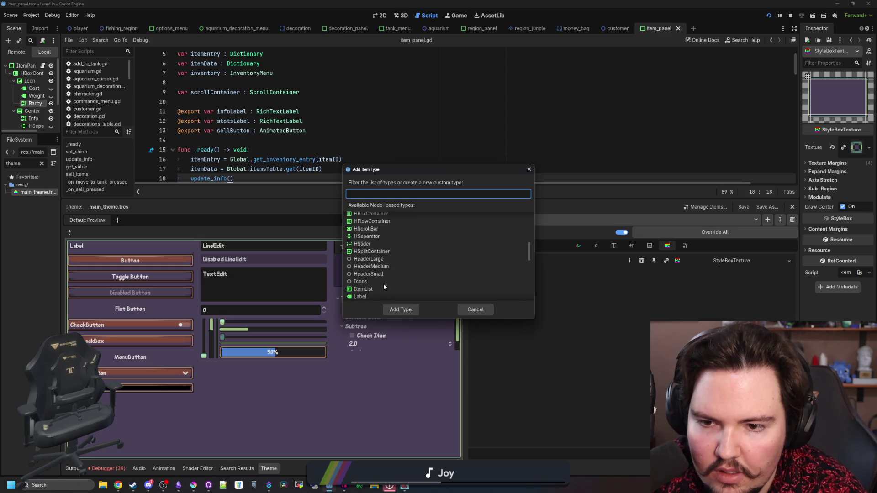
scroll(389, 274, up, 2)
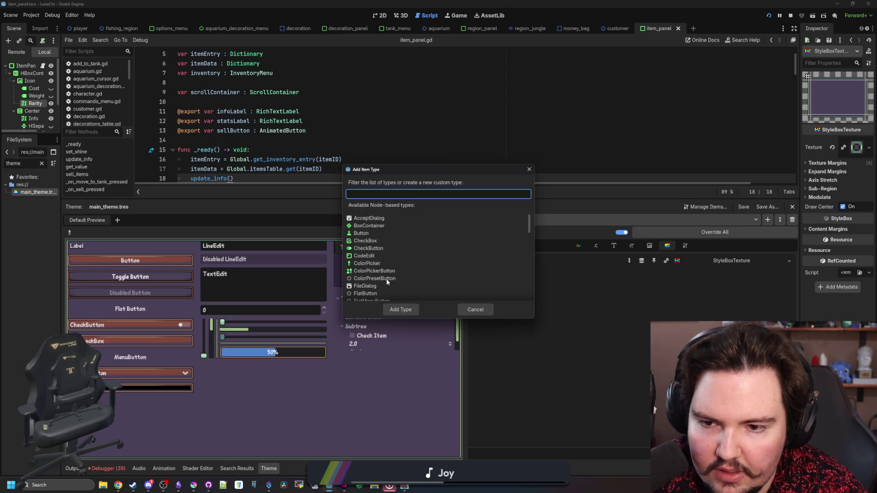
scroll(393, 265, down, 5)
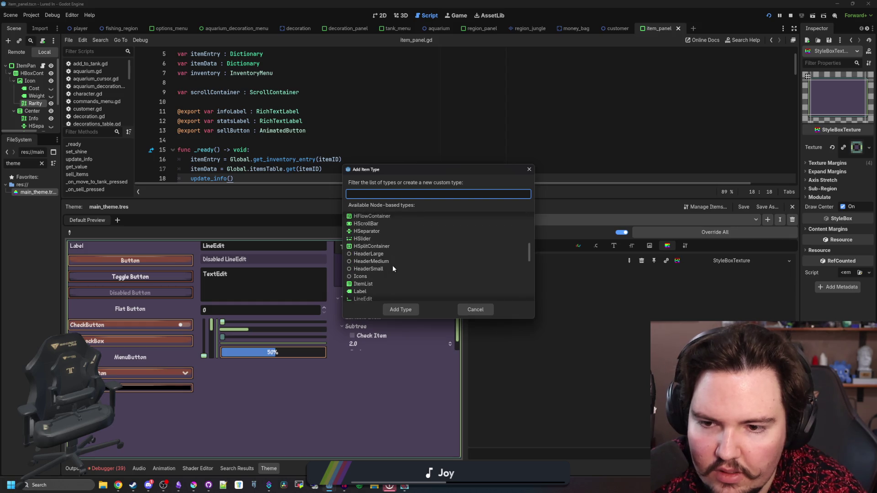
scroll(393, 264, down, 5)
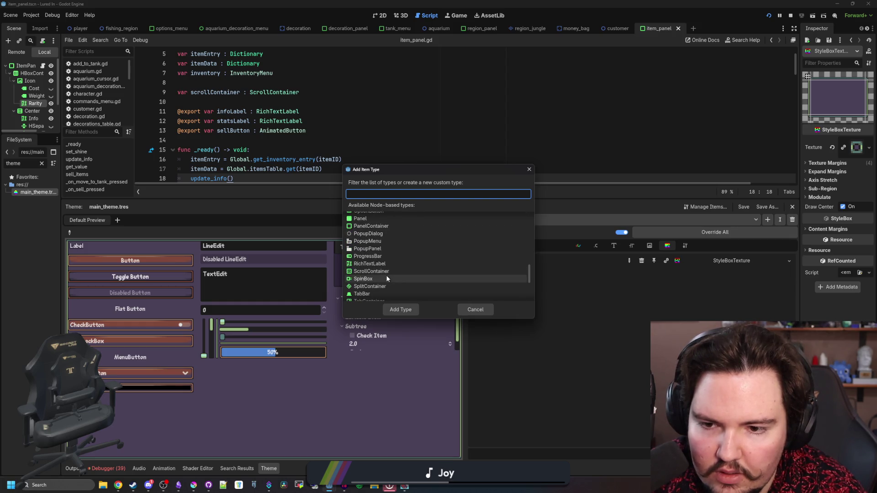
scroll(388, 224, down, 3)
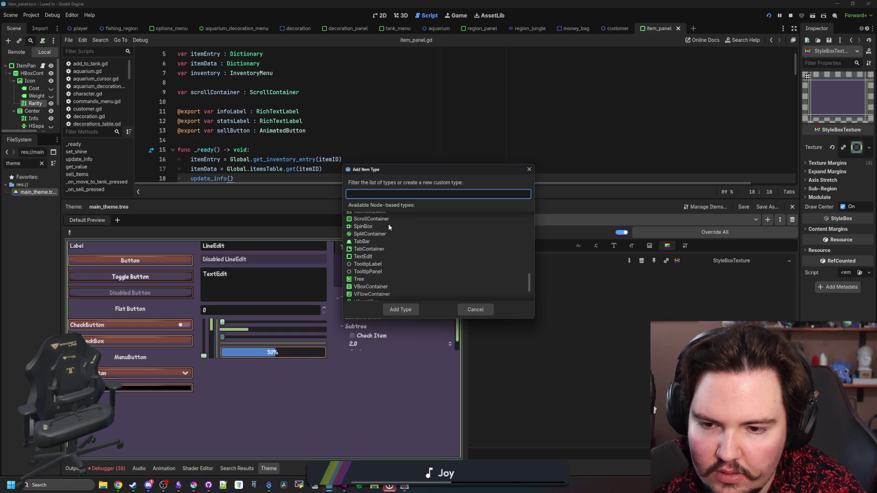
scroll(388, 223, up, 8)
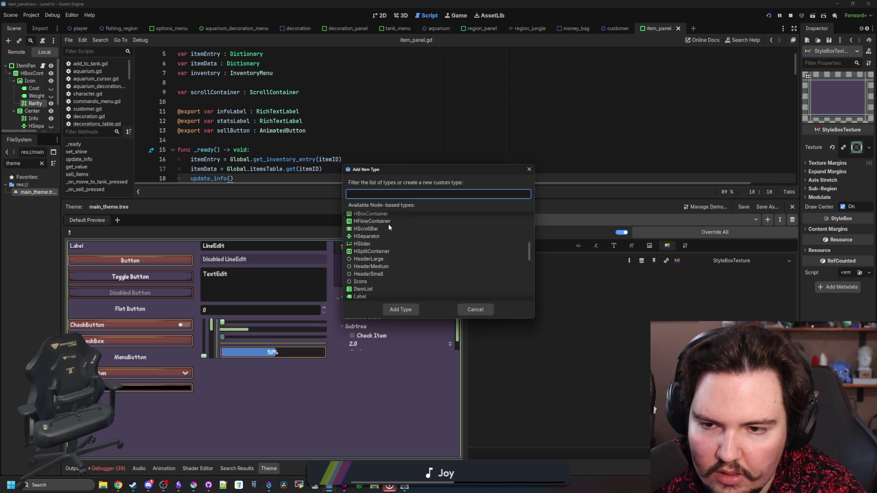
scroll(411, 231, up, 5)
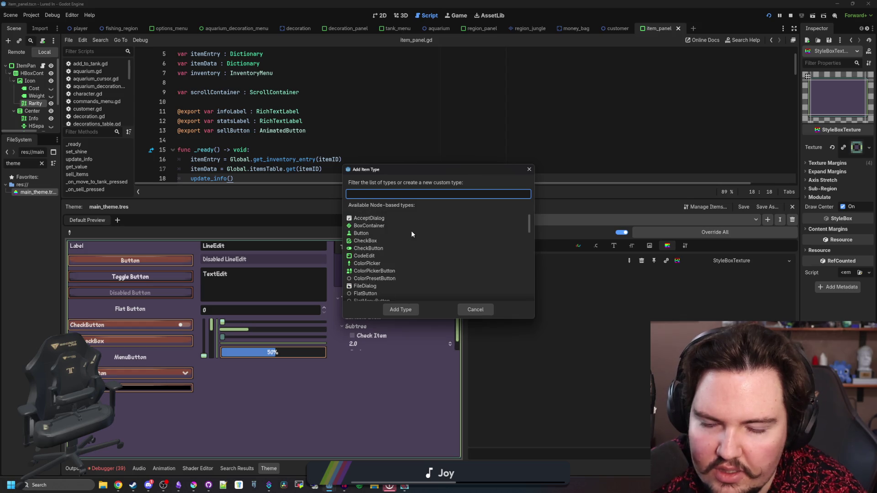
- Name the new custom theme type PanelContainerBlue and add it
text(pan)
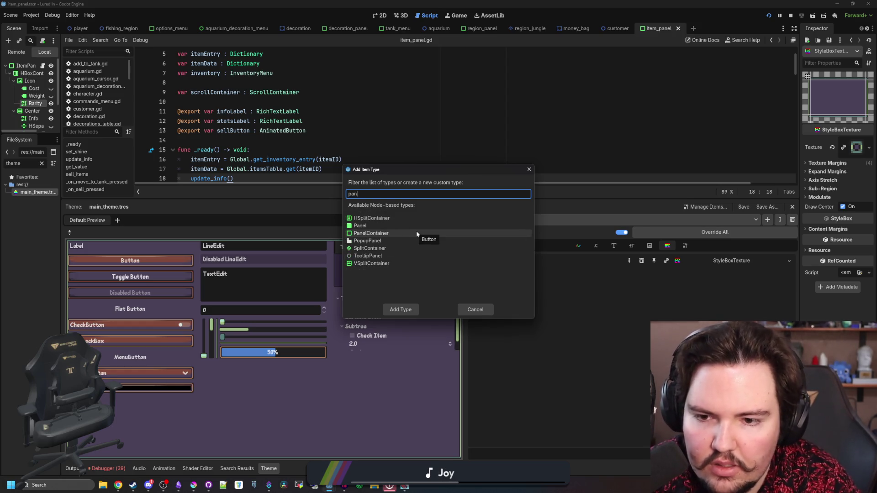
key(BackSpace)
key(BackSpace)
key(BackSpace)
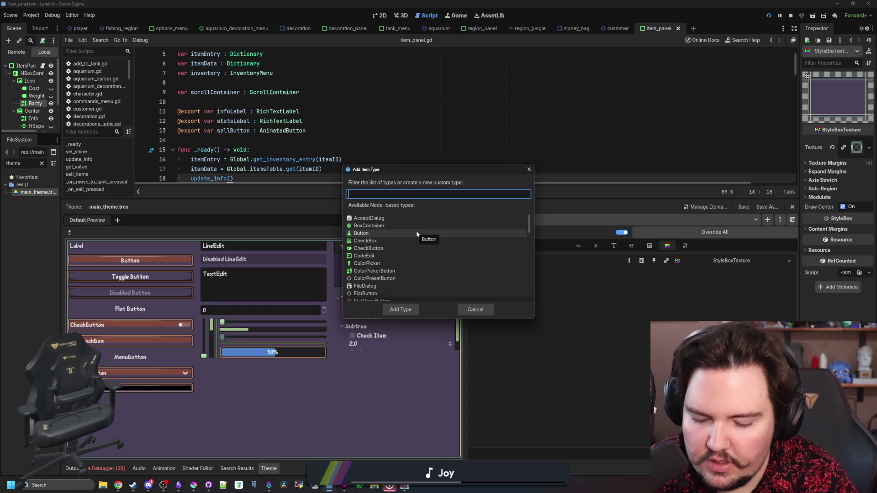
text(PanelContainer2)
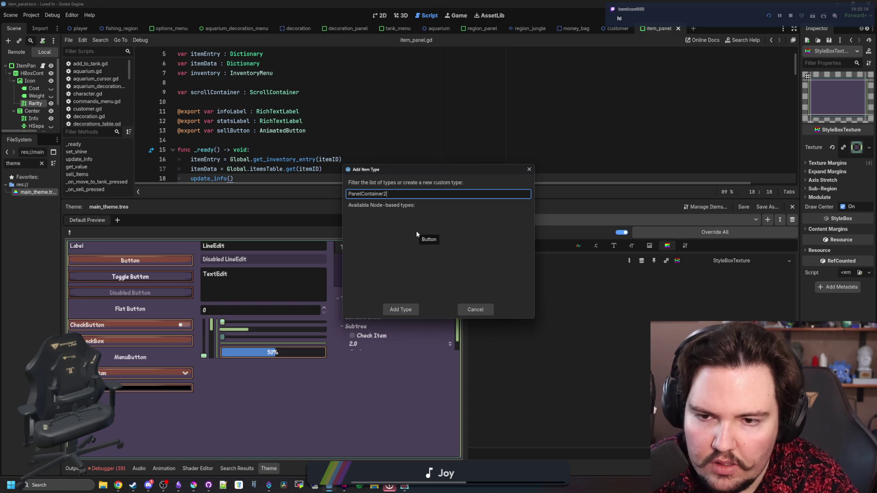
key(BackSpace)
text(Blue)
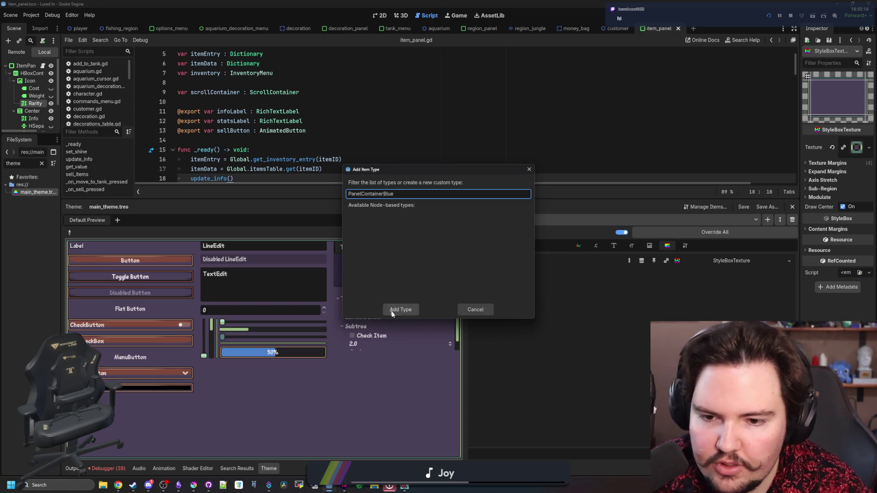
click(394, 309)
- Set PanelContainerBlue's Base Type to PanelContainer
click(685, 245)
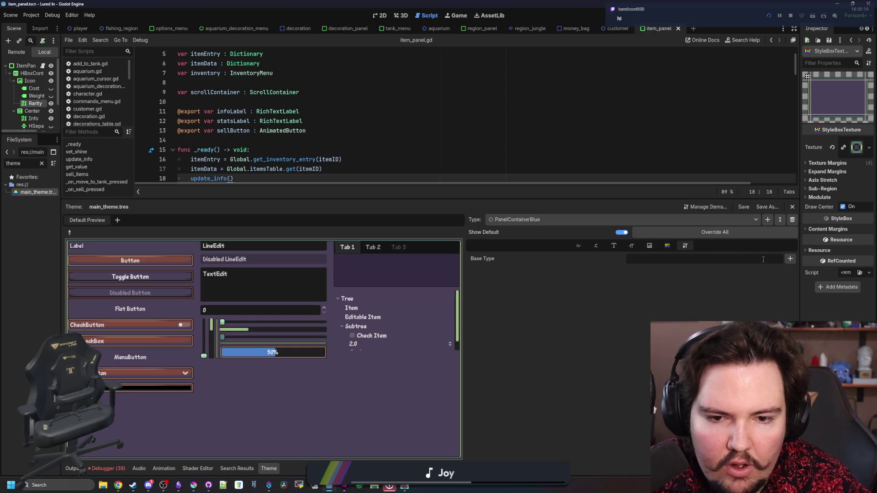
click(789, 258)
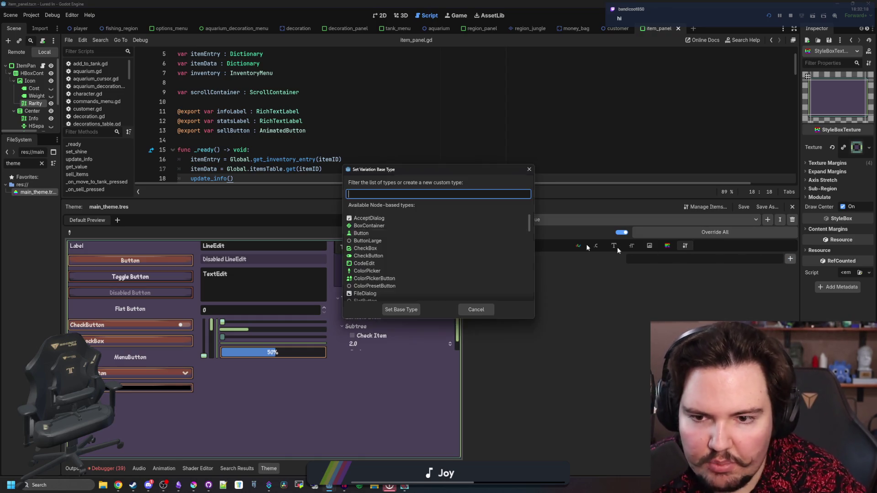
text(panel)
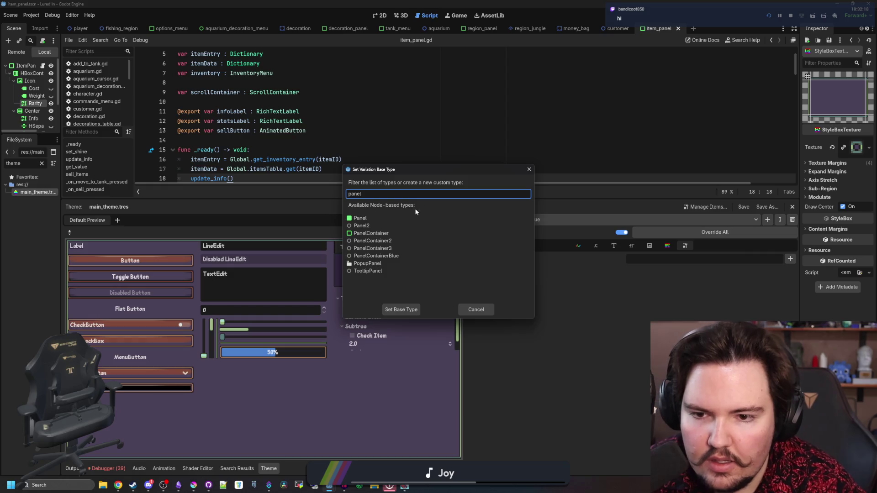
click(383, 233)
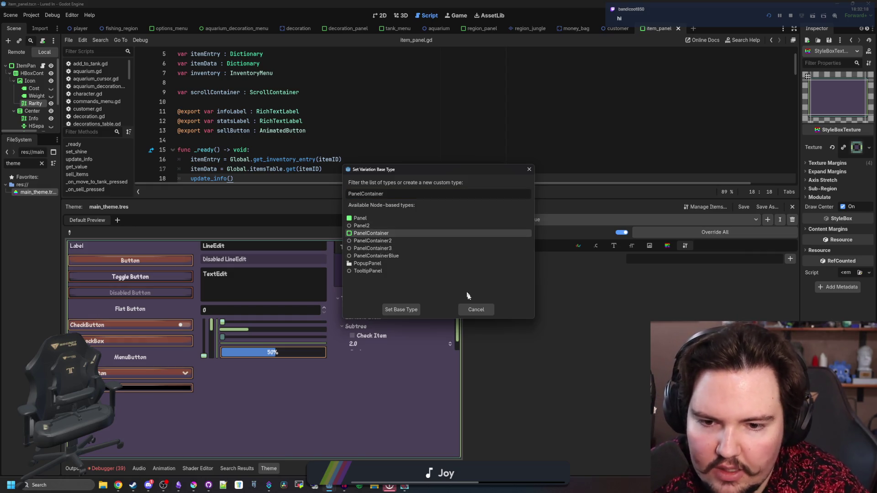
click(394, 311)
- Copy PanelContainer's panel StyleBoxTexture and paste it into PanelContainerBlue's panel style
click(672, 247)
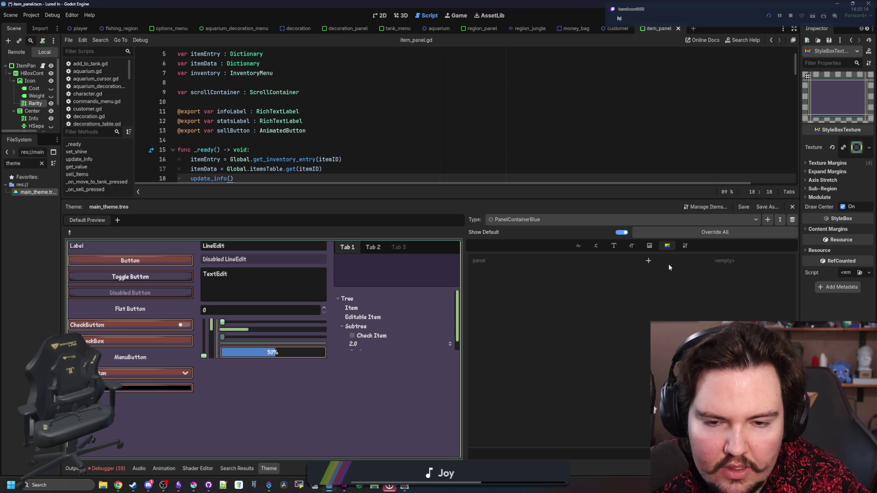
click(649, 262)
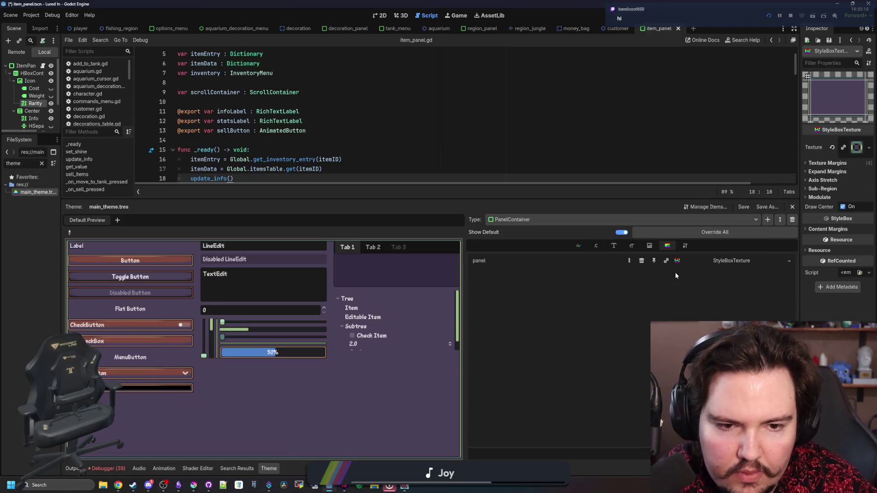
click(703, 259)
click(721, 297)
click(647, 219)
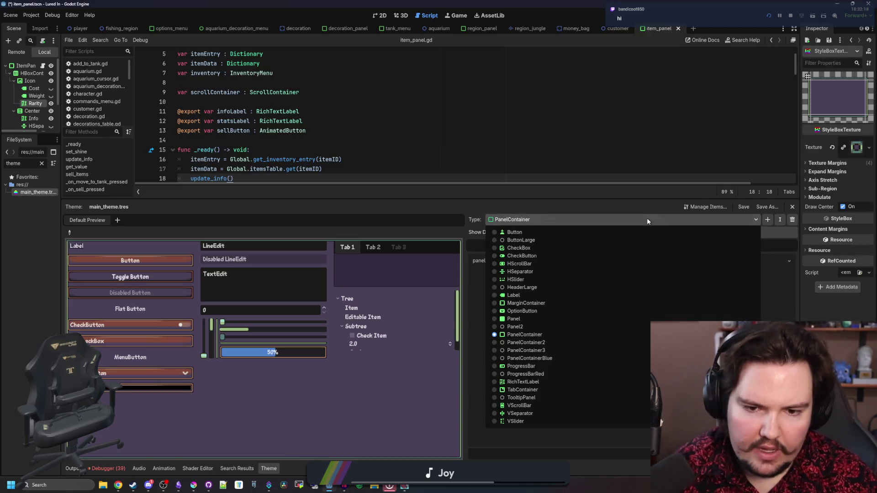
click(549, 354)
click(649, 260)
click(706, 259)
click(719, 271)
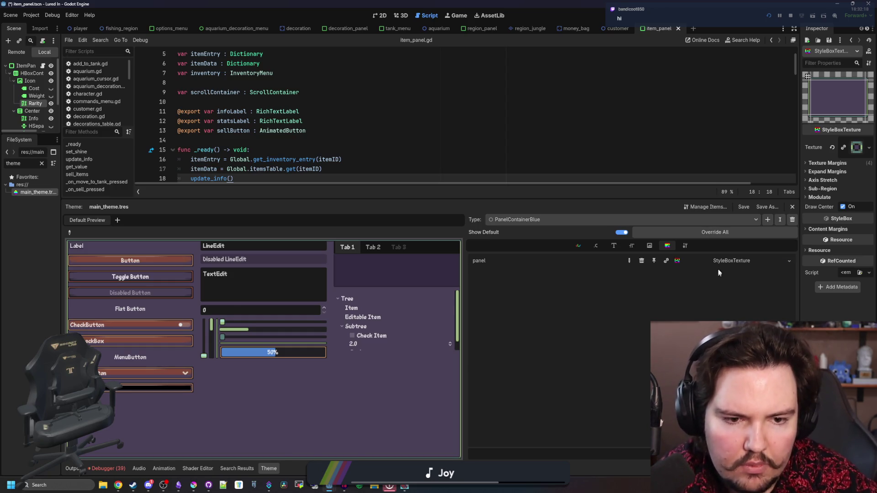
- Paste PanelContainerBlue's panel style as a unique StyleBoxTexture copy
drag(799, 249, 661, 196)
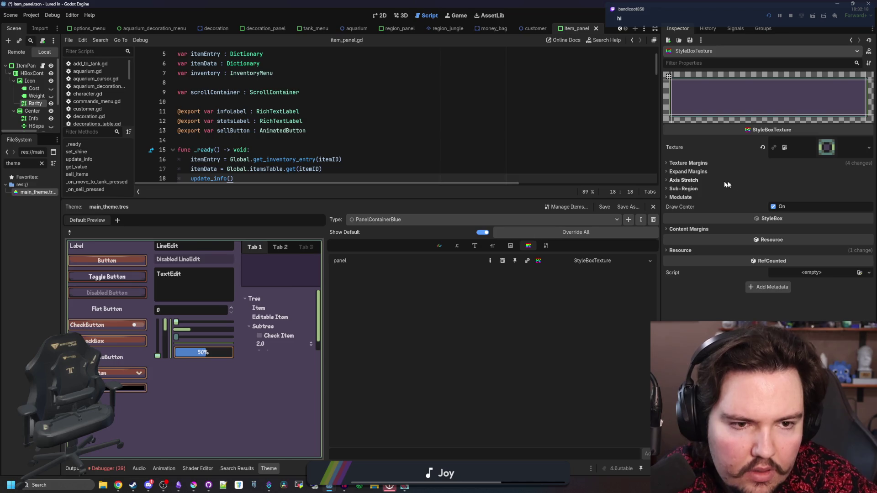
click(650, 261)
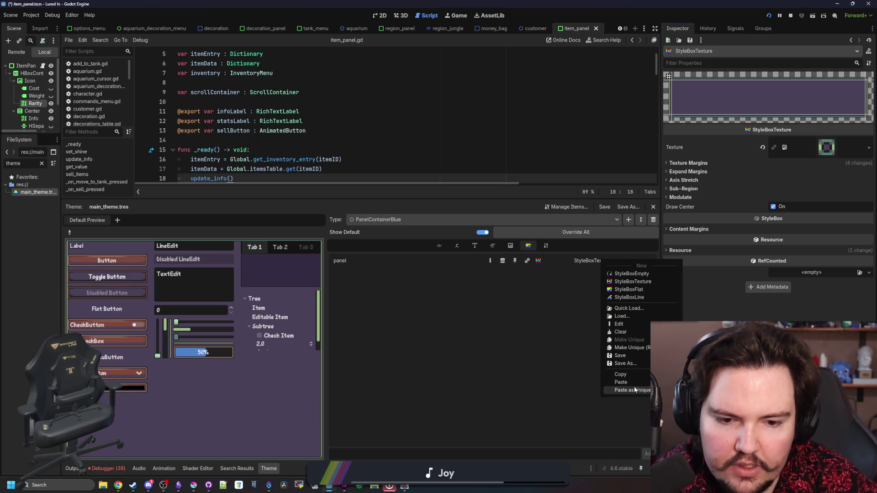
click(635, 389)
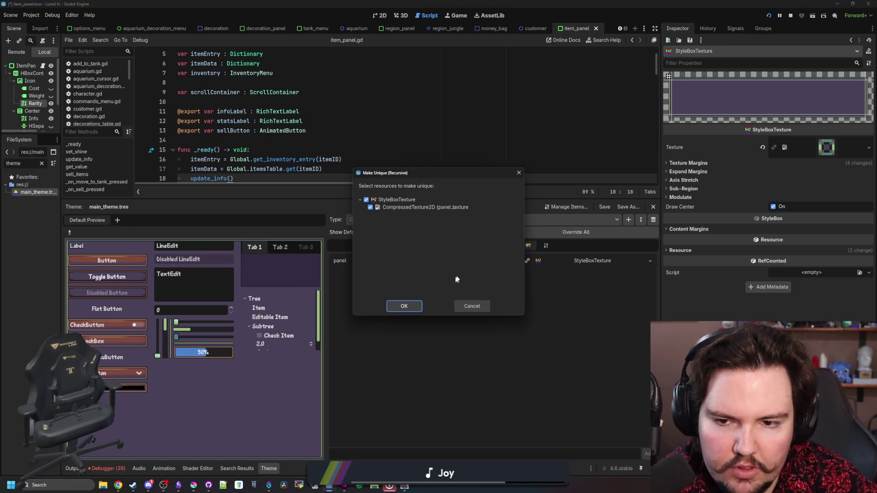
click(404, 305)
- Quick-load the panel_background texture into the style and save the scene
click(869, 148)
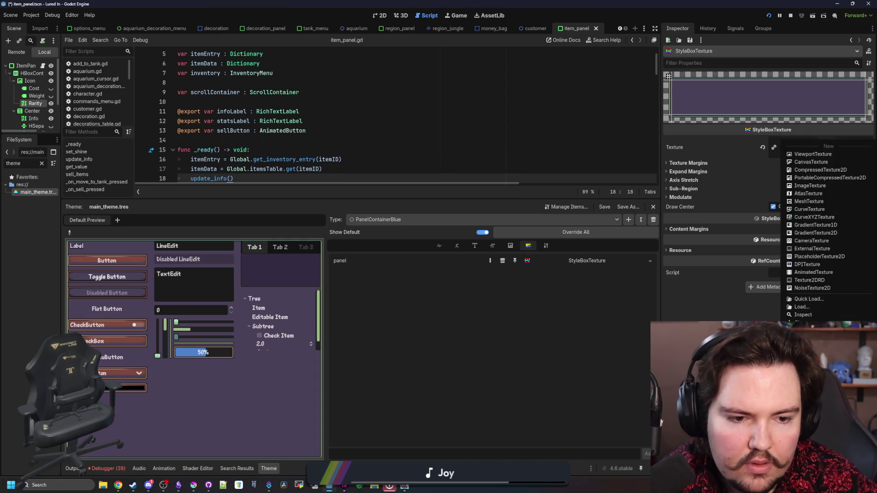
click(823, 303)
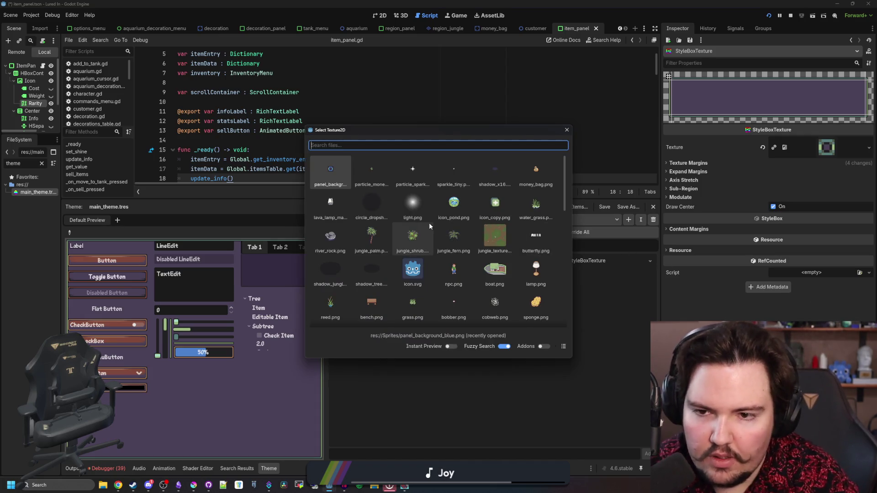
double_click(323, 167)
click(347, 159)
key(ctrl+s)
key(ctrl+s)
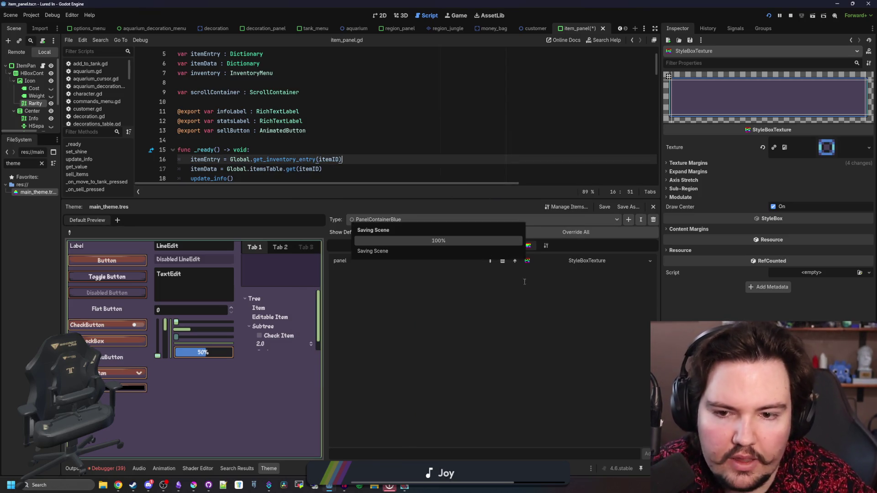
key(ctrl+s)
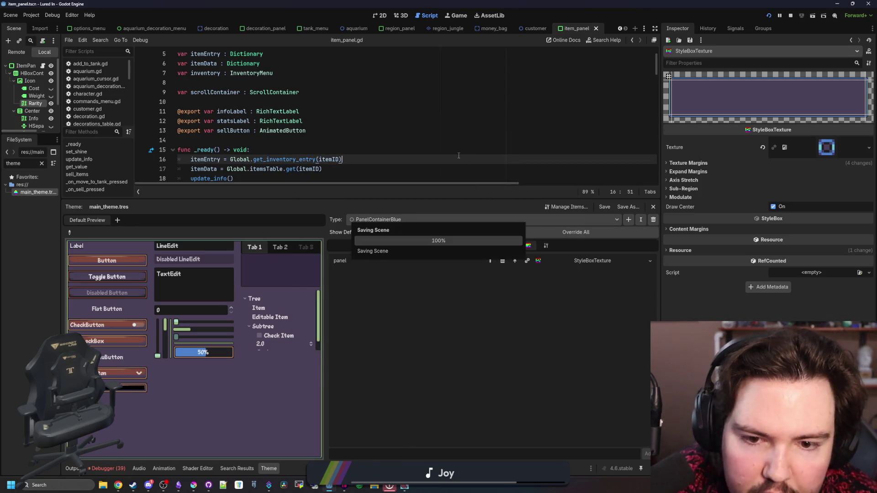
click(629, 220)
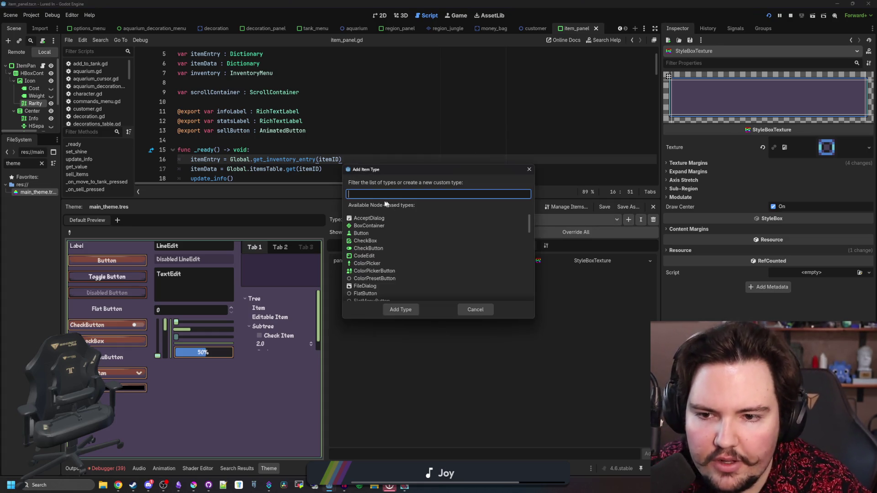
- Add a PanelContainerGold theme type with PanelContainer as its base type
text(PanelConta)
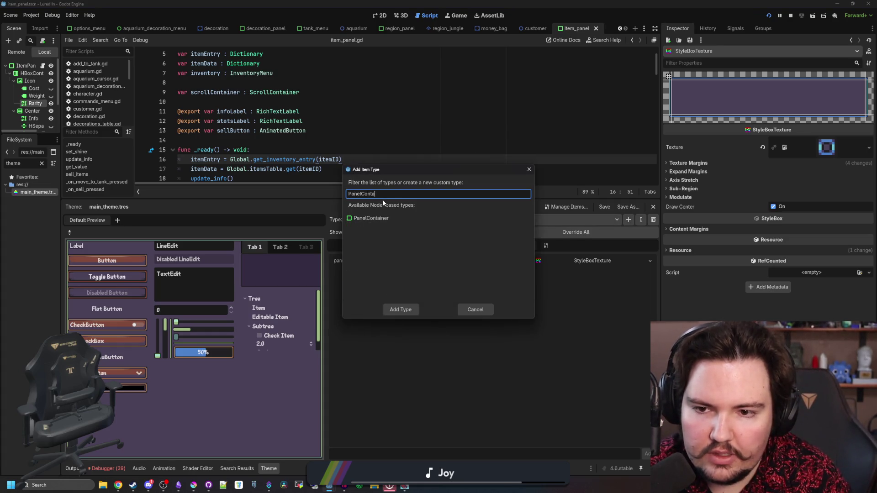
text(inerBlue)
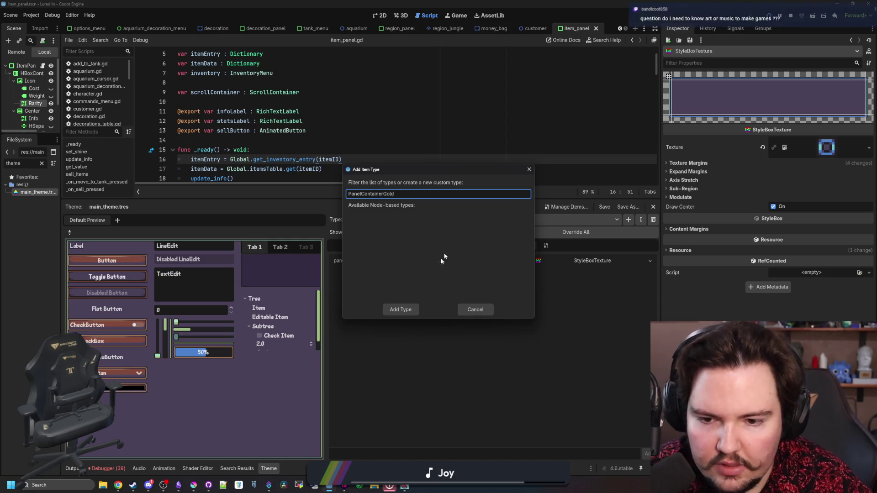
click(398, 309)
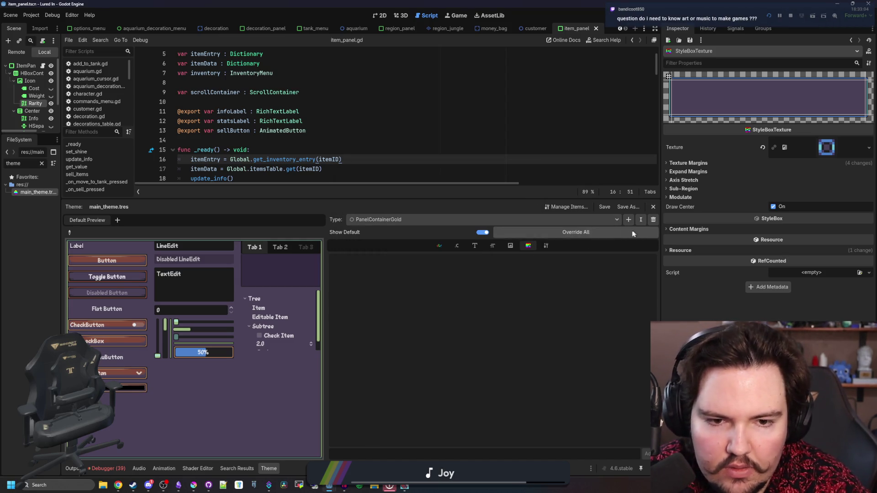
click(547, 246)
click(649, 259)
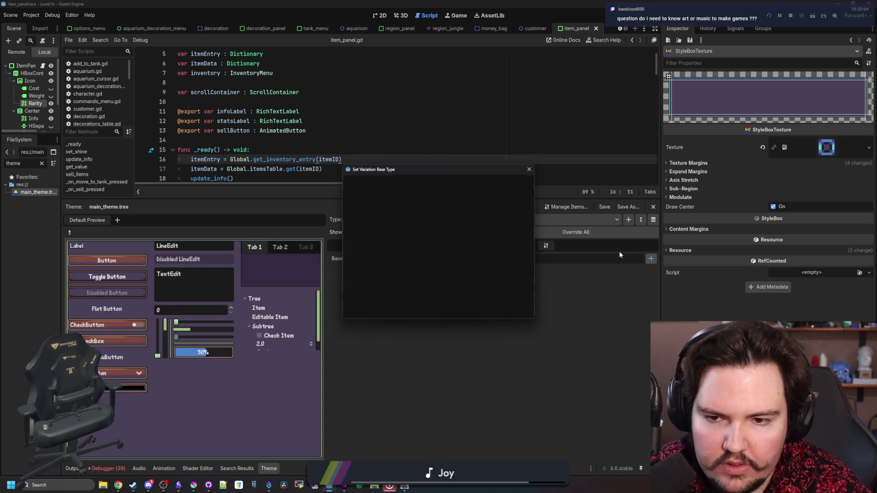
text(panelcontainer)
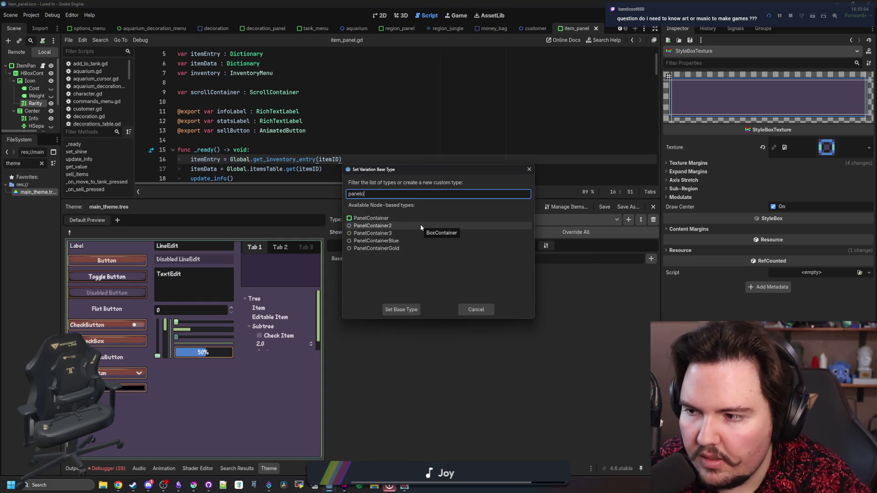
key(Return)
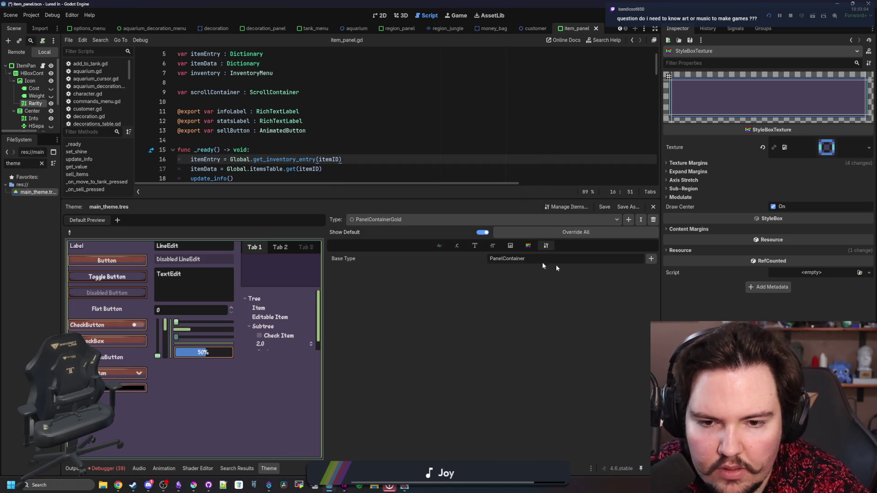
click(532, 248)
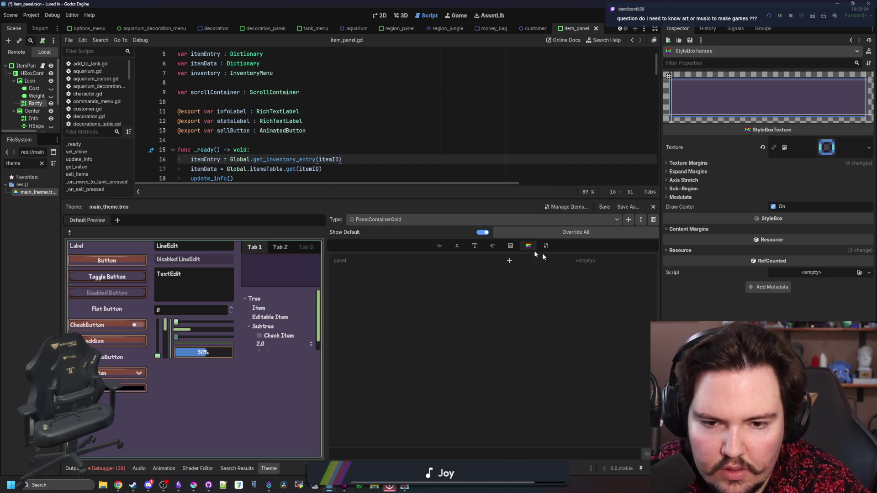
click(571, 263)
- Paste a unique StyleBoxTexture into PanelContainerGold's panel style, load the next 'panel' texture, and save
click(599, 339)
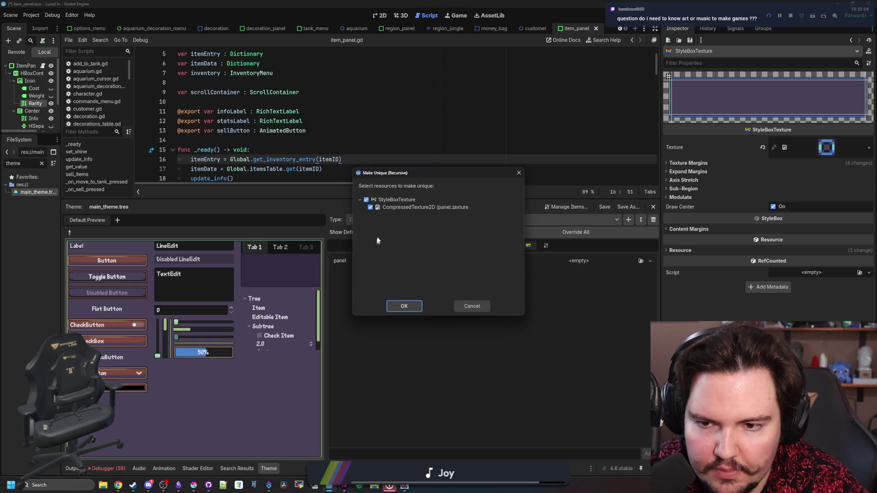
click(403, 305)
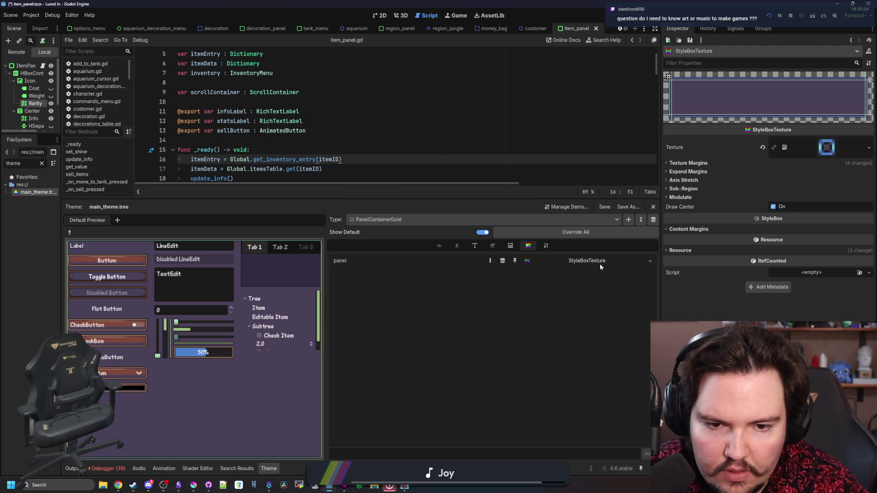
click(869, 148)
click(825, 305)
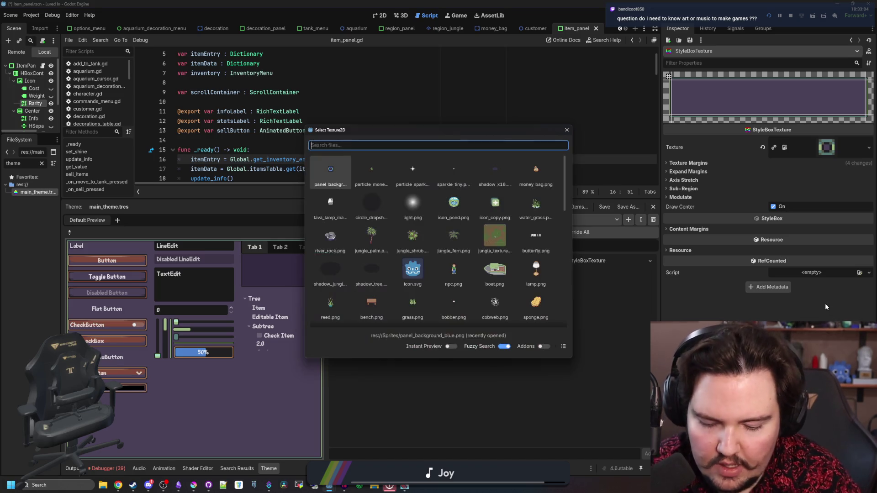
text(panel)
key(Right)
key(Right)
key(Right)
key(Return)
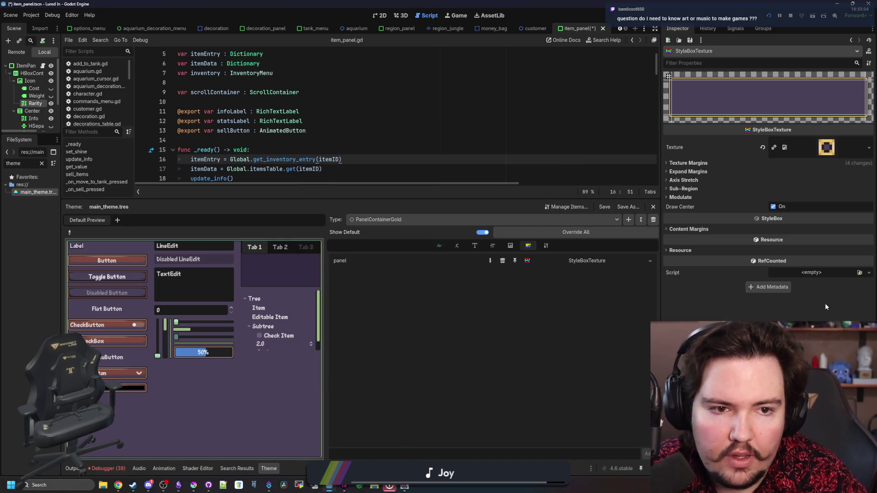
key(ctrl+s)
key(ctrl+s)
mouse_move(383, 202)
mouse_down()
mouse_move(382, 366)
mouse_move(383, 351)
mouse_up()
click(256, 179)
key(ctrl+s)
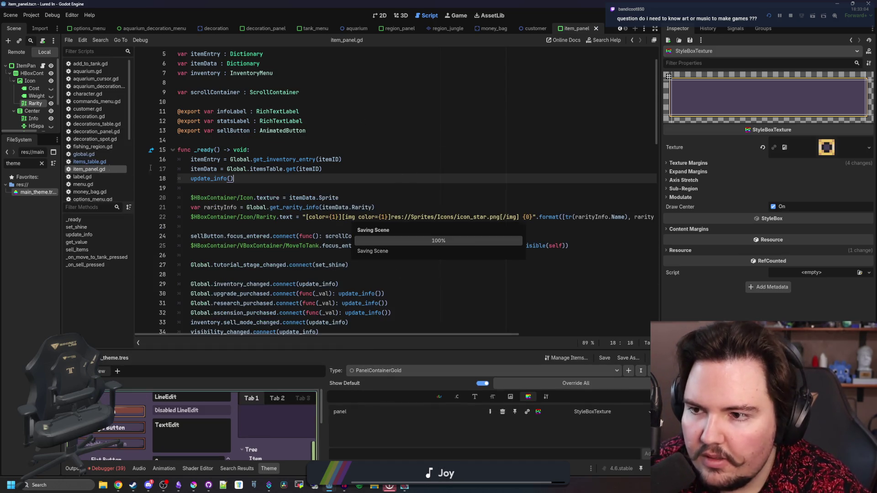
- Filter the FileSystem by 'item' and open the item_panel.tscn scene
click(106, 162)
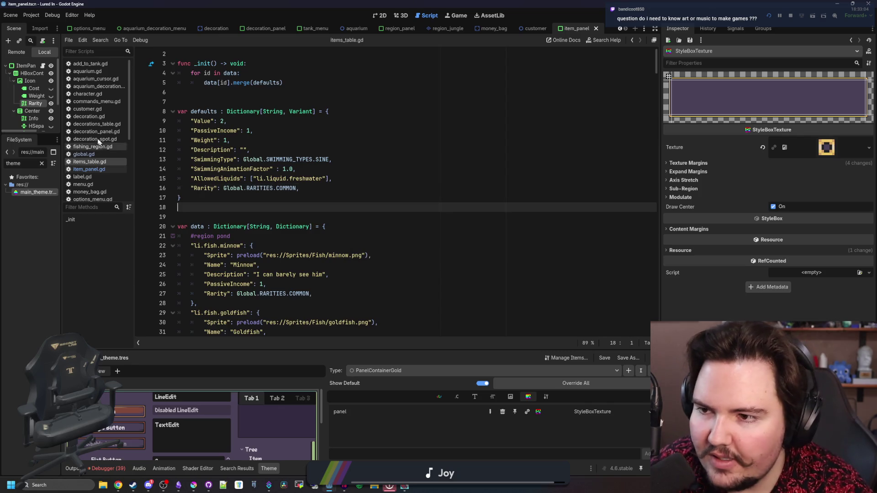
drag(61, 161, 121, 163)
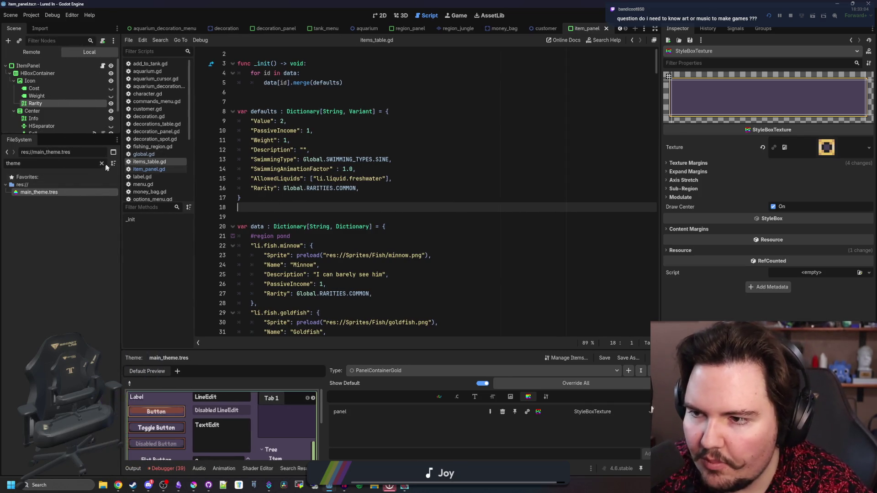
click(101, 163)
text(item)
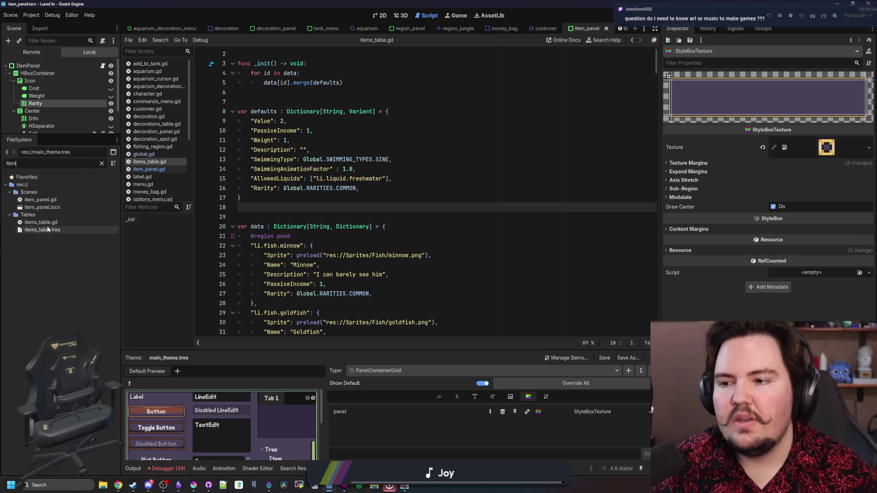
double_click(60, 206)
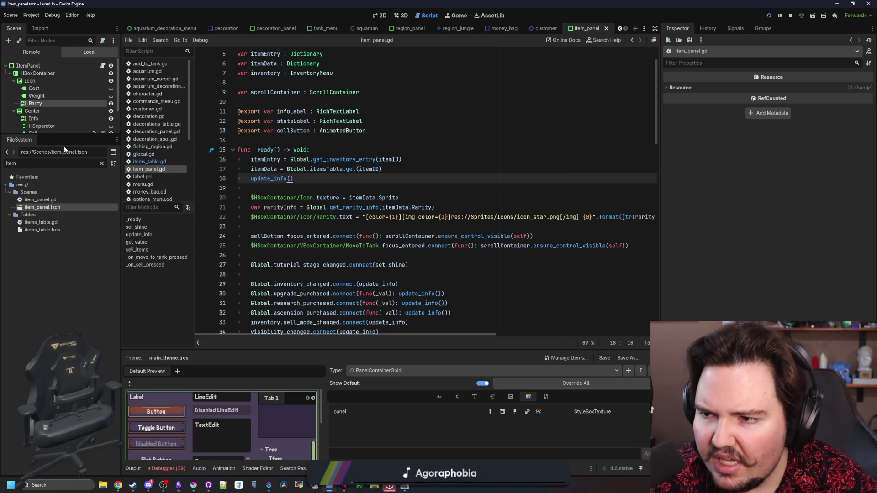
drag(70, 137, 68, 239)
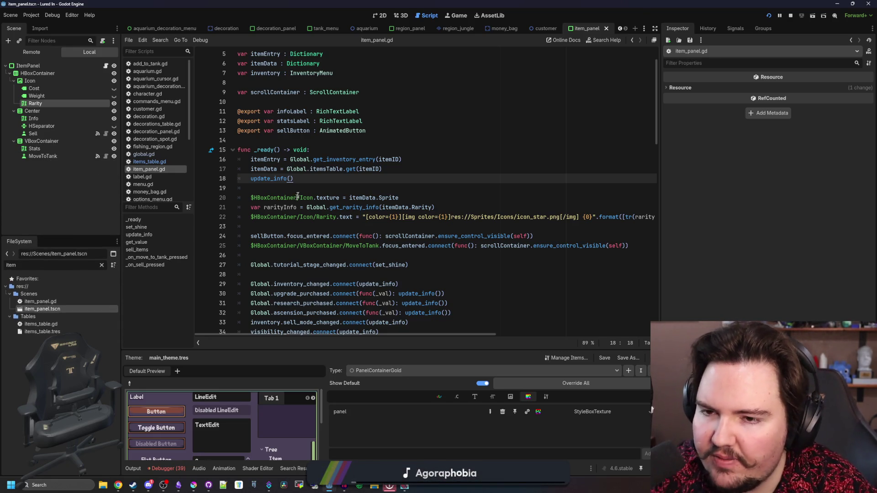
- Open a new line in _ready below update_info() in item_panel.gd
click(312, 187)
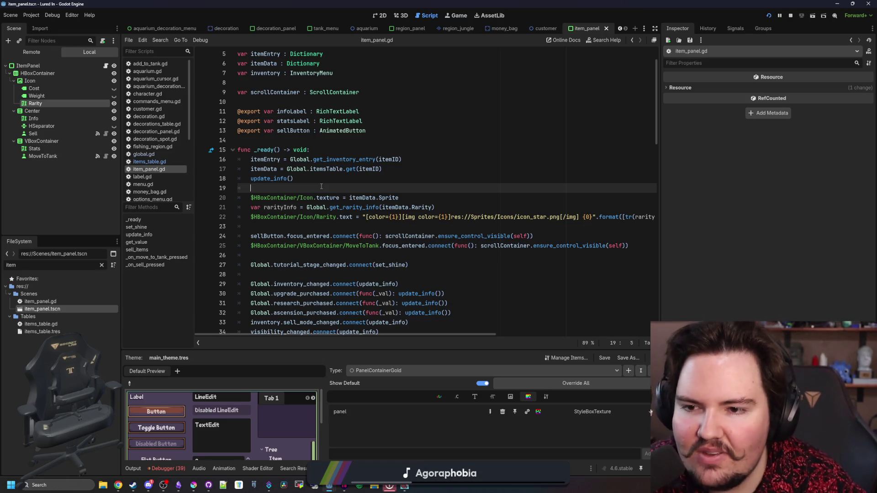
scroll(322, 186, down, 1)
click(330, 199)
key(Return)
click(330, 202)
mouse_move(28, 65)
mouse_down()
mouse_move(289, 203)
mouse_move(327, 197)
mouse_up()
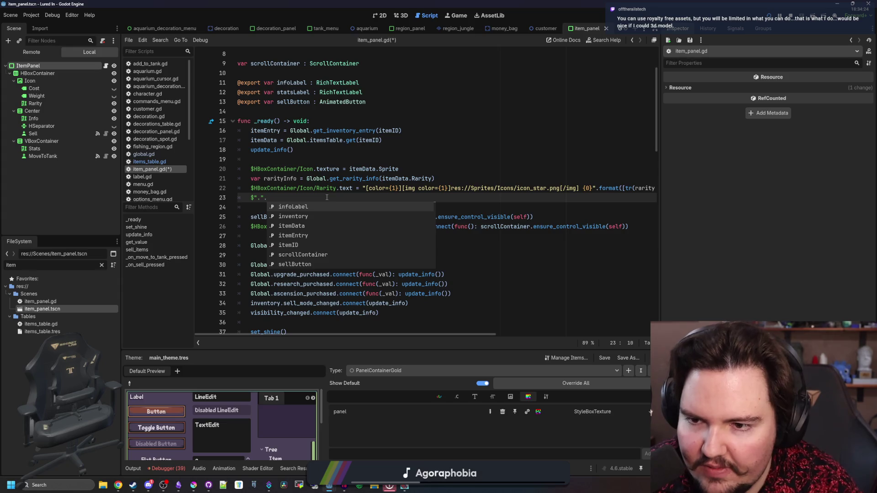
key(BackSpace)
key(BackSpace)
key(BackSpace)
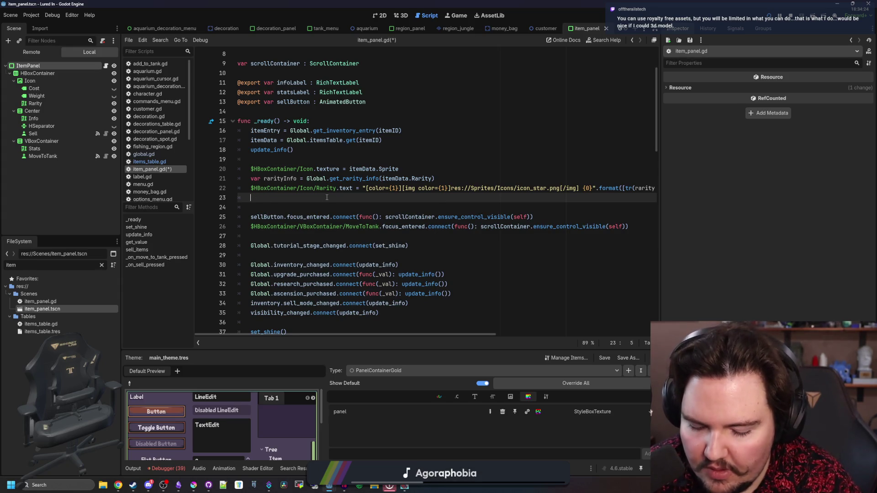
- Write 'theme_type_variation = rarityInfo.PanelType' in _ready
text(theme)
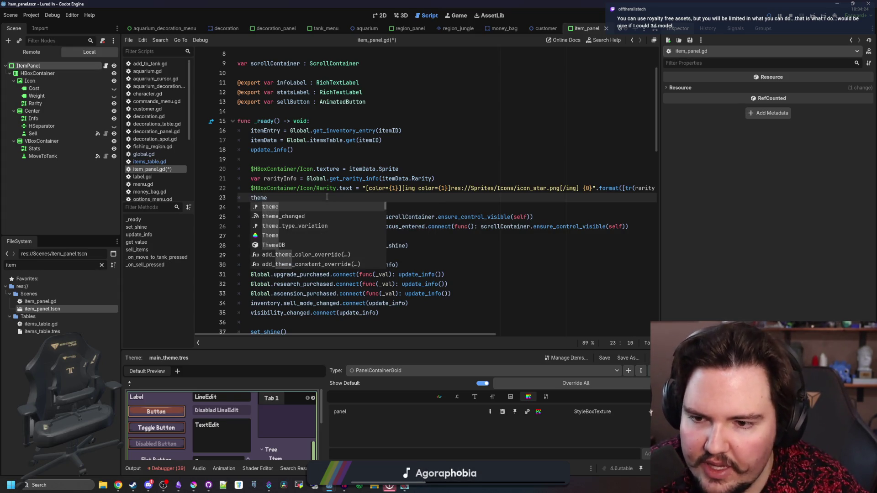
click(29, 66)
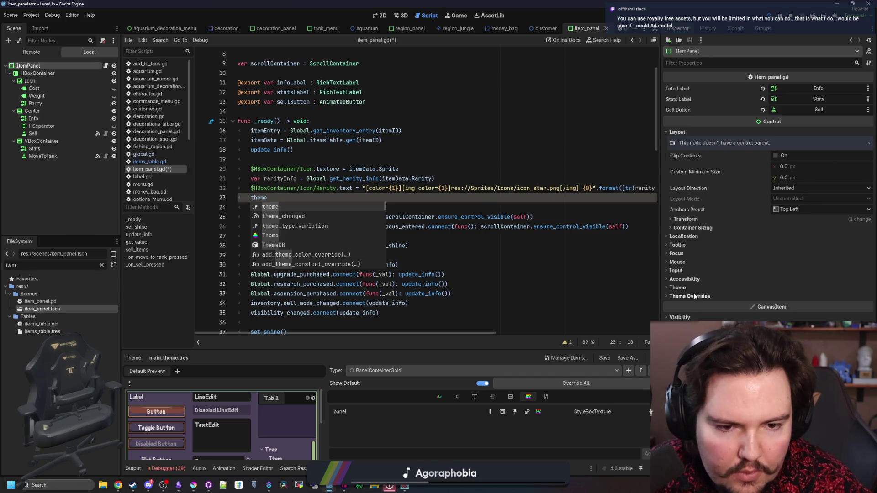
click(690, 287)
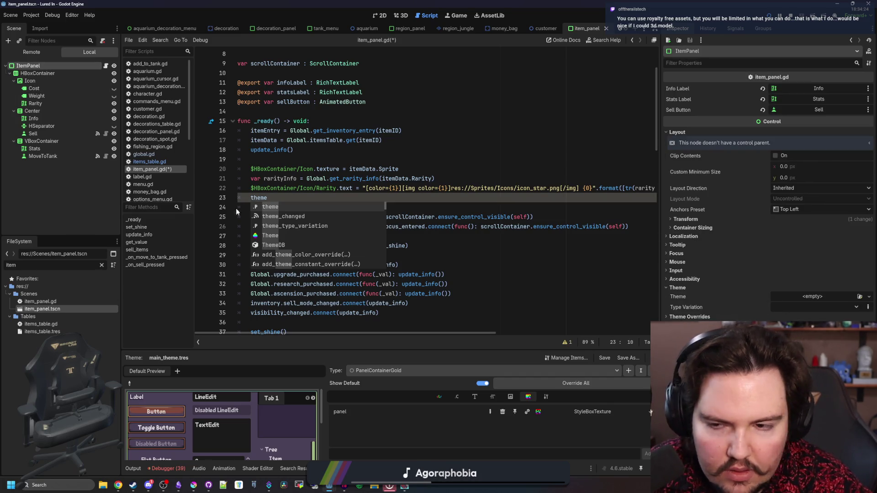
click(273, 198)
key(BackSpace)
key(BackSpace)
key(BackSpace)
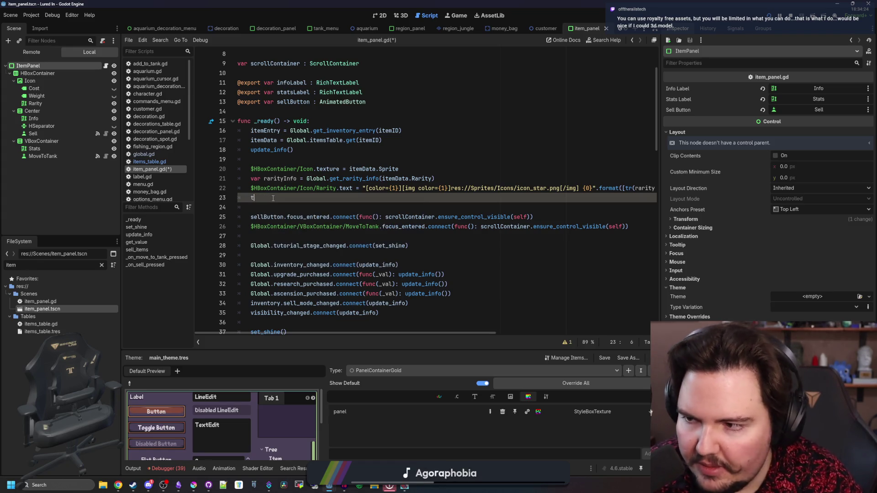
text(ype_var)
key(Return)
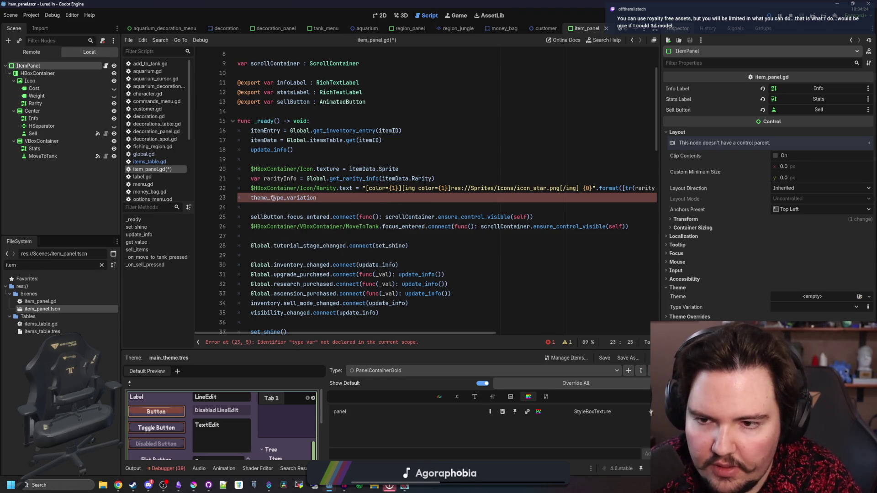
text( = "PanelContain)
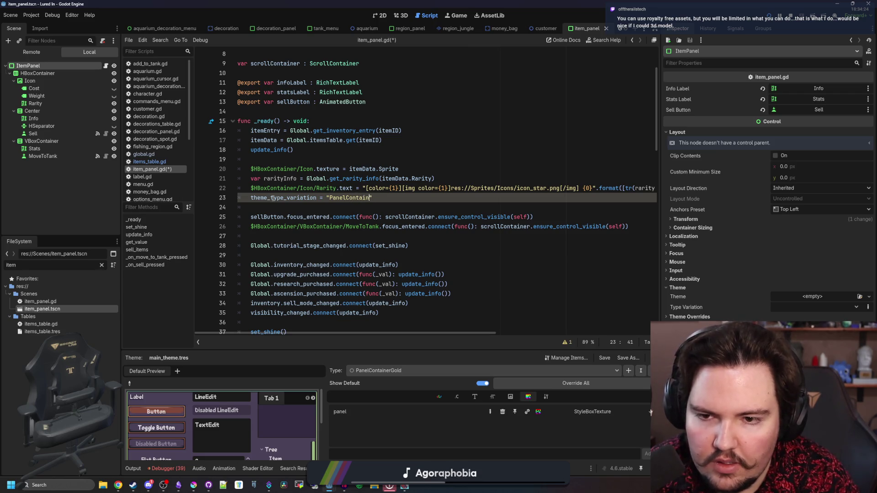
key(BackSpace)
key(BackSpace)
key(BackSpace)
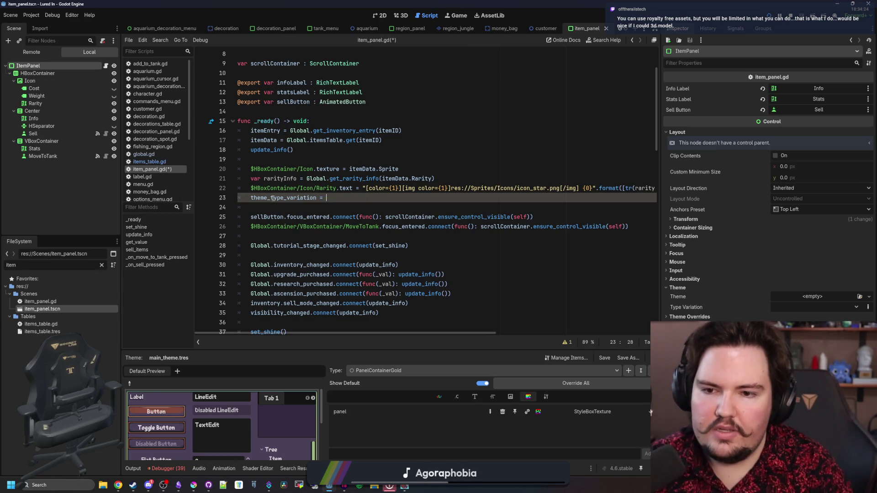
text(rarityInfo.PanelType)
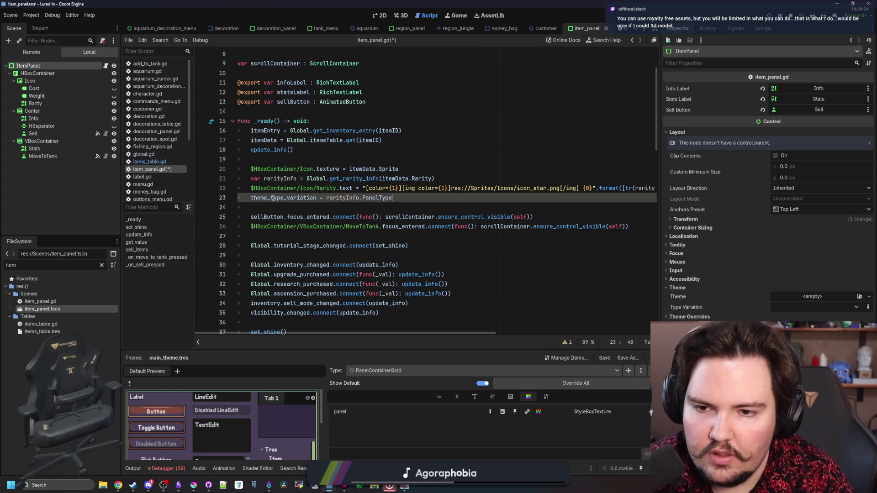
- Jump to get_rarity_info in global.gd and start a PanelType line under the Common colour
click(317, 210)
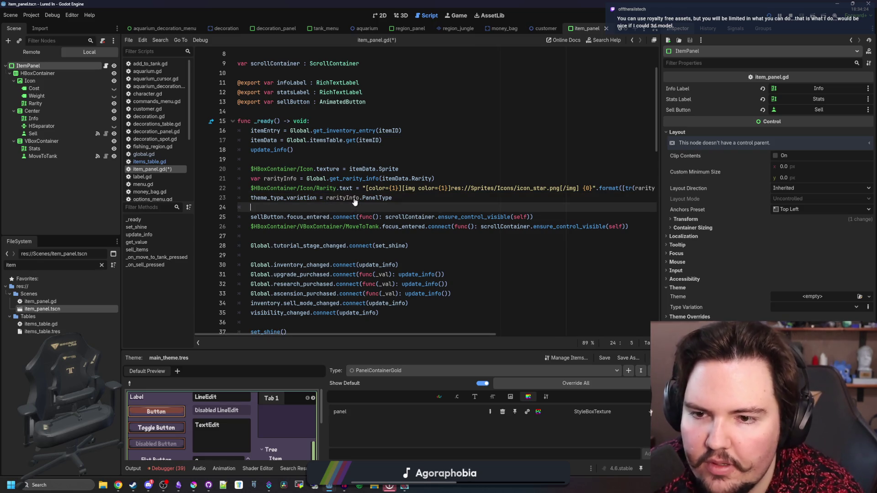
ctrl+click(363, 179)
scroll(362, 187, down, 2)
click(403, 207)
key(Return)
text("P)
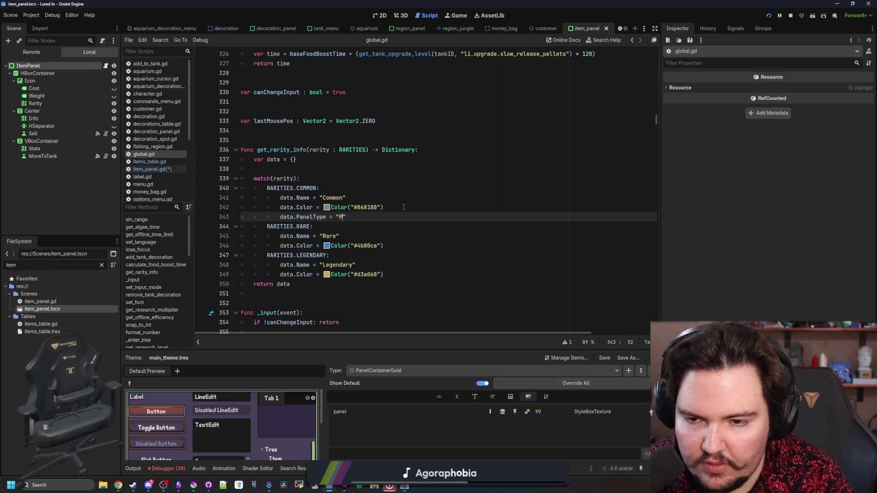
- Finish Common's PanelType line, then add PanelType lines for Rare and Legendary, with Legendary as PanelContainerGold
text(Conta)
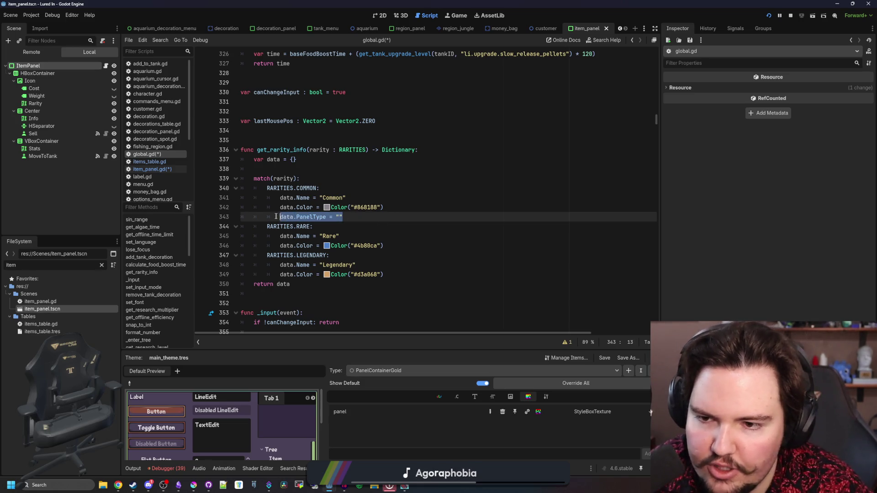
click(416, 248)
key(Return)
text(data.PanelType = "")
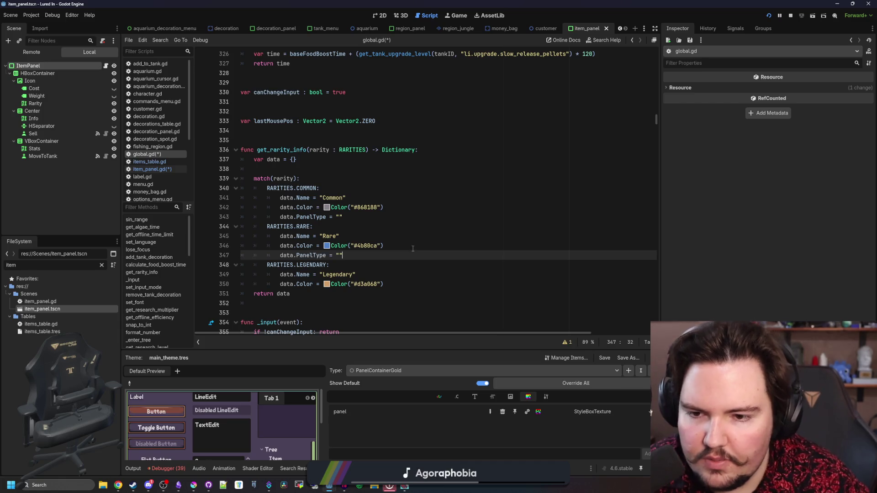
click(400, 283)
key(Return)
text(data.PanelType = "")
key(Left)
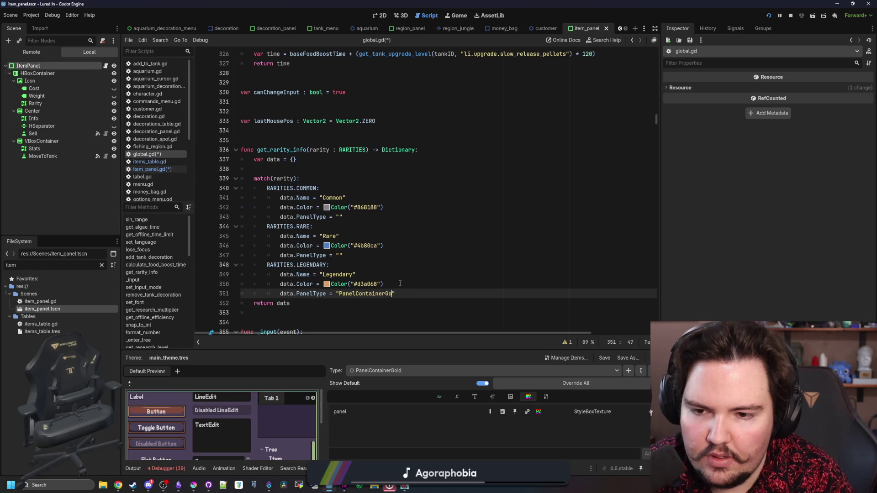
text(ld)
- Save the scripts and run the project to test the panels
key(Up)
key(Up)
key(Up)
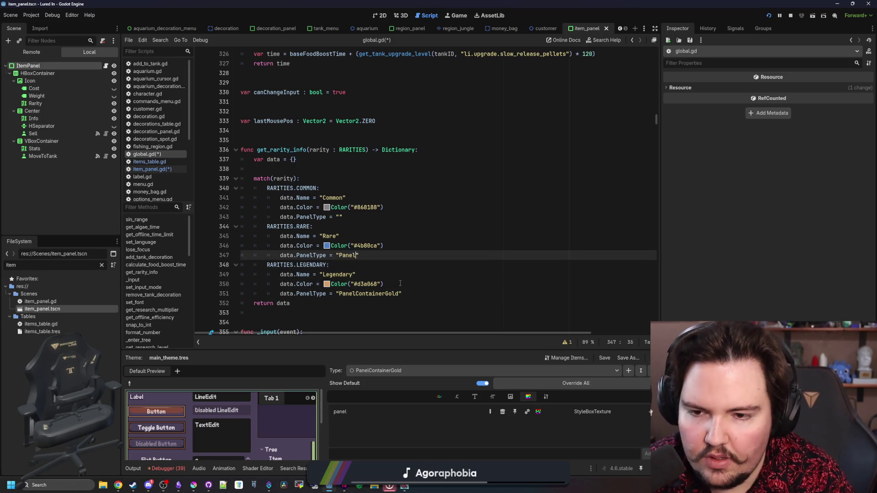
click(400, 284)
key(ctrl+s)
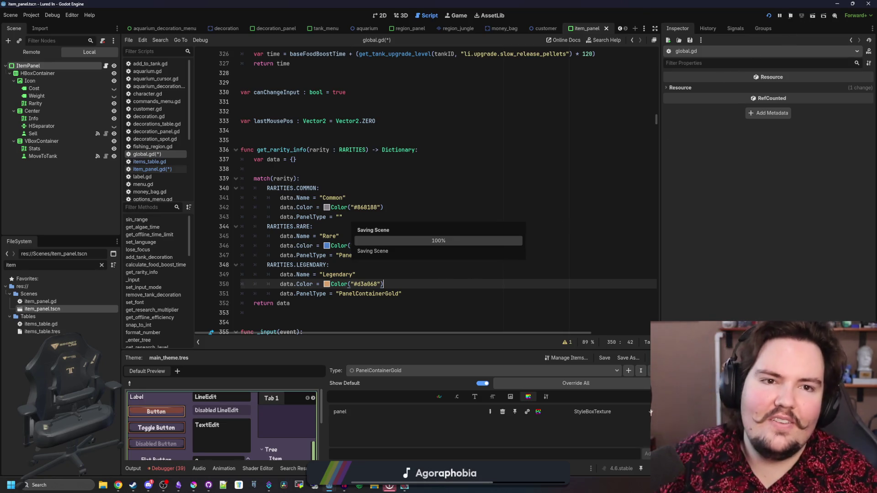
click(768, 15)
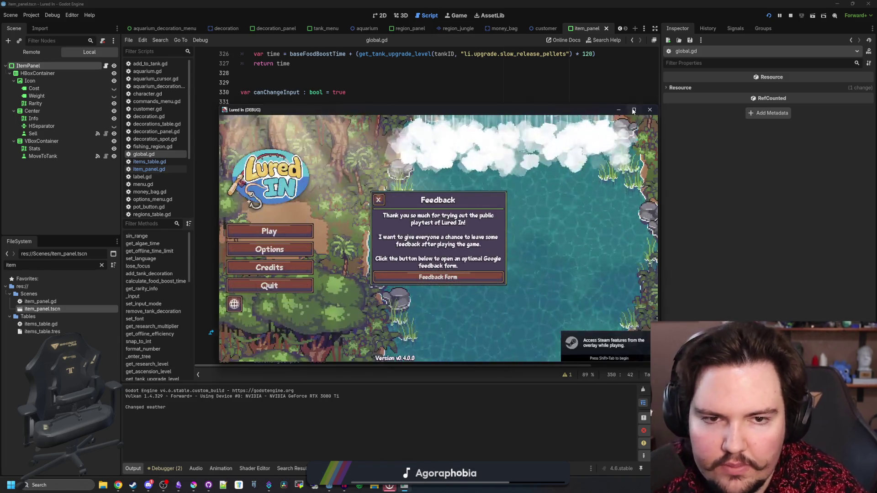
- Maximize the game, dismiss the Feedback and offline earnings popups, start play and open the fish inventory
click(634, 109)
click(325, 168)
click(130, 241)
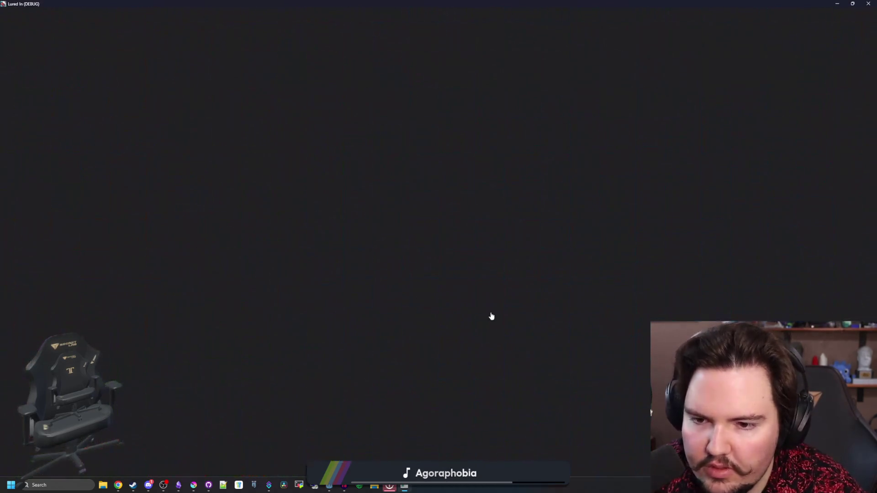
click(488, 302)
click(247, 446)
- Scroll through the Common, Rare and Legendary item panels, then restore the game window to reveal the editor
scroll(304, 323, down, 5)
scroll(320, 303, down, 2)
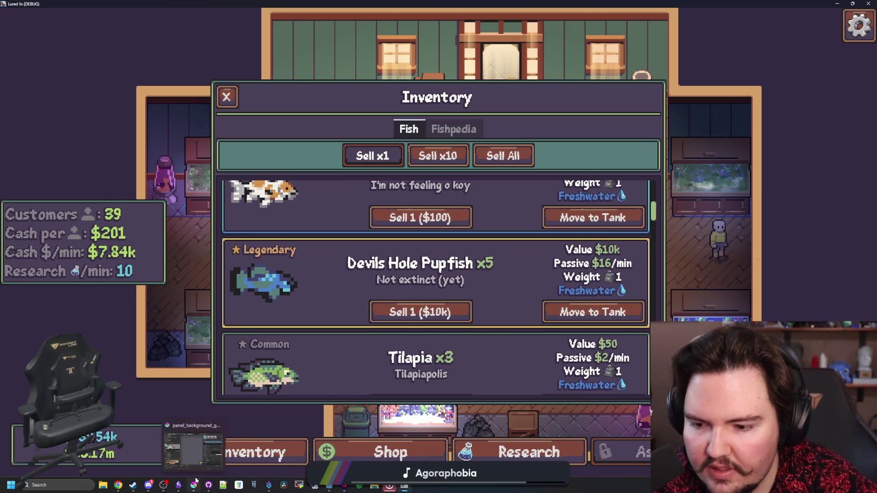
scroll(299, 271, up, 1)
scroll(299, 270, up, 1)
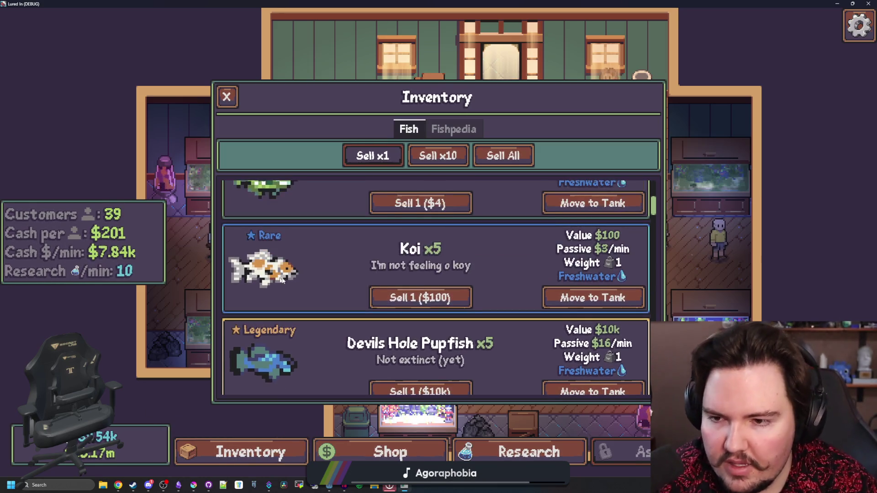
scroll(305, 279, down, 10)
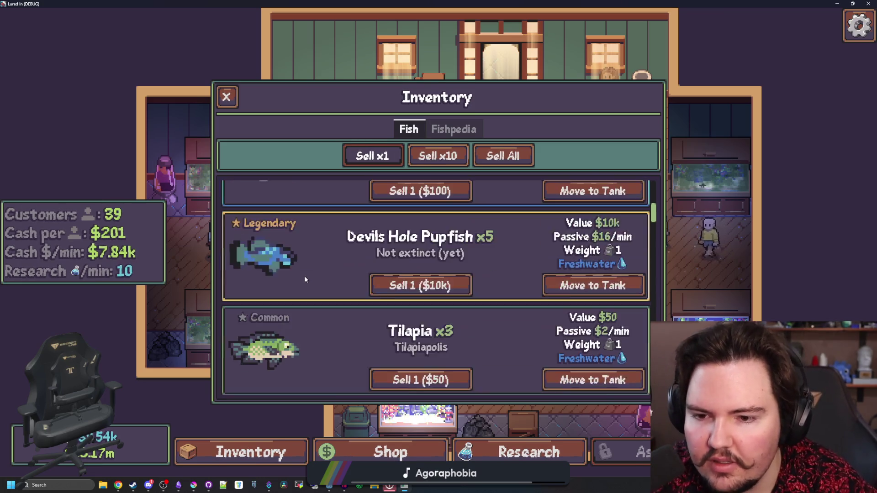
scroll(317, 264, down, 1)
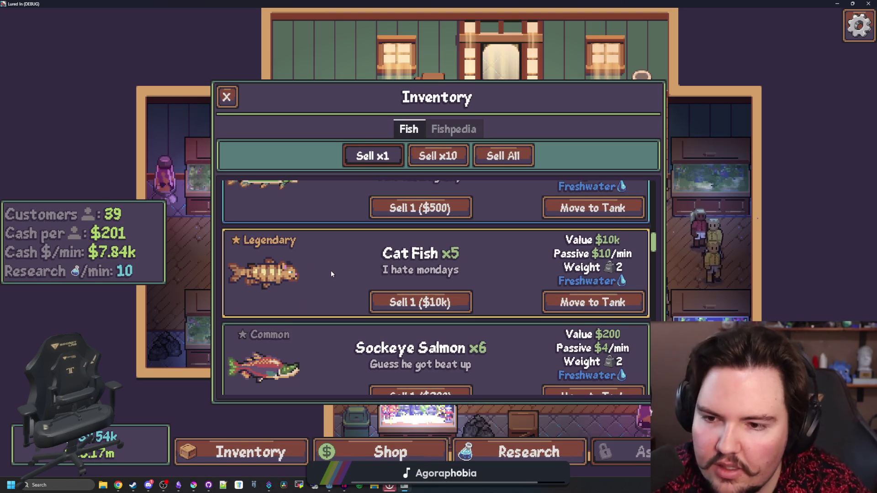
scroll(332, 272, up, 1)
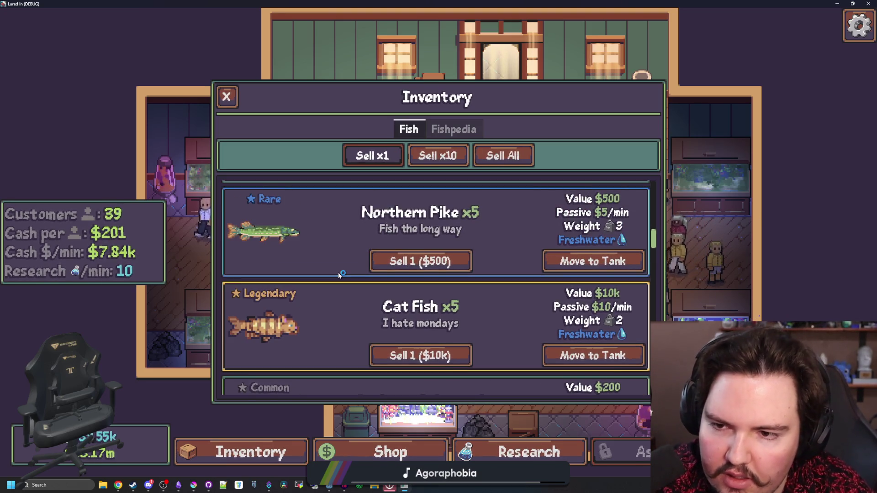
scroll(333, 303, down, 2)
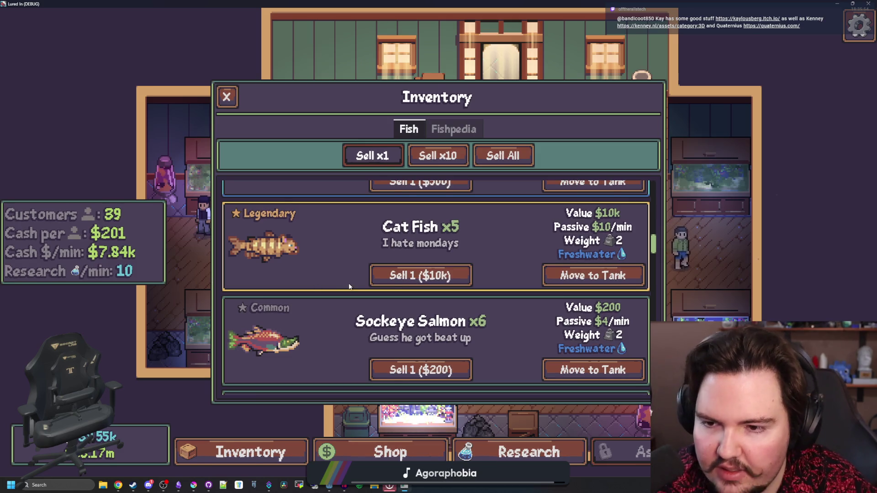
scroll(355, 238, down, 3)
scroll(369, 256, down, 10)
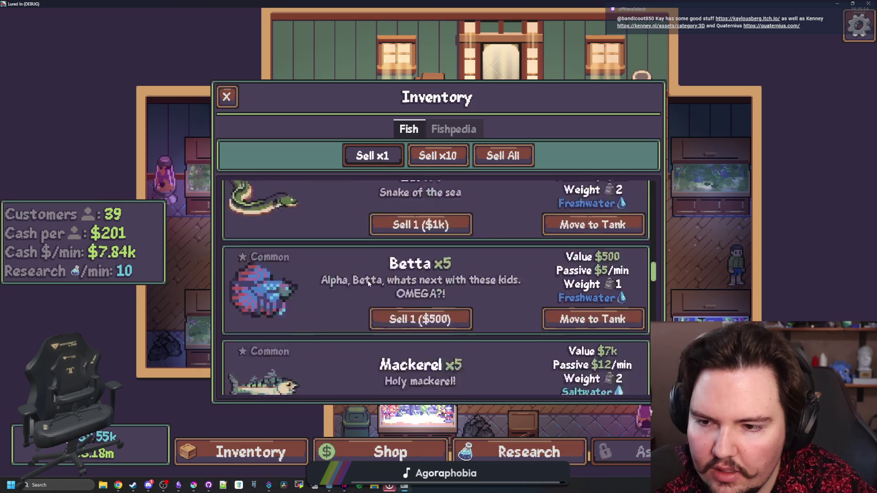
scroll(368, 281, up, 15)
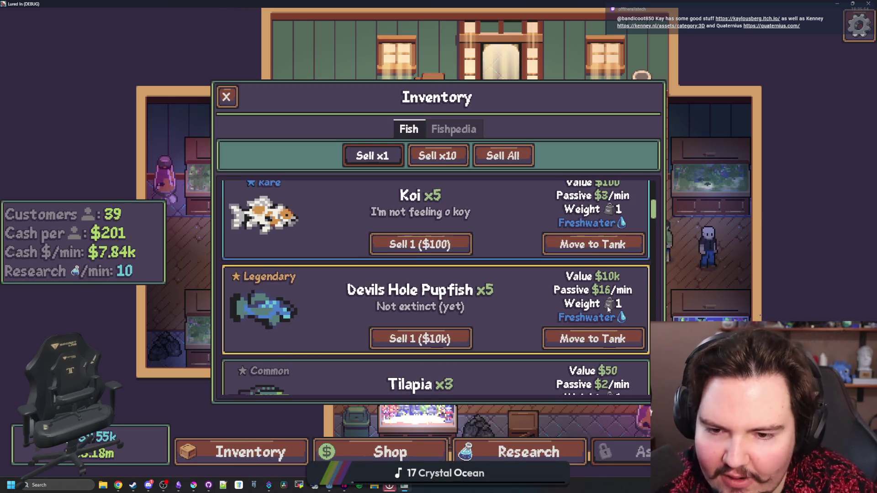
key(super+Down)
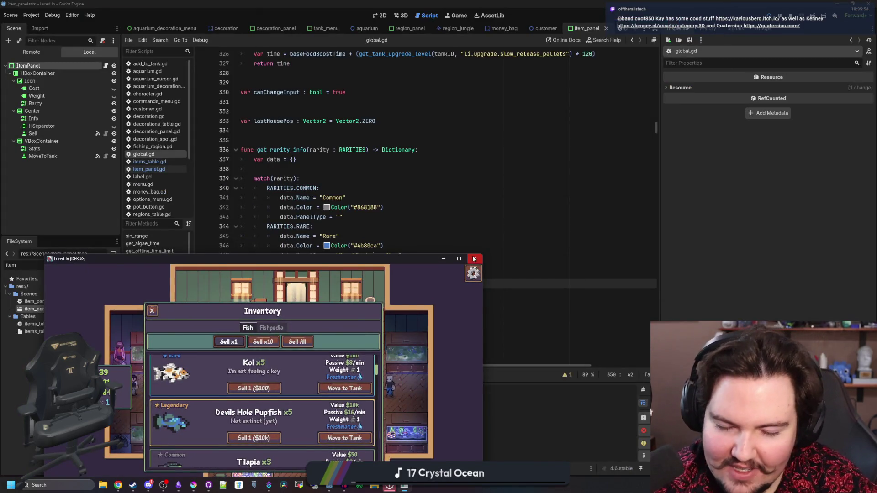
- Stop the game, save the item_panel scene and add a ColorRect child under ItemPanel
click(475, 259)
click(384, 17)
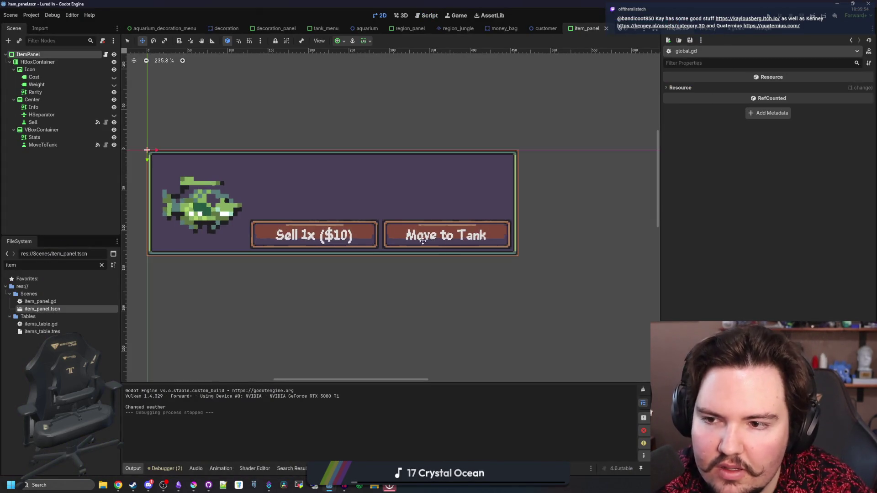
key(ctrl+s)
right_click(35, 55)
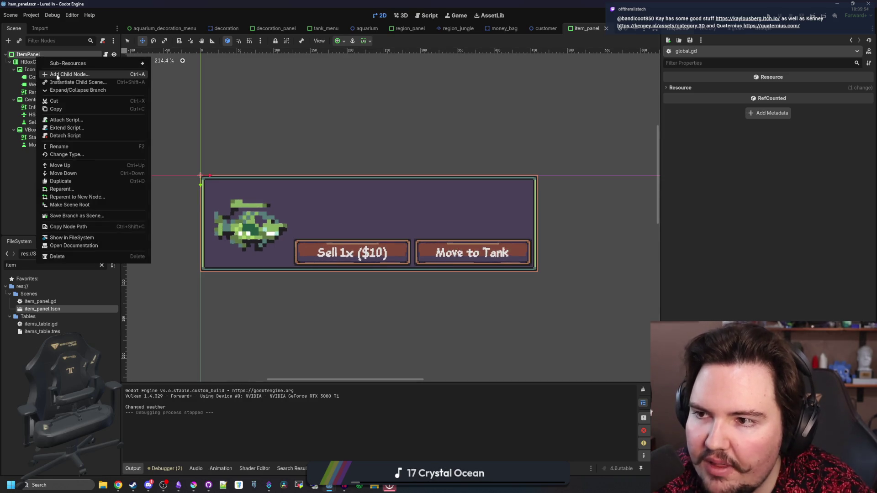
click(58, 75)
text(color)
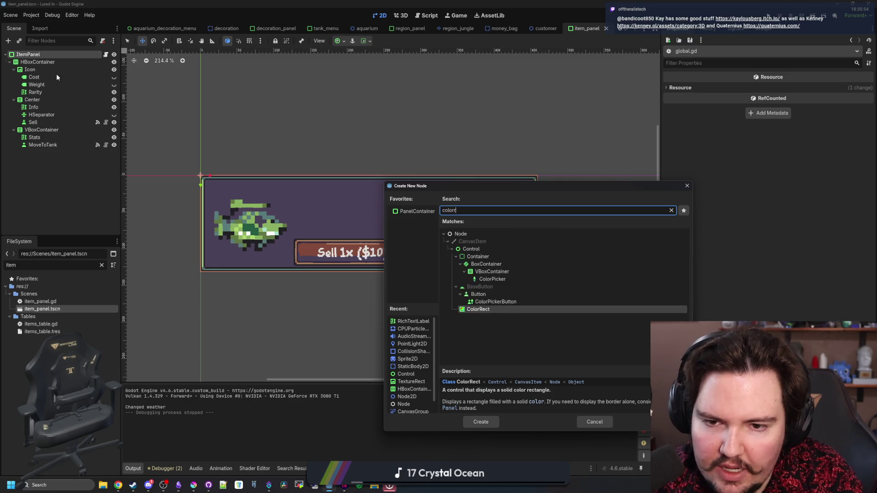
key(Return)
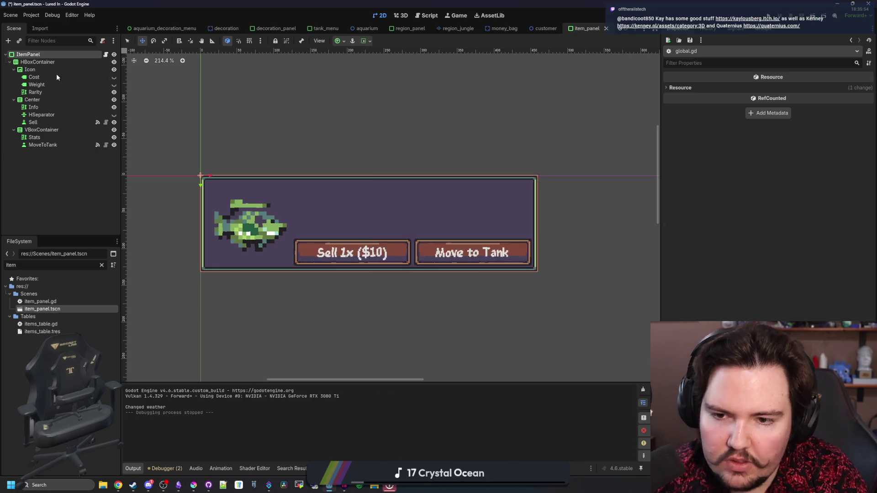
scroll(210, 173, up, 5)
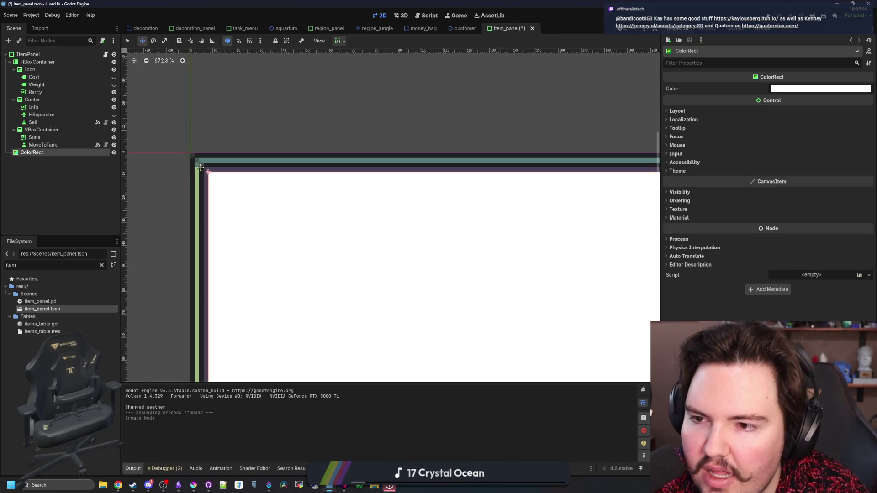
scroll(235, 182, down, 6)
scroll(231, 183, up, 3)
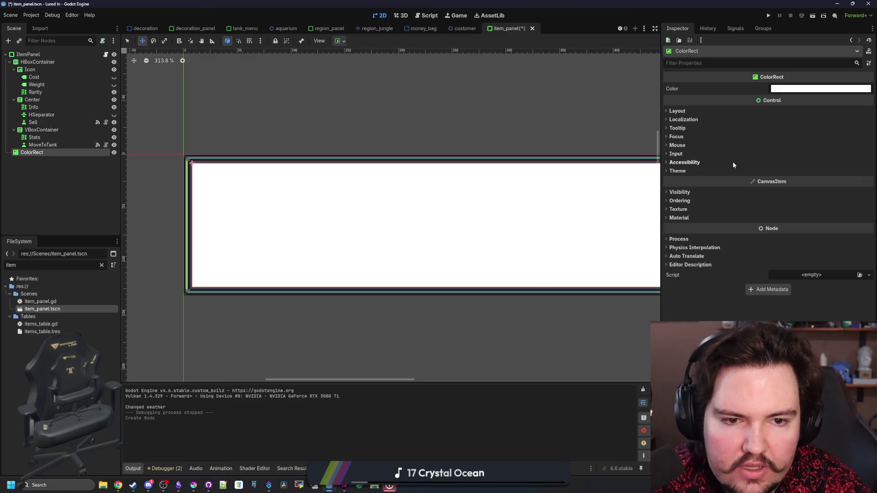
- Inspect the ColorRect's Theme and Layout properties and clear the FileSystem filter
click(678, 171)
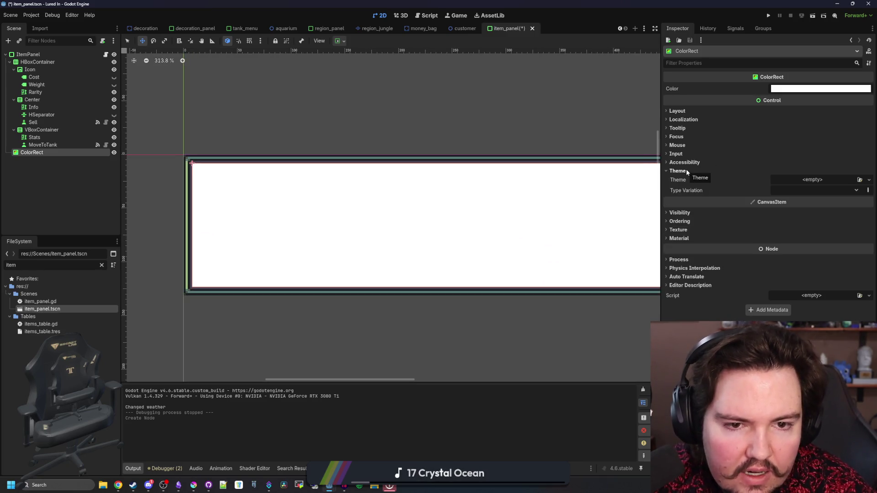
click(677, 171)
click(676, 111)
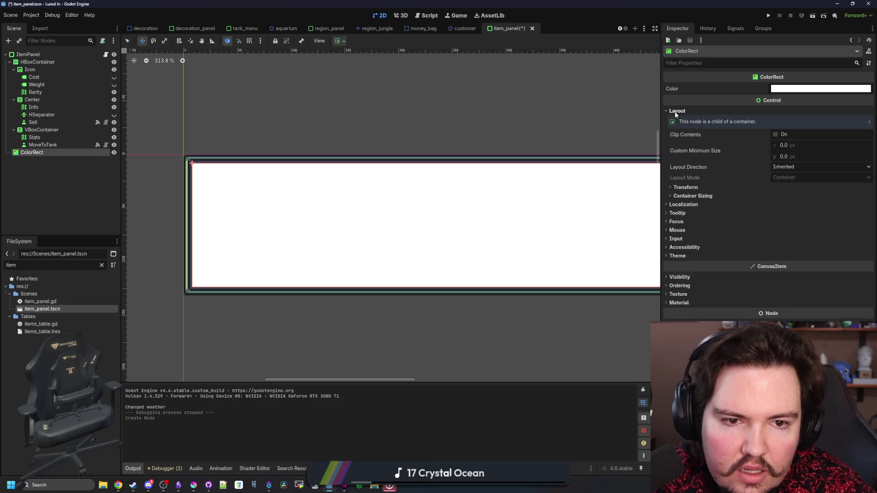
click(720, 198)
click(720, 198)
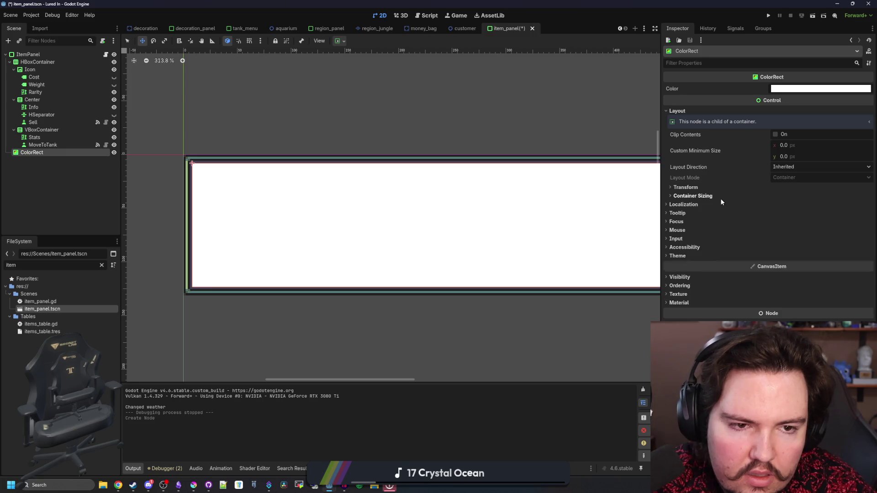
scroll(165, 208, up, 3)
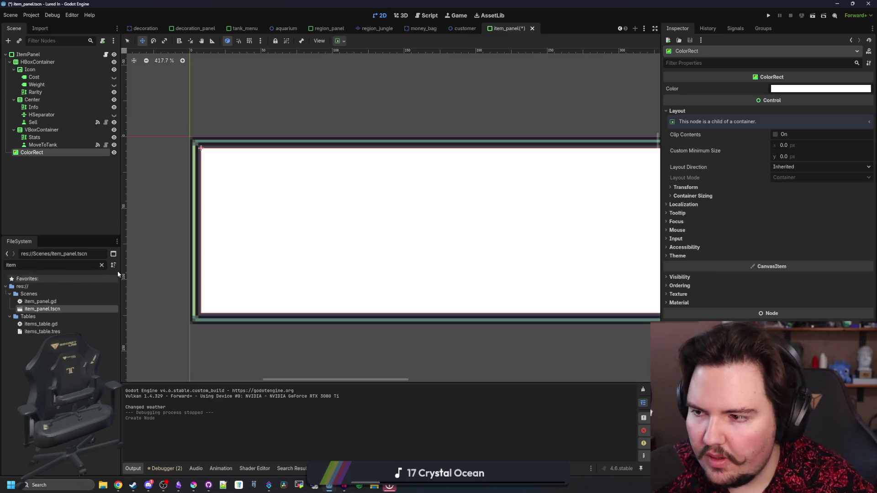
click(102, 265)
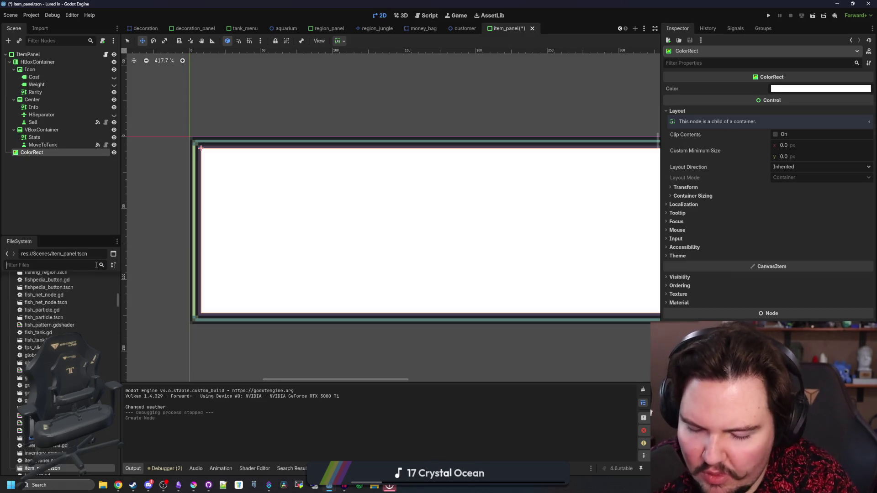
- Find and open fe_minigame.tscn, then look through its TextureRect, Region and Bobber nodes for the shader material
text(minigame)
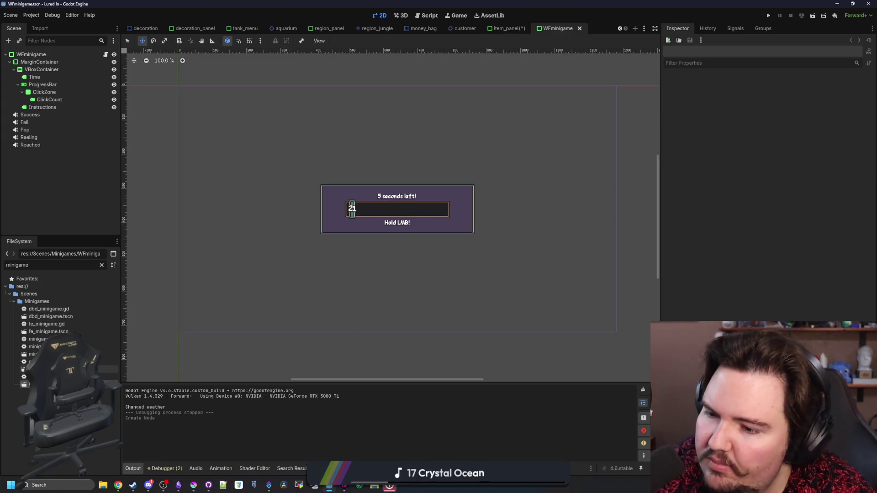
double_click(47, 332)
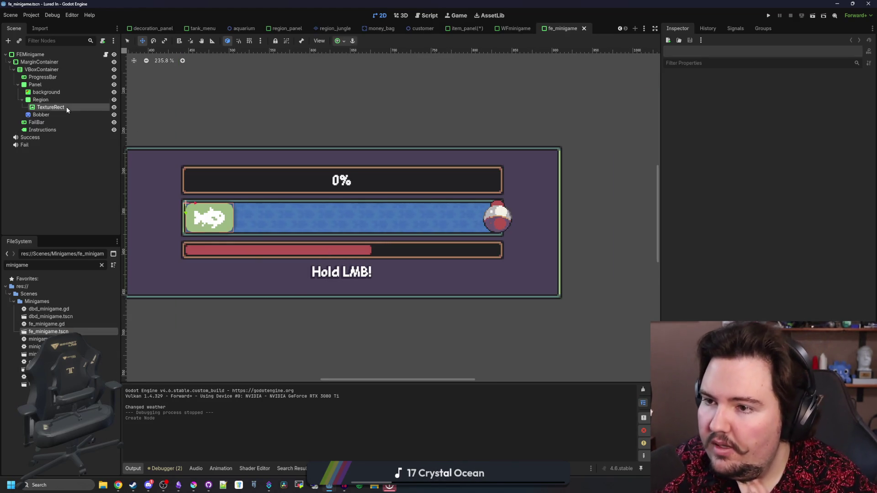
click(67, 107)
click(50, 101)
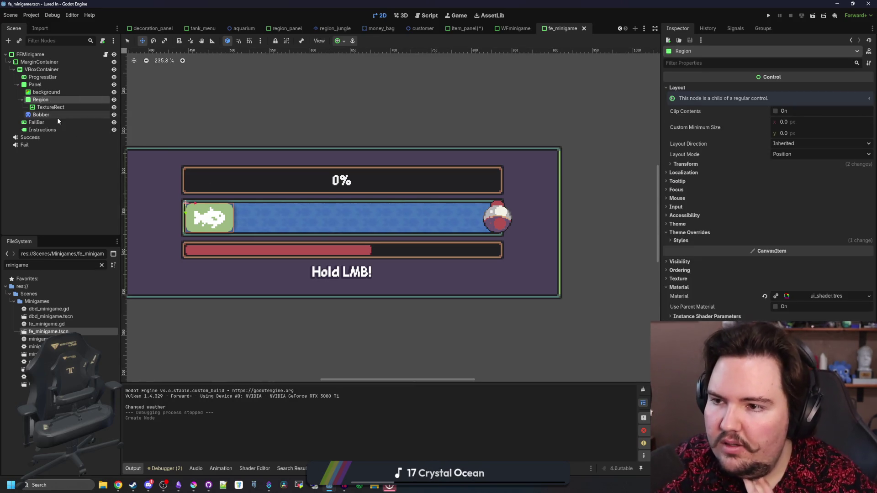
click(64, 113)
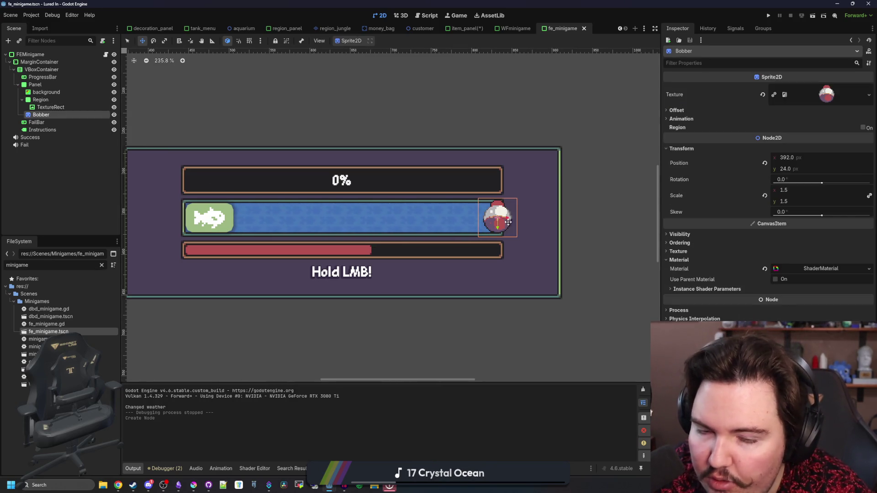
scroll(309, 222, up, 3)
scroll(308, 222, down, 3)
scroll(308, 222, up, 3)
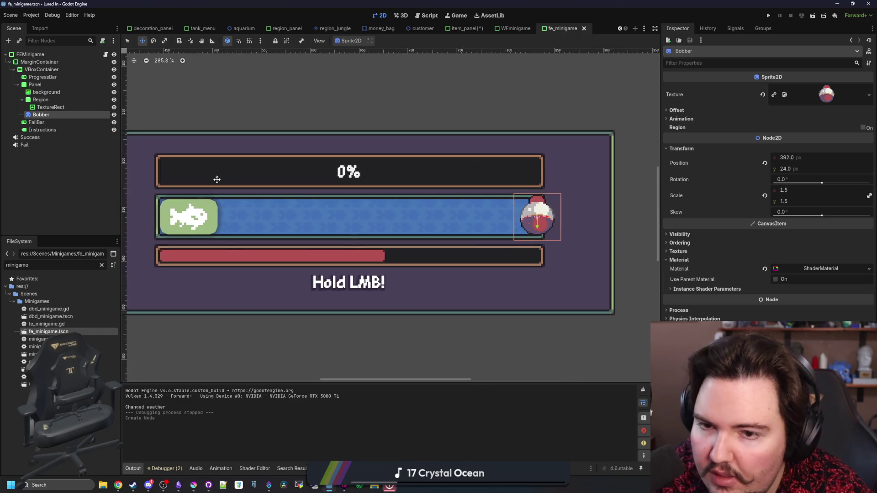
click(57, 108)
click(41, 100)
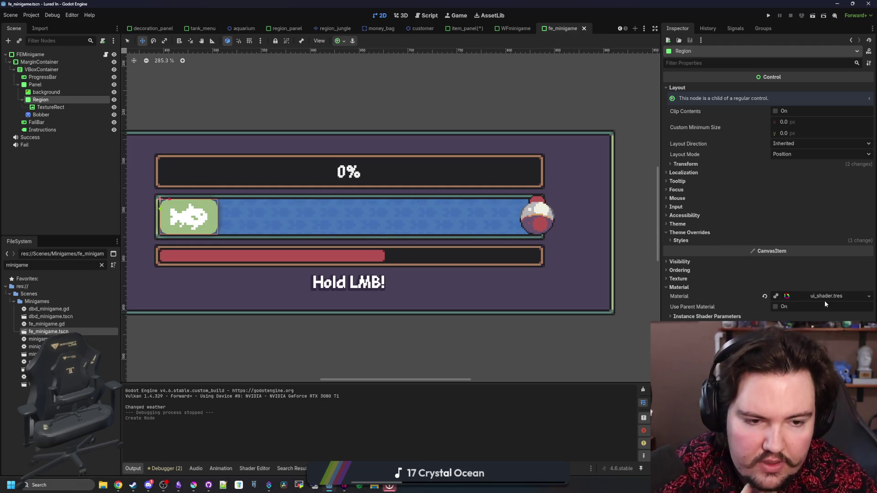
- Copy the background node's shader material, then reselect the ColorRect in the item_panel scene
click(58, 93)
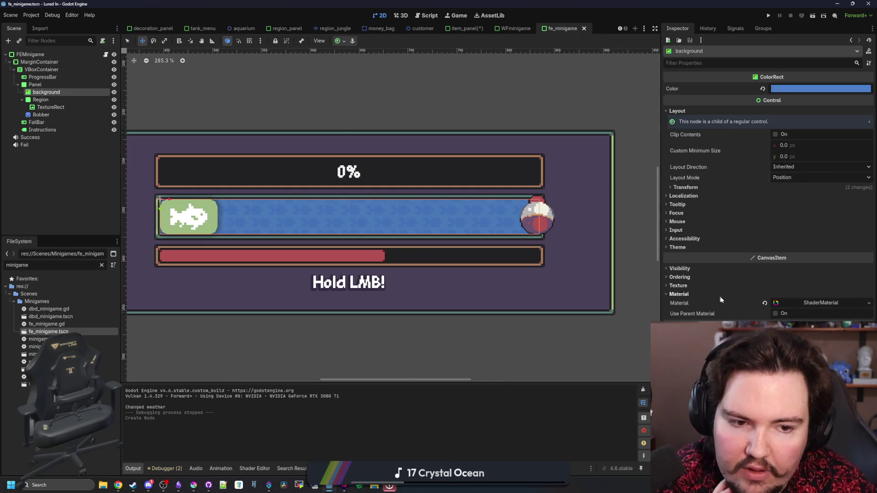
click(869, 303)
click(829, 323)
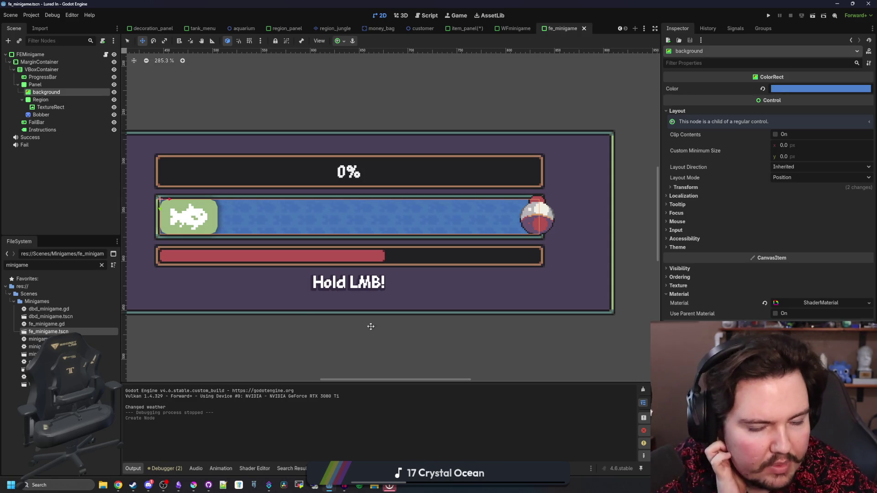
click(467, 28)
click(42, 154)
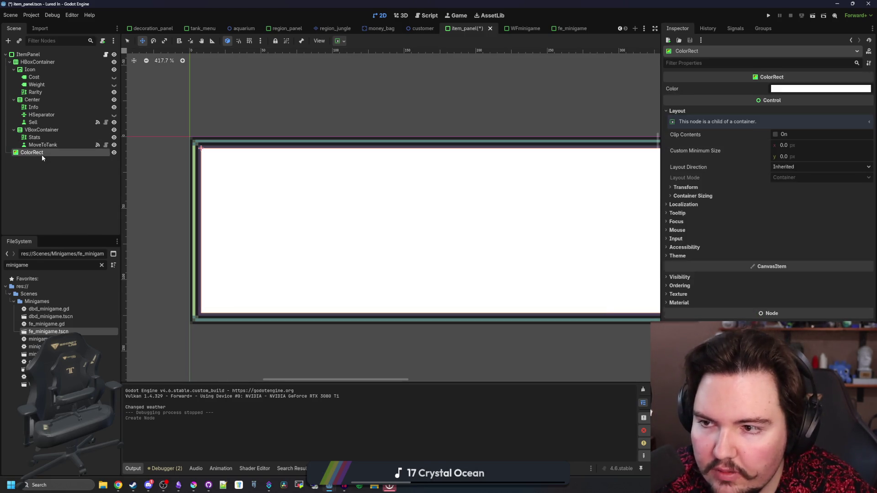
- Paste the material onto the ColorRect as unique, keeping the pattern texture shared
click(681, 303)
click(822, 366)
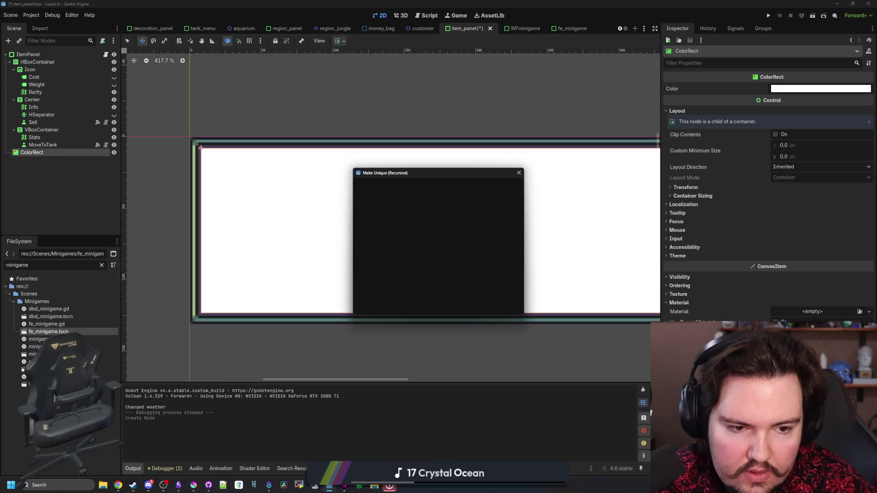
click(370, 208)
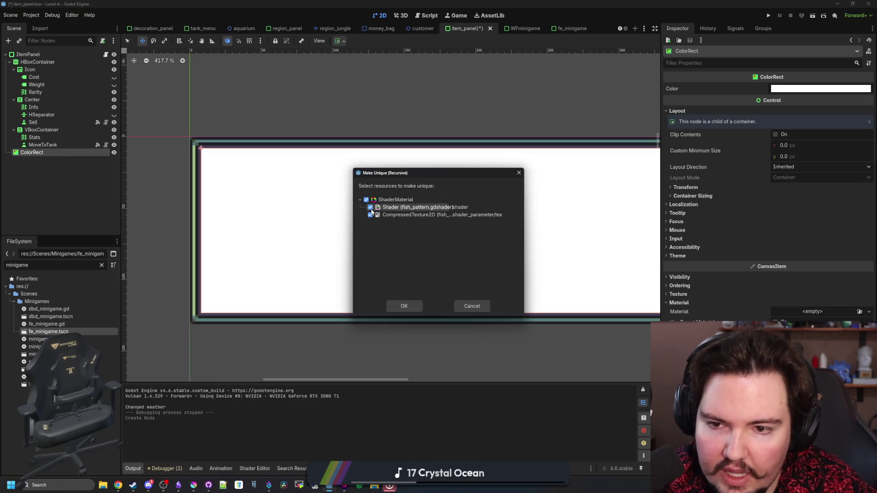
click(405, 306)
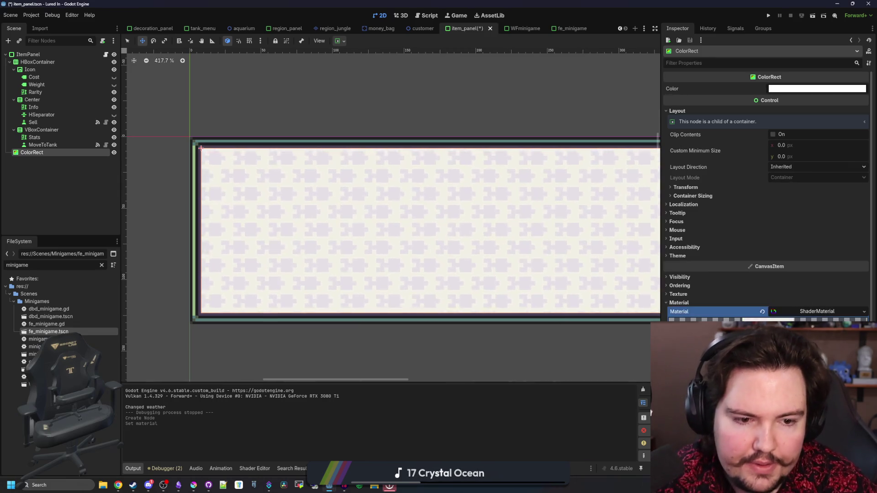
- Save the material's shader as item_background.gdshader
click(777, 356)
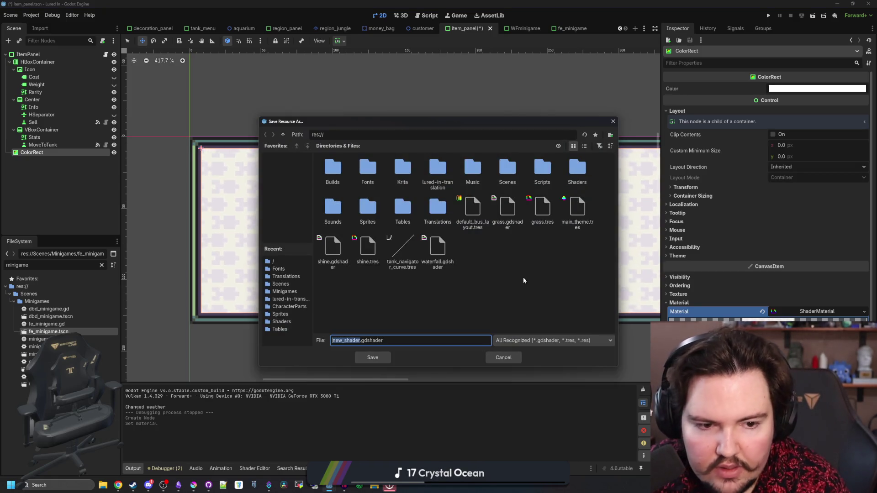
text(item_background)
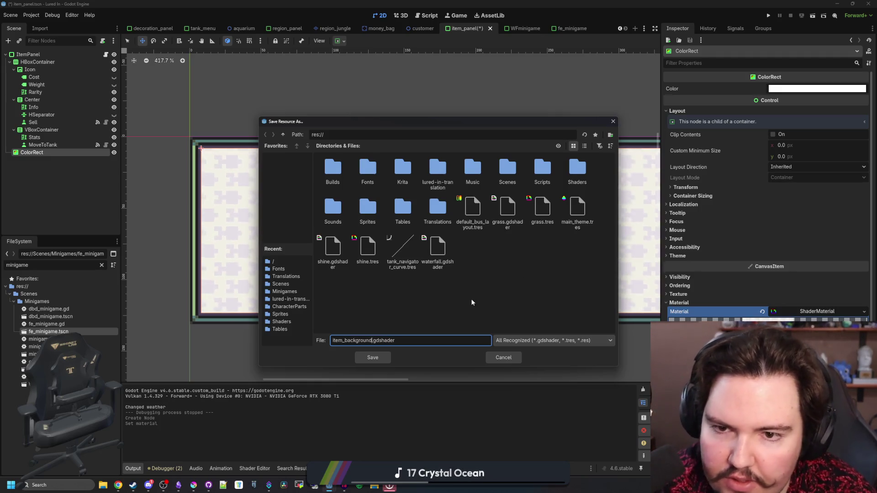
click(369, 359)
scroll(297, 275, down, 3)
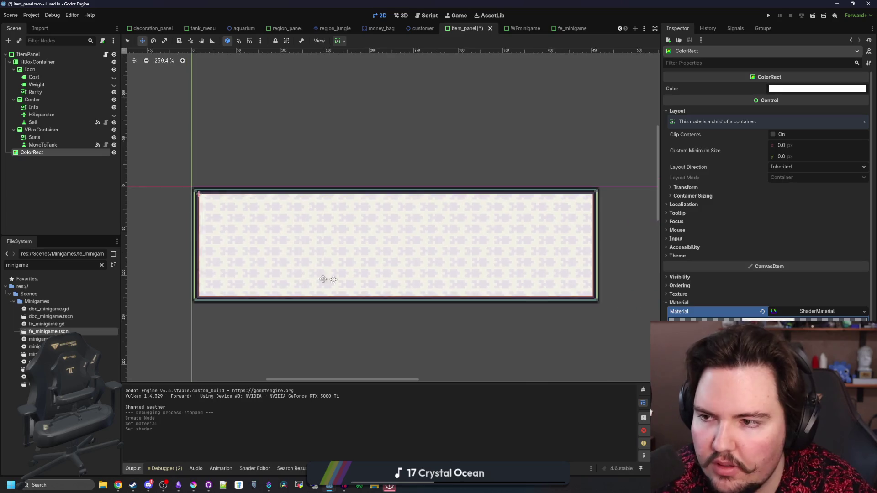
- Move ColorRect to be ItemPanel's first child, behind the fish icon and Sell and Move to Tank buttons
drag(40, 152, 43, 58)
scroll(349, 238, down, 2)
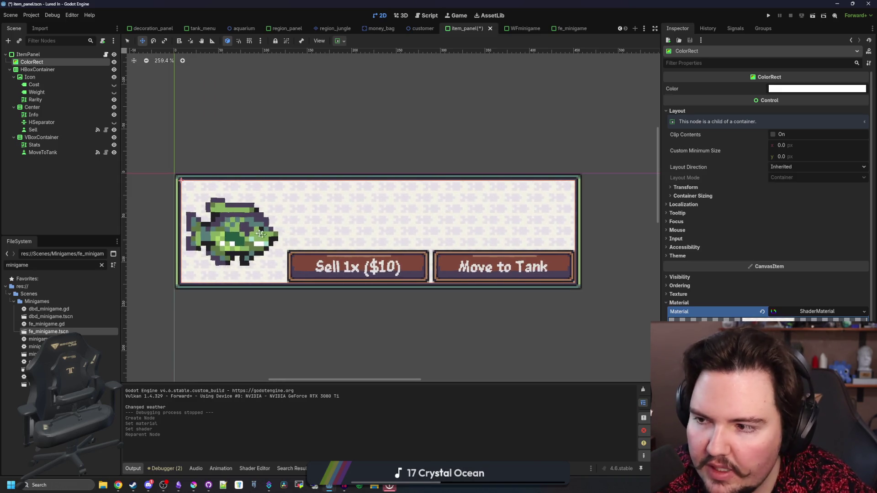
scroll(176, 179, up, 15)
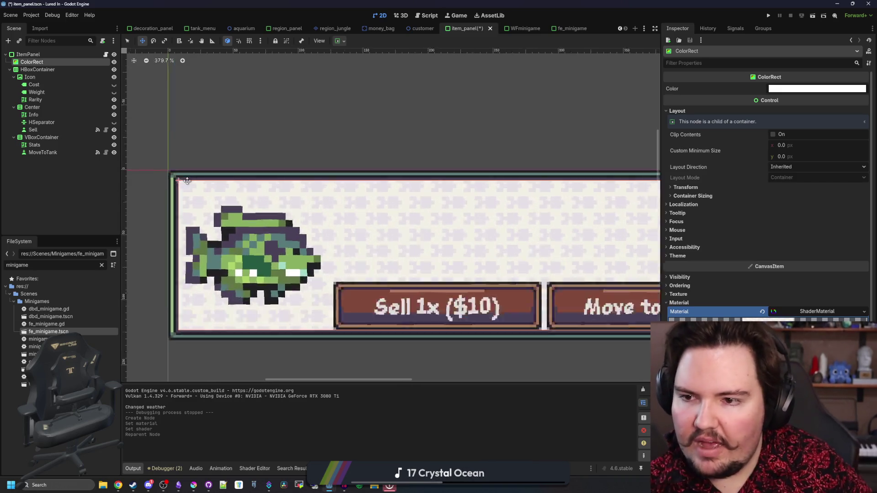
scroll(176, 179, down, 10)
scroll(176, 179, down, 8)
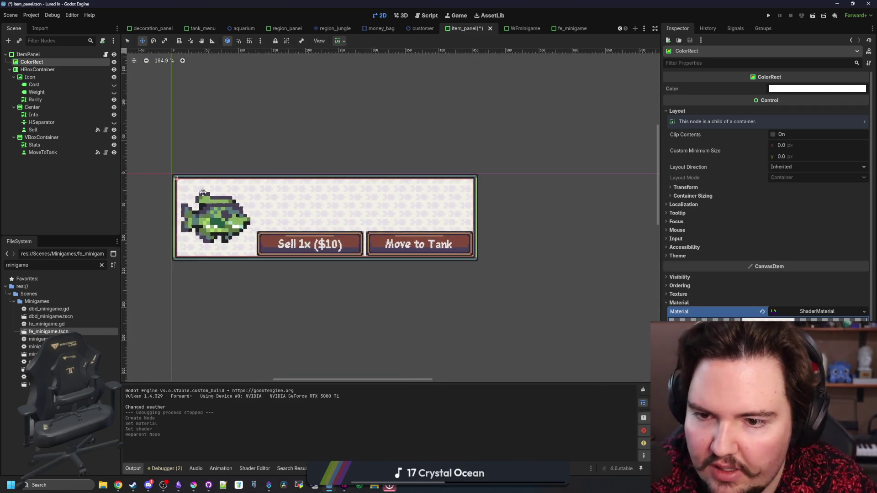
scroll(498, 212, up, 4)
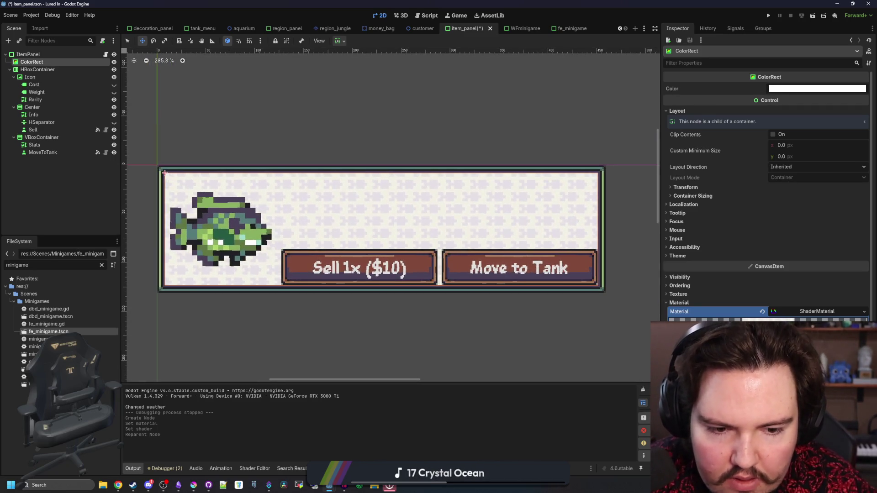
scroll(768, 197, down, 3)
scroll(535, 238, down, 2)
scroll(415, 237, up, 2)
scroll(315, 240, down, 2)
scroll(327, 241, up, 2)
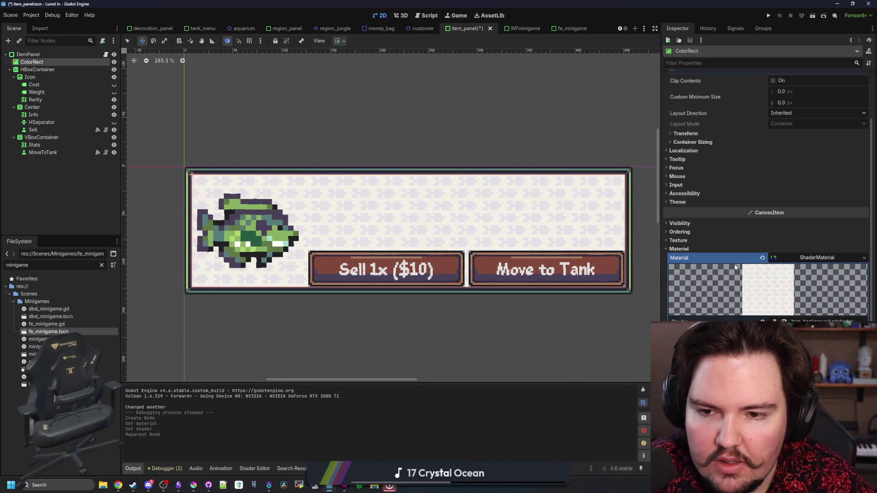
- Open the ColorRect's Visibility > Modulate colour and try grey, yellow, olive and black tints
click(727, 256)
click(679, 277)
click(796, 297)
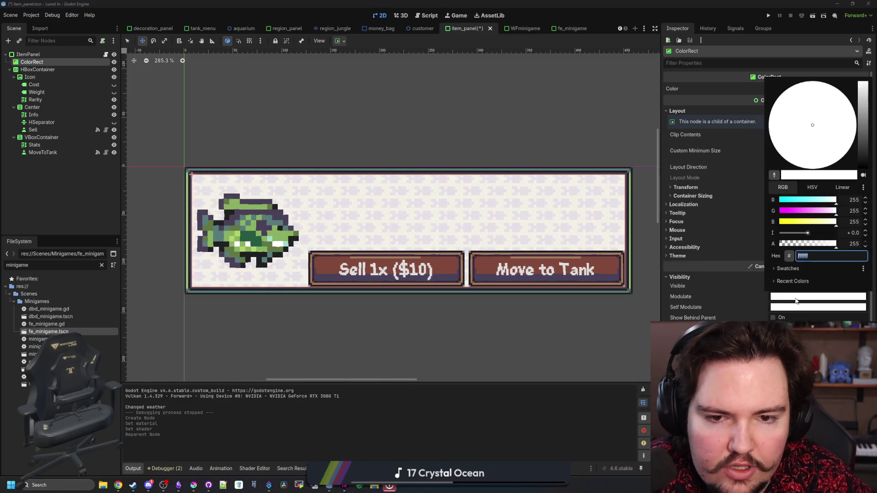
drag(865, 136, 864, 172)
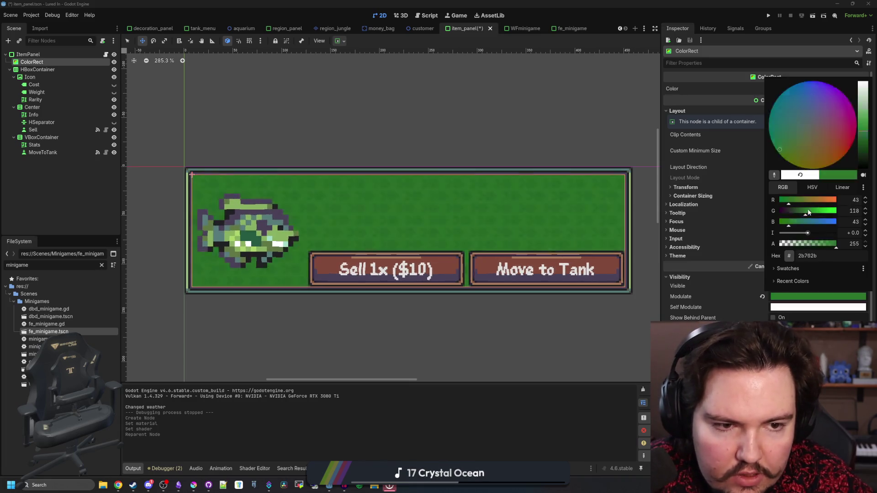
click(797, 167)
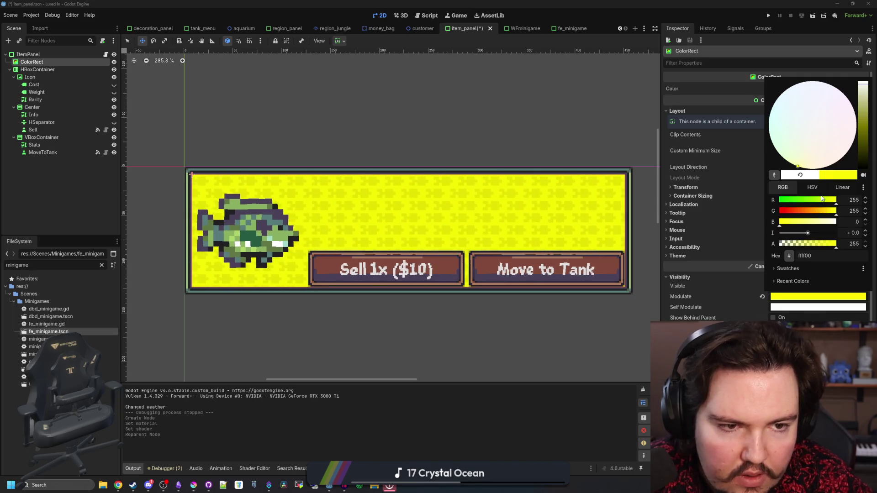
click(812, 187)
drag(822, 211, 794, 227)
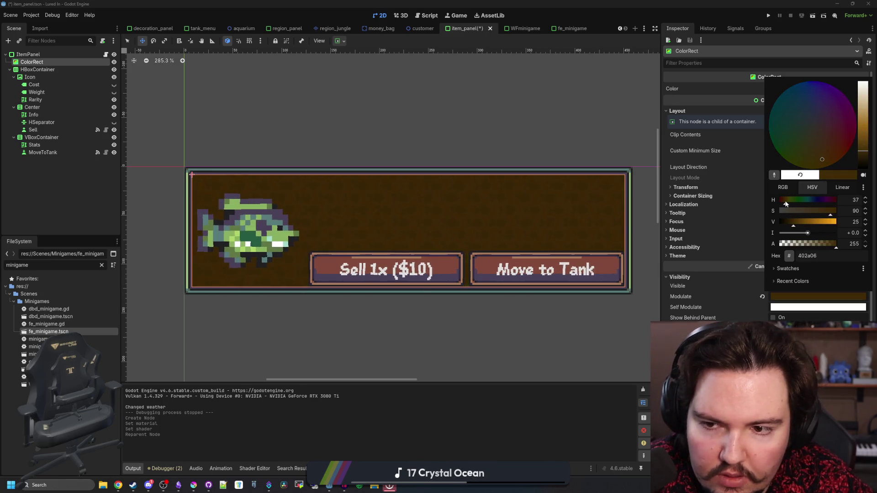
drag(794, 226, 775, 223)
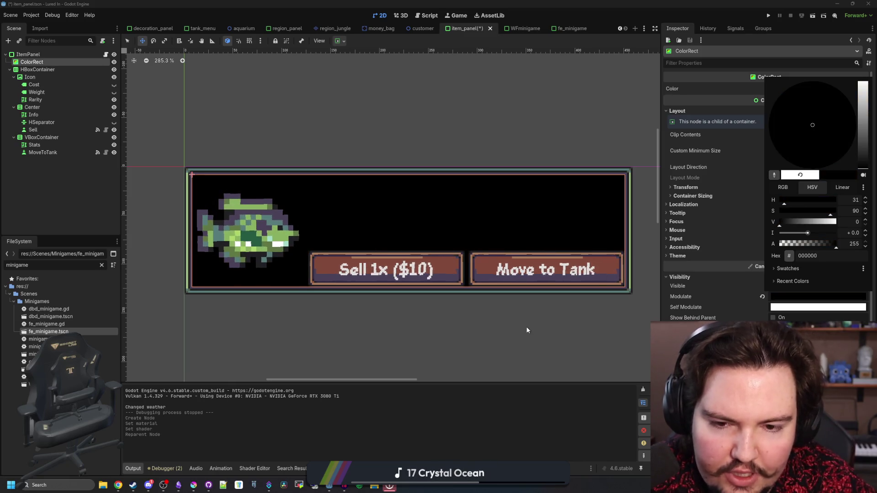
- Settle the modulate tint on red ff0000 and save the item_panel scene
mouse_move(785, 222)
mouse_down()
mouse_move(849, 227)
mouse_move(838, 212)
mouse_up()
drag(789, 205, 780, 201)
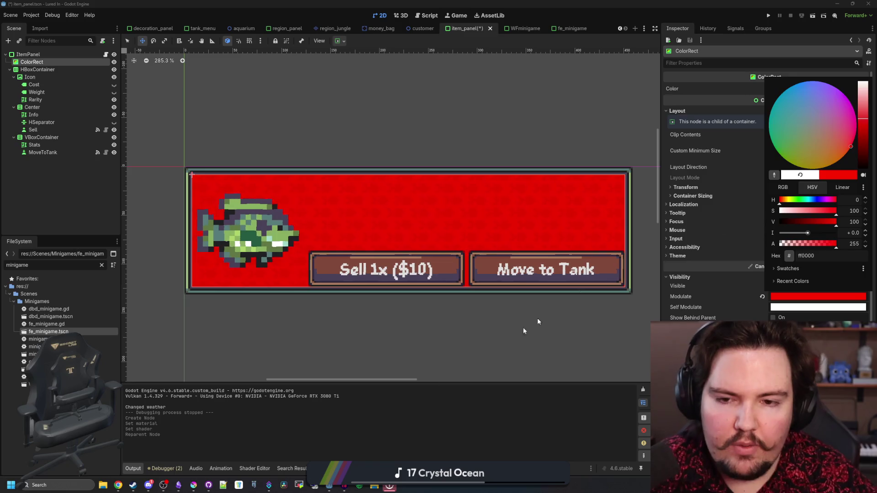
click(329, 221)
scroll(330, 214, down, 5)
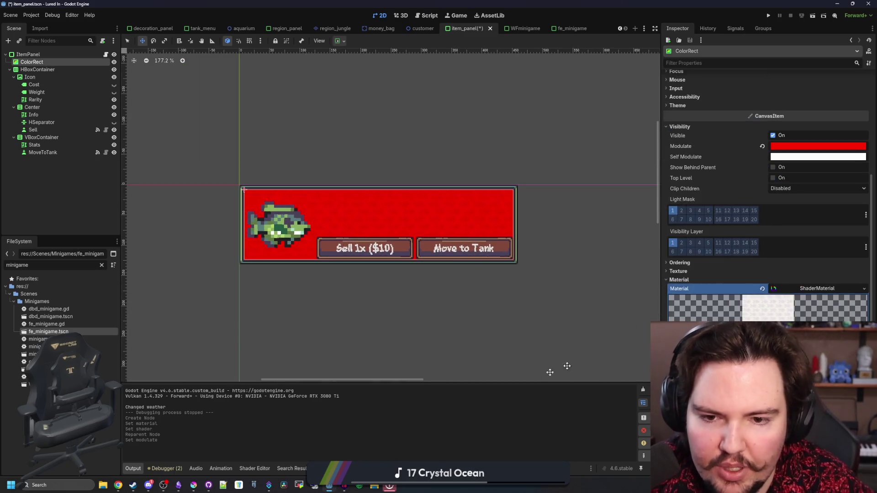
key(ctrl+s)
scroll(389, 198, up, 3)
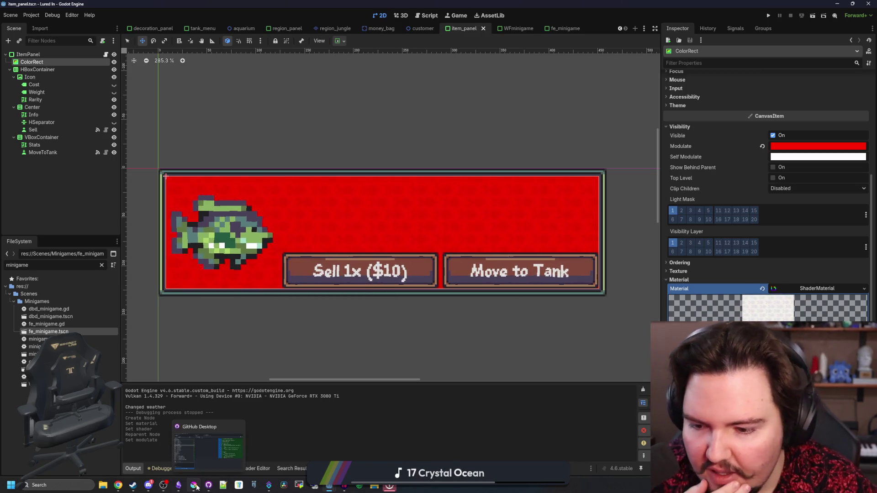
- Switch to Krita and open the fish_pattern.png image
mouse_move(194, 485)
click(325, 387)
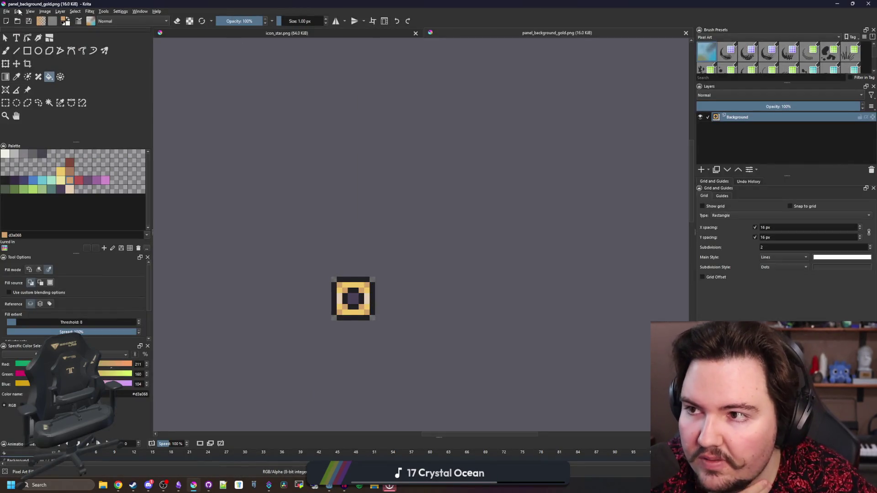
click(7, 11)
key(Escape)
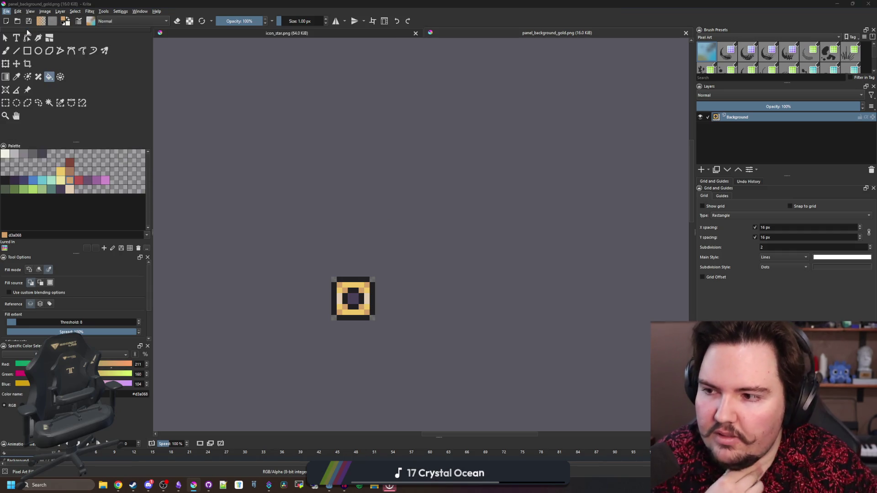
key(ctrl+o)
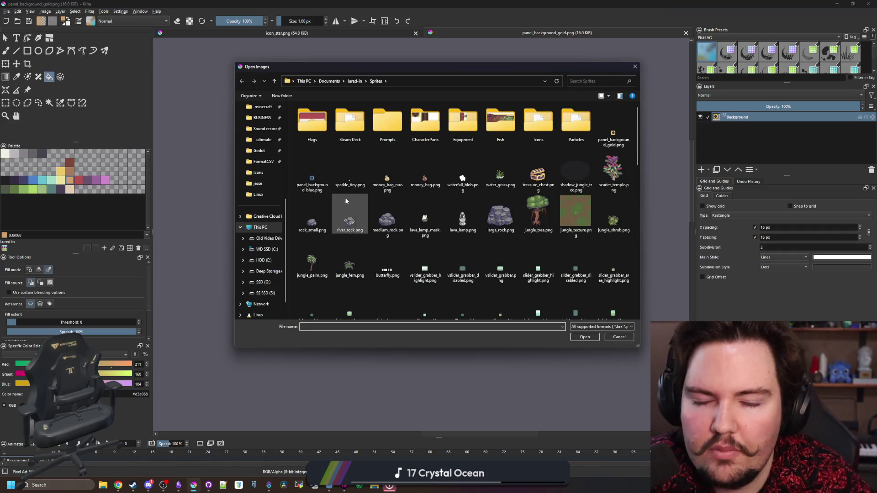
scroll(424, 202, down, 10)
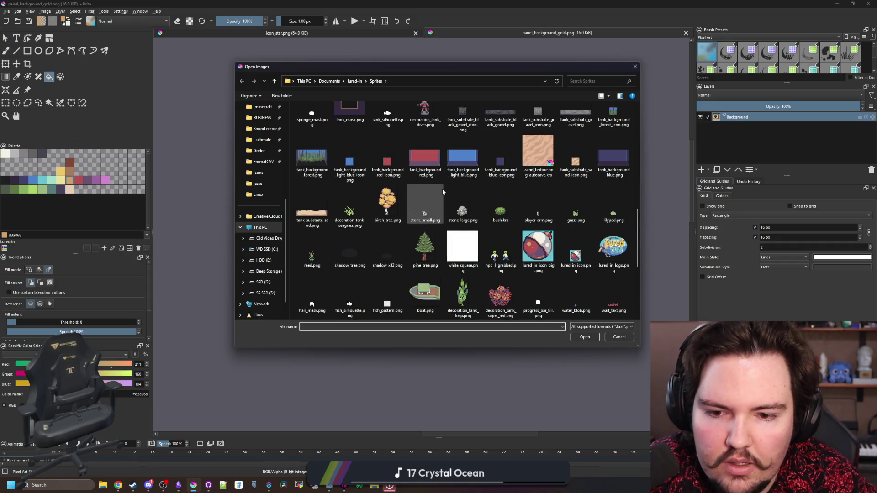
scroll(442, 189, down, 3)
key(Escape)
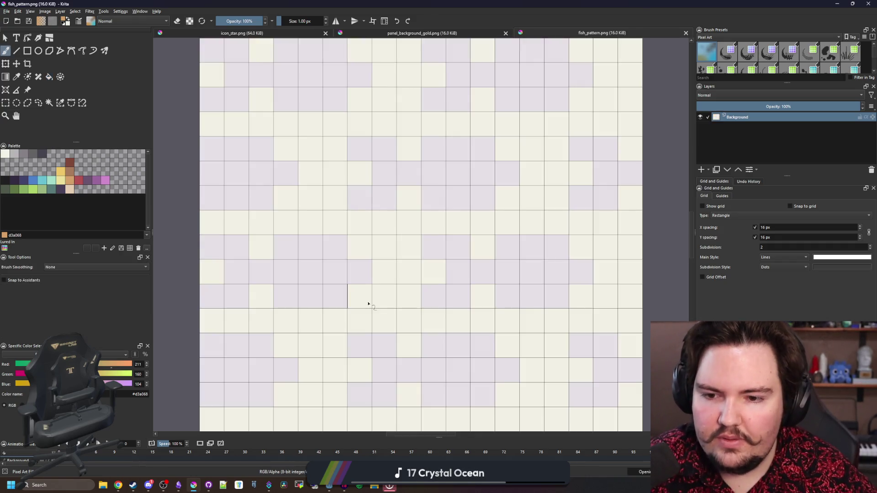
- Sample the cream background, test a cream fill and undo it, then sample the lavender
scroll(375, 304, down, 2)
key(p)
click(374, 305)
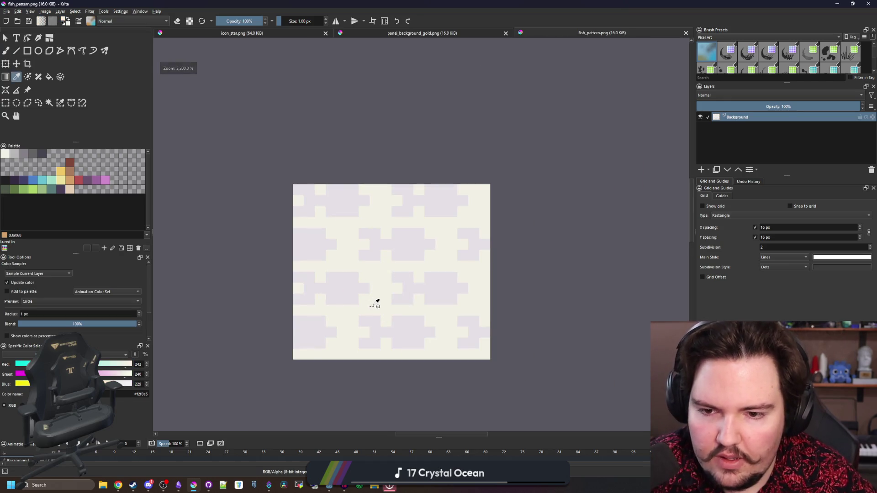
scroll(376, 303, up, 1)
key(f)
click(355, 268)
key(ctrl+z)
key(p)
click(364, 256)
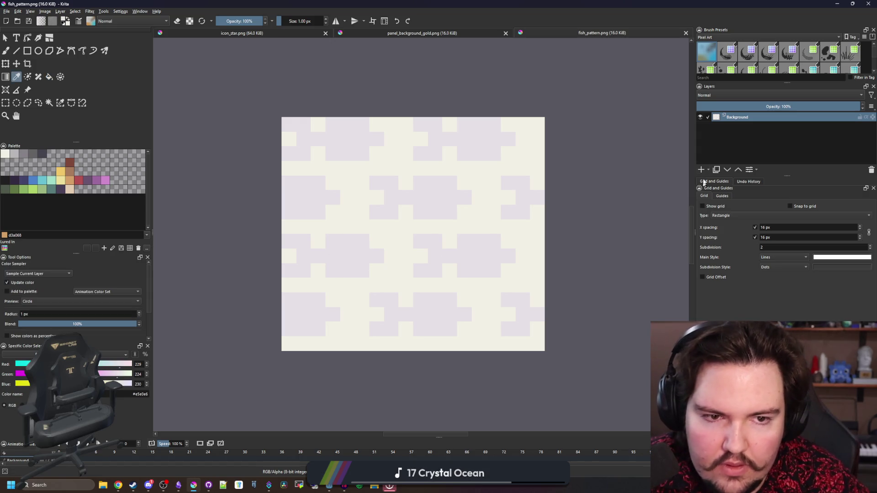
- Add a paint layer and try a cream fill and light grey brush stroke, undoing the stroke
click(702, 169)
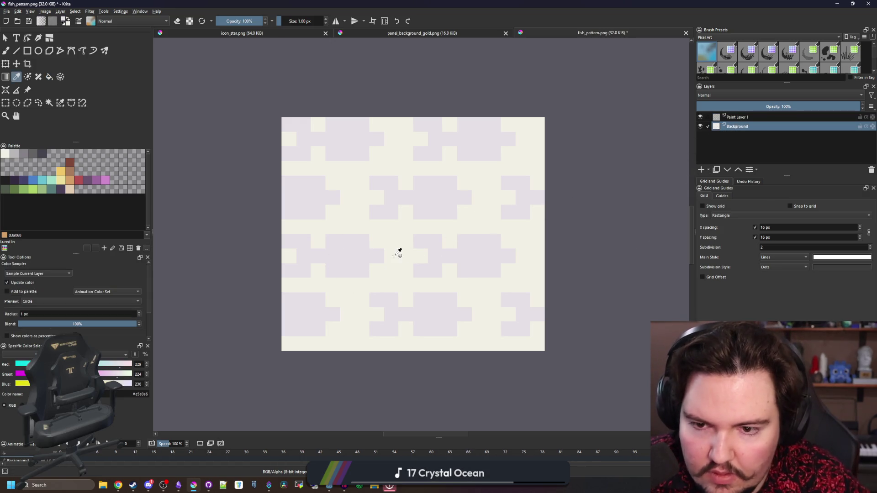
key(f)
click(362, 256)
click(729, 118)
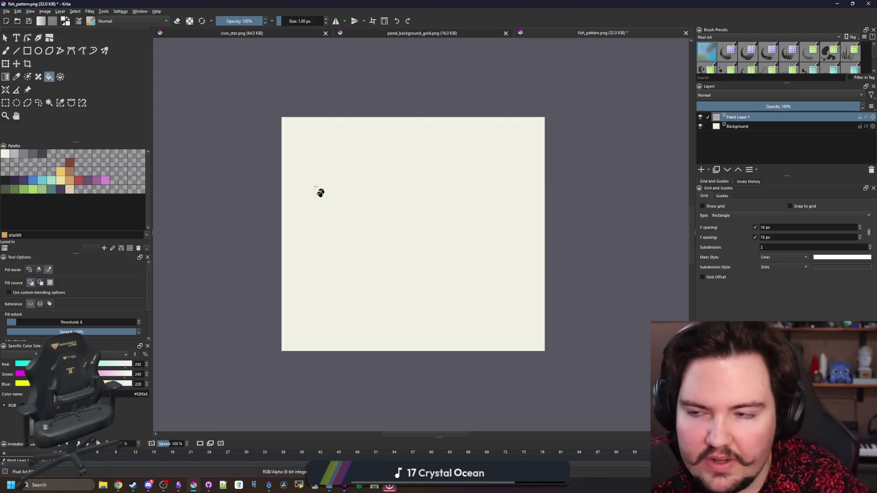
click(18, 155)
key(b)
drag(414, 176, 414, 228)
key(ctrl+z)
- Undo back to the original pattern, sample the lavender, and add a new paint layer
click(742, 124)
key(p)
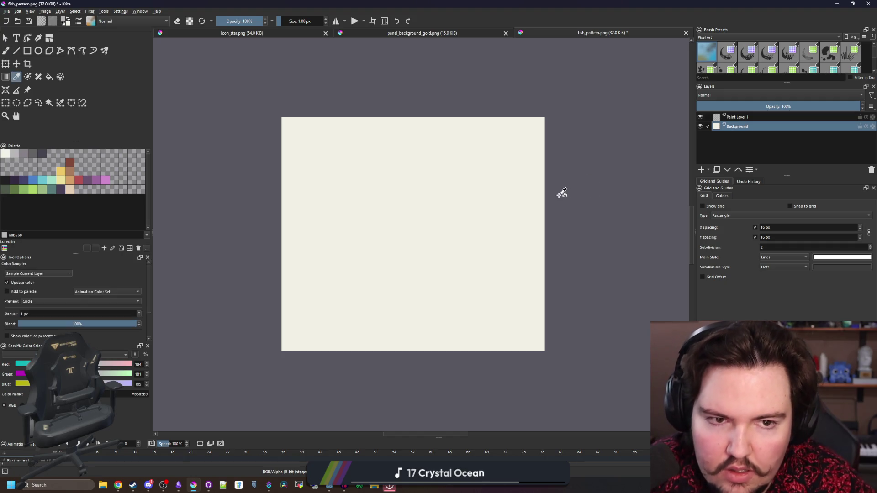
key(b)
key(ctrl+z)
key(ctrl+z)
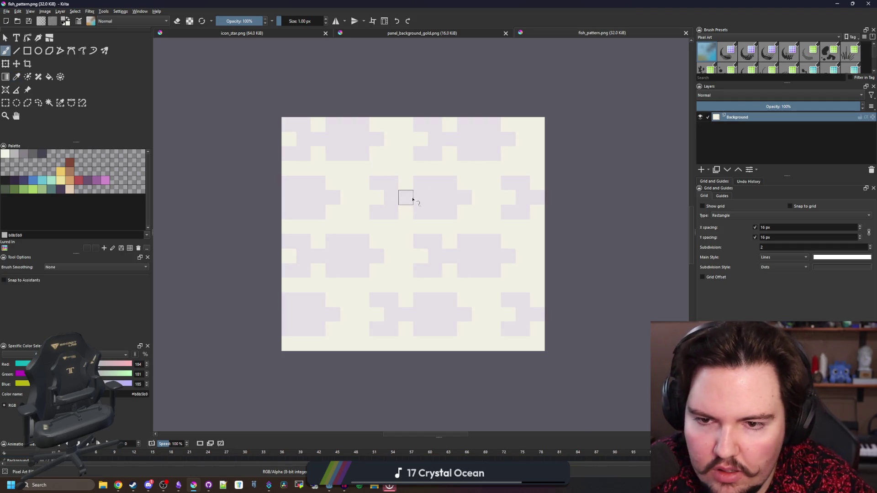
key(p)
click(438, 199)
click(701, 170)
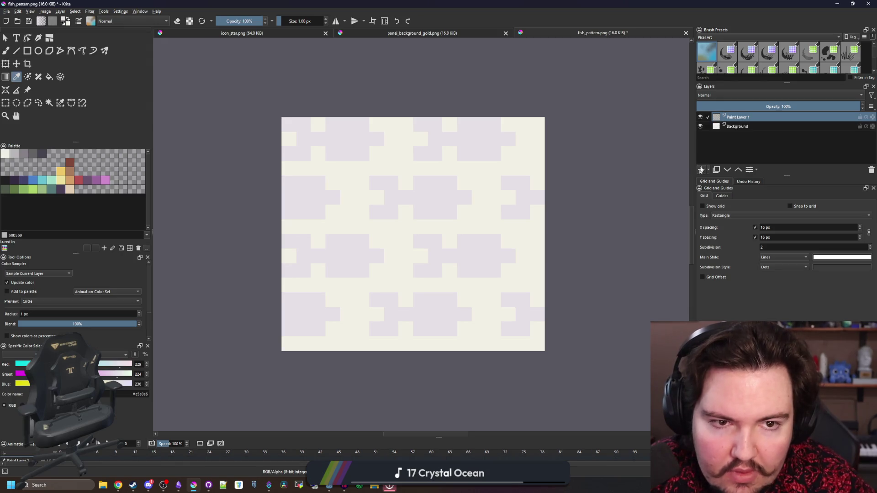
- Hide the Background layer and try a test stroke on Paint Layer 1, undoing it
click(701, 126)
key(b)
drag(344, 182, 349, 227)
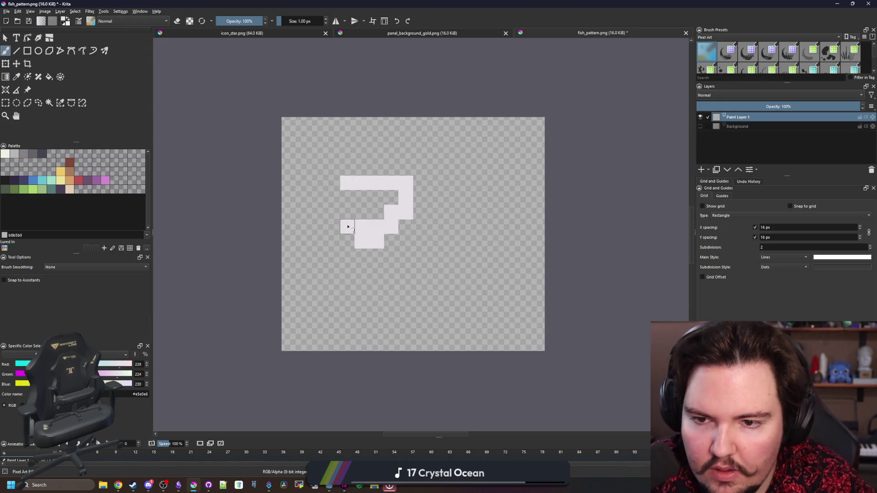
key(ctrl+z)
scroll(438, 174, up, 1)
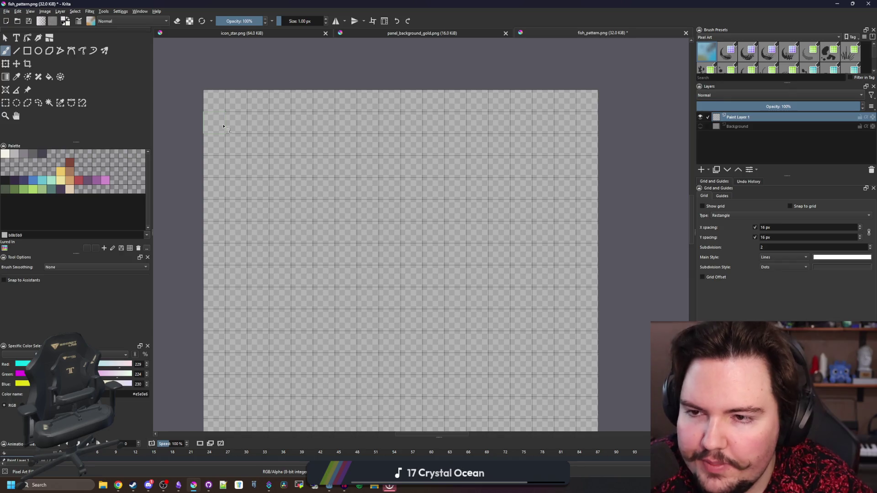
- Paint the star's first pixels: a five-cell row with cells above and below
mouse_move(212, 144)
mouse_down()
mouse_move(290, 140)
mouse_move(257, 133)
mouse_move(236, 167)
mouse_up()
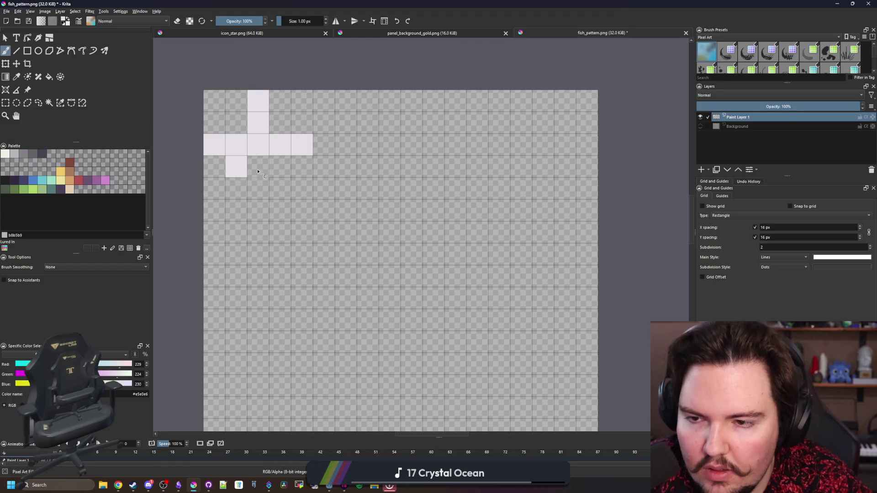
key(ctrl+z)
click(258, 167)
click(236, 189)
click(280, 189)
click(236, 123)
click(280, 123)
key(ctrl+z)
key(ctrl+z)
mouse_move(236, 123)
mouse_down()
mouse_move(222, 128)
mouse_move(300, 125)
mouse_up()
key(e)
click(302, 145)
click(221, 145)
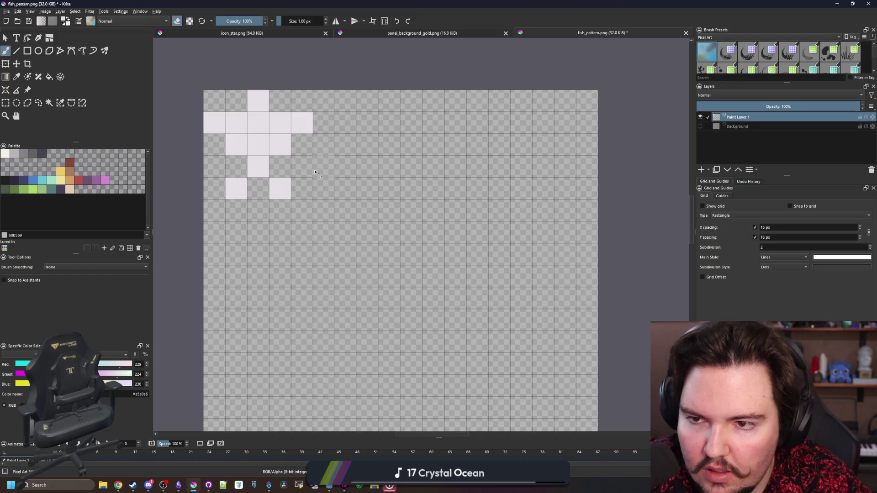
- Add white cells at the middle row's ends and top, erasing two stray upper-row cells
scroll(242, 138, down, 2)
scroll(254, 134, up, 2)
drag(228, 142, 246, 137)
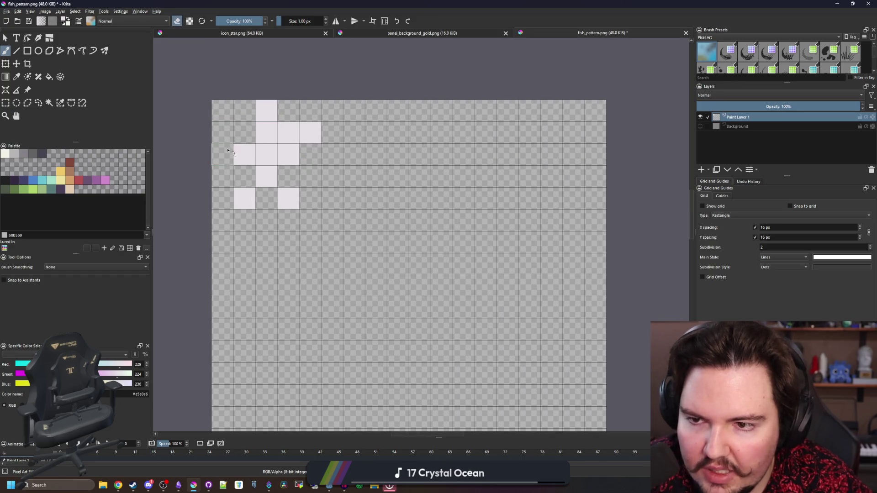
key(e)
click(224, 154)
click(310, 156)
click(328, 157)
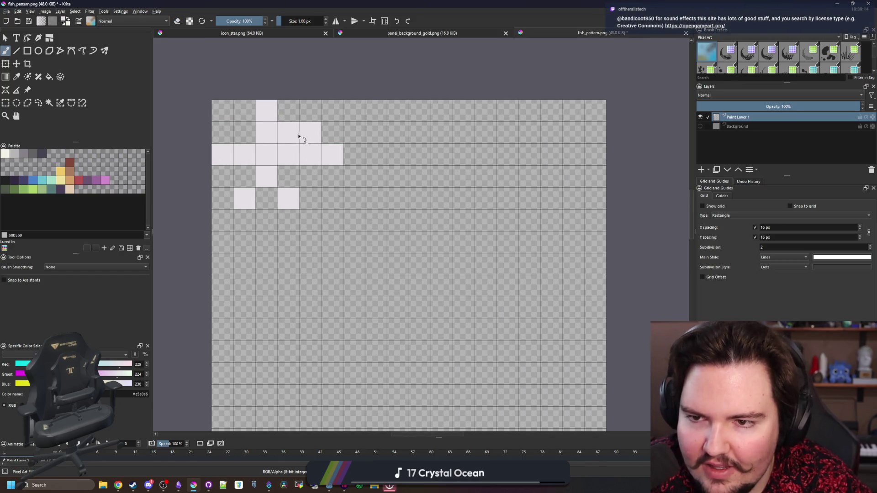
click(289, 111)
- Fill in the star's lower rows and right foot, erasing stray second-row and top cells
key(e)
click(310, 133)
key(e)
key(e)
mouse_move(255, 199)
mouse_down()
mouse_move(289, 200)
mouse_move(244, 199)
mouse_up()
key(e)
click(244, 220)
drag(310, 199, 310, 212)
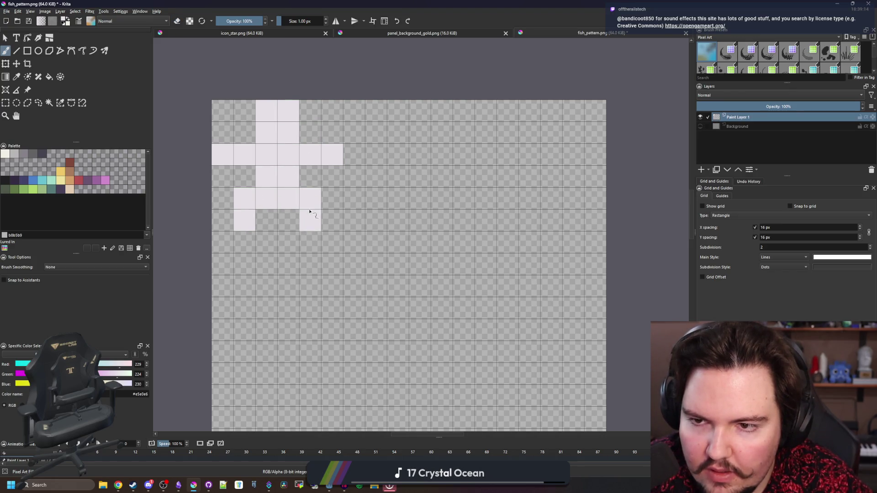
click(270, 120)
- Extend the middle row right and complete the star's right column and bottom row
scroll(293, 183, down, 4)
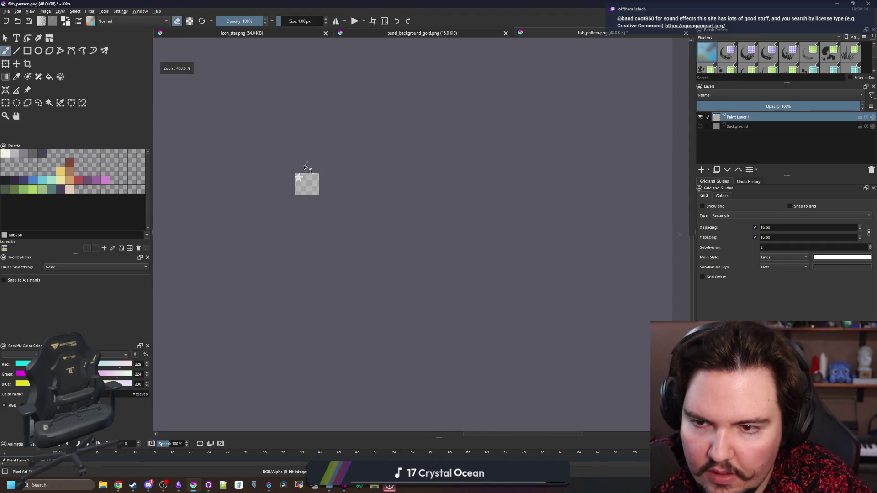
scroll(306, 213, up, 3)
key(e)
scroll(306, 212, up, 2)
click(331, 177)
click(376, 199)
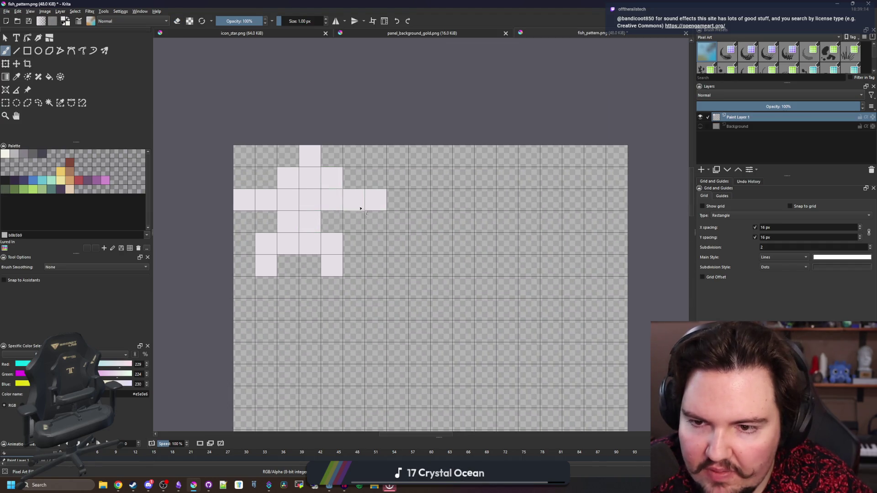
click(331, 222)
drag(356, 254, 352, 261)
click(294, 263)
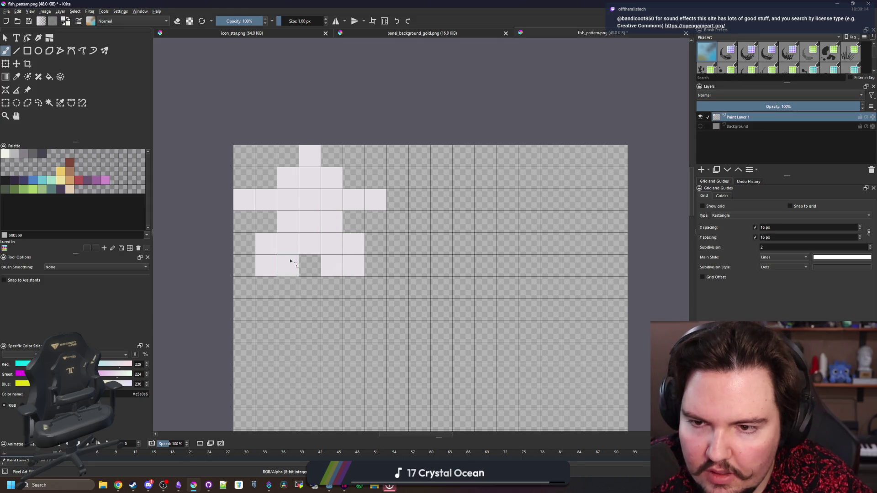
scroll(304, 183, down, 8)
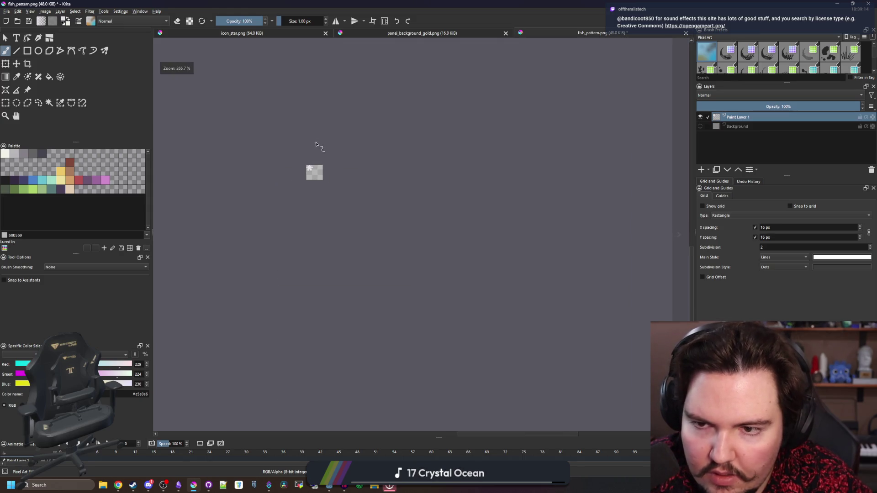
scroll(315, 141, up, 8)
click(6, 103)
scroll(344, 166, down, 1)
scroll(247, 164, up, 1)
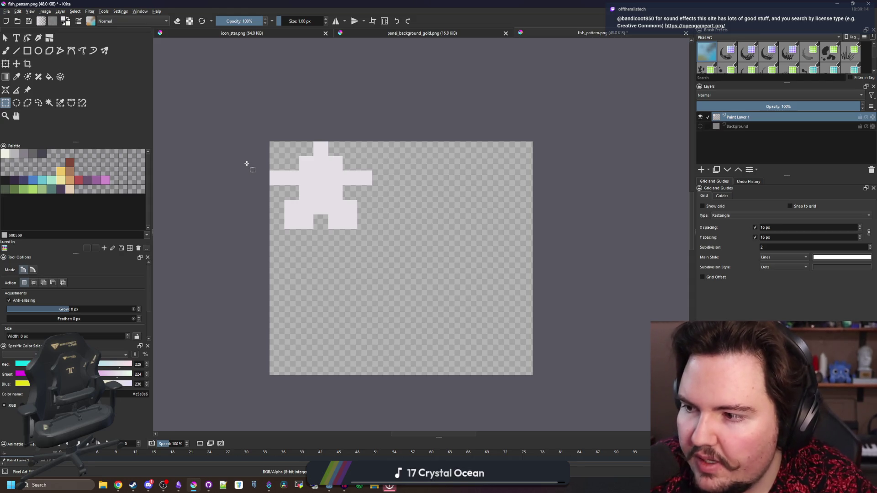
- Select the 7×6 px star and place copies to its right and centred below
mouse_move(270, 139)
mouse_down()
mouse_move(372, 217)
mouse_move(372, 229)
mouse_up()
scroll(329, 228, down, 1)
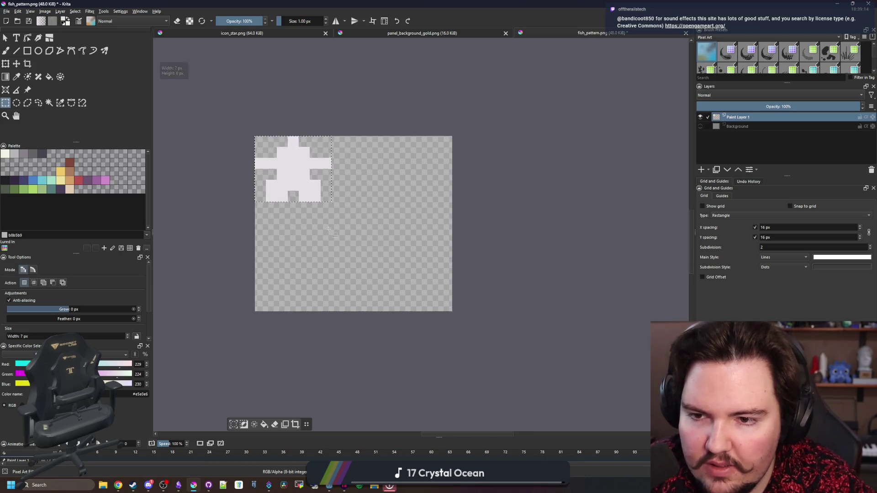
scroll(329, 228, up, 1)
key(ctrl+t)
mouse_move(296, 146)
mouse_down()
mouse_move(303, 231)
mouse_move(296, 249)
mouse_move(346, 235)
mouse_move(408, 153)
mouse_up()
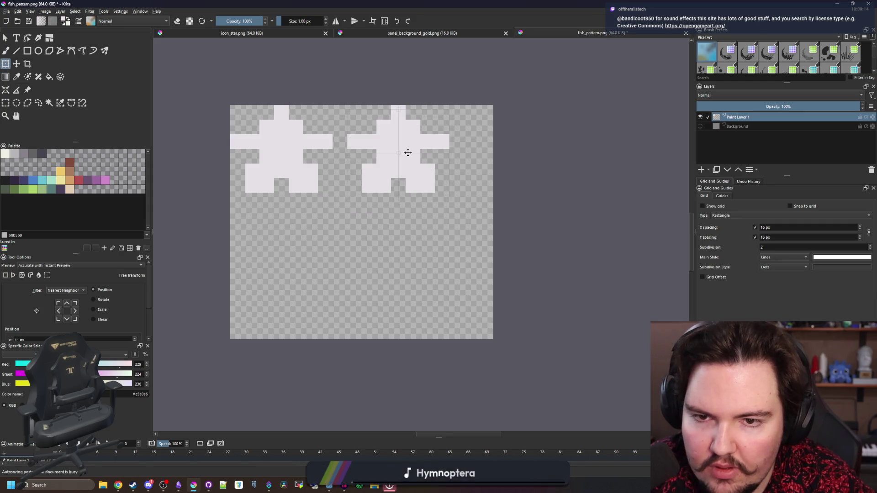
key(Return)
drag(309, 161, 364, 255)
key(Return)
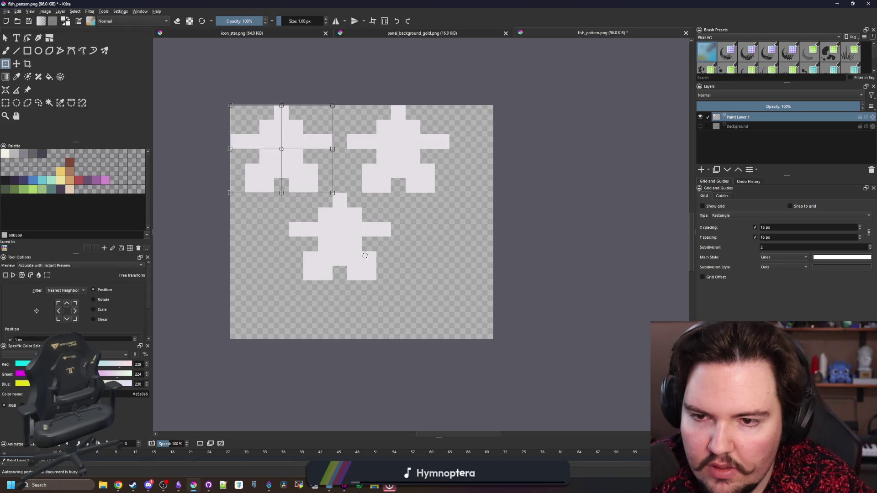
- Cancel an extra fourth copy and draw a rectangular selection around the three stars
mouse_move(304, 158)
mouse_down()
mouse_move(309, 333)
mouse_move(298, 340)
mouse_up()
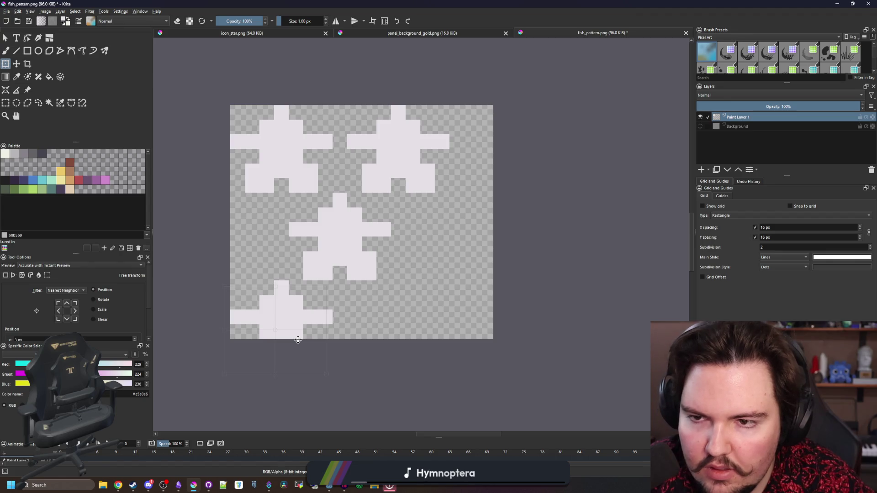
key(Escape)
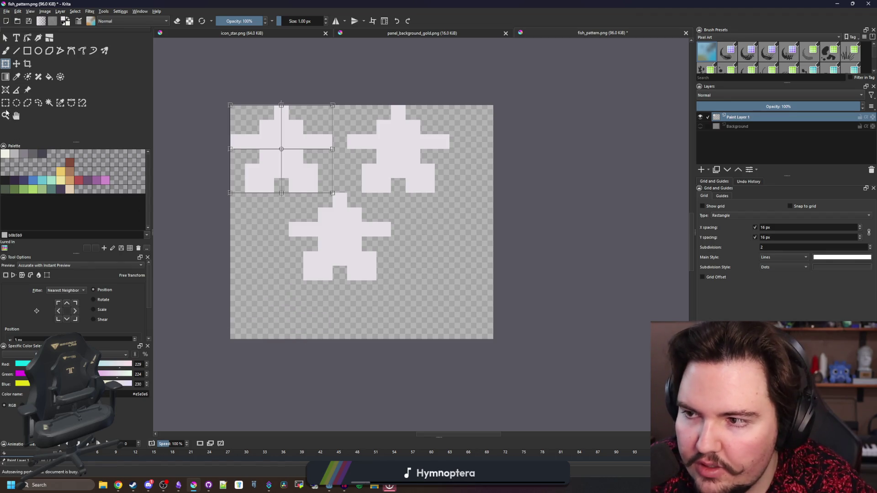
click(5, 102)
mouse_move(231, 106)
mouse_down()
mouse_move(452, 270)
mouse_move(465, 295)
mouse_up()
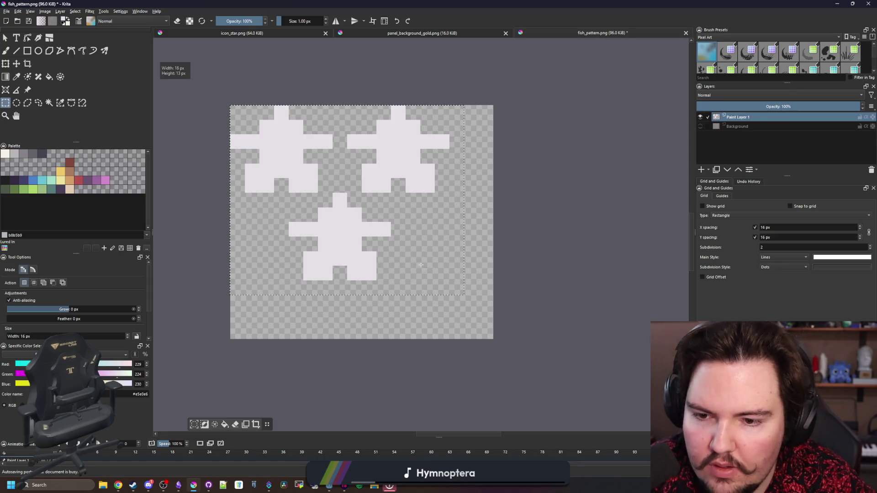
- Crop the canvas to the selected area around the three stars
click(27, 63)
double_click(305, 176)
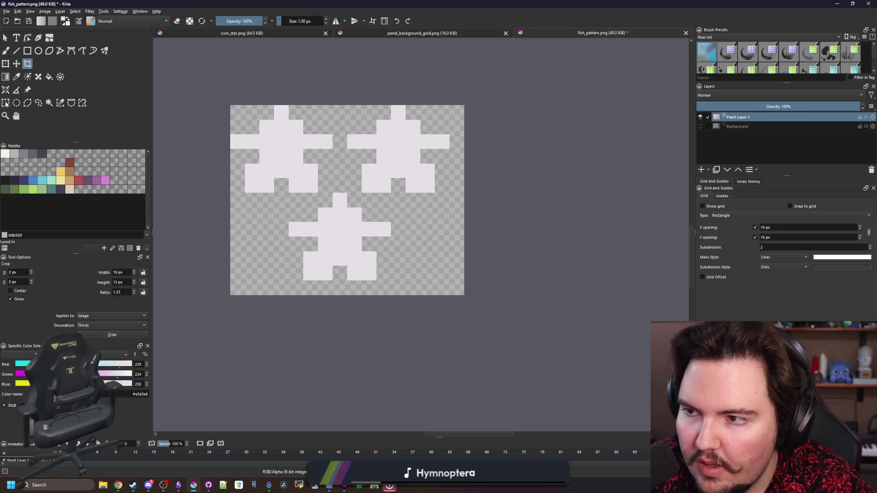
click(6, 103)
scroll(309, 206, up, 2)
- Shift the bottom star past the left edge and paste a copy across the right edge
mouse_move(279, 187)
mouse_down()
mouse_move(411, 315)
mouse_move(433, 320)
mouse_up()
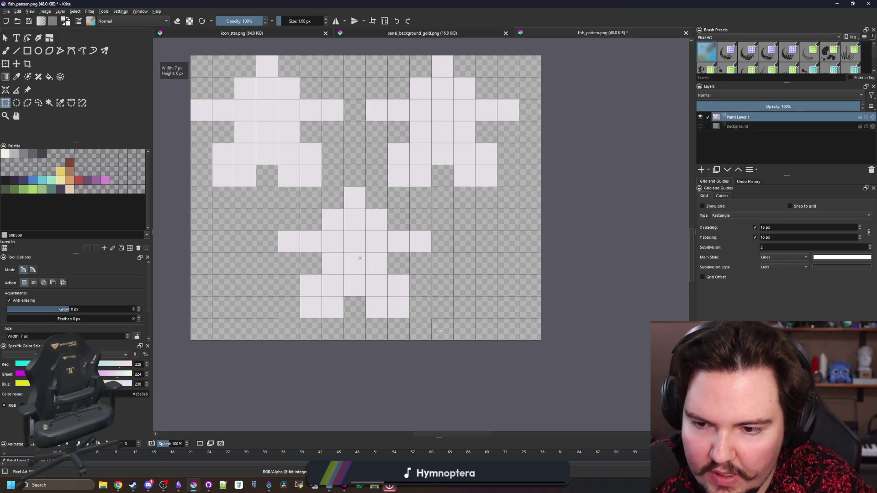
scroll(365, 256, down, 3)
key(ctrl+t)
scroll(365, 256, up, 1)
drag(372, 268, 259, 261)
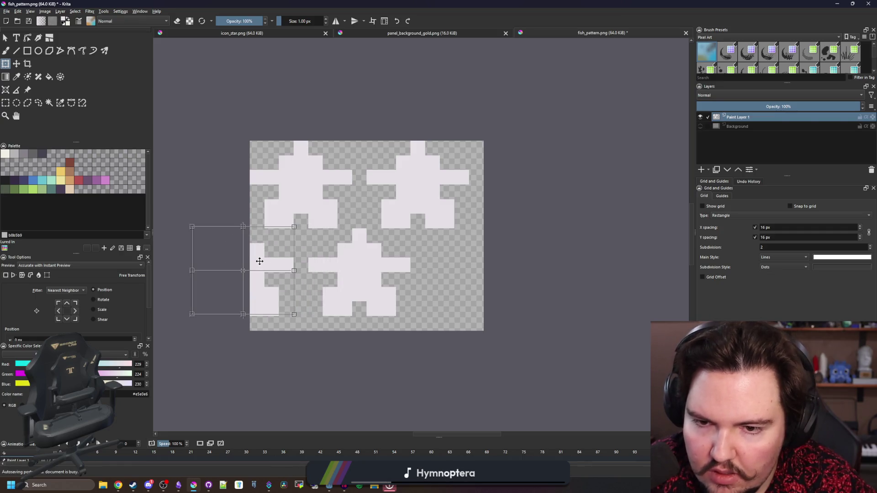
key(Return)
key(ctrl+v)
drag(337, 261, 449, 259)
key(Return)
scroll(327, 190, down, 5)
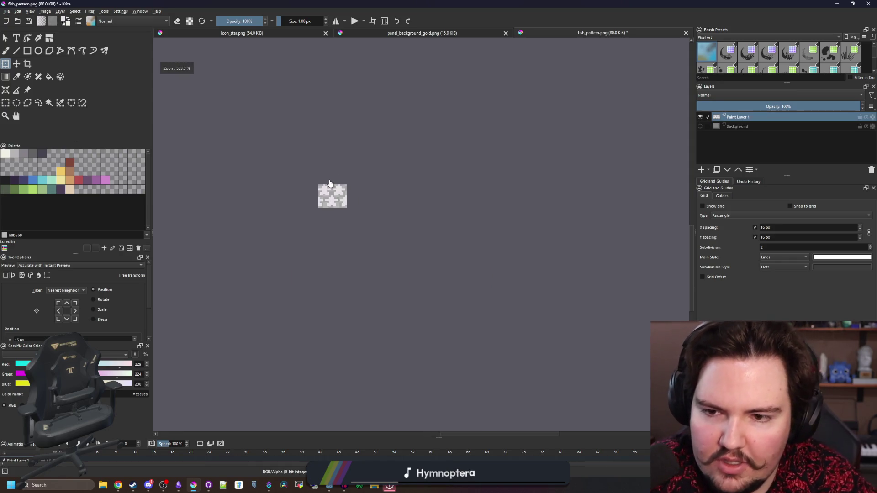
scroll(337, 255, up, 4)
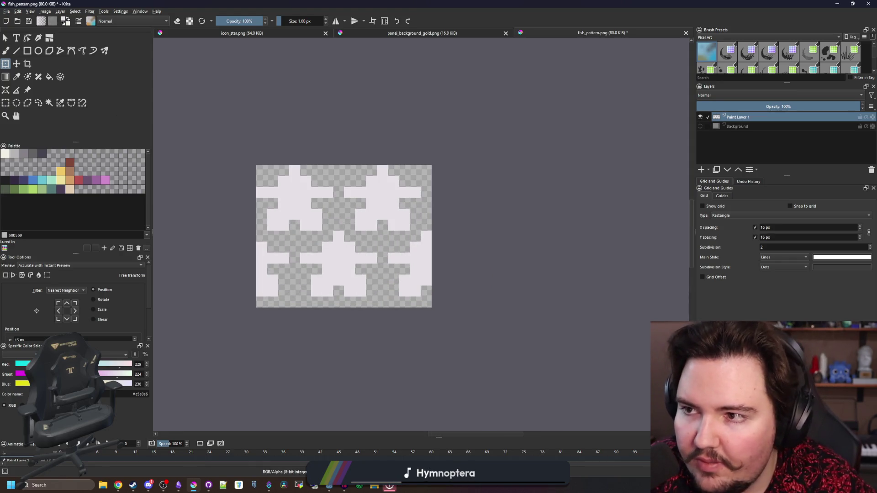
- Save the tile as star_pattern.png, accepting the PNG export options
click(8, 14)
click(26, 52)
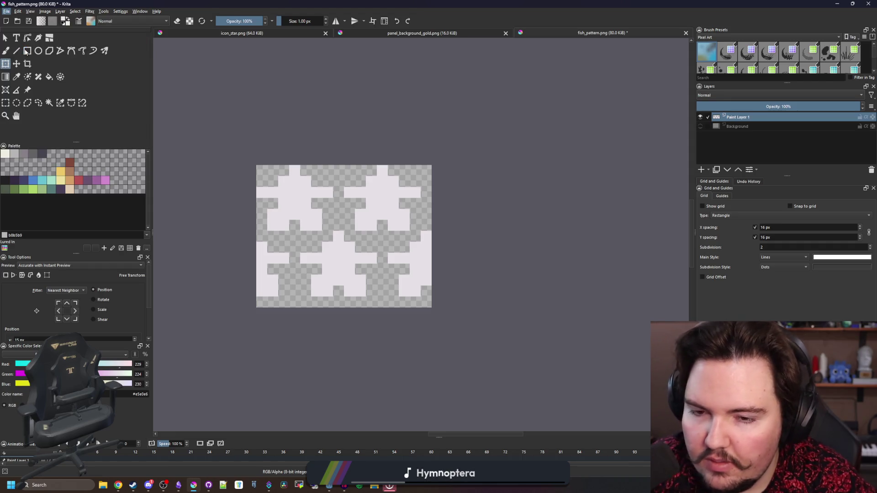
text(star_pattern)
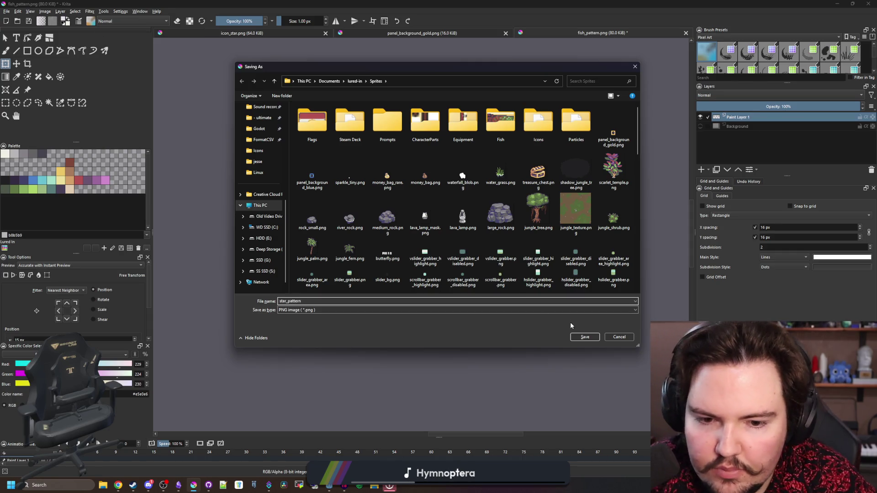
click(585, 337)
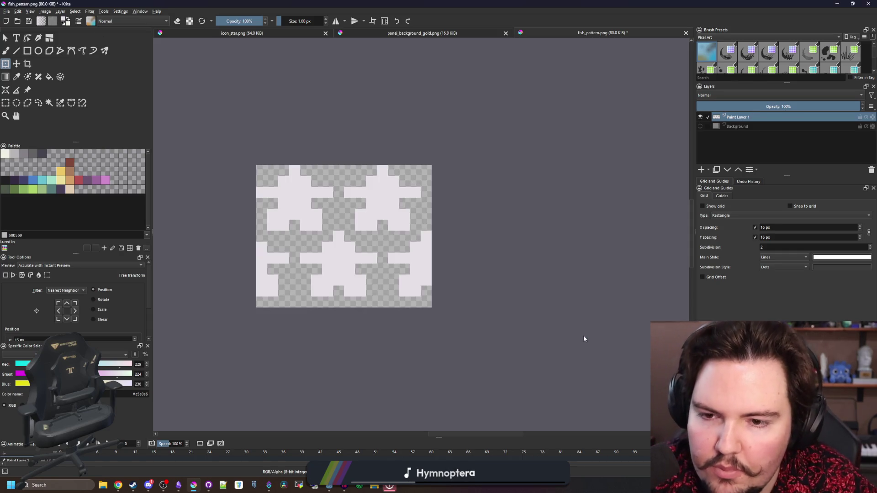
click(465, 317)
- Load the star_pattern texture into the shader material's texture parameter
drag(437, 3, 345, 387)
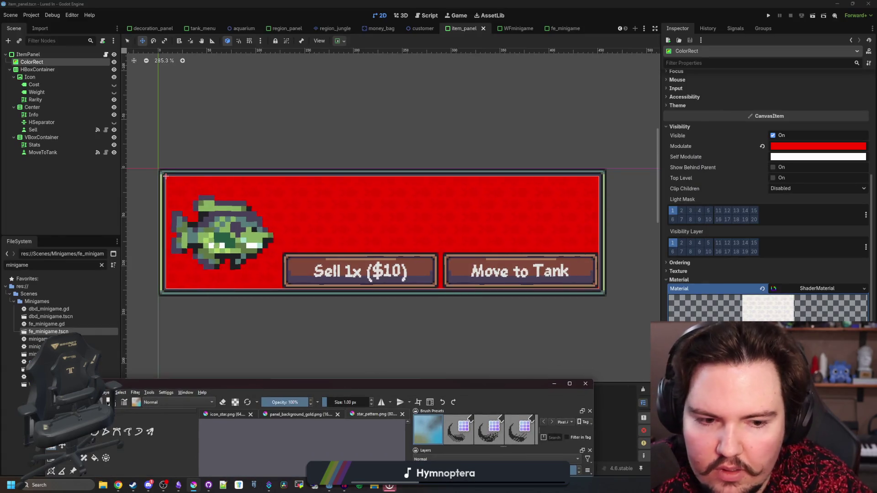
click(863, 347)
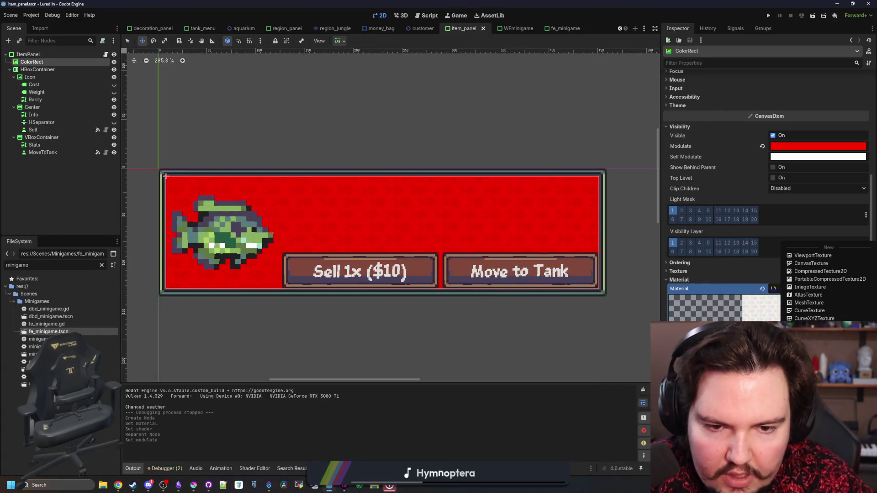
click(813, 412)
text(star)
key(Return)
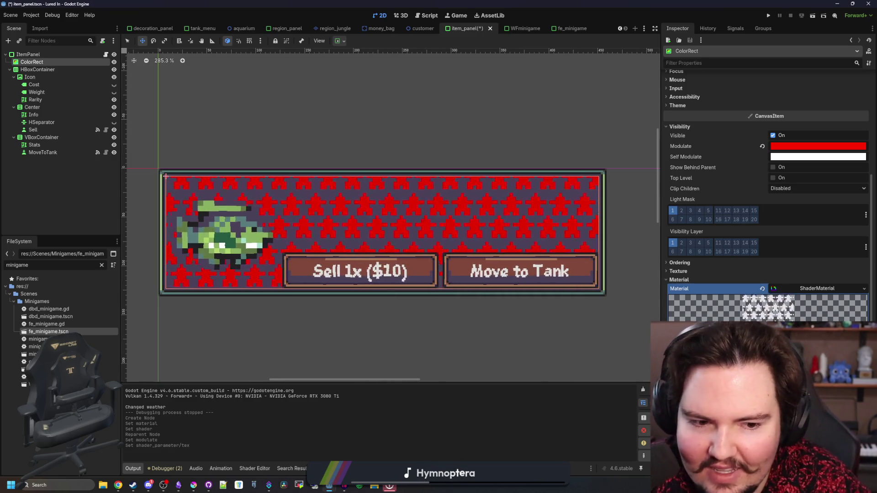
- Open the star shader code and compare it with the star pattern image in Krita
click(814, 338)
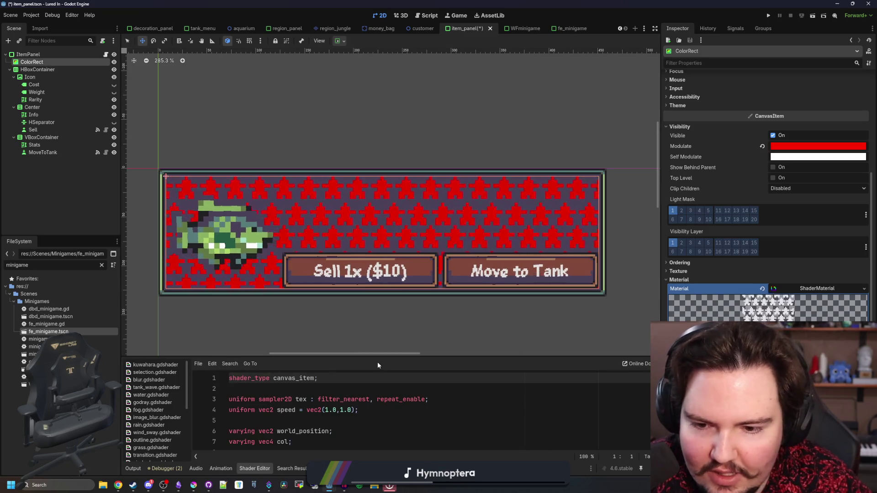
drag(383, 357, 384, 287)
scroll(409, 360, down, 2)
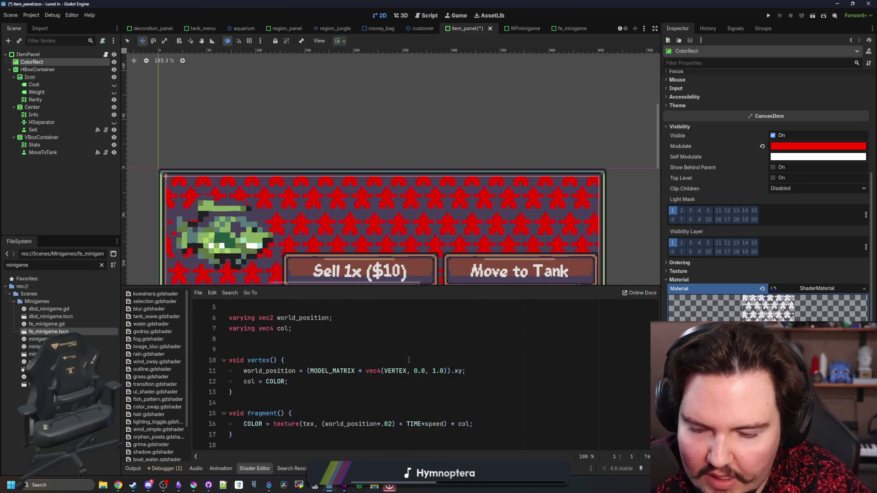
click(442, 382)
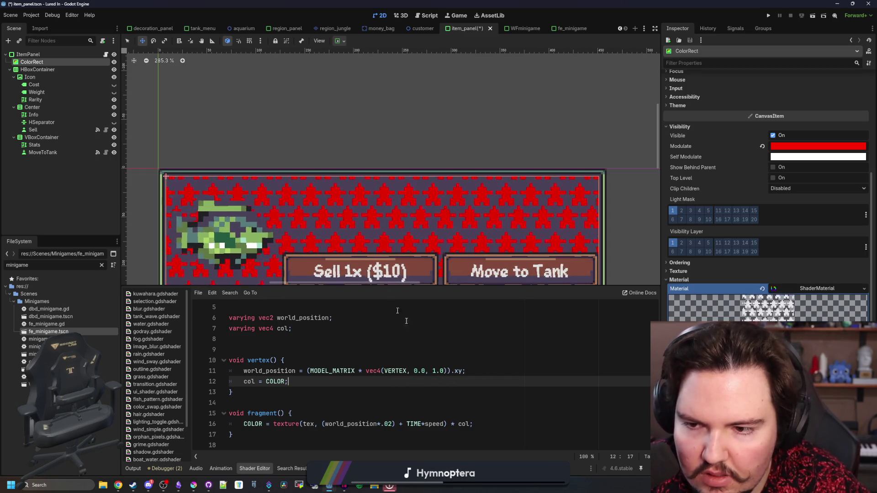
scroll(345, 145, left, 2)
scroll(388, 192, up, 2)
scroll(446, 241, down, 3)
scroll(329, 203, up, 7)
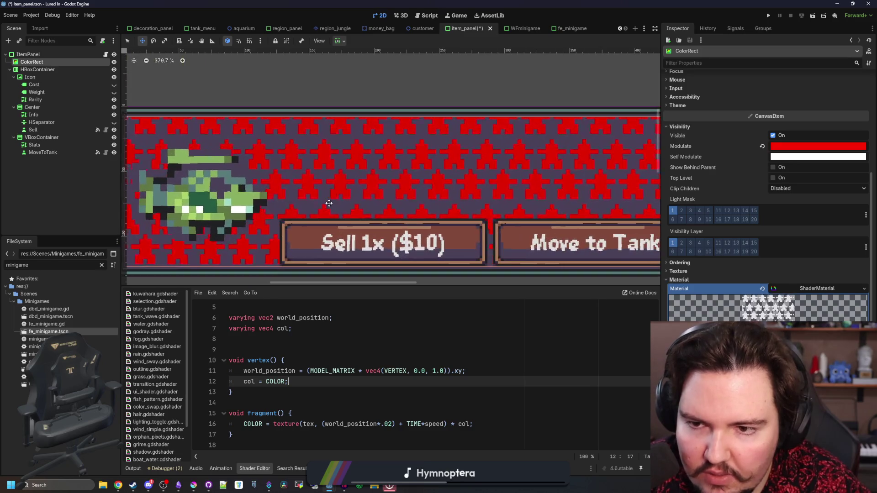
scroll(329, 203, down, 6)
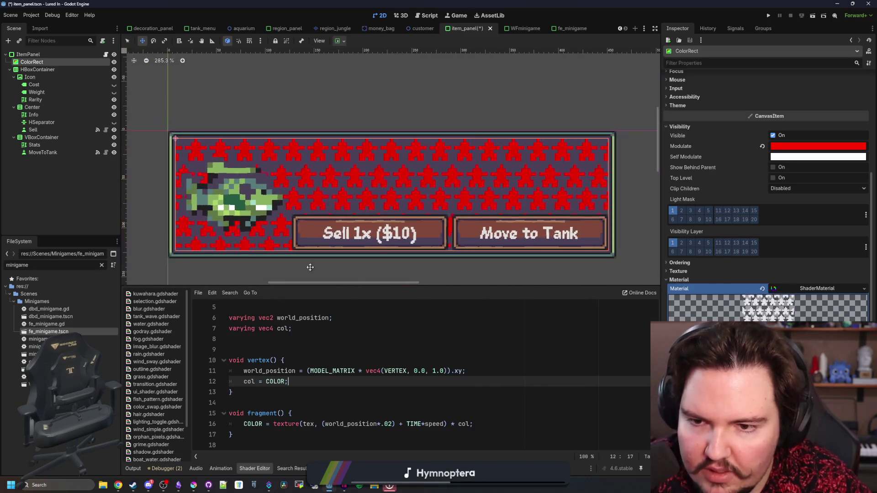
click(194, 485)
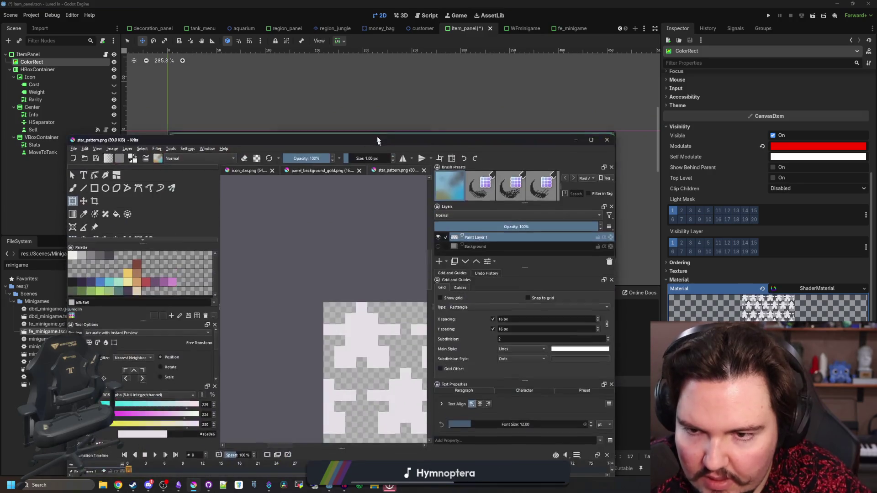
scroll(297, 256, down, 2)
mouse_move(385, 141)
mouse_down()
mouse_move(392, 224)
mouse_move(377, 376)
mouse_up()
scroll(374, 196, up, 3)
scroll(375, 196, up, 2)
scroll(375, 197, down, 2)
- Begin extending world_position line 11 with '/ textureS' after .xy
click(410, 347)
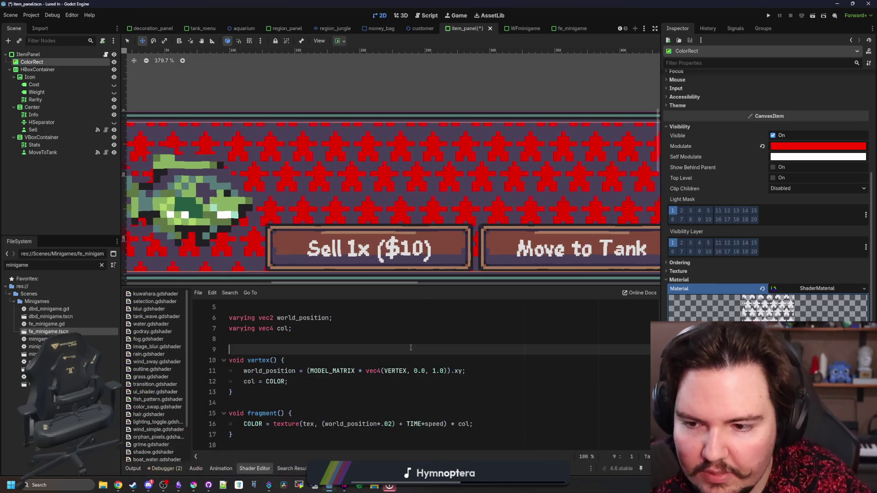
scroll(416, 231, down, 2)
scroll(416, 230, down, 1)
scroll(416, 231, up, 1)
scroll(415, 231, down, 3)
scroll(416, 231, up, 3)
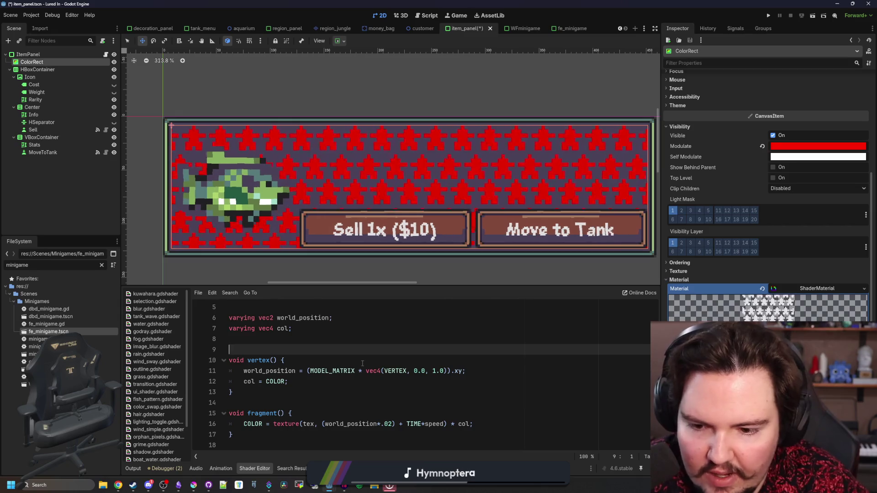
click(395, 402)
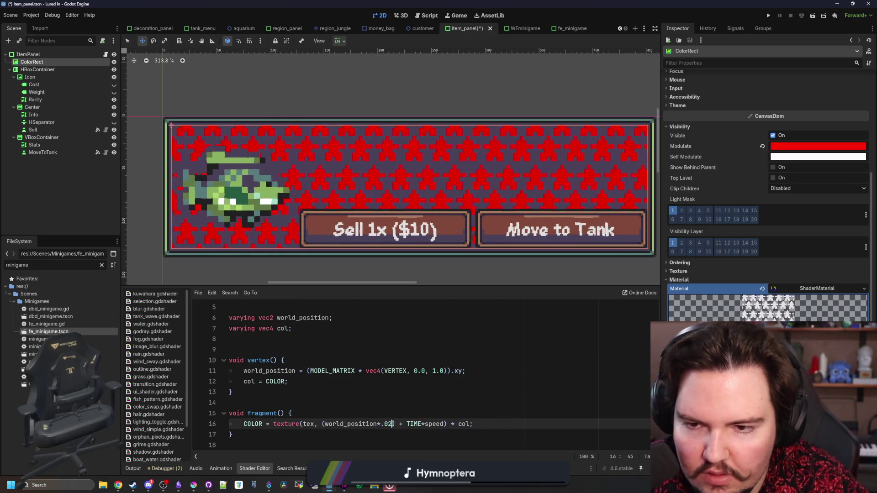
click(346, 397)
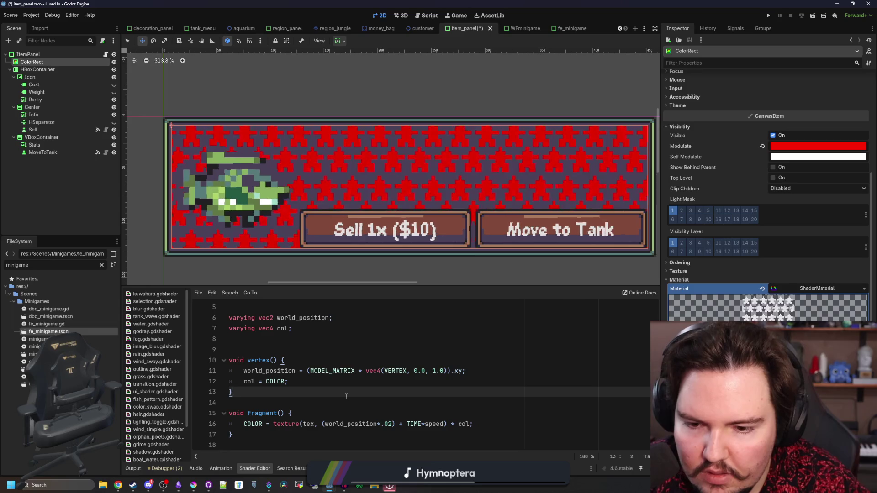
click(464, 371)
text(/ )
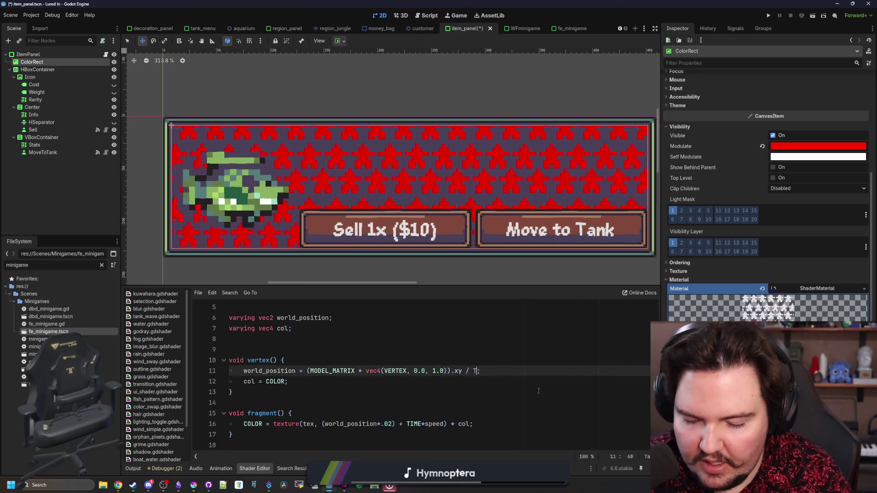
text(textureS)
- Finish line 11 as world_position / textureSize(tex), then open fog.gdshader for reference
key(Return)
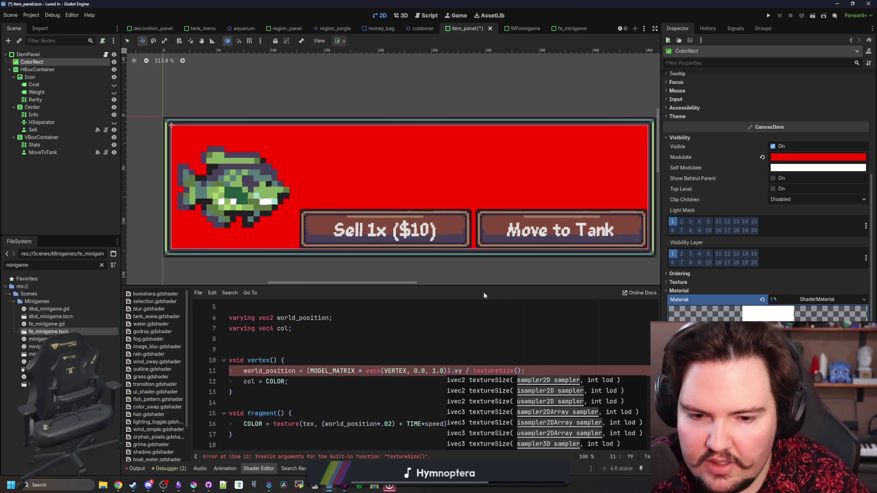
scroll(503, 356, up, 1)
scroll(503, 357, down, 1)
text(tex)
click(517, 363)
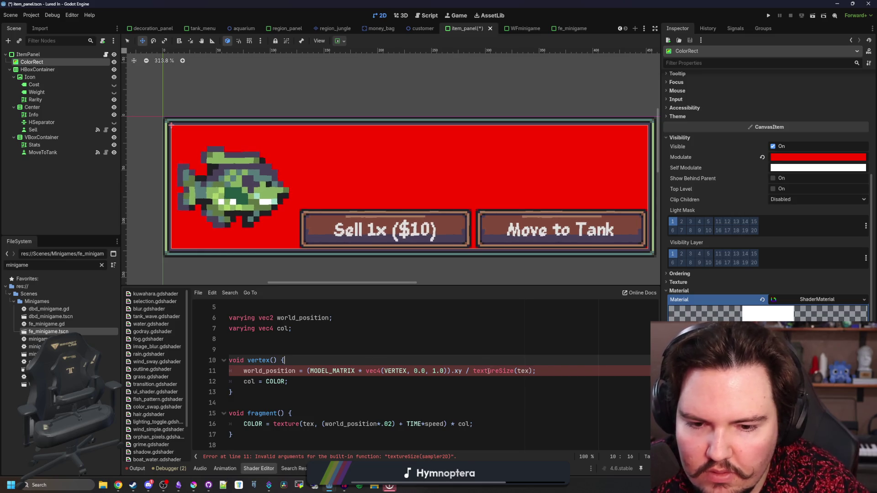
click(167, 340)
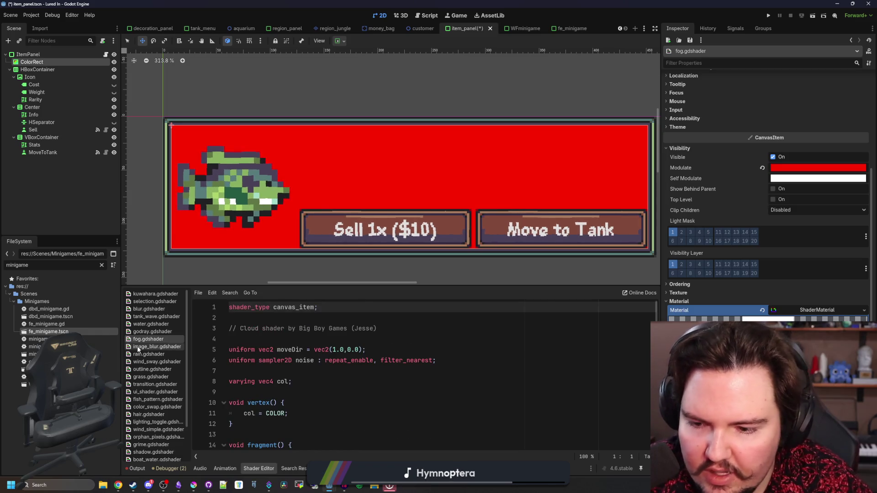
- Browse image_blur.gdshader and rain.gdshader for how they use textureSize
click(150, 346)
scroll(320, 366, down, 5)
click(149, 354)
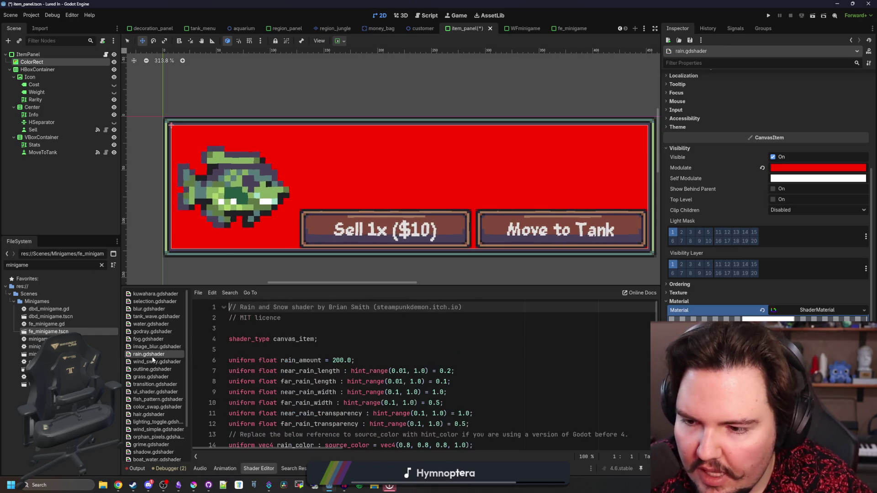
scroll(301, 383, down, 6)
scroll(316, 379, down, 3)
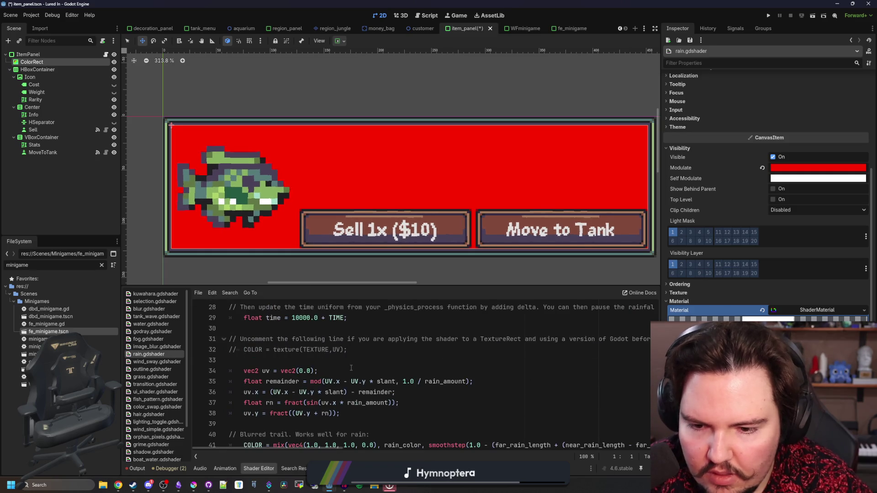
click(351, 368)
- Search all project files for textureSize and return to the star shader code
key(ctrl+shift+f)
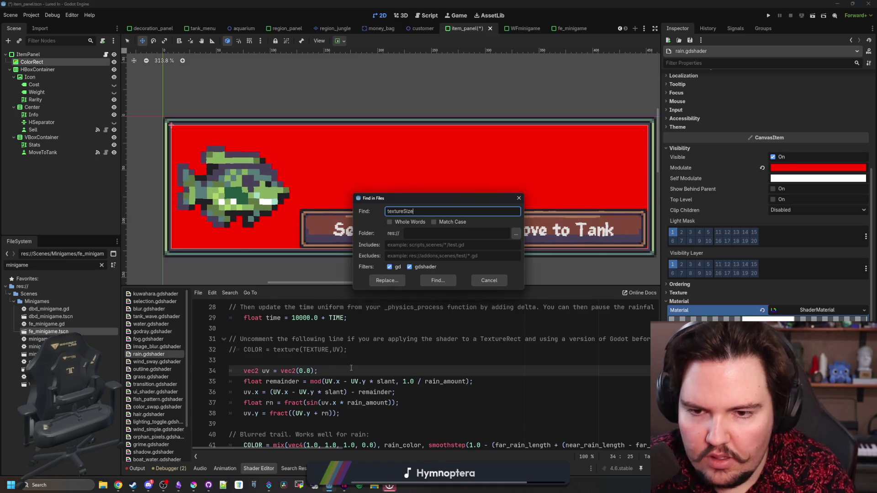
key(Return)
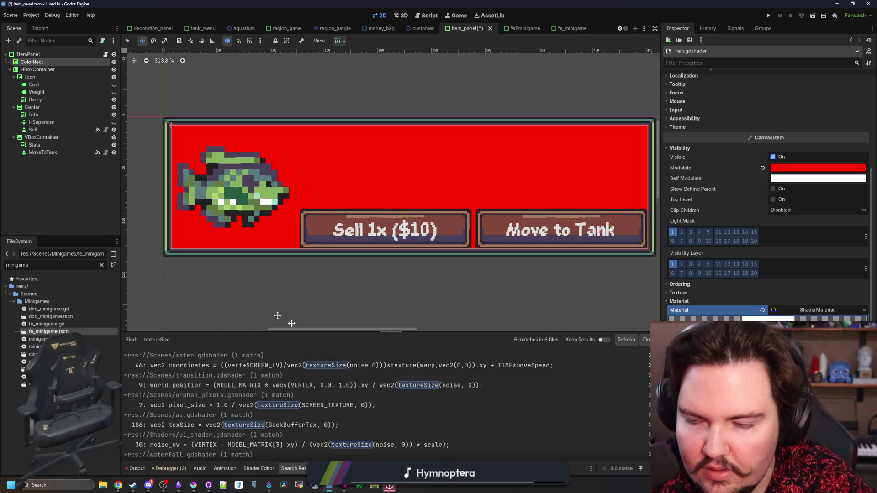
key(alt+s)
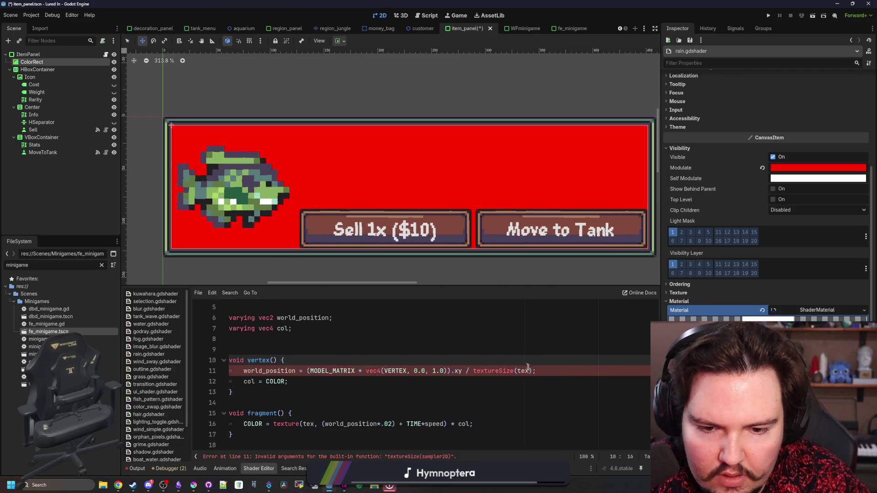
- Wrap textureSize(tex, 0) in vec2(...) on the world_position line 11
click(530, 370)
text(, 0)
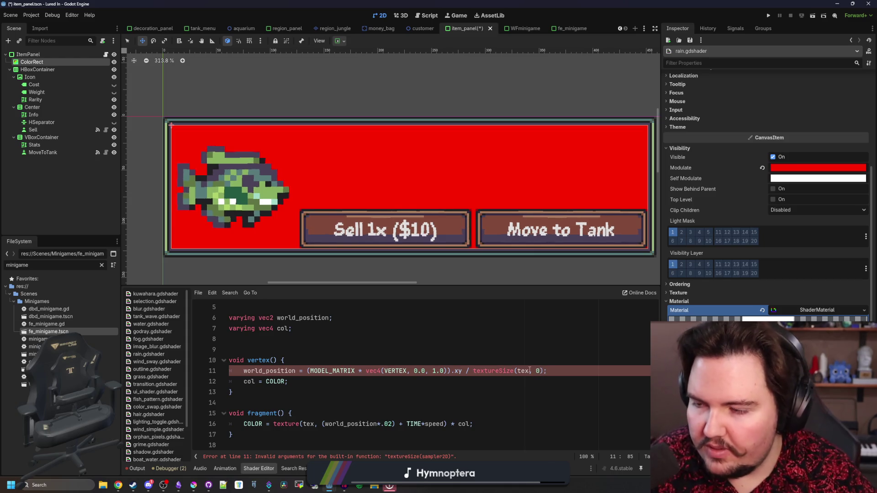
click(554, 354)
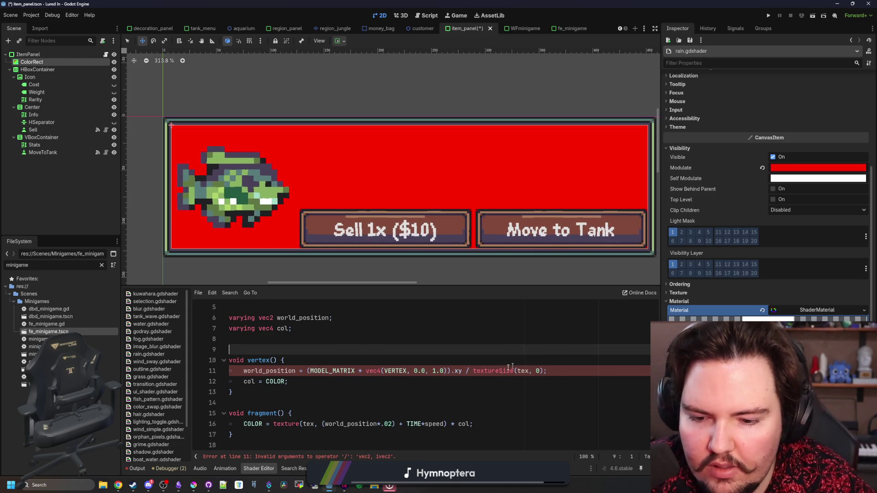
click(475, 373)
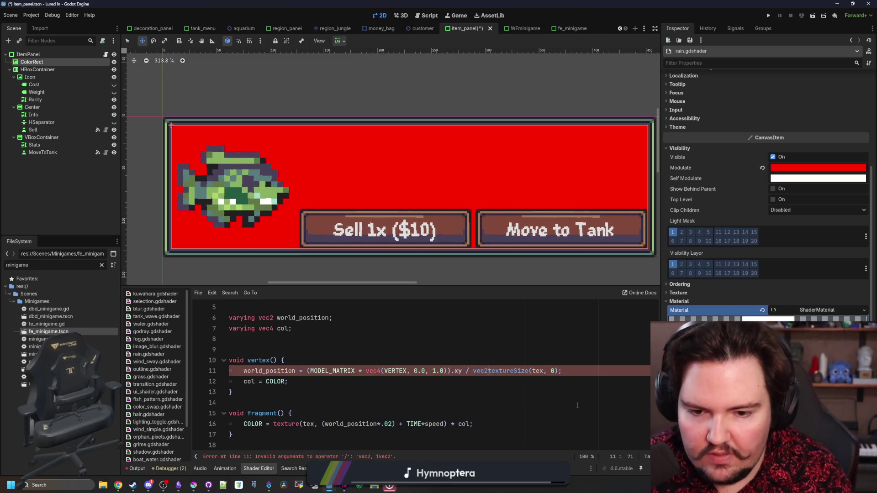
text(()
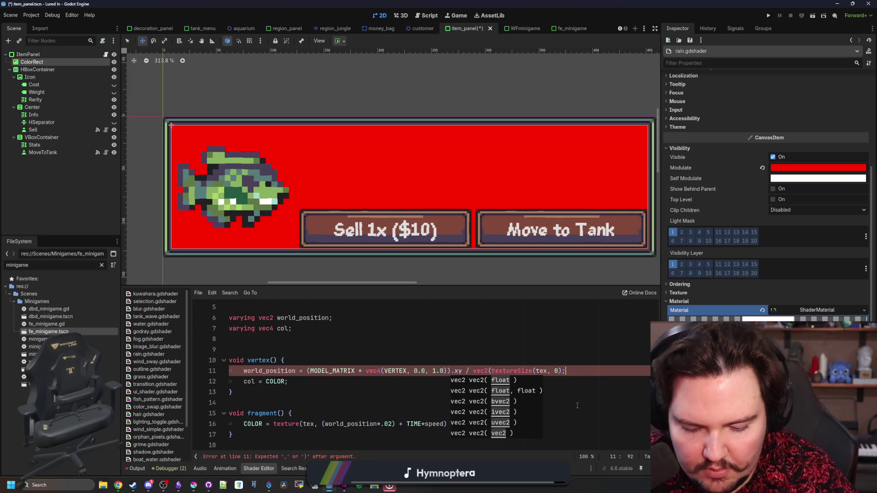
key(Right)
key(Right)
text())
scroll(457, 366, up, 1)
scroll(457, 365, down, 1)
- Remove the *.02 scale from world_position on fragment line 16
click(402, 345)
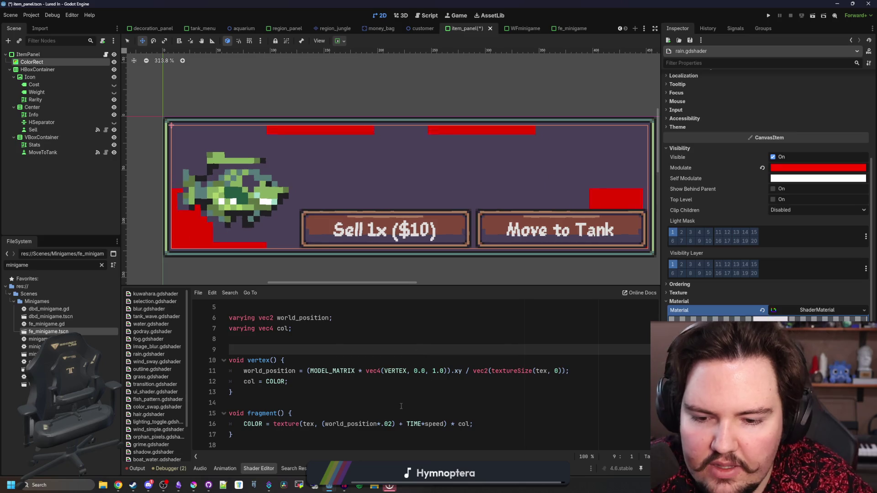
click(393, 424)
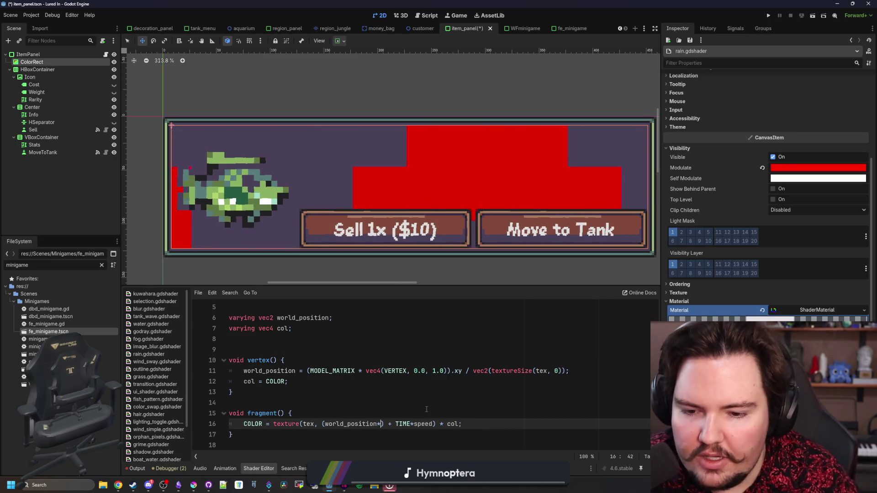
key(BackSpace)
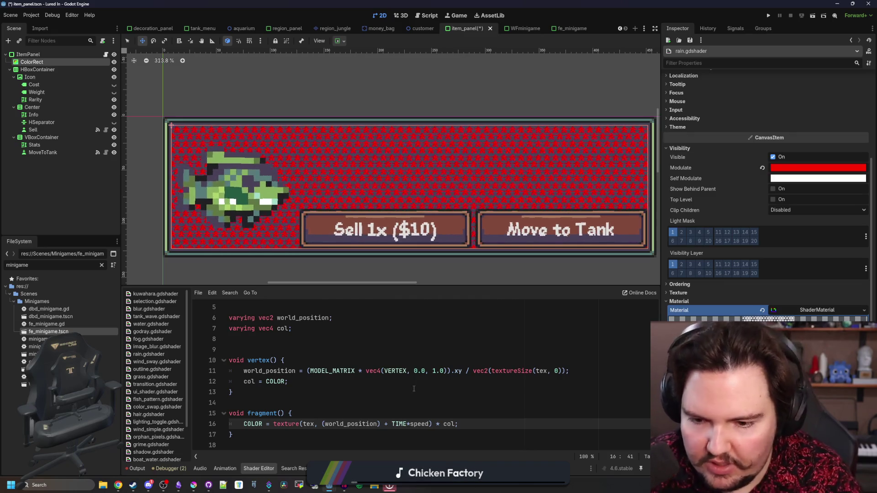
scroll(414, 388, up, 2)
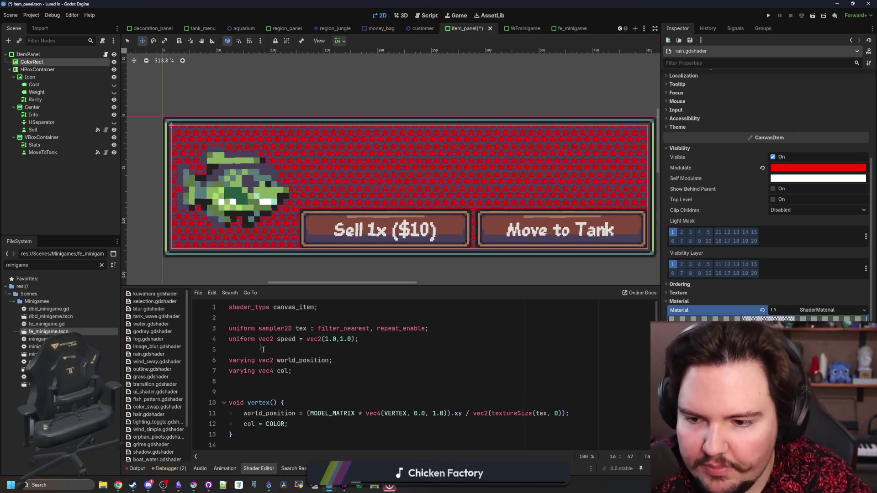
- Add a scale uniform defaulting to 1.0 below the existing uniforms
click(301, 370)
key(Return)
key(alt+Up)
key(alt+Up)
key(alt+Up)
text(uniform float scale)
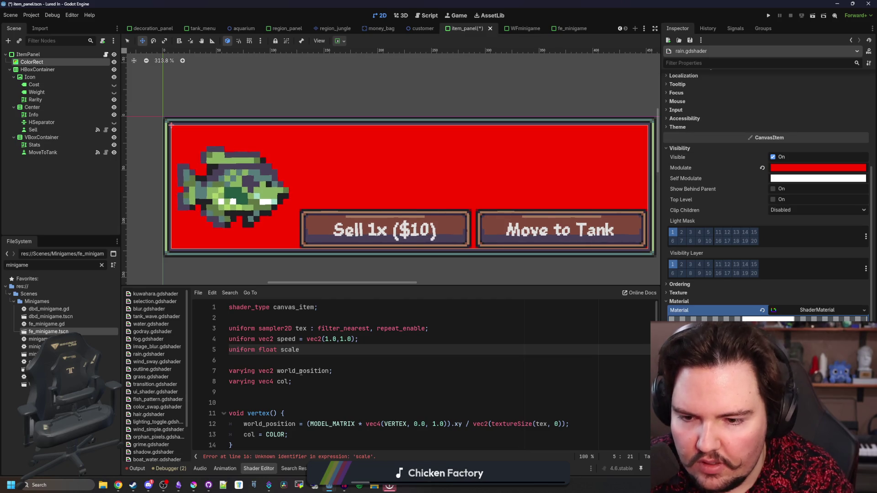
text(= )
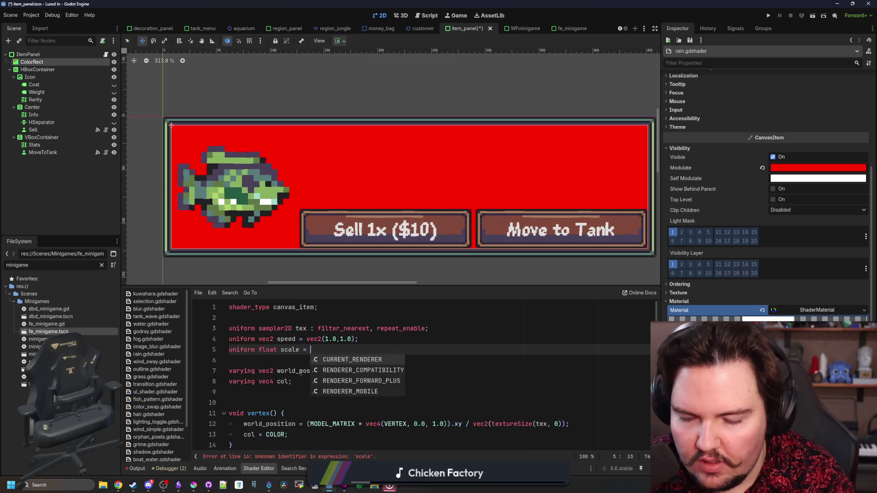
text(1.0)
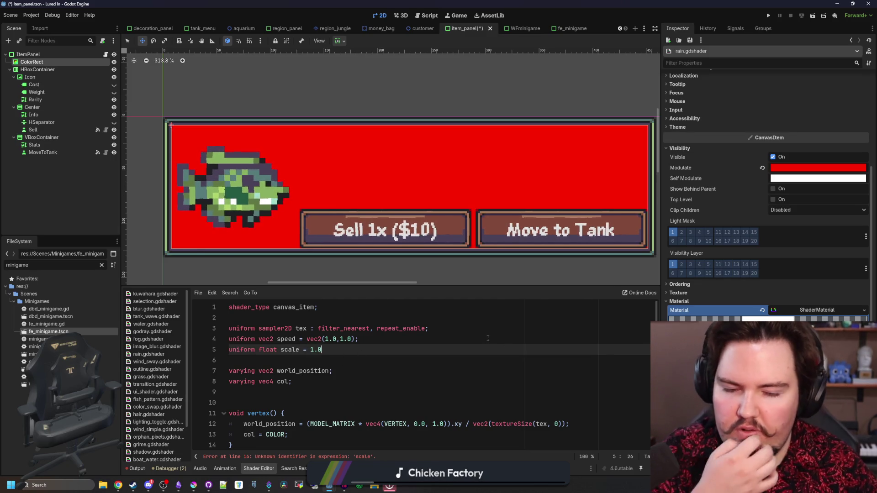
scroll(488, 338, down, 2)
scroll(357, 337, up, 1)
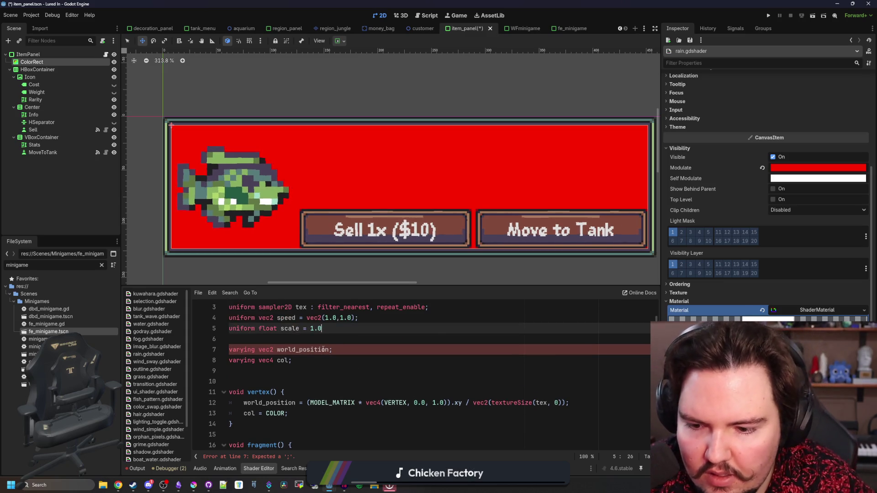
text(;)
scroll(338, 331, down, 1)
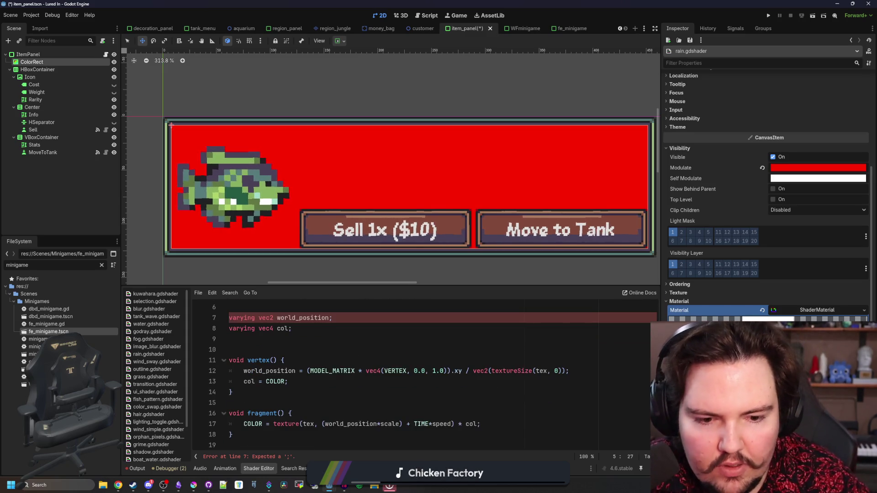
scroll(767, 206, down, 3)
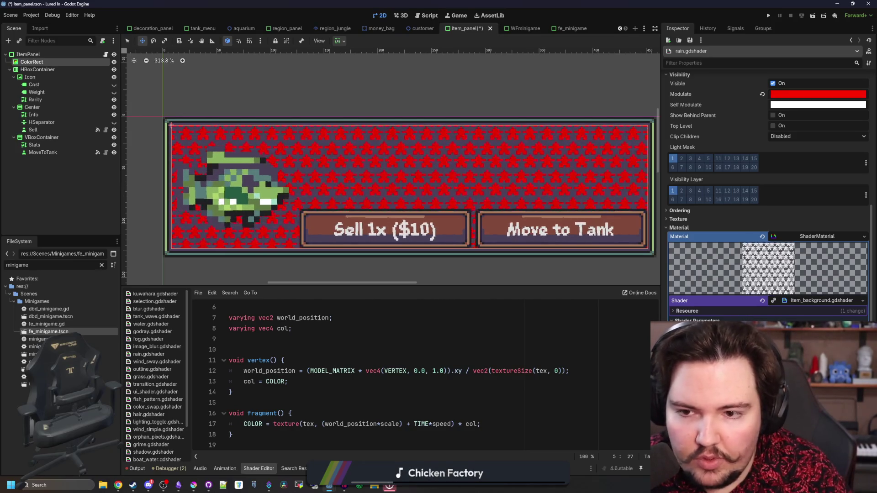
scroll(413, 175, down, 5)
- Check the larger red-star preview and bring up the star pattern image in Krita
click(237, 350)
scroll(412, 175, up, 4)
click(194, 484)
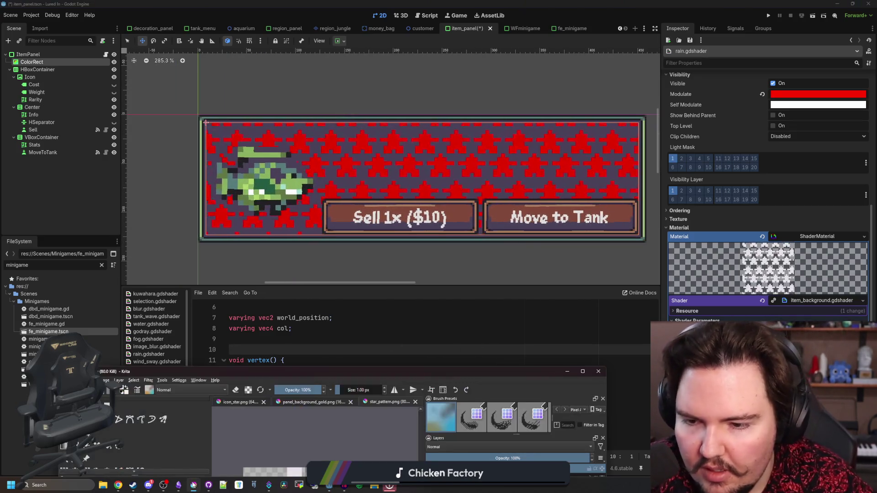
- Fill the pattern's transparent background with grey 868188, undoing an initial cream fill
double_click(355, 371)
key(f)
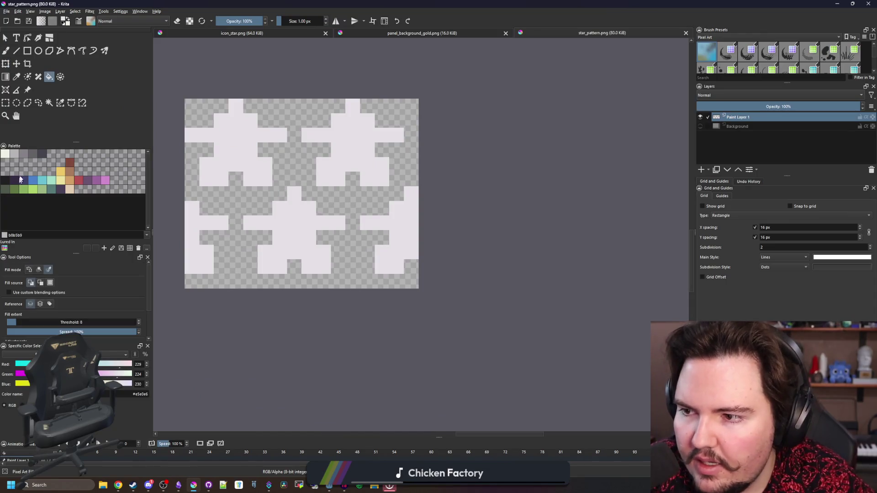
click(5, 153)
scroll(366, 222, up, 4)
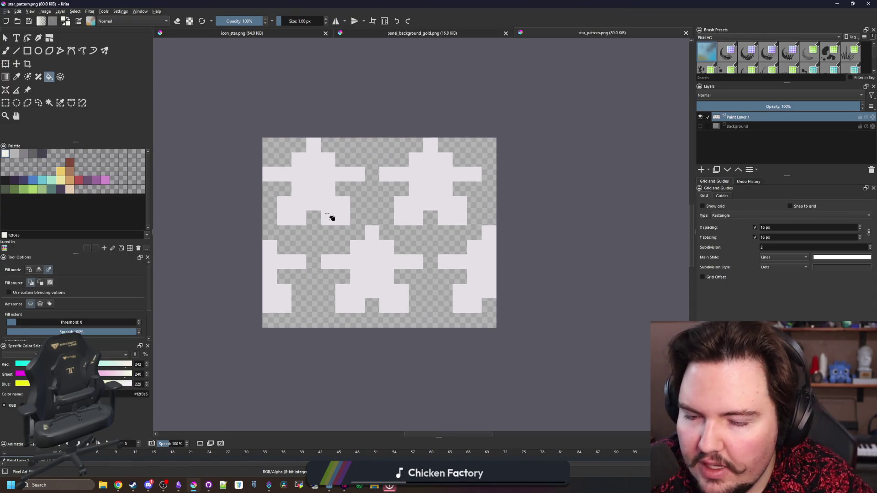
click(391, 222)
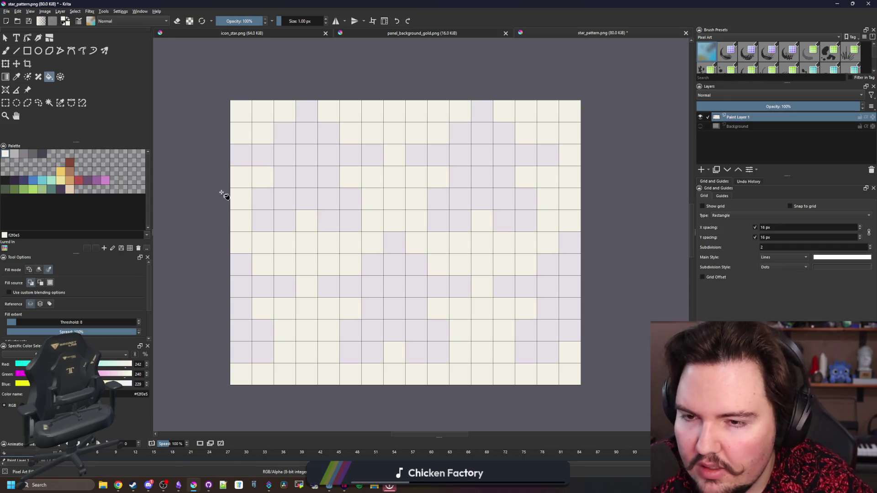
key(ctrl+z)
click(24, 153)
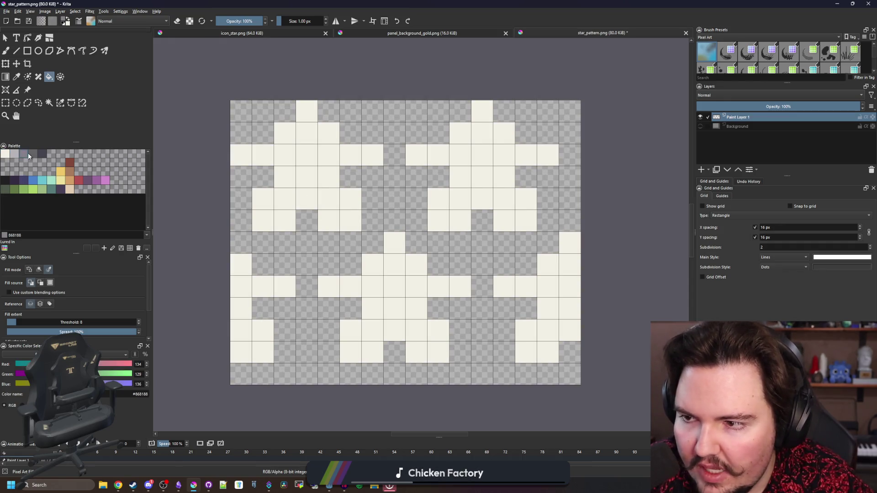
click(382, 196)
scroll(381, 196, down, 4)
- Save star_pattern.png as PNG and switch back to Godot
key(ctrl+s)
click(473, 323)
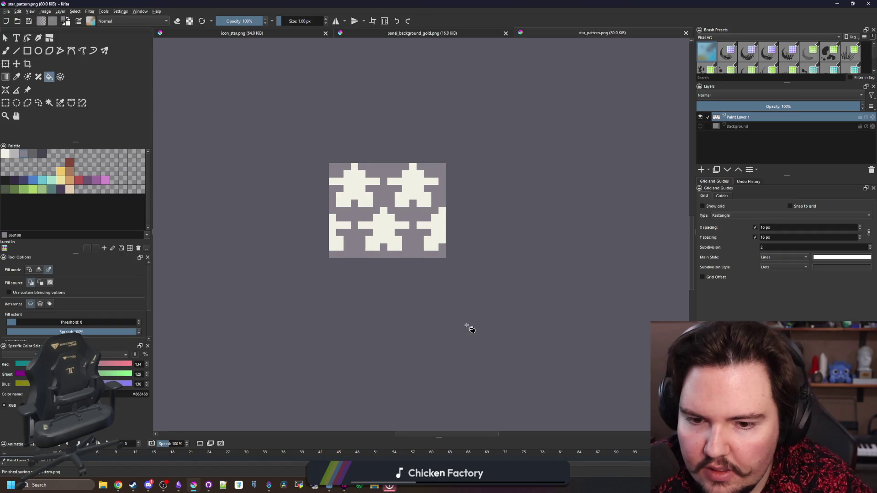
key(alt+Tab)
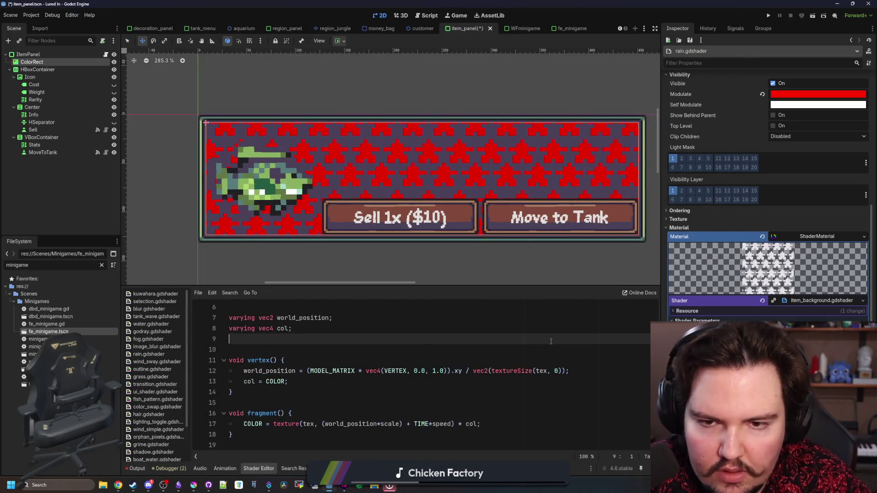
- Set the background ColorRect's Modulate tint to dark red 4d0000
click(818, 94)
click(855, 156)
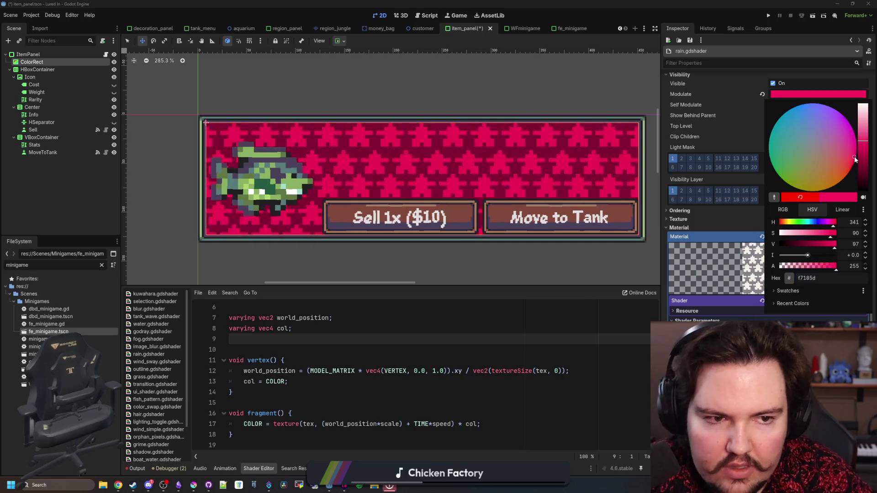
click(864, 172)
drag(864, 173, 863, 178)
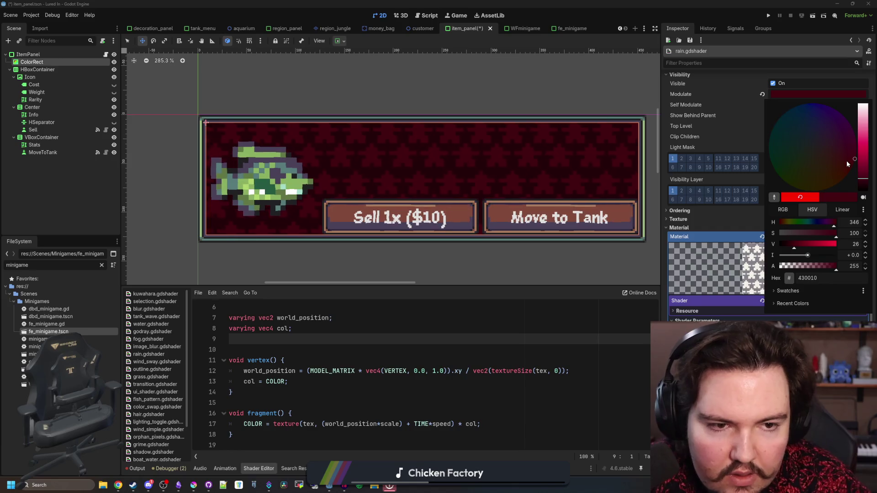
drag(846, 164, 850, 169)
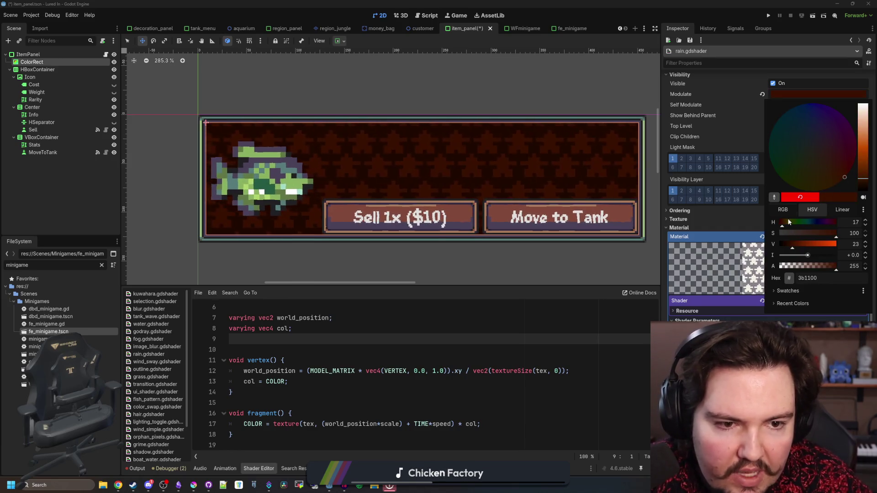
click(777, 222)
drag(792, 245, 797, 246)
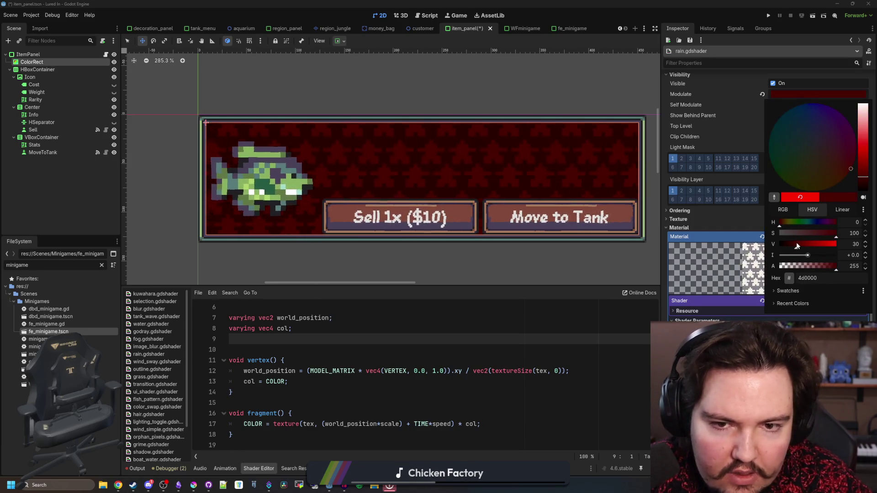
click(275, 185)
scroll(275, 185, down, 5)
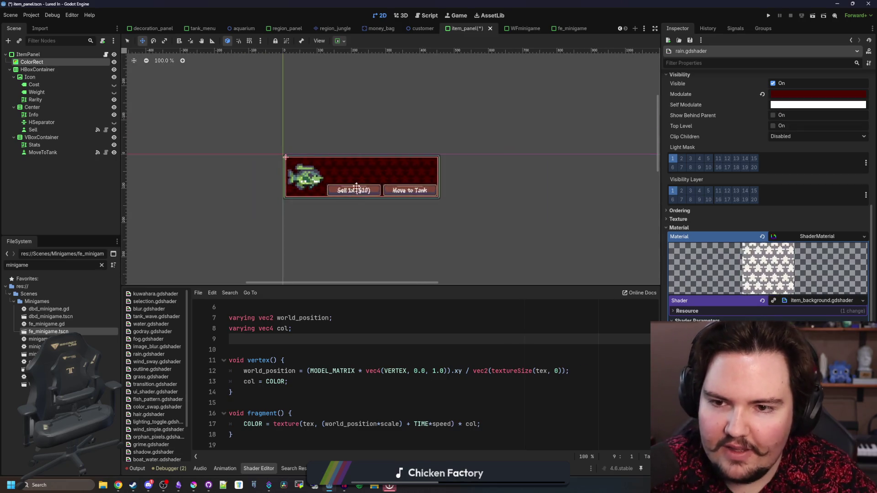
scroll(299, 183, up, 6)
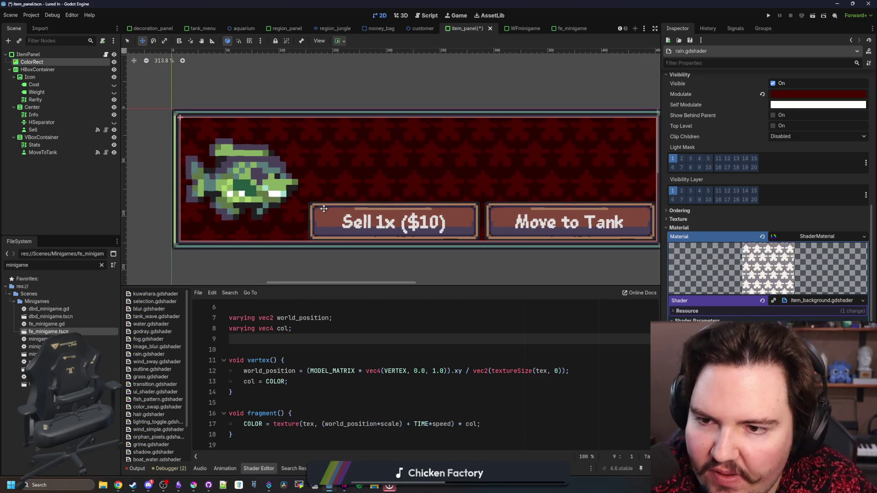
scroll(355, 206, down, 3)
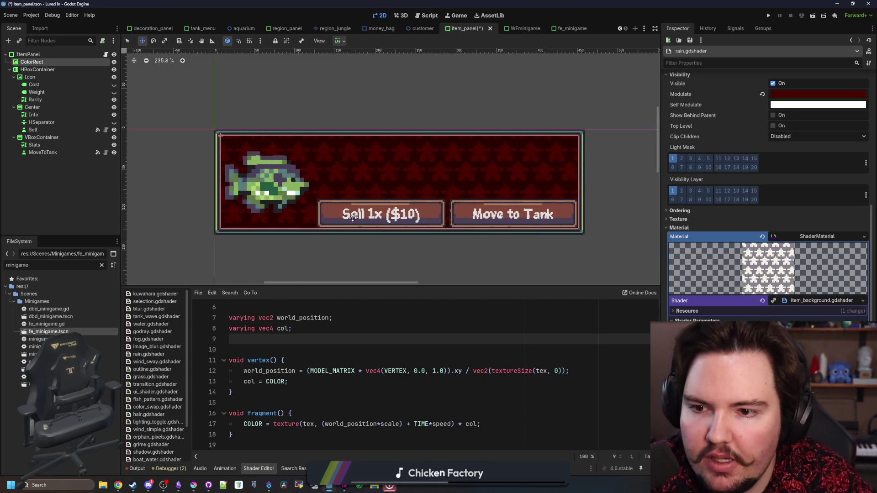
- Select the top 16×12 px of the star pattern and crop the image to it
click(193, 485)
double_click(302, 401)
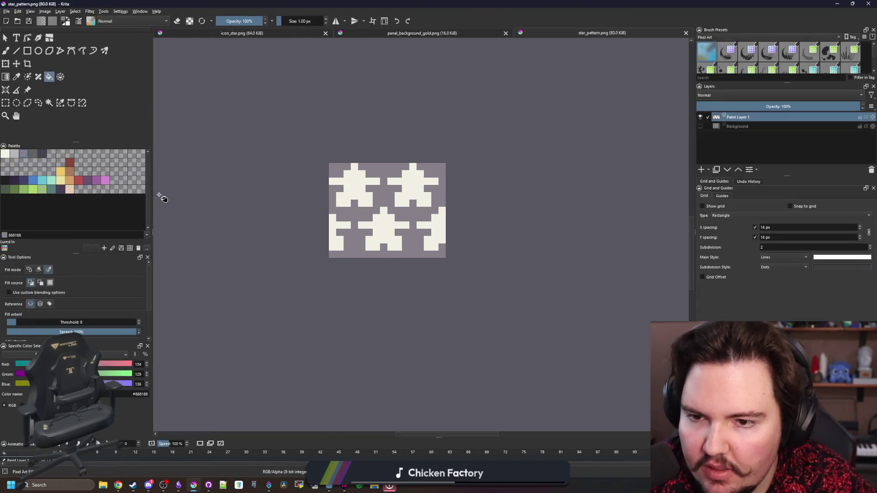
click(5, 102)
scroll(402, 195, up, 3)
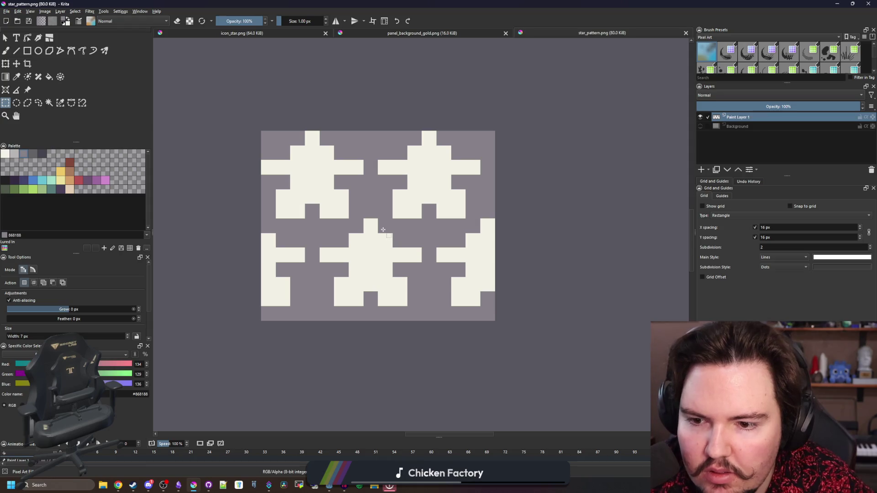
mouse_move(257, 140)
mouse_down()
mouse_move(508, 290)
mouse_move(509, 306)
mouse_up()
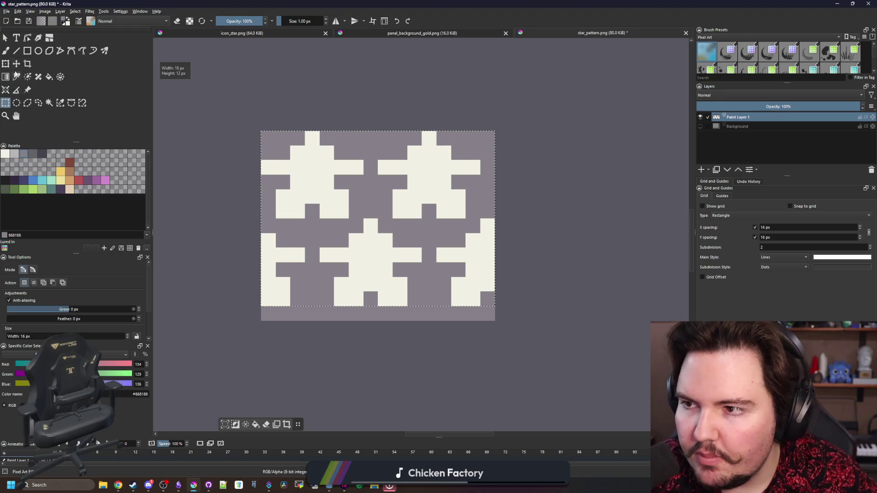
click(28, 63)
key(Return)
- Save the cropped star_pattern.png and minimise Krita back to Godot
key(ctrl+s)
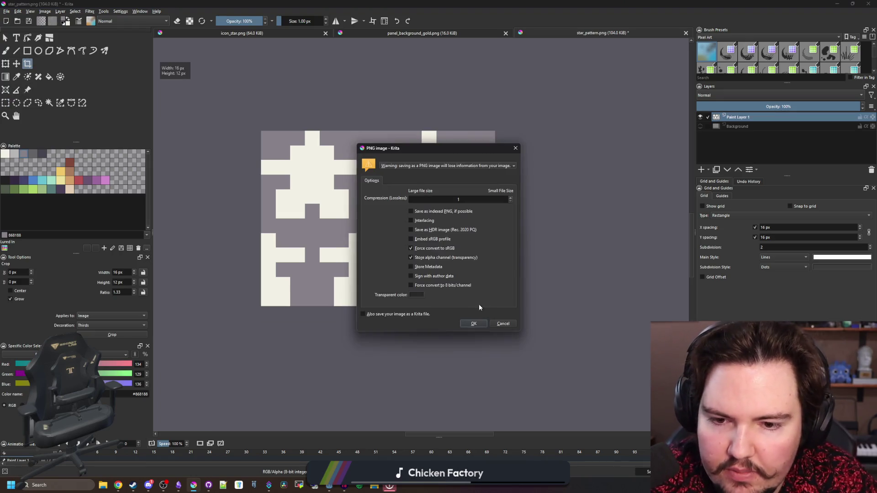
click(474, 323)
key(super+Down)
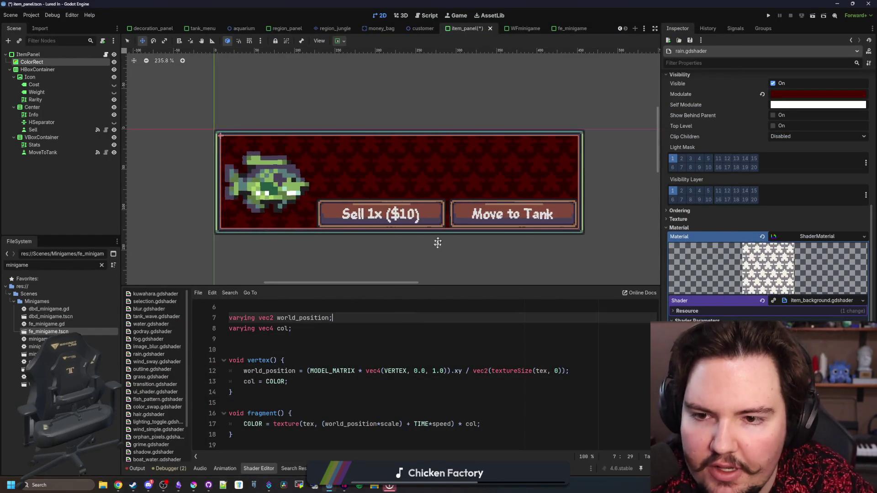
- Lower the Modulate tint's alpha so the star background is translucent
key(Down)
key(Down)
scroll(393, 240, down, 5)
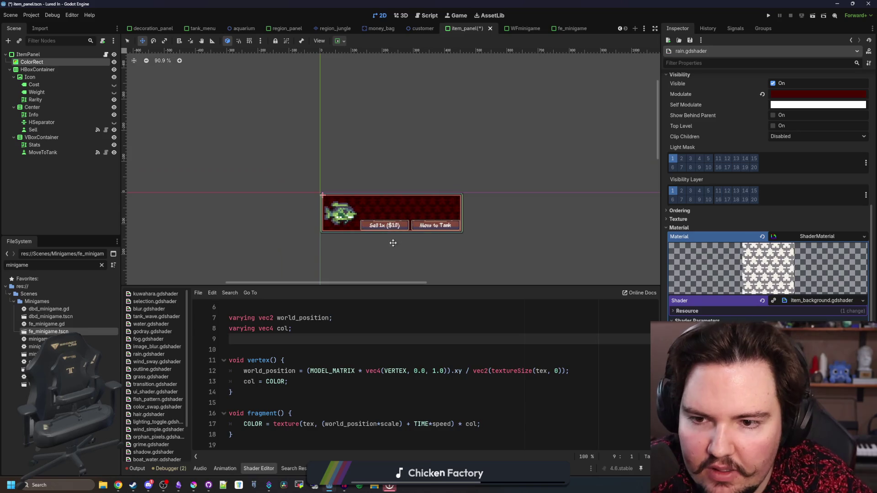
scroll(372, 147, down, 2)
scroll(380, 186, up, 5)
scroll(380, 186, up, 5)
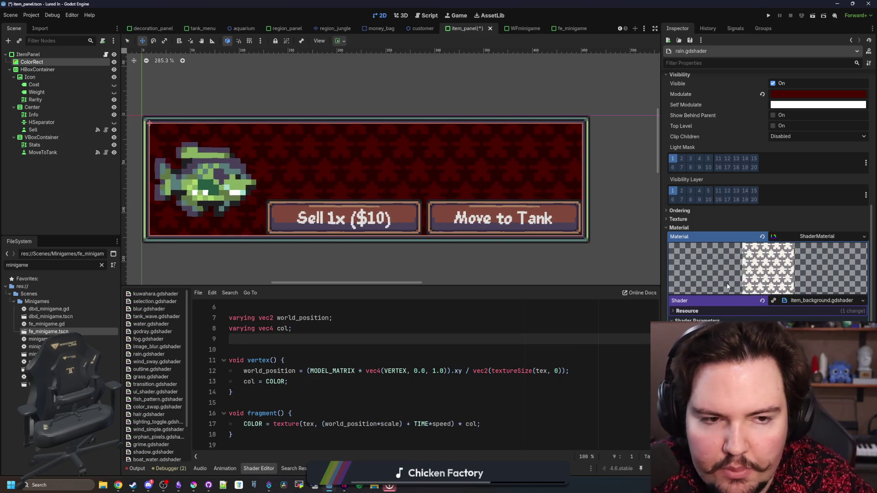
click(817, 94)
drag(835, 266, 796, 268)
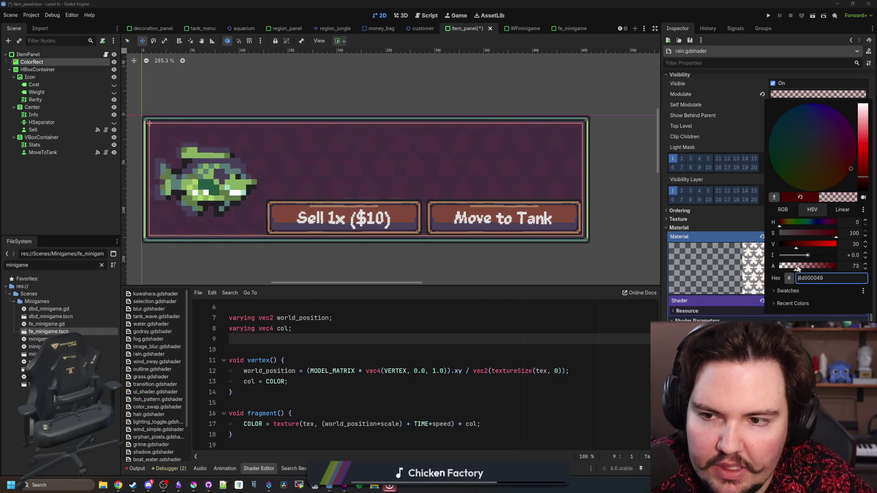
- Shift the Modulate tint from dark red to a blue-purple
scroll(393, 187, down, 5)
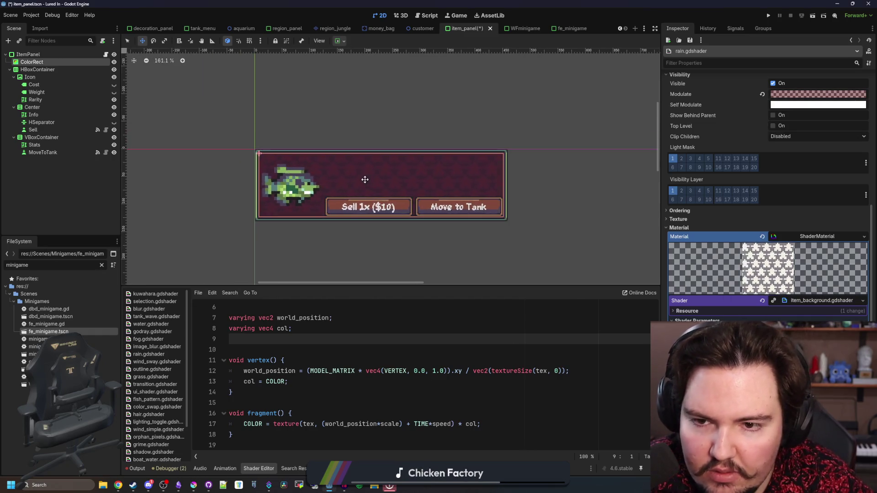
scroll(365, 179, up, 5)
scroll(800, 235, up, 4)
click(817, 245)
mouse_move(818, 274)
mouse_down()
mouse_move(815, 254)
mouse_move(774, 293)
mouse_move(788, 320)
mouse_move(813, 254)
mouse_move(805, 254)
mouse_up()
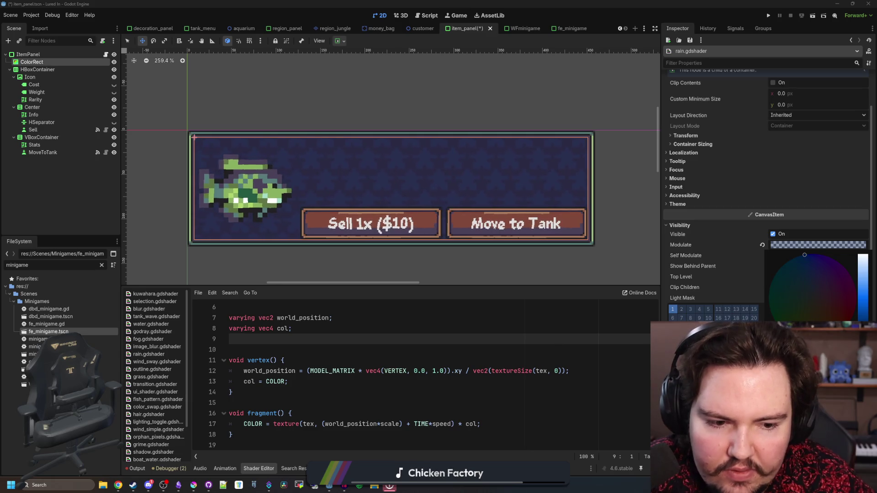
click(293, 328)
click(292, 328)
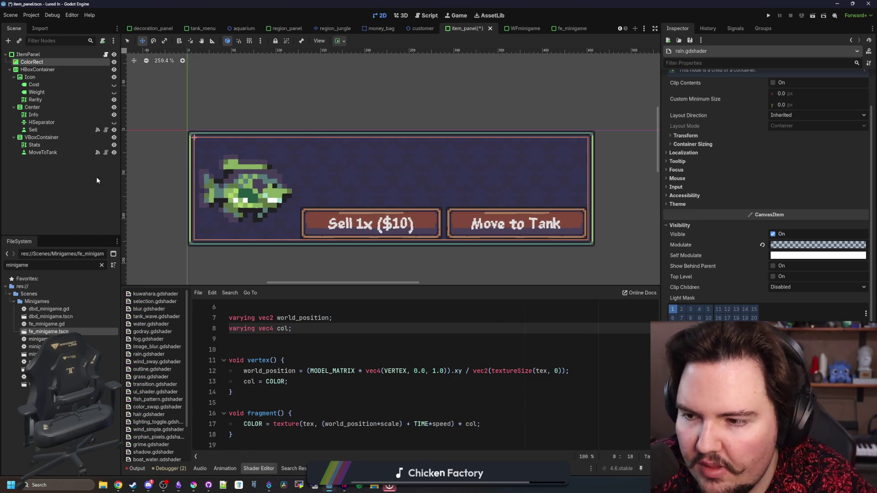
click(105, 55)
- Tidy blank lines, removing the empty line after the scale uniform in the shader
click(248, 199)
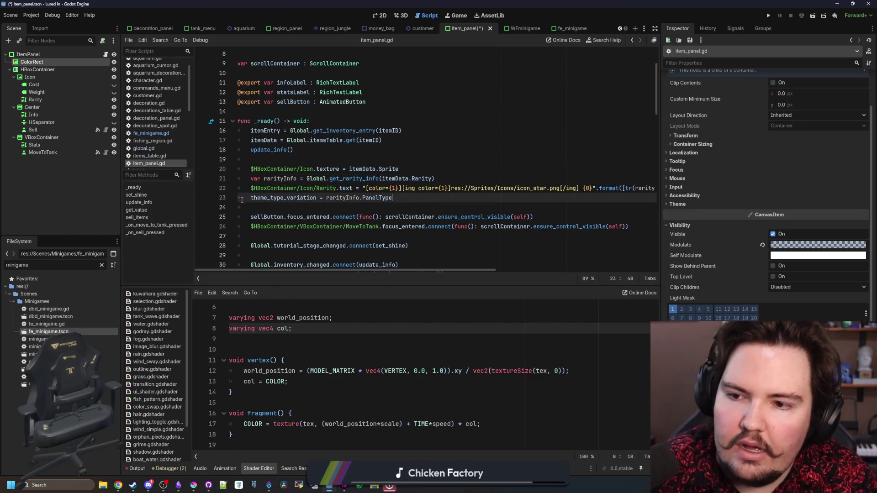
key(Return)
click(286, 199)
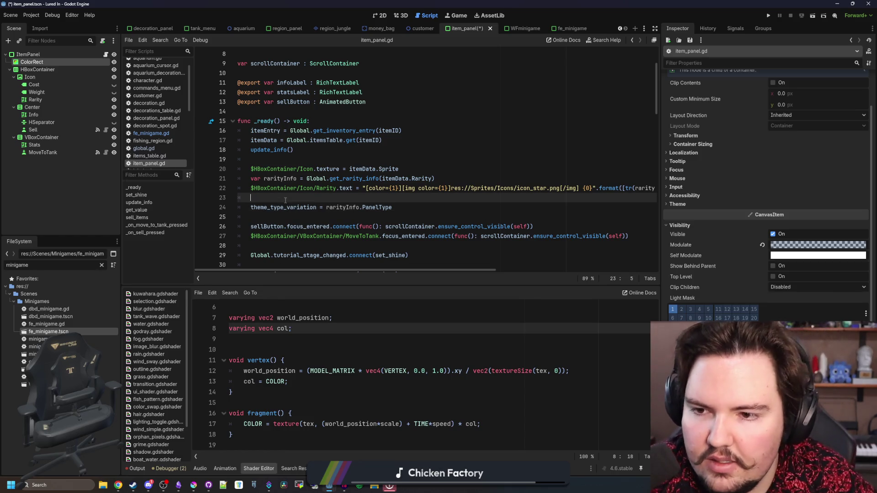
scroll(313, 354, up, 2)
click(297, 360)
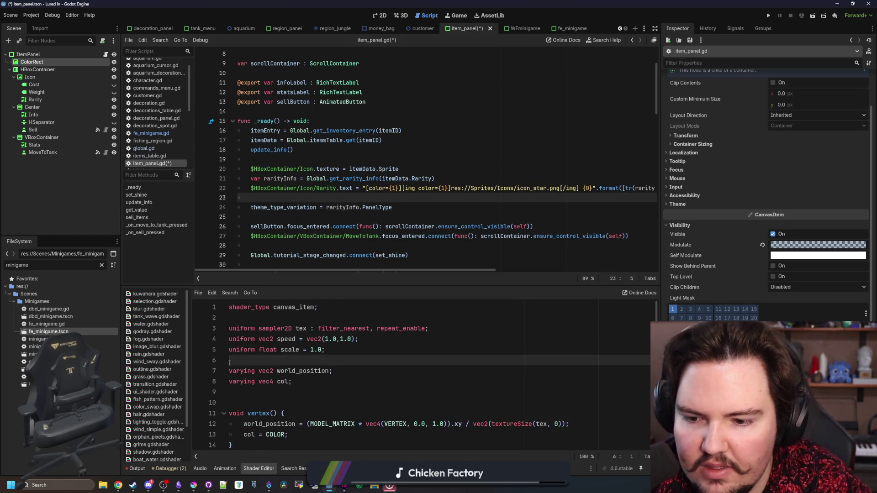
key(BackSpace)
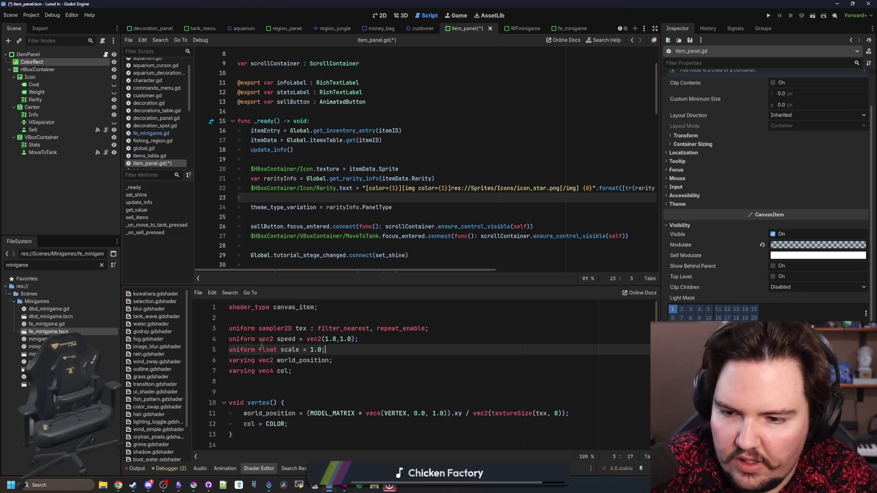
click(280, 338)
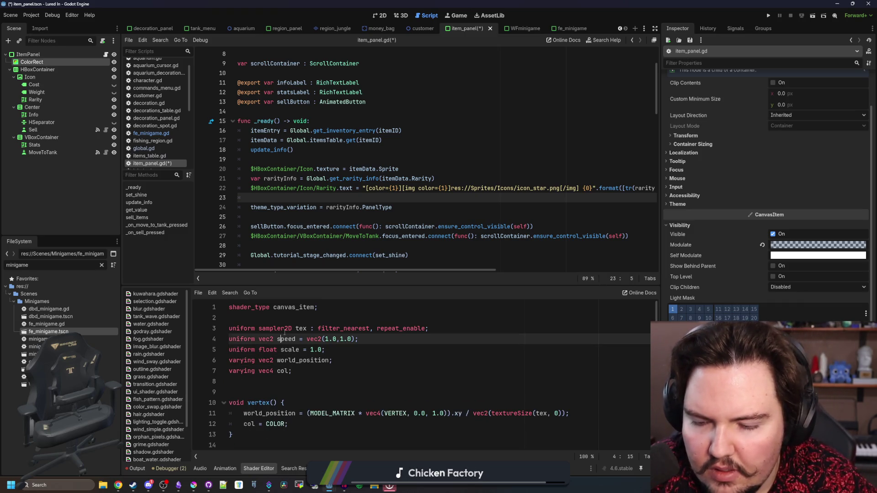
- Add '$ColorRect.modulate = rarityInfo.Color' to _ready in item_panel.gd
click(283, 195)
key(Return)
mouse_move(32, 62)
mouse_down()
mouse_move(294, 234)
mouse_move(287, 200)
mouse_up()
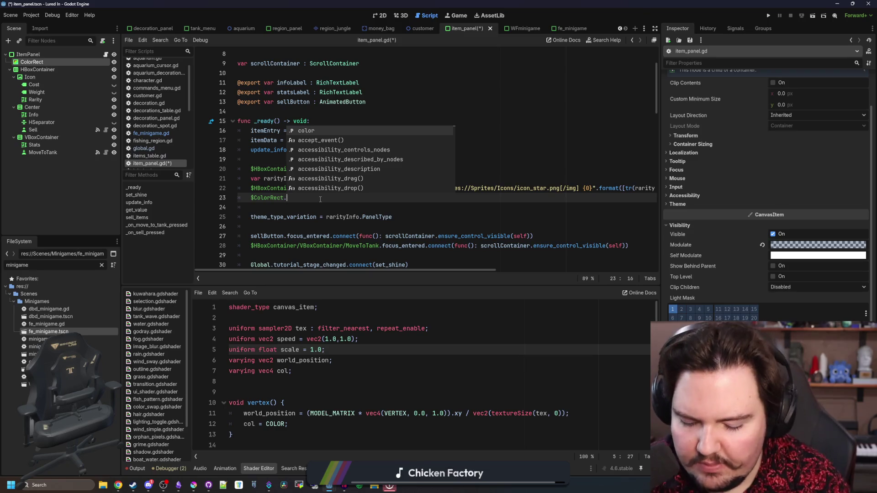
text(modulate = )
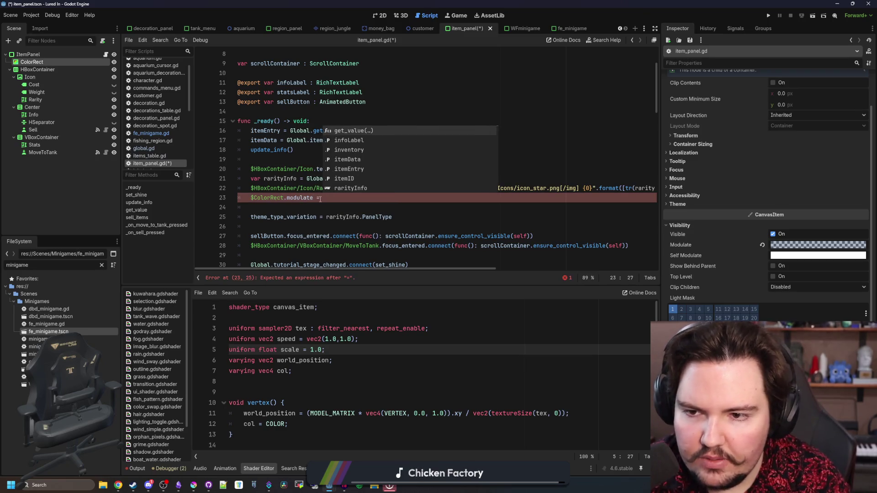
text(rarityInfo.)
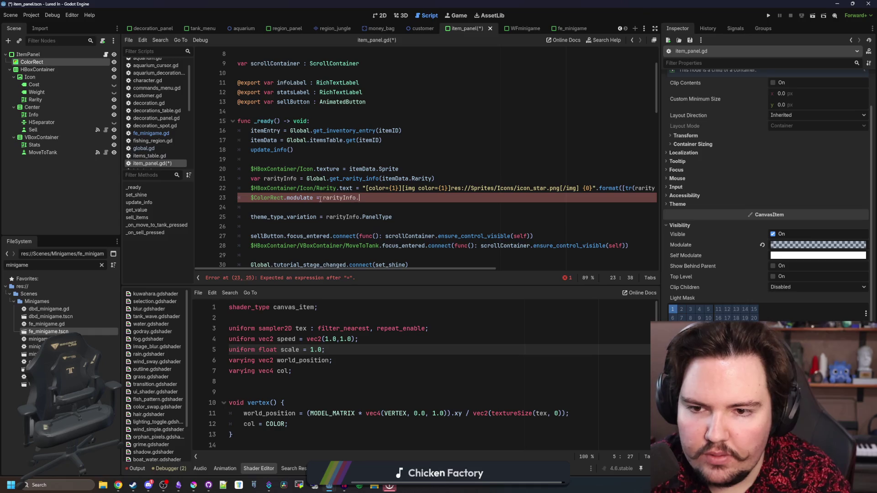
text(Color)
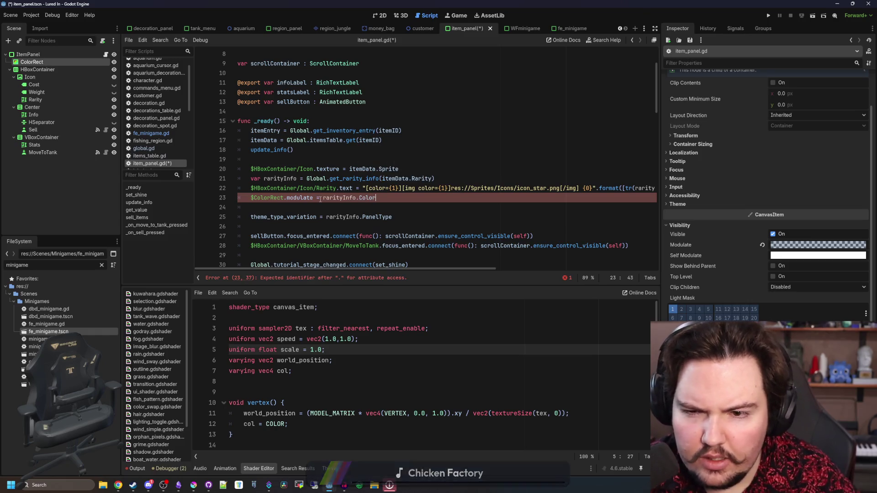
key(Return)
- Set the ColorRect modulate alpha to 0.25 and run the project to test
drag(313, 198, 263, 197)
key(ctrl+c)
key(Down)
key(ctrl+v)
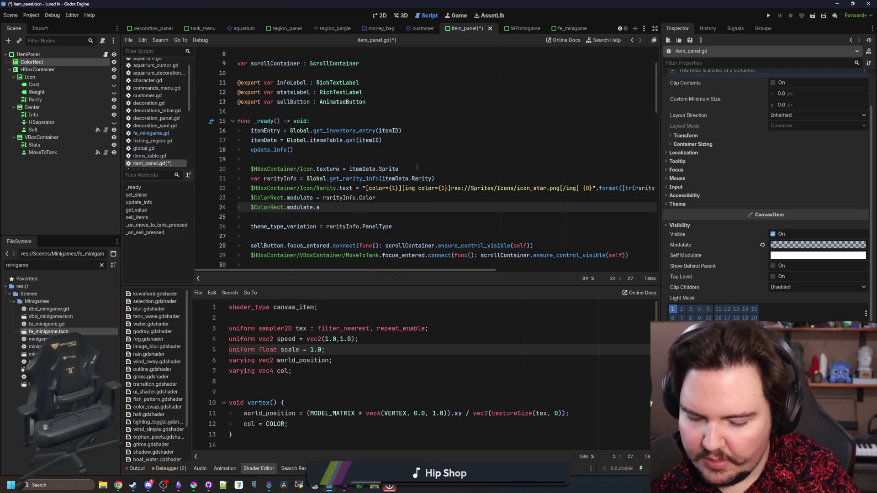
text( = 0.25)
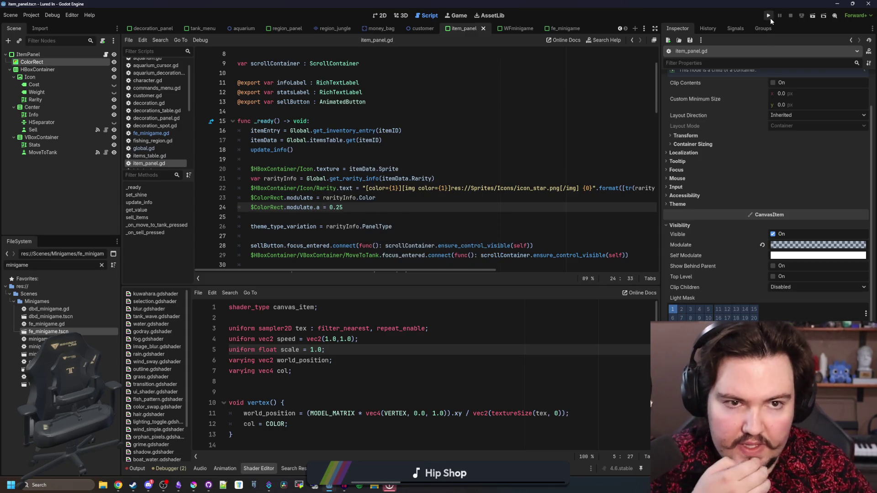
click(770, 16)
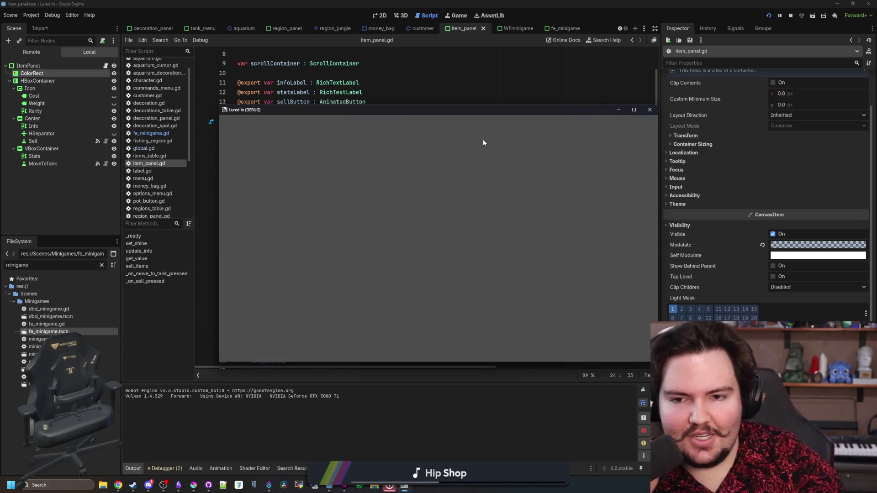
- Back in the editor, insert blank lines above the ColorRect tint code in item_panel.gd and save
click(534, 82)
click(326, 209)
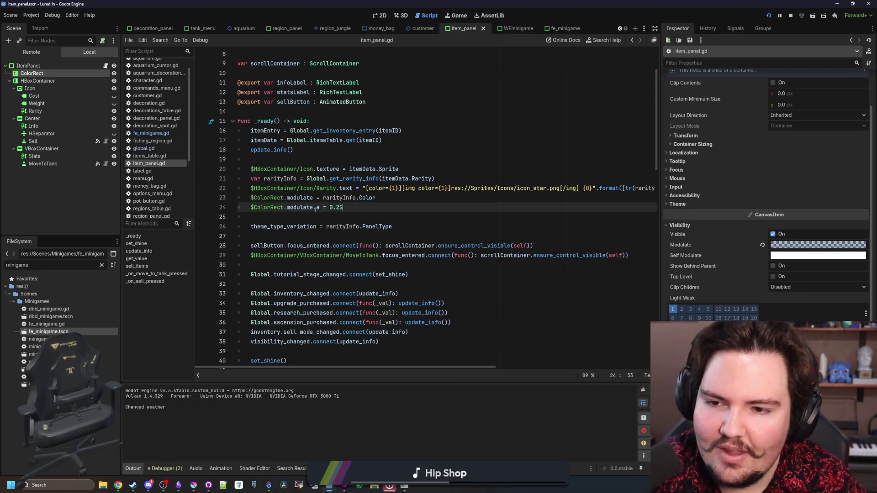
click(251, 201)
key(Return)
key(Up)
key(ctrl+s)
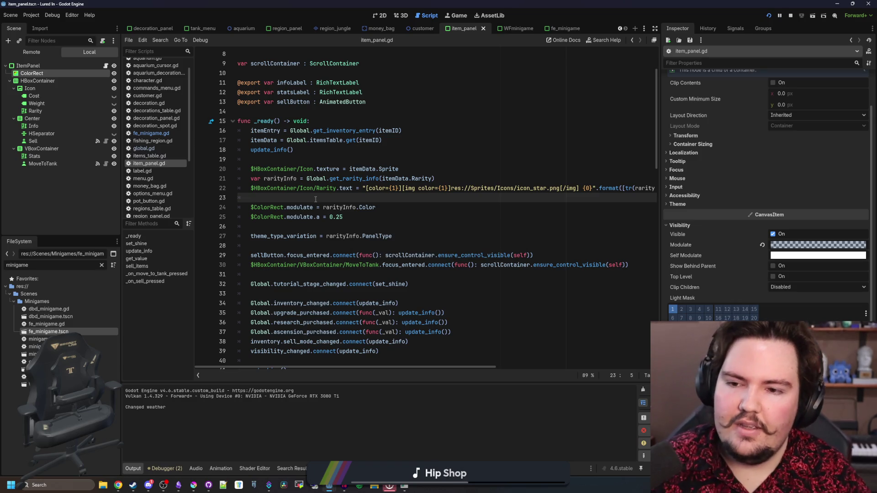
key(Return)
key(Return)
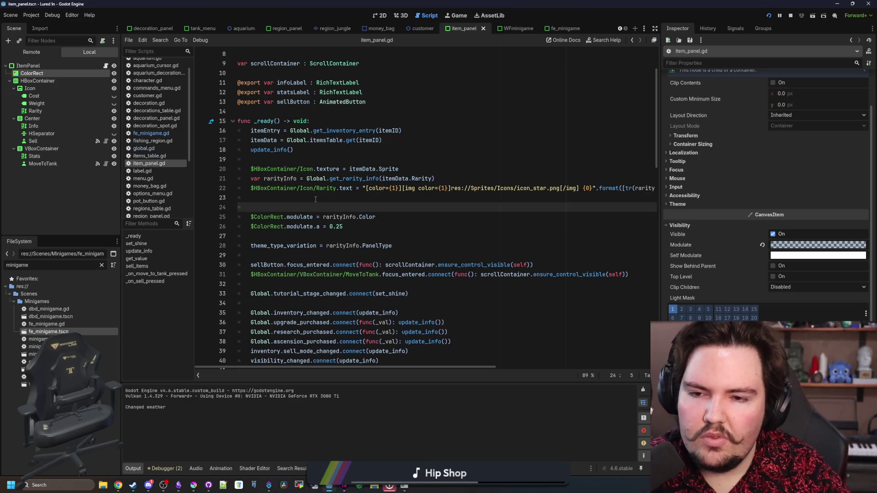
key(Up)
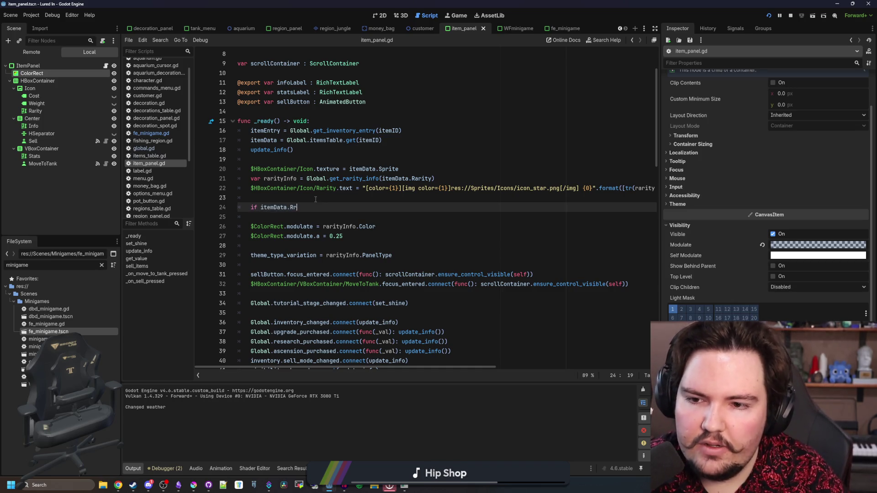
- Write the condition 'if itemData.Rarity != Global.RARITIES.COMMON:' above the modulate lines
key(Return)
text(!=)
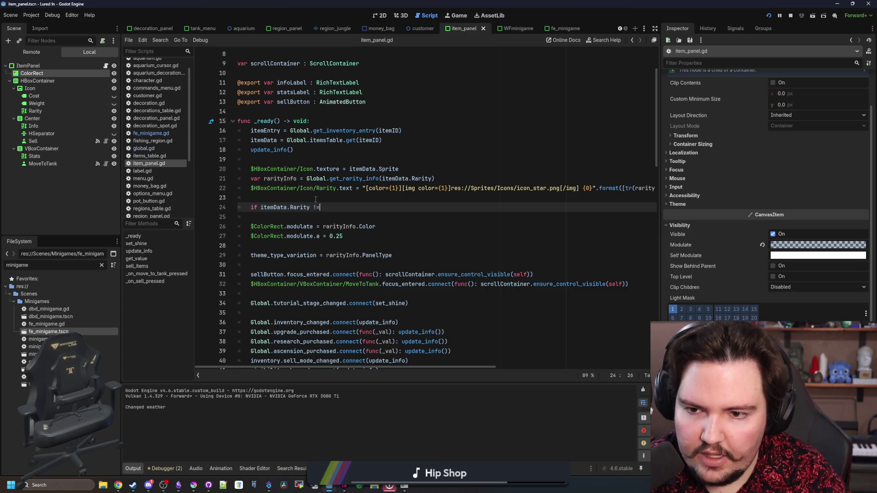
text( Global.RA)
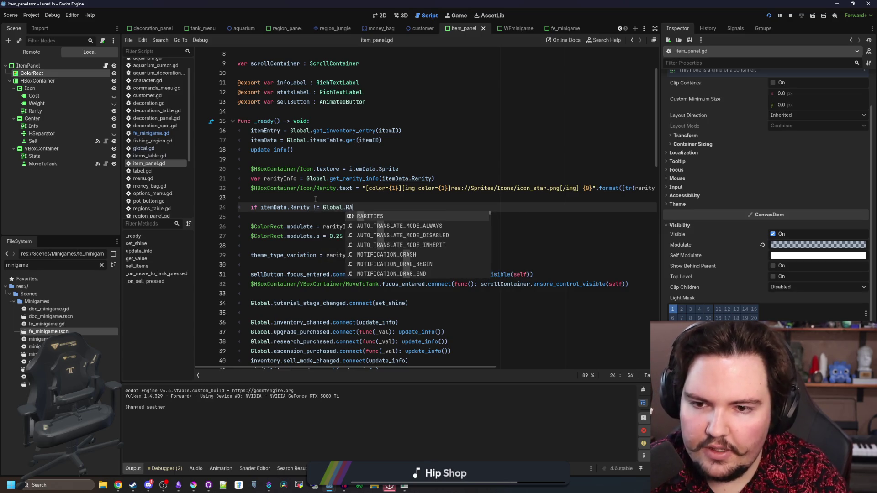
key(Return)
text(.COMMON:)
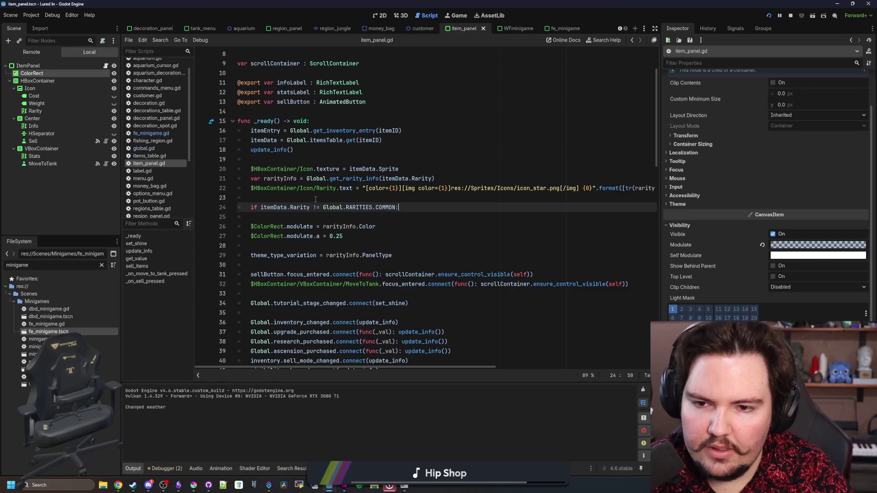
- Indent the two ColorRect modulate lines into the if block and tidy the surrounding blank lines
drag(356, 236, 221, 230)
key(Tab)
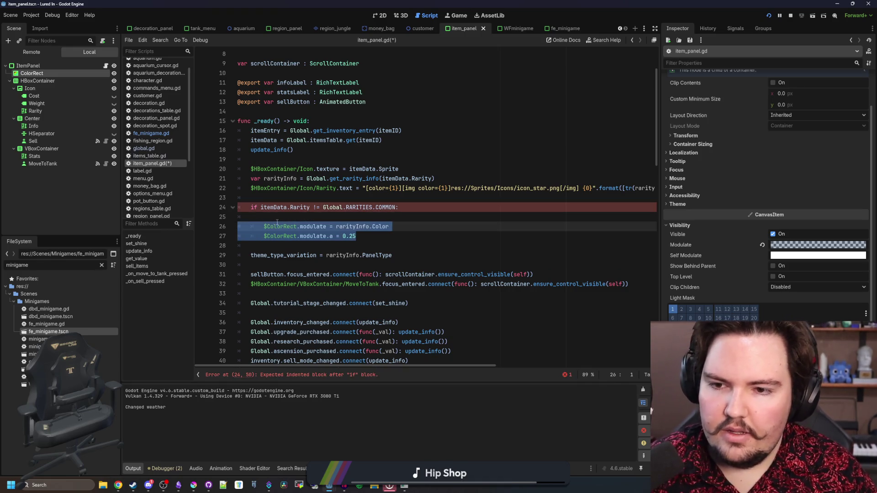
click(277, 226)
key(Up)
key(BackSpace)
key(BackSpace)
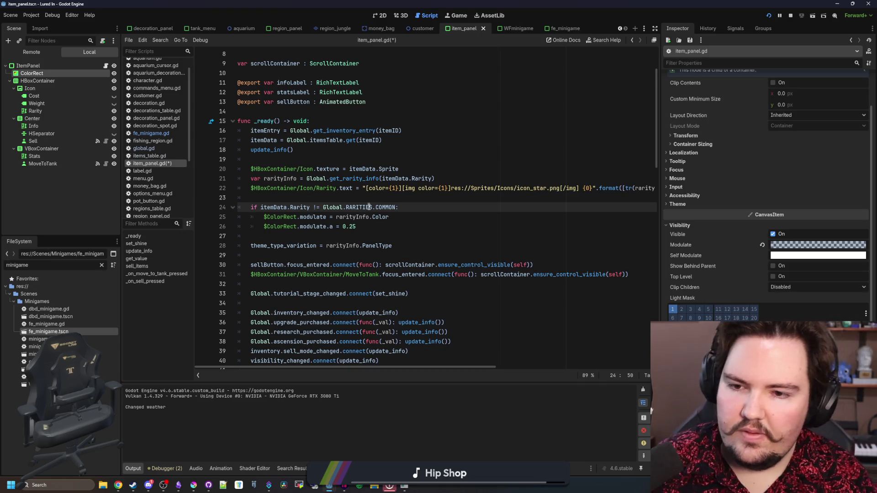
click(374, 228)
key(Return)
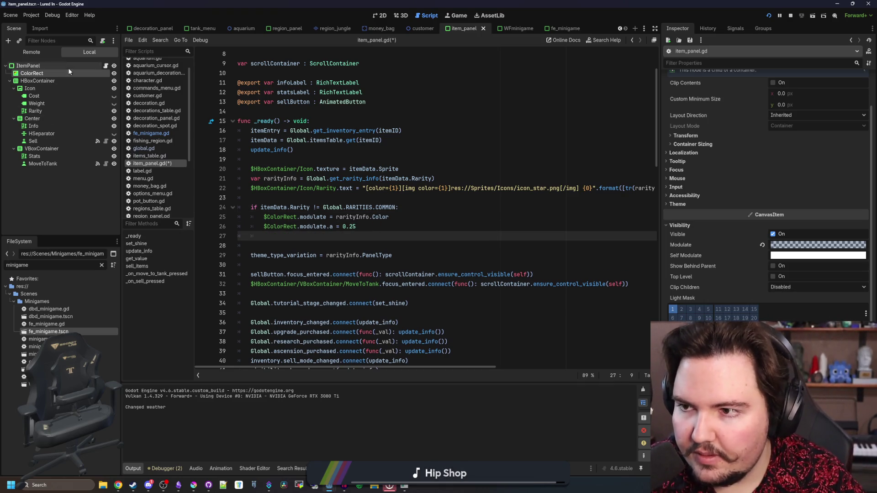
double_click(59, 73)
- Rename the ColorRect node to Background and add a '$Background.visible' line above the if block
text(Background)
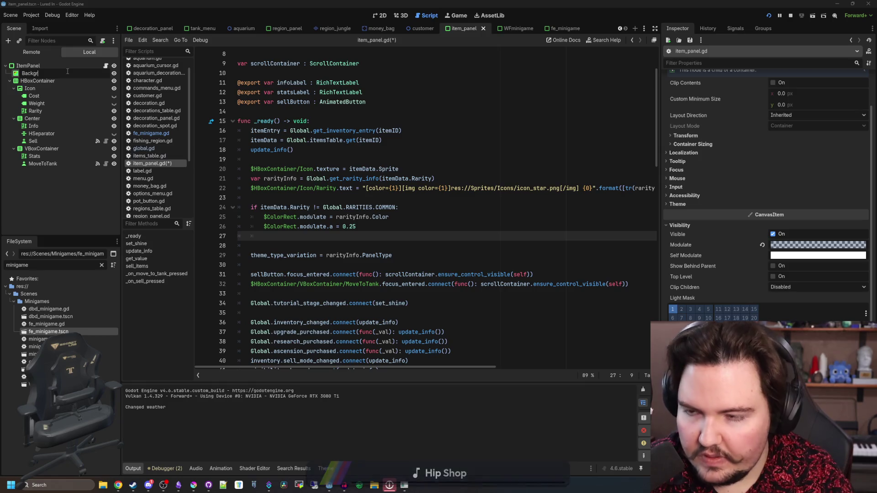
key(Return)
mouse_move(67, 71)
mouse_down()
mouse_move(265, 224)
mouse_move(314, 229)
mouse_up()
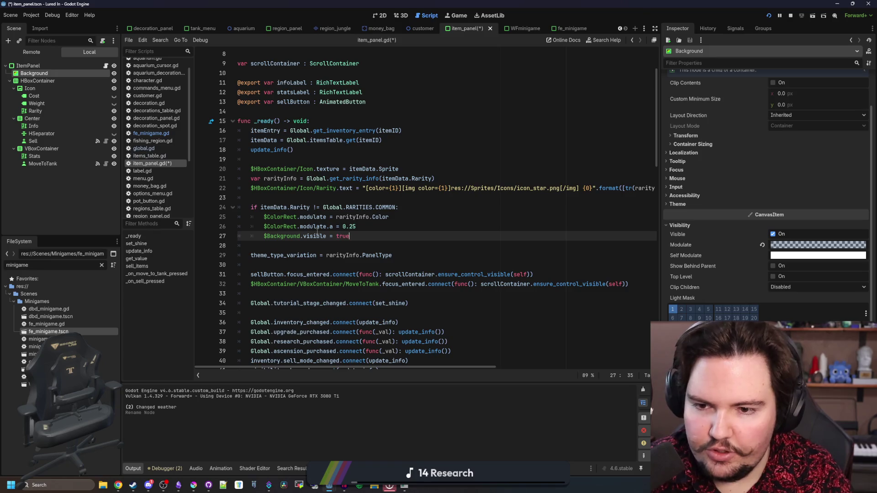
drag(354, 235, 255, 236)
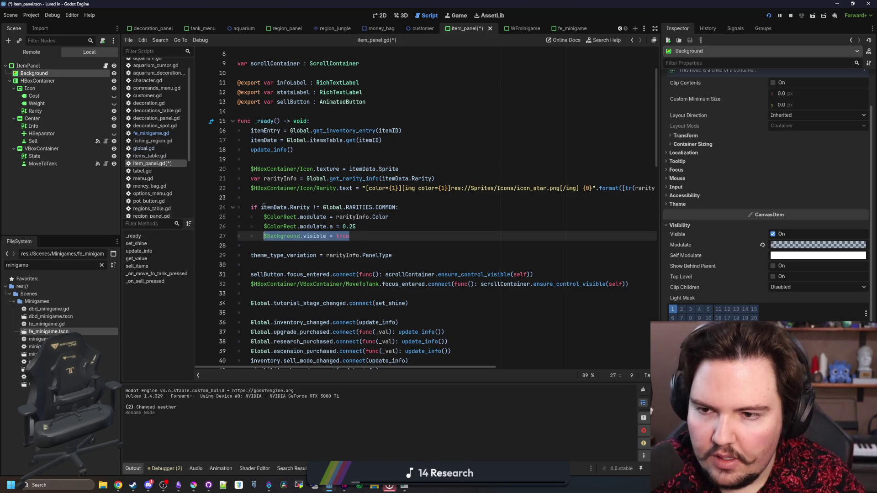
key(ctrl+c)
click(279, 198)
key(ctrl+v)
key(Return)
- Replace the ColorRect references with Background, so it's hidden by default and shown inside the if, then save
click(337, 198)
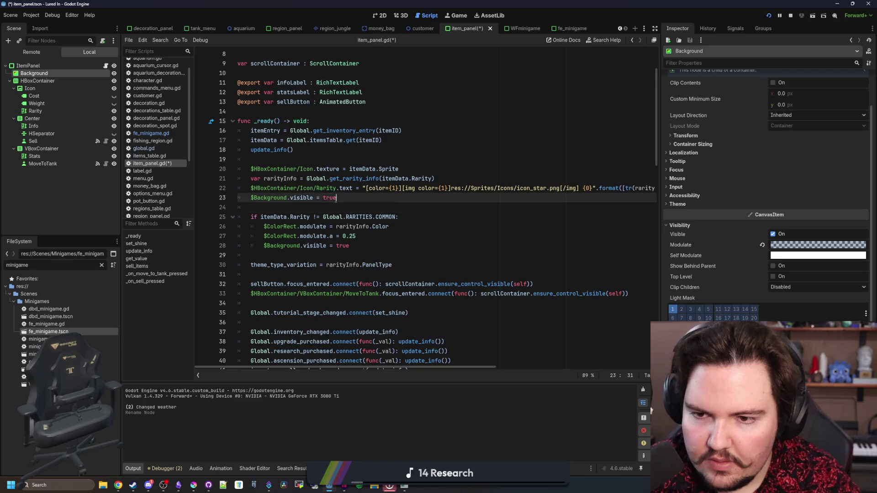
double_click(273, 197)
key(ctrl+c)
double_click(280, 226)
key(ctrl+d)
key(ctrl+v)
click(314, 207)
key(ctrl+s)
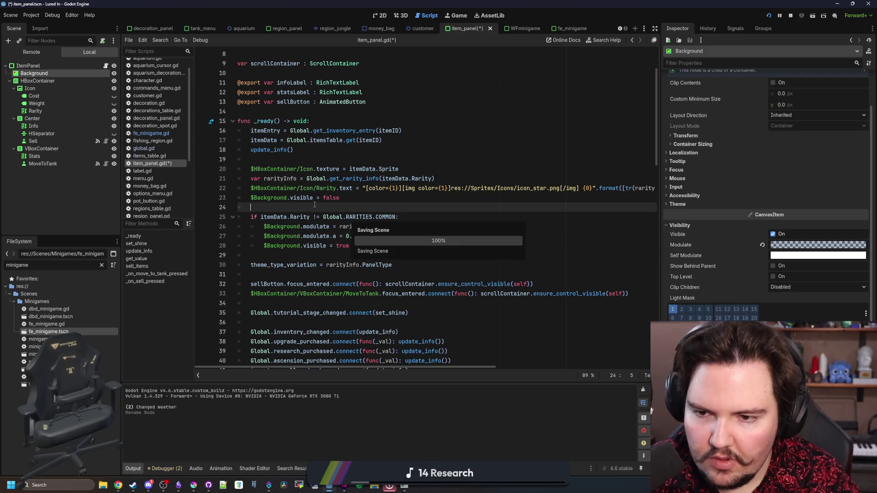
- Close the crashed game, save the script again, stop the debug session and relaunch the game
drag(434, 120, 442, 1)
click(324, 169)
click(114, 221)
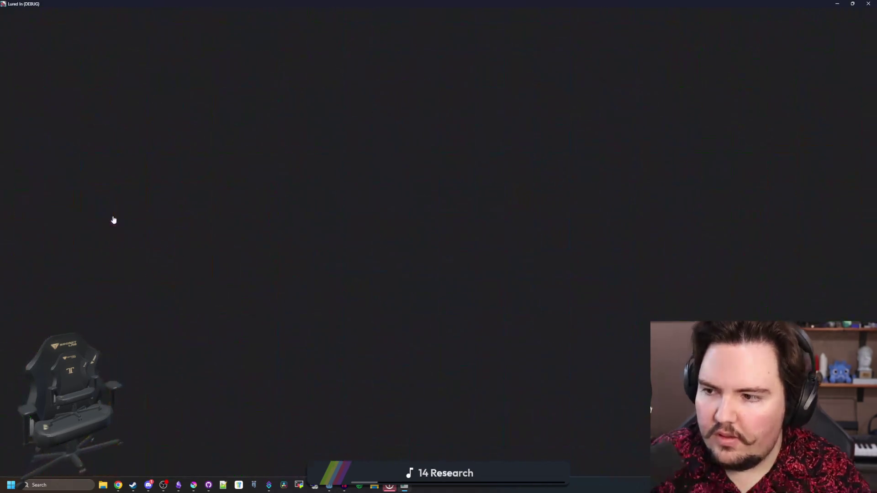
click(416, 246)
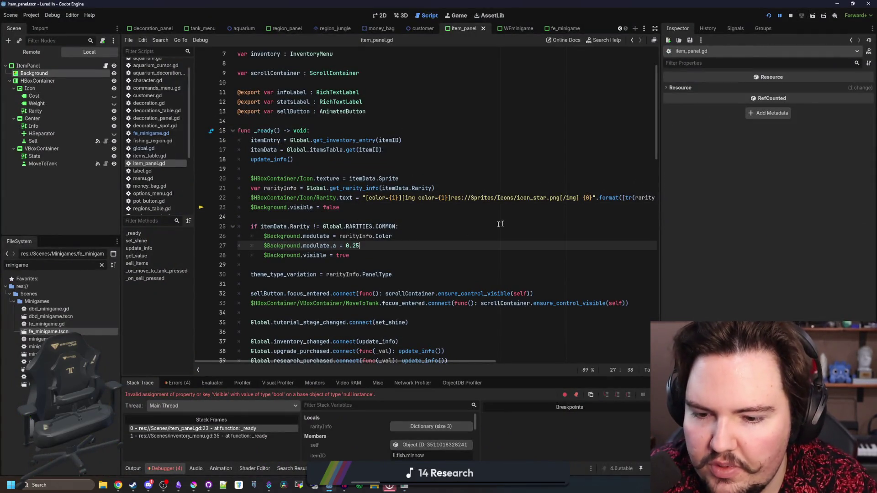
click(288, 219)
key(ctrl+s)
click(791, 16)
click(393, 150)
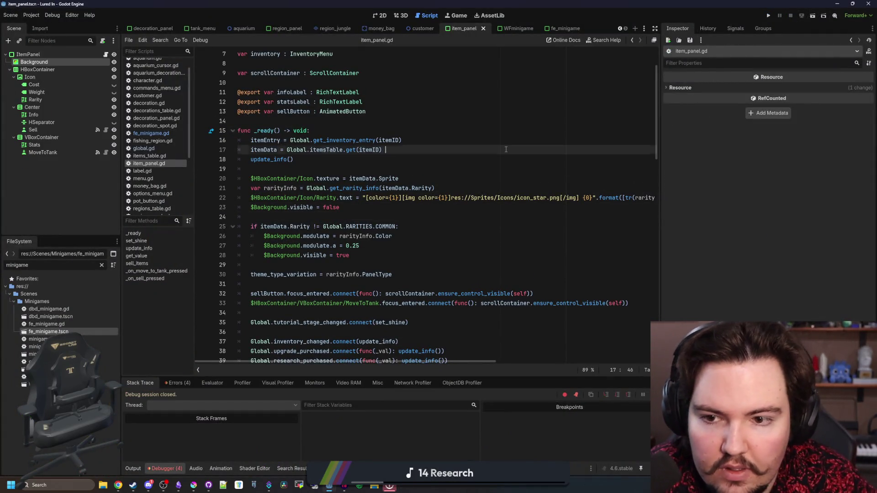
click(768, 17)
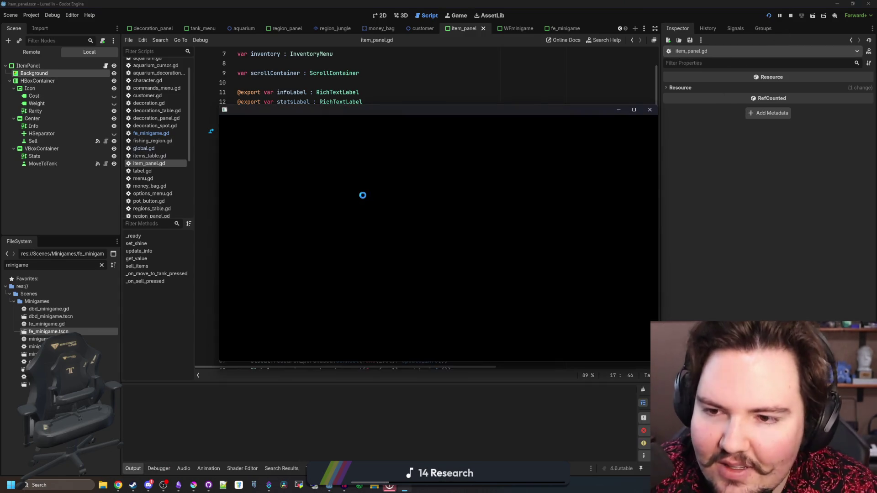
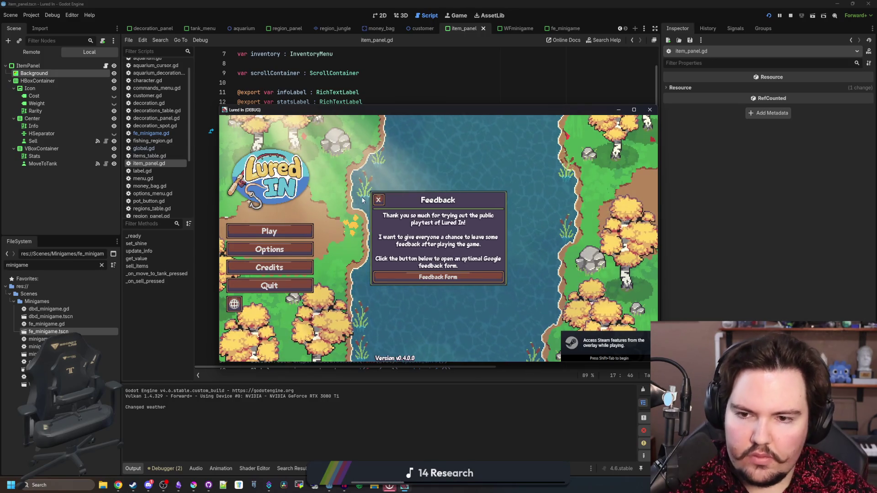
- Start playing from the main menu, dismiss the Welcome Back popup, and open the fish inventory
click(283, 230)
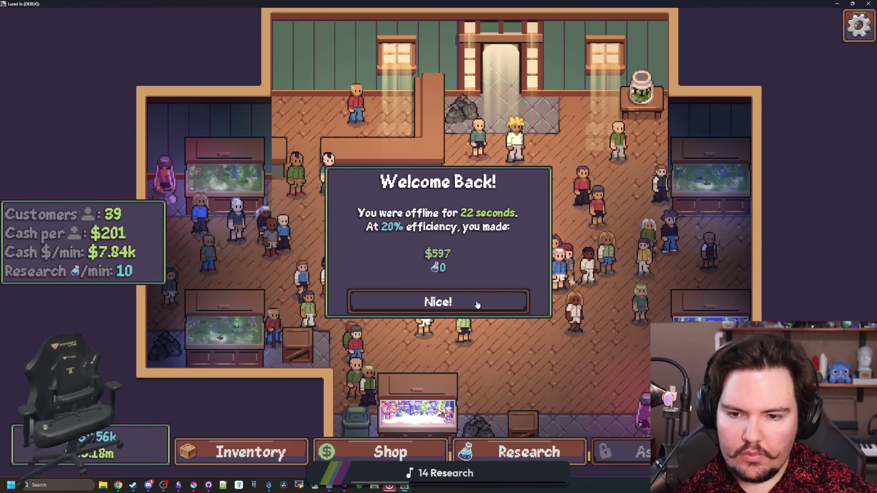
click(475, 302)
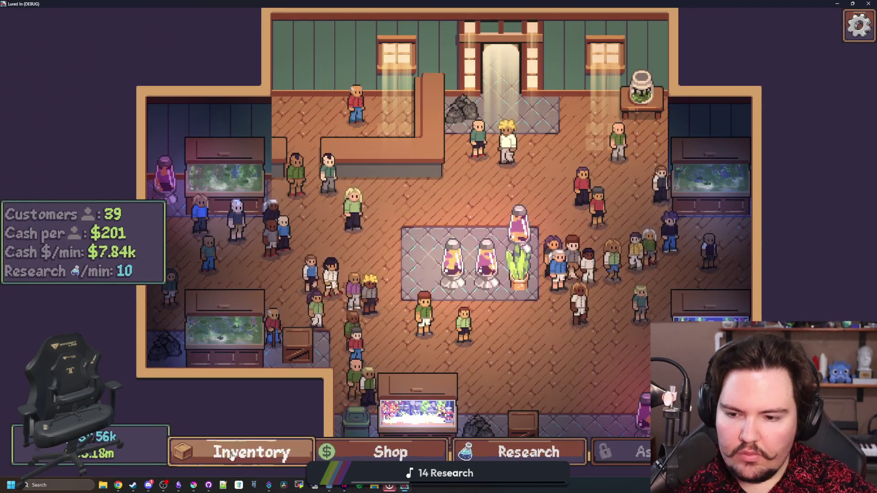
click(251, 452)
- Scroll the fish list to inspect how the Legendary fish entries look
scroll(284, 315, down, 5)
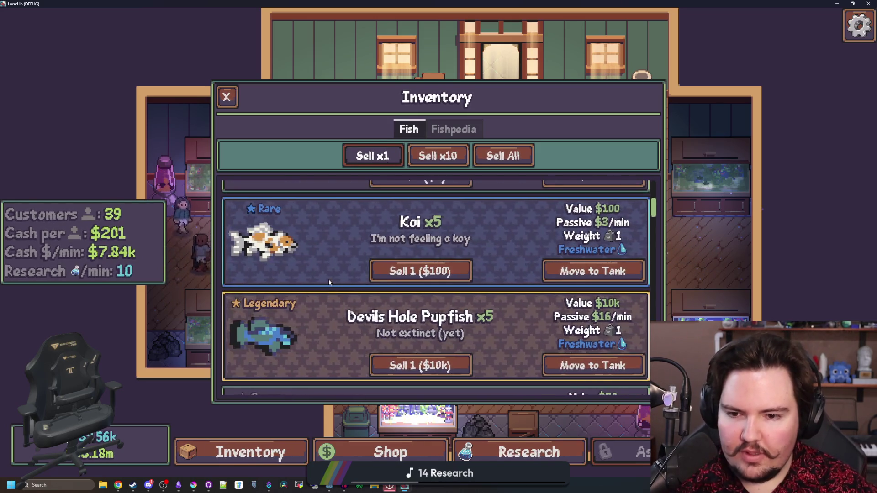
scroll(328, 279, down, 2)
scroll(328, 282, up, 3)
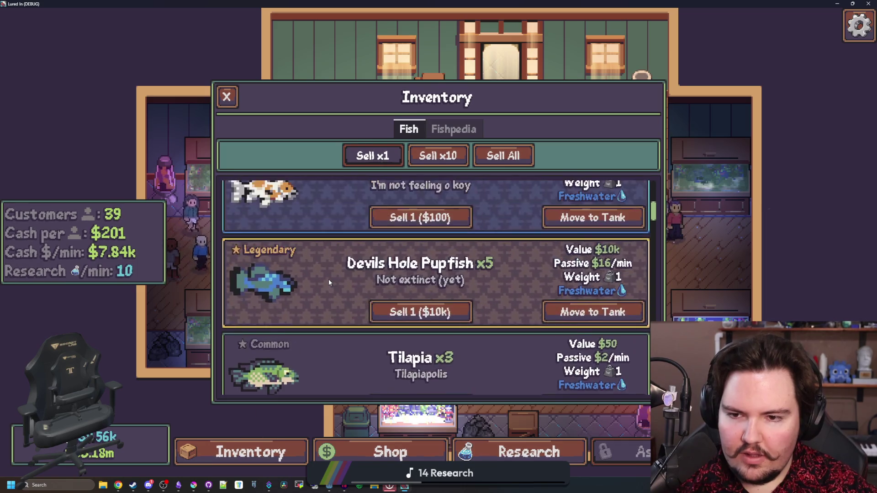
scroll(658, 199, down, 2)
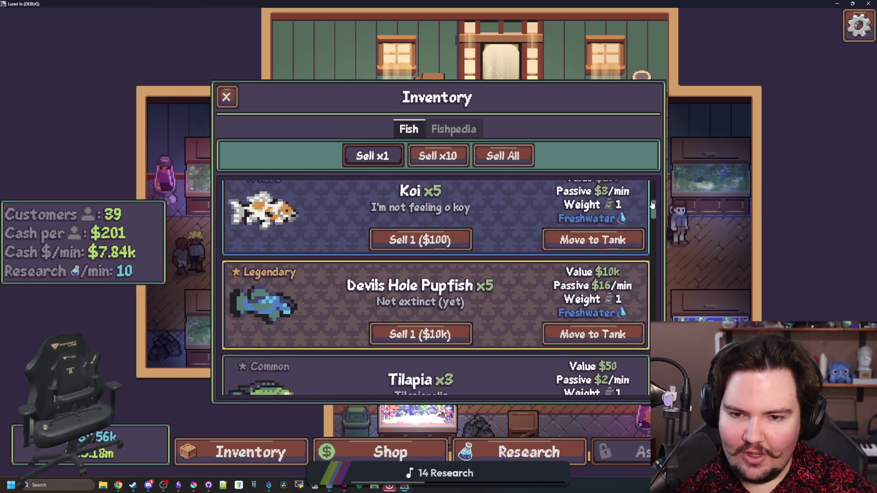
scroll(657, 199, up, 3)
scroll(658, 200, up, 1)
scroll(658, 200, down, 3)
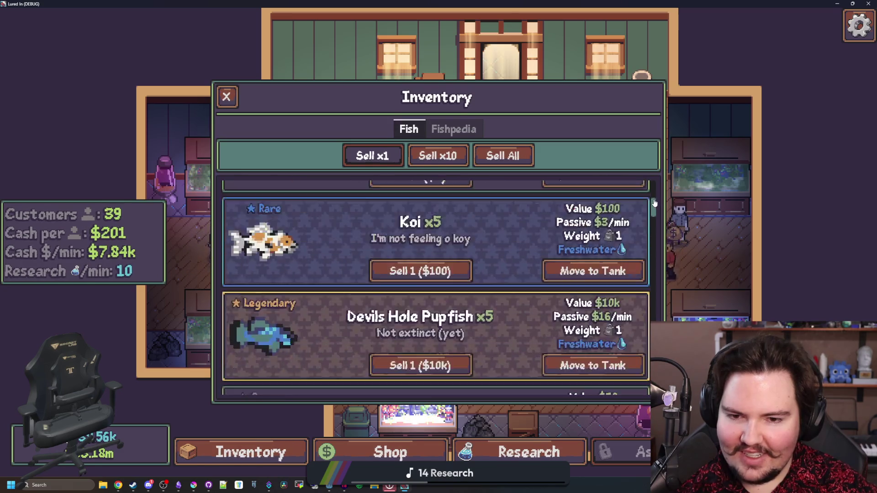
scroll(658, 199, up, 3)
scroll(657, 201, up, 1)
scroll(653, 203, down, 3)
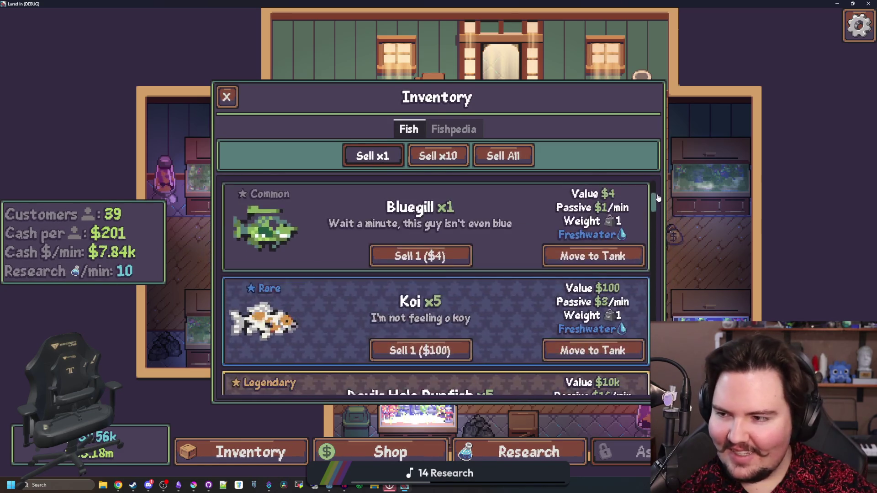
scroll(653, 203, down, 1)
scroll(652, 202, up, 3)
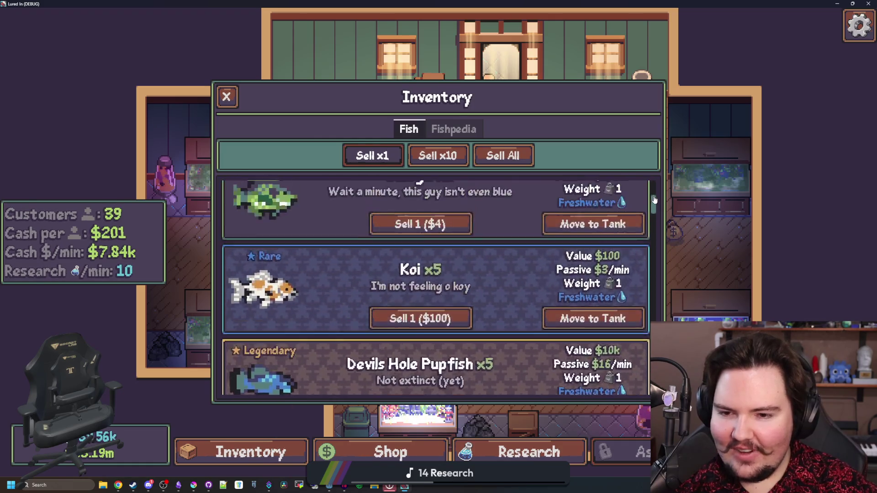
scroll(653, 199, down, 1)
scroll(653, 200, down, 1)
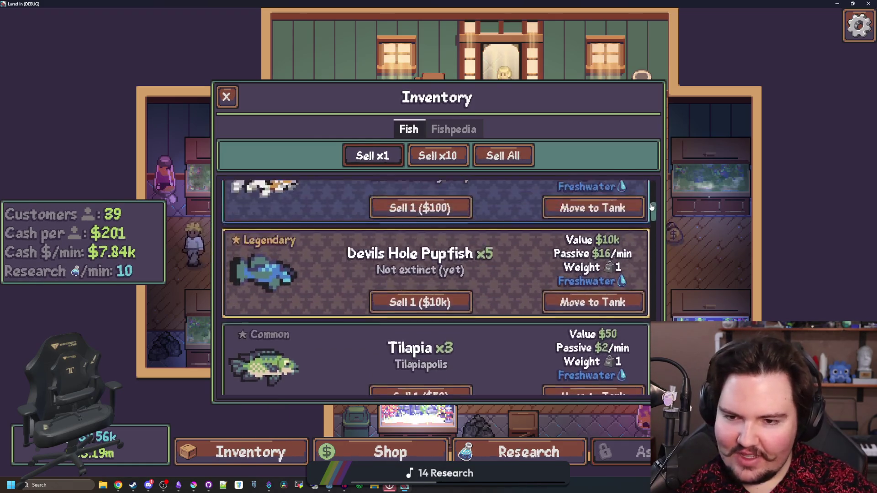
scroll(655, 194, up, 2)
mouse_move(657, 191)
mouse_down()
mouse_move(640, 224)
mouse_move(645, 240)
mouse_up()
scroll(644, 240, up, 3)
scroll(646, 234, down, 1)
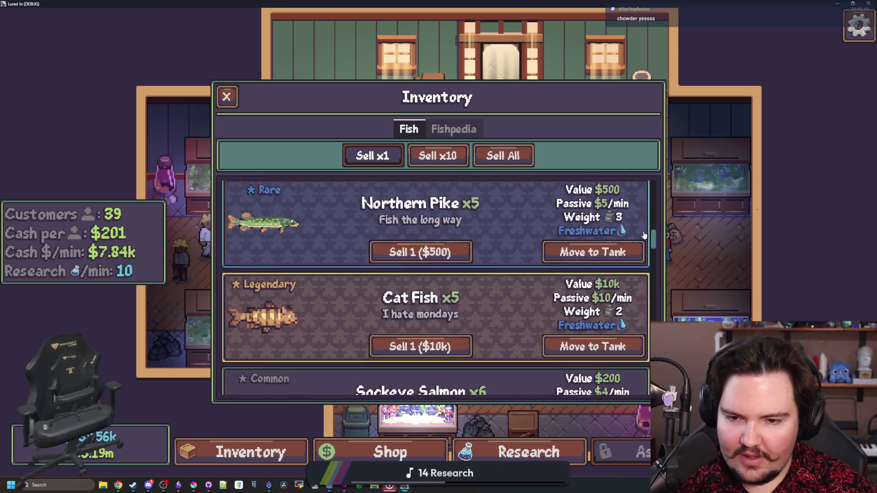
scroll(607, 226, up, 1)
key(alt+Tab)
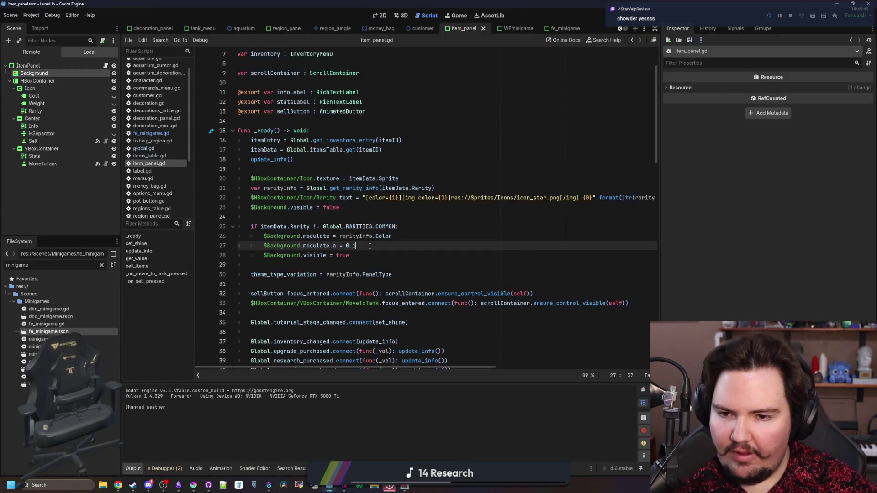
- Maximize the game, go back to its main menu, and replay into the fish inventory
key(alt+Tab)
double_click(447, 338)
click(242, 452)
click(242, 453)
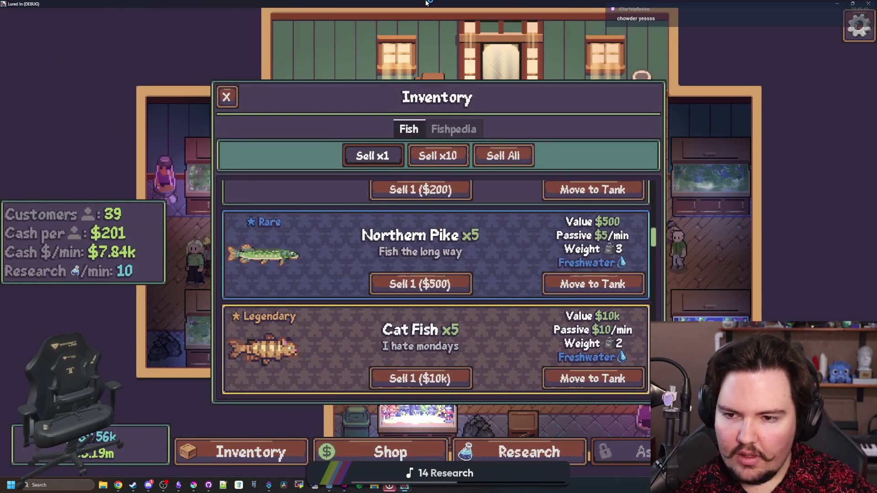
key(Escape)
key(Escape)
click(366, 274)
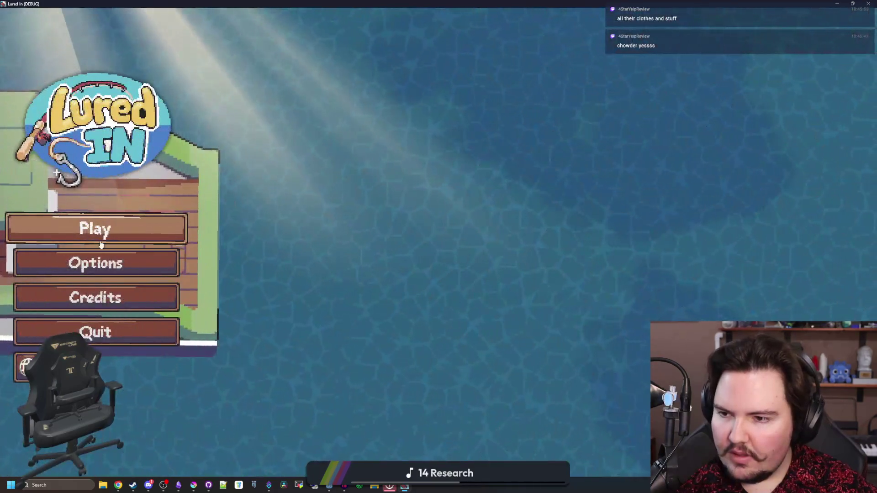
click(101, 235)
click(230, 444)
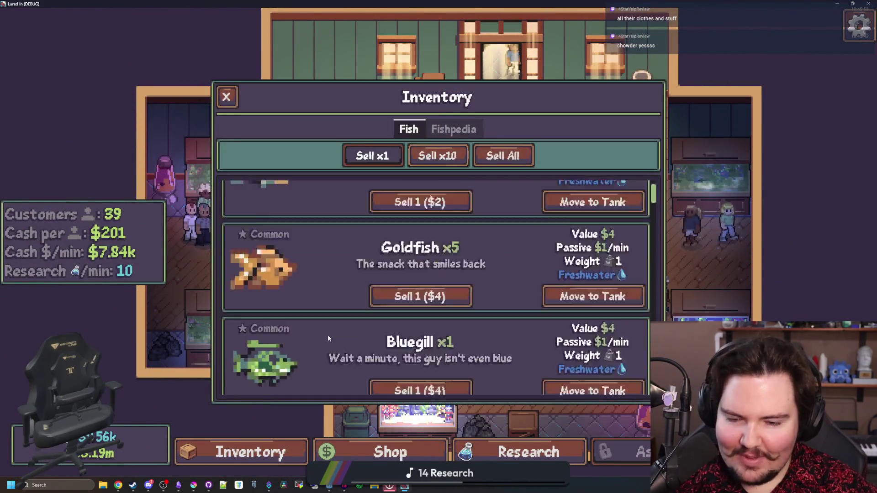
scroll(328, 336, down, 5)
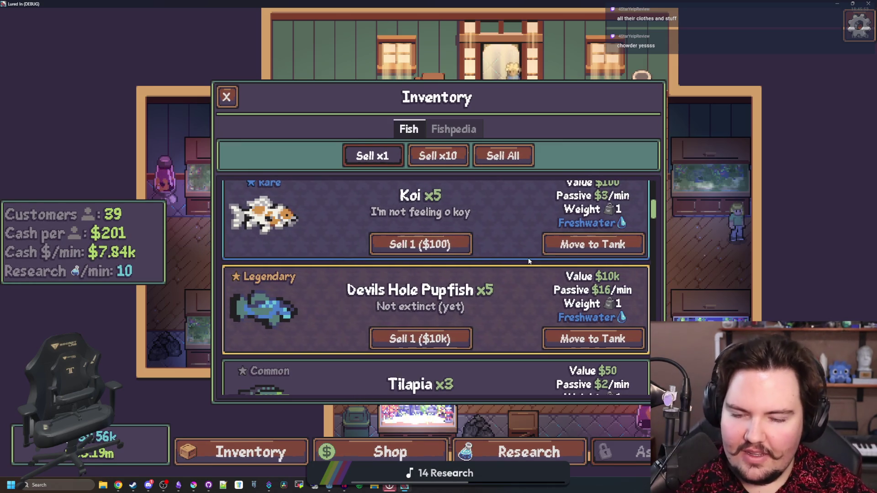
- Set the rarity background alpha to 0.15 in item_panel.gd and save the script
key(alt+F4)
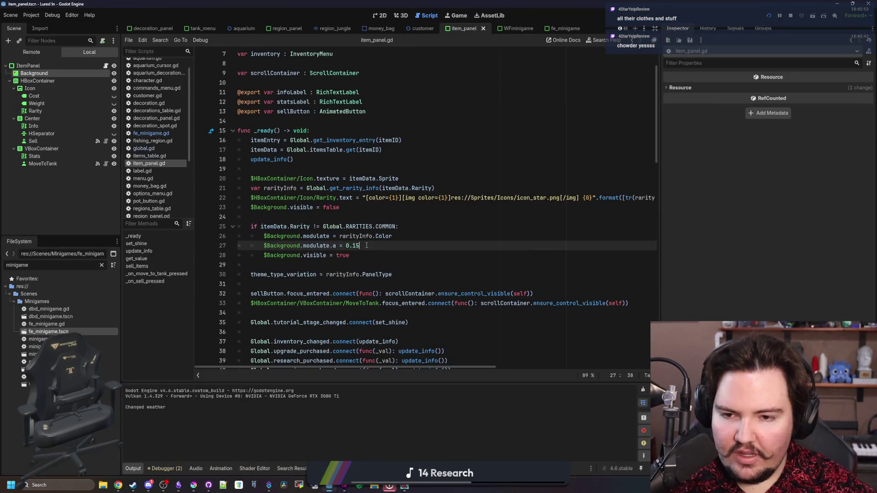
click(426, 238)
key(ctrl+s)
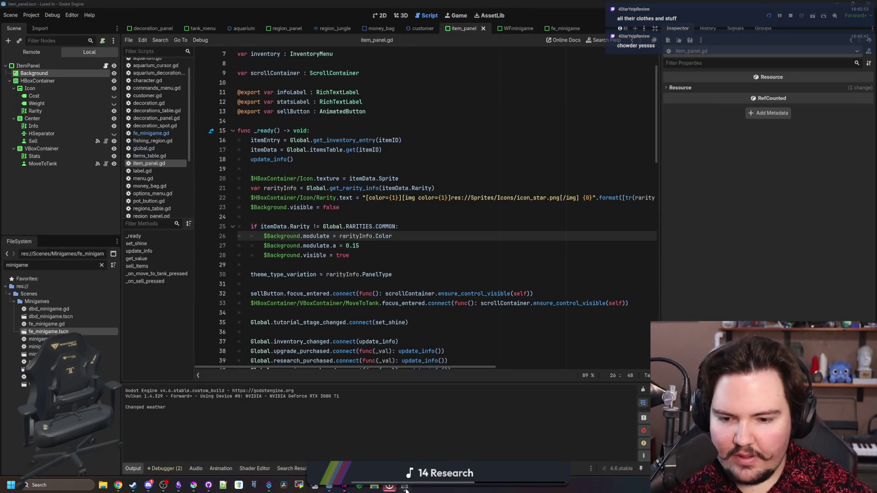
- Restart the running game via pause menu's Main Menu and reopen the fish inventory
click(405, 487)
key(Escape)
click(438, 282)
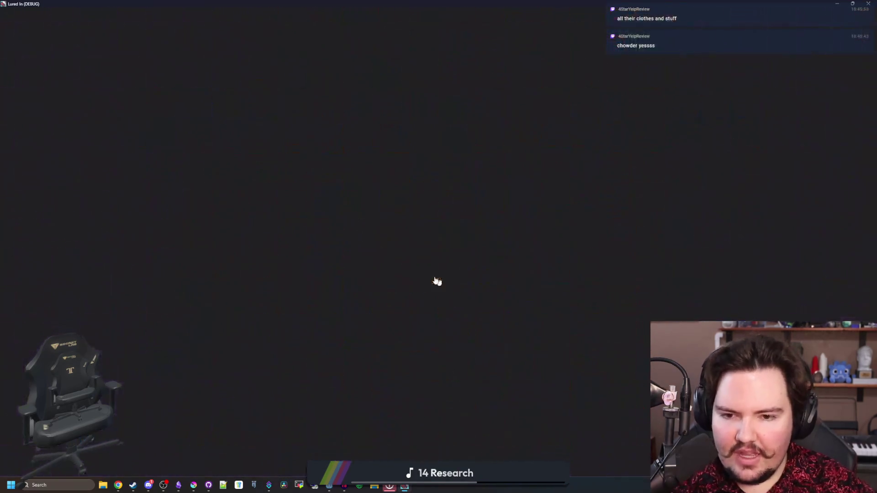
click(127, 231)
click(238, 452)
- Scroll the Fish tab to show the Rare Northern Pike and Legendary Cat Fish panels
scroll(324, 332, down, 5)
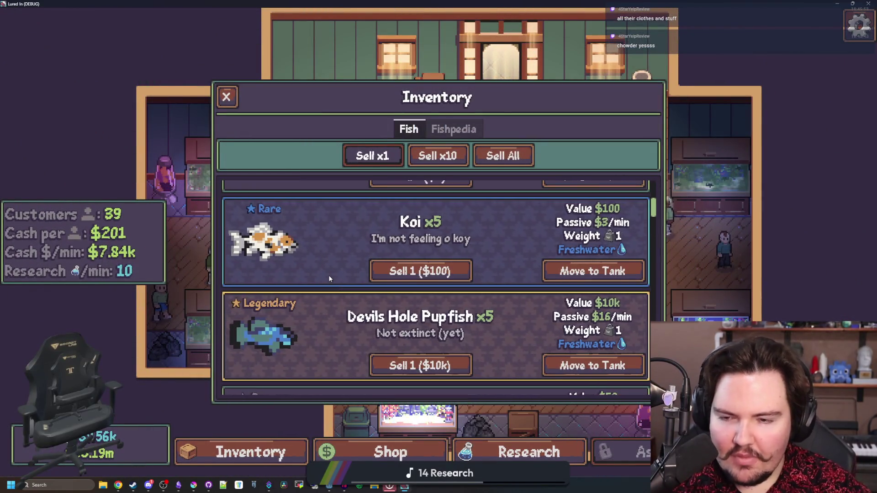
scroll(263, 260, up, 1)
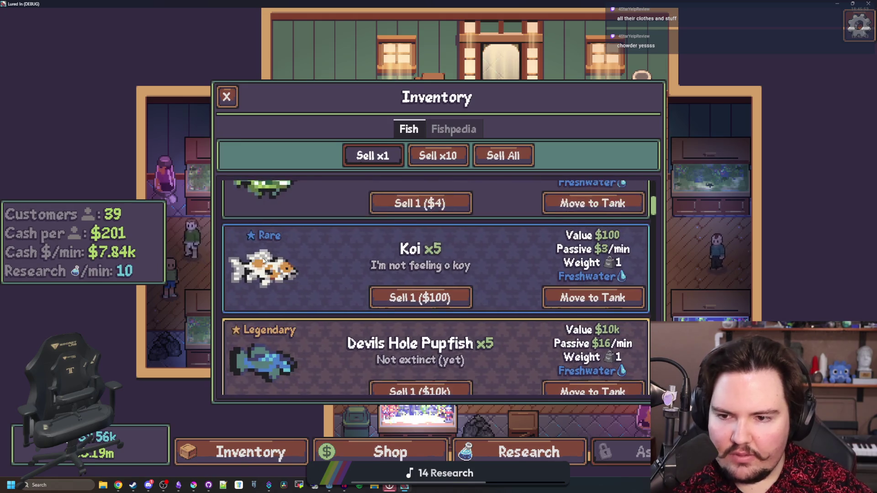
scroll(247, 260, up, 1)
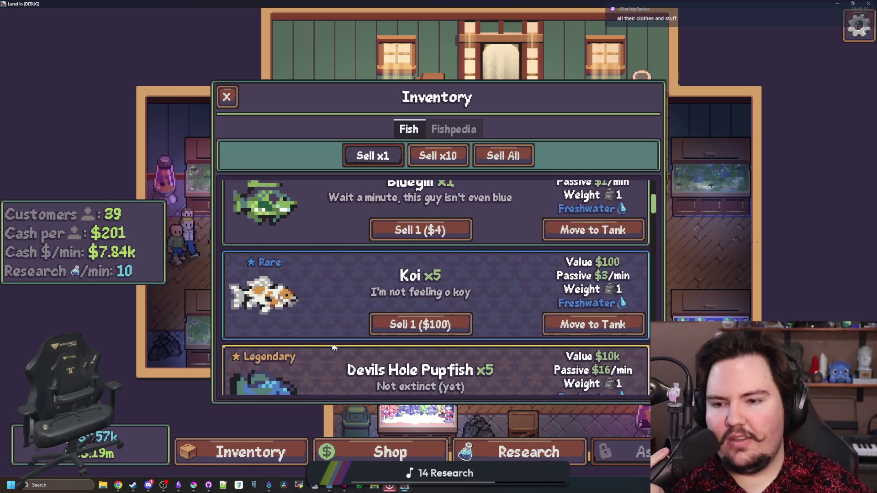
scroll(339, 349, up, 1)
scroll(284, 250, up, 1)
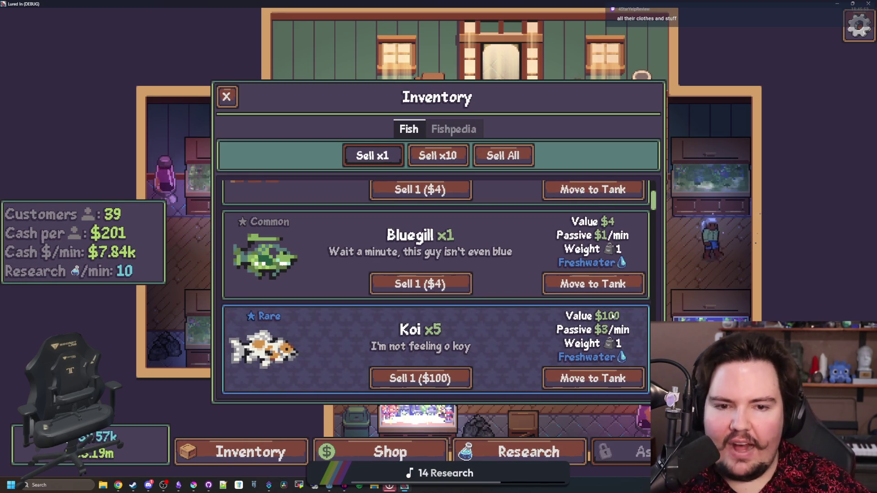
scroll(524, 269, down, 4)
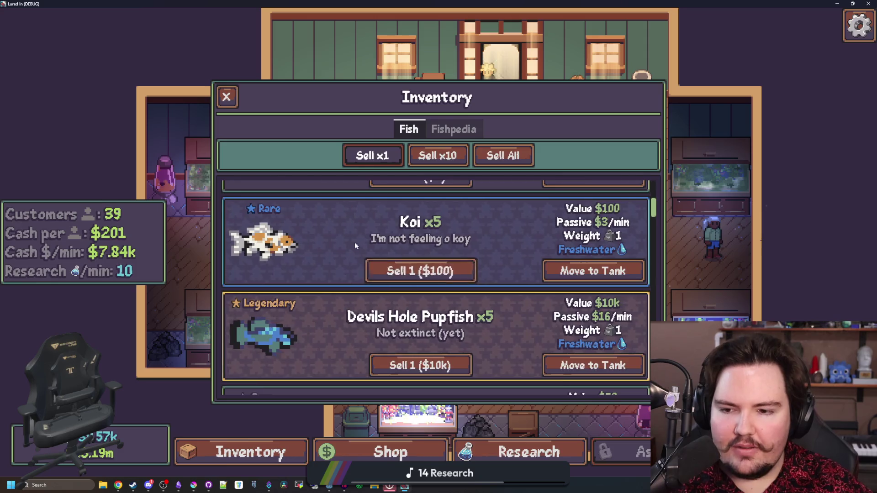
scroll(357, 247, down, 2)
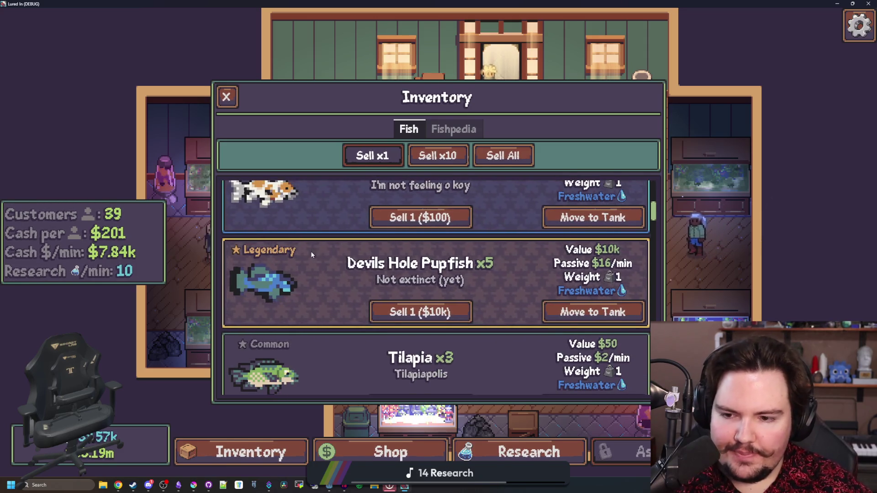
scroll(315, 260, down, 2)
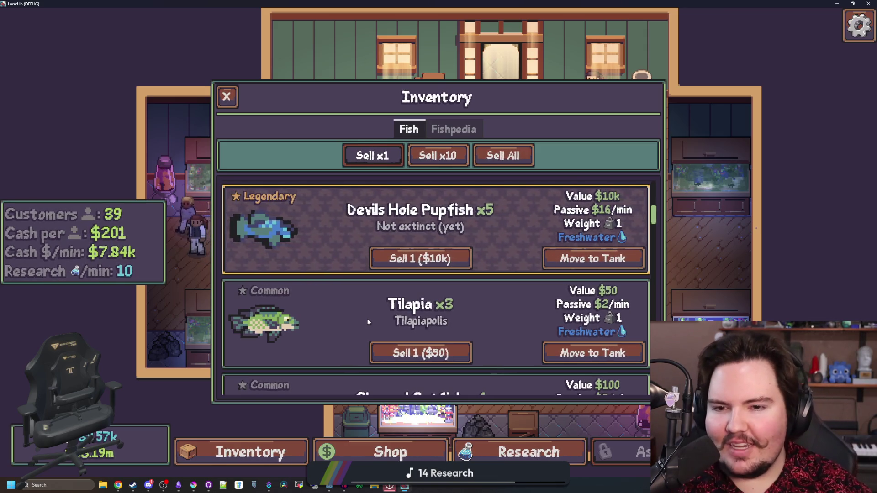
scroll(369, 322, up, 3)
scroll(246, 254, down, 1)
scroll(246, 254, up, 1)
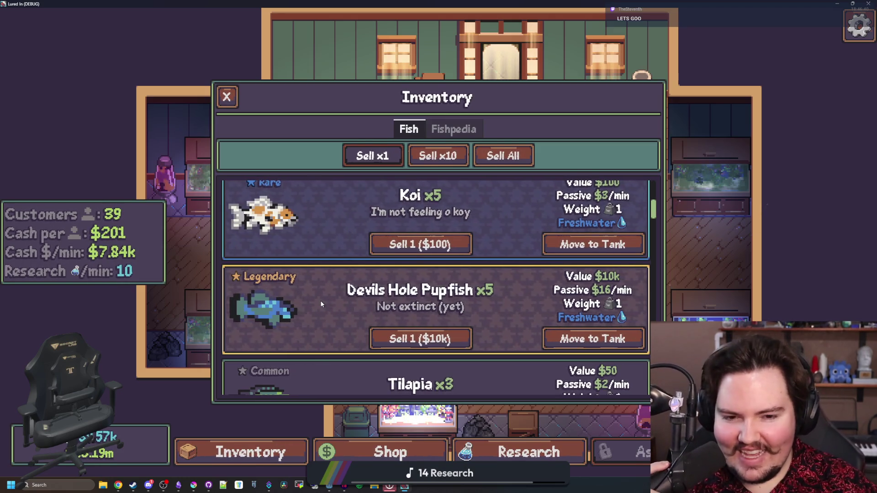
scroll(321, 305, down, 5)
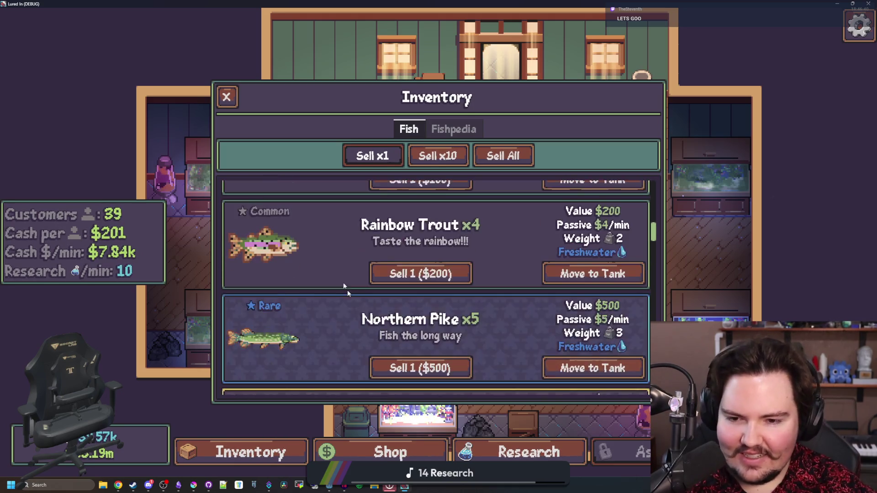
scroll(341, 264, down, 5)
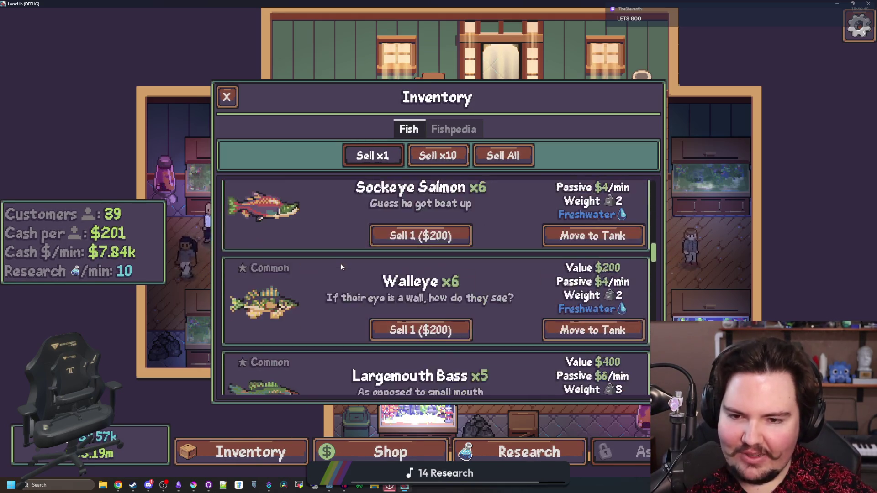
scroll(341, 264, down, 10)
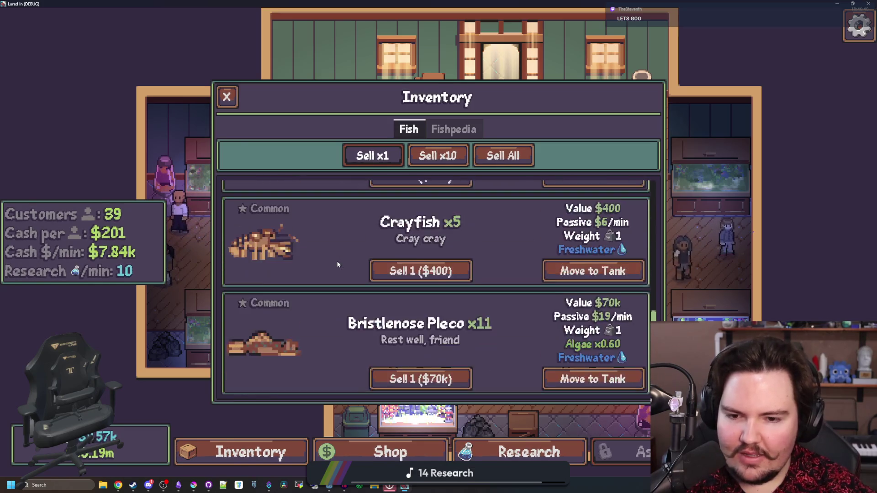
scroll(338, 264, down, 10)
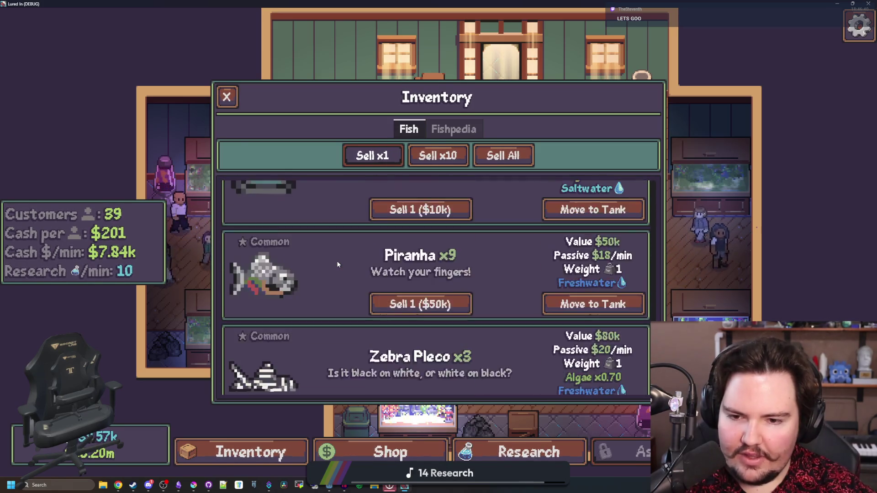
scroll(354, 268, down, 2)
scroll(353, 274, up, 20)
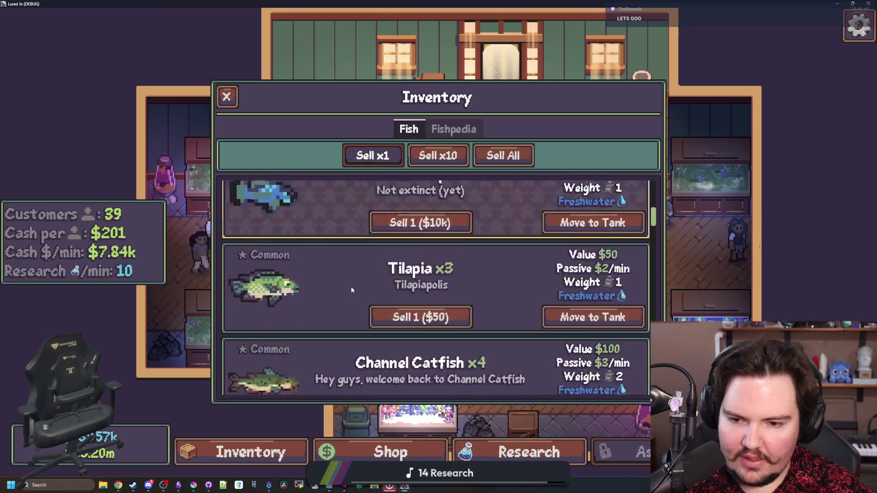
scroll(351, 286, down, 20)
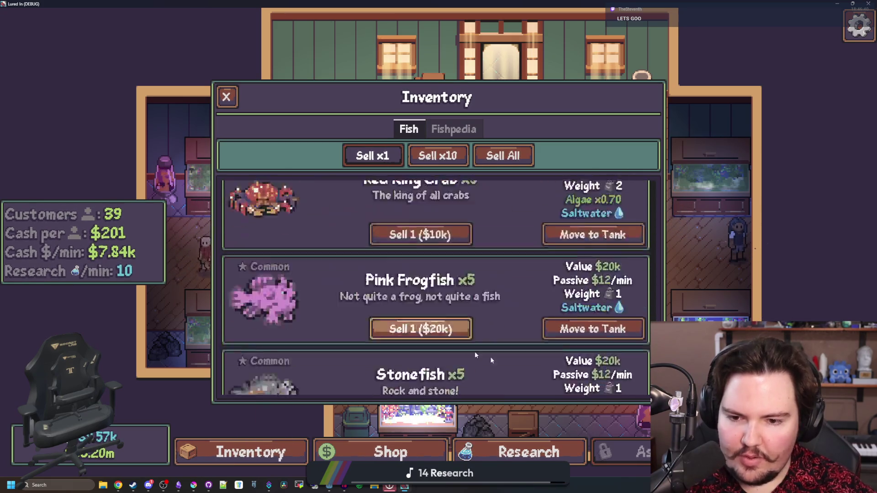
scroll(396, 344, up, 3)
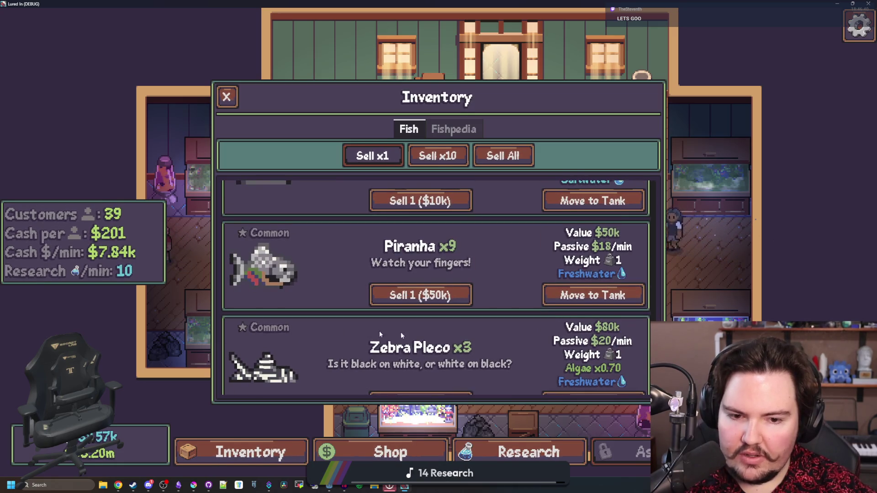
scroll(364, 312, up, 5)
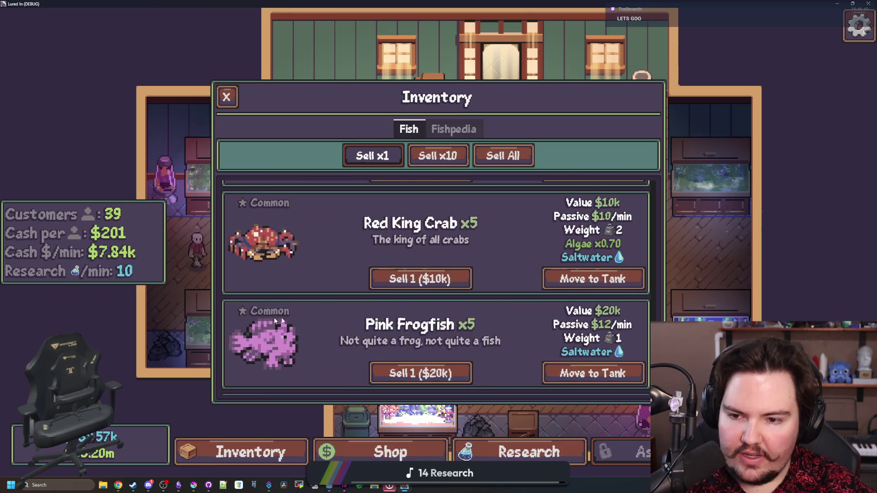
scroll(348, 327, up, 5)
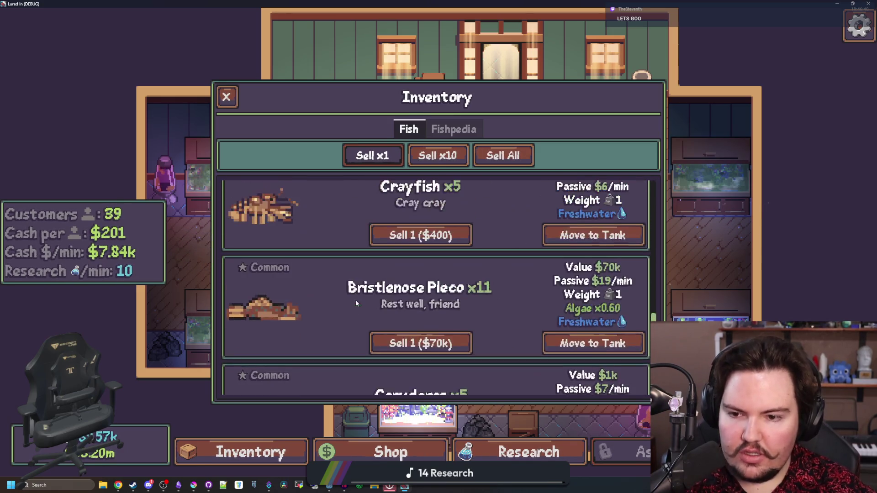
scroll(356, 303, up, 8)
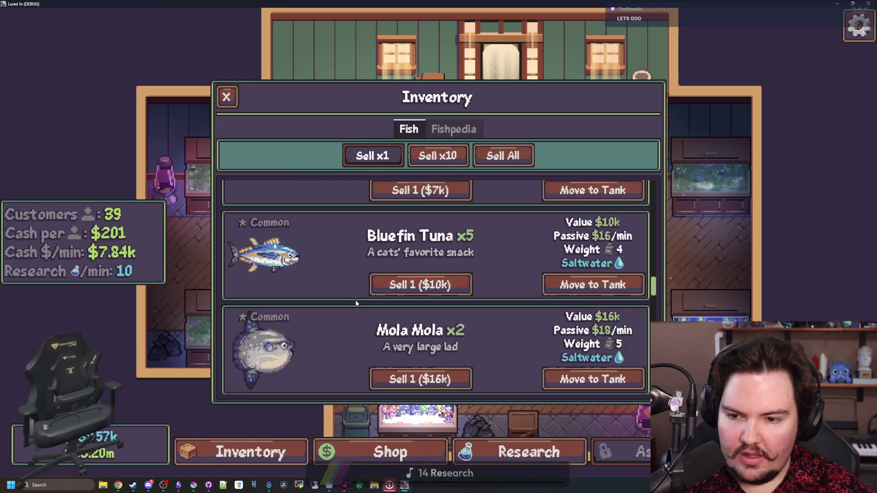
scroll(355, 303, up, 8)
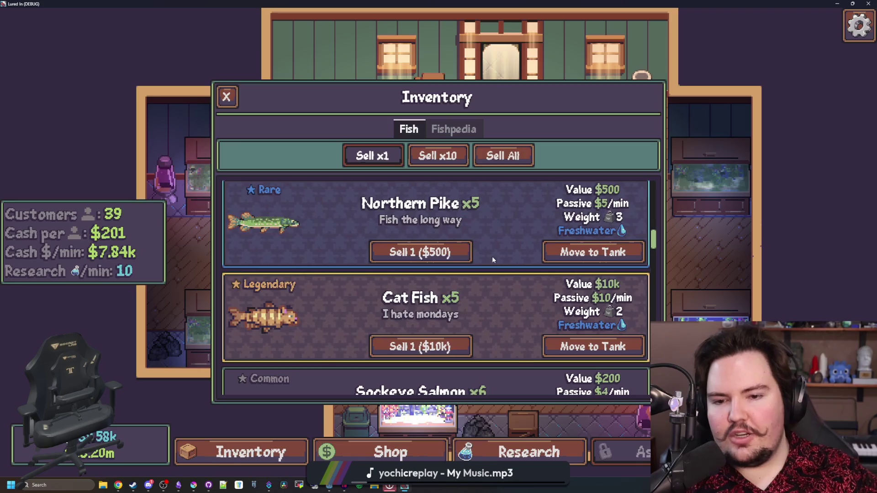
key(super+Down)
click(429, 227)
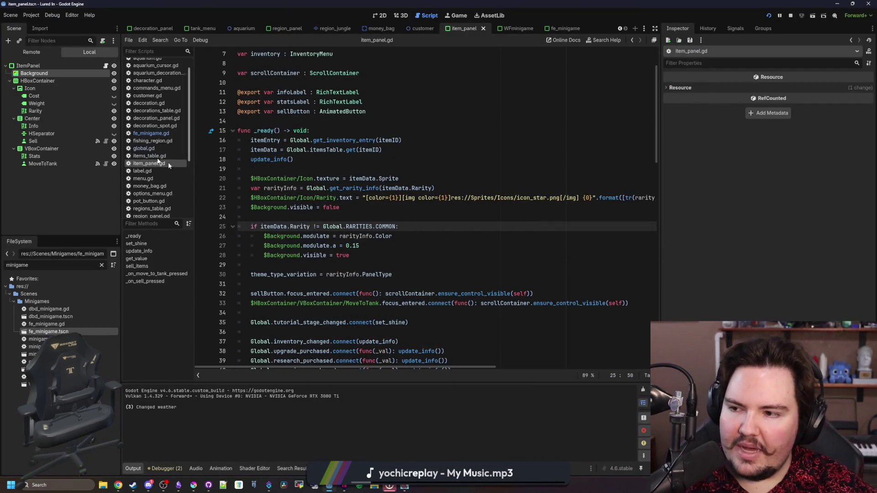
- Start adding a child node to ItemPanel, search 'cpu', then close the dialog without adding
right_click(46, 65)
click(68, 80)
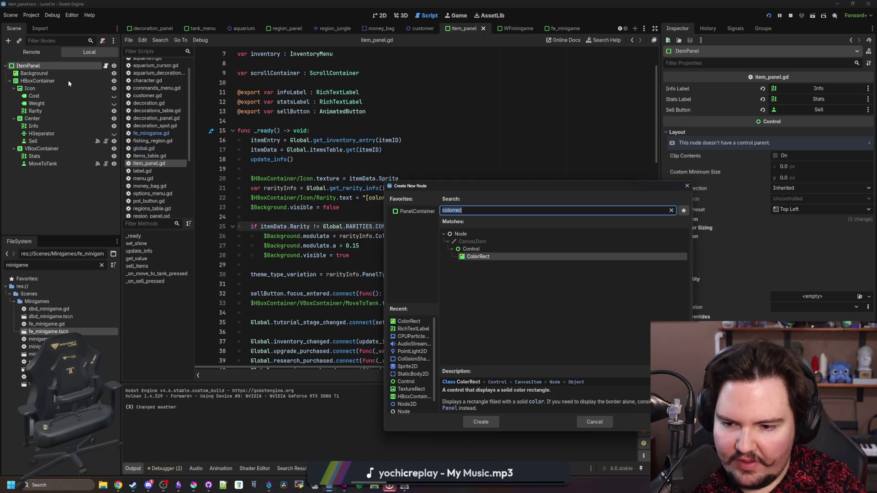
text(cpu)
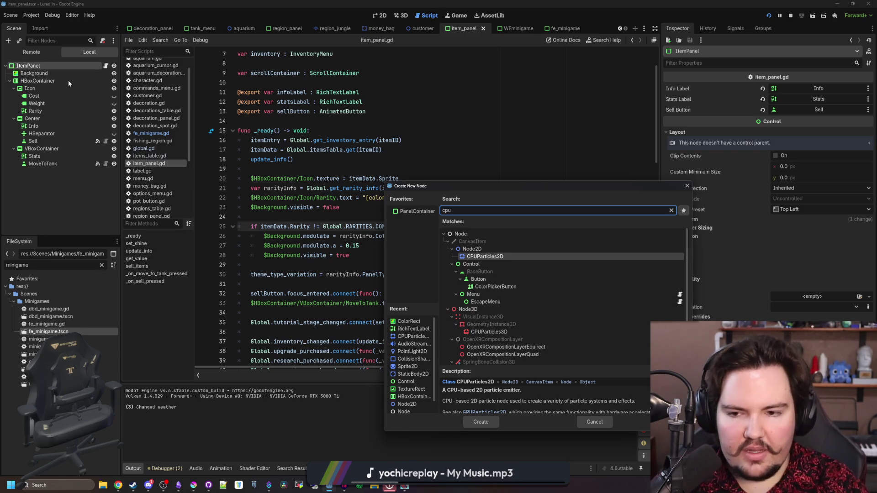
key(BackSpace)
key(BackSpace)
key(BackSpace)
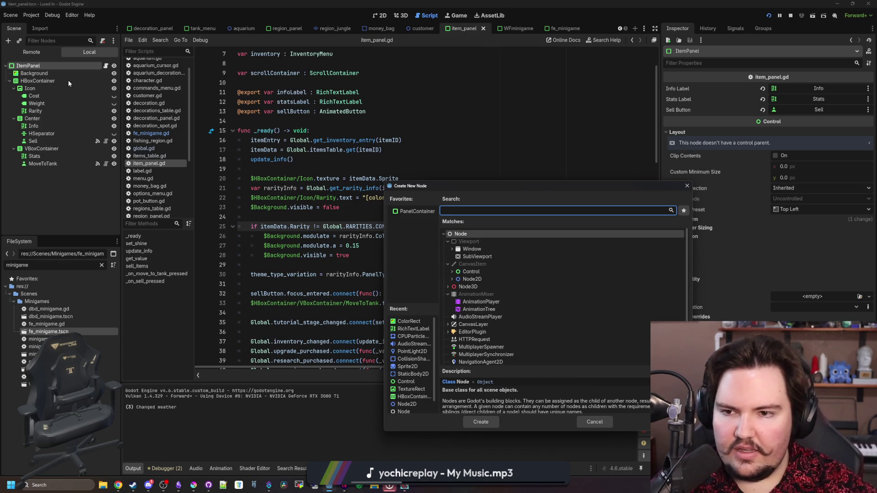
click(687, 186)
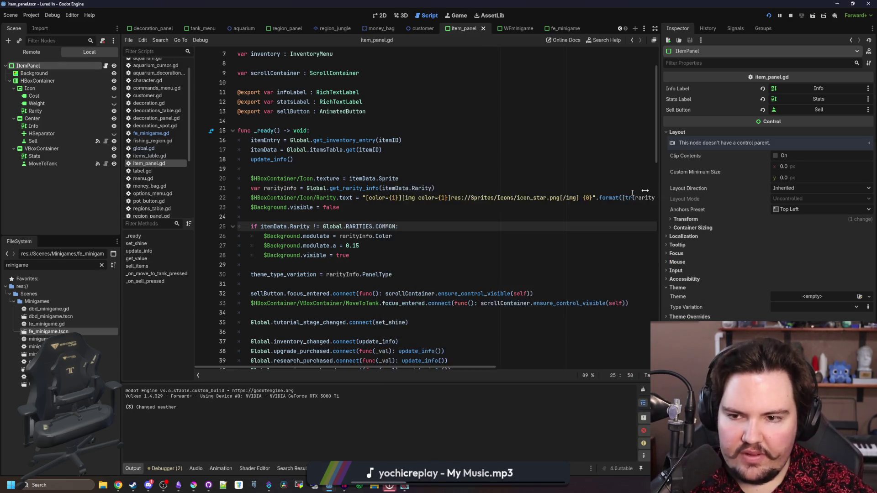
- Save the item panel scene
scroll(393, 214, down, 10)
scroll(392, 214, down, 8)
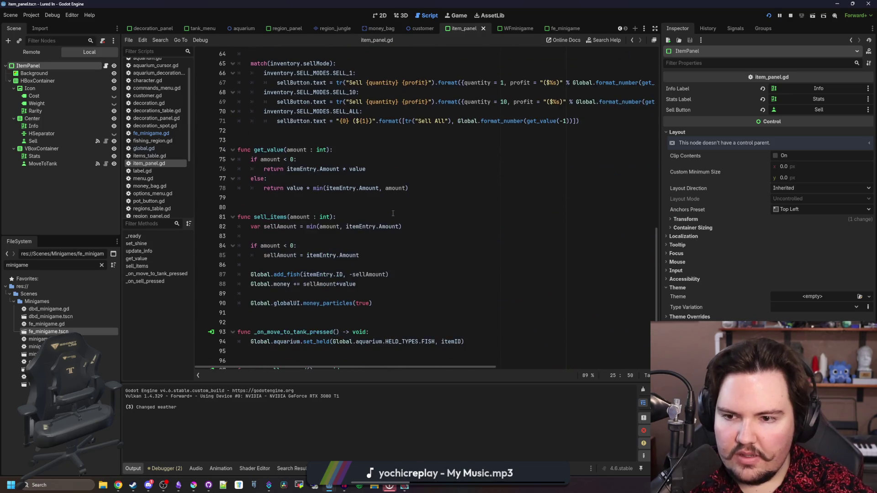
scroll(393, 213, up, 15)
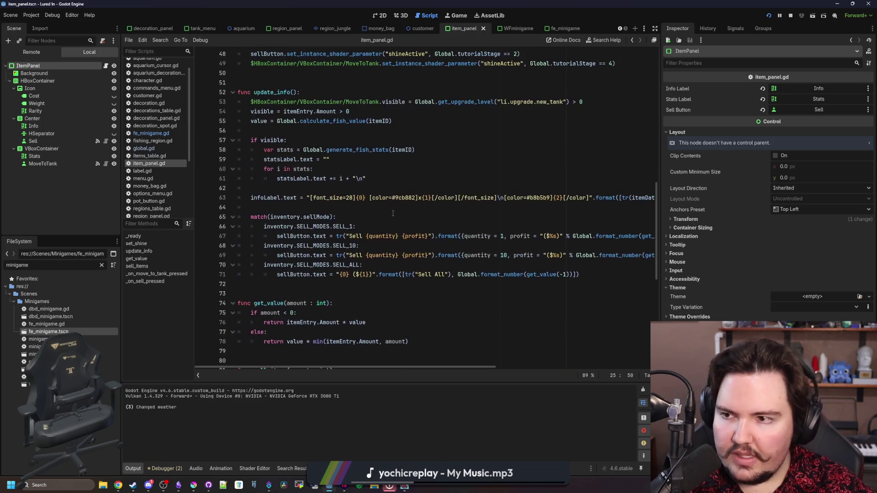
right_click(53, 65)
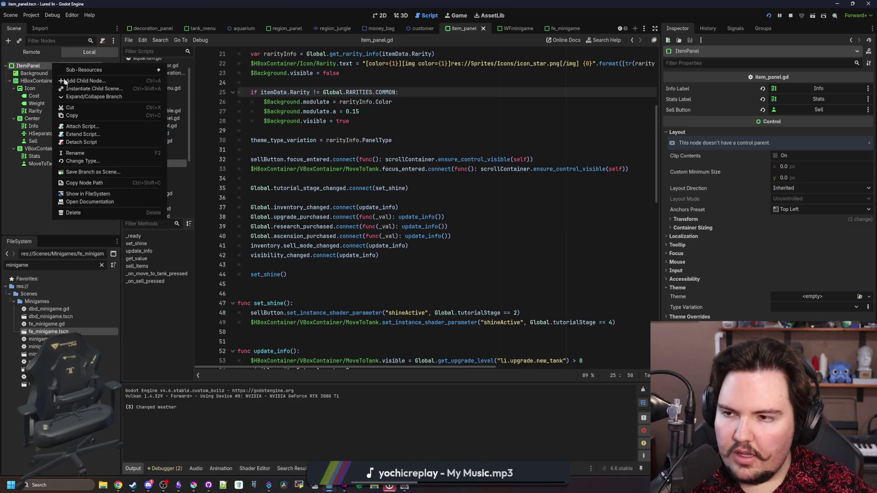
click(284, 178)
scroll(297, 175, up, 3)
click(318, 168)
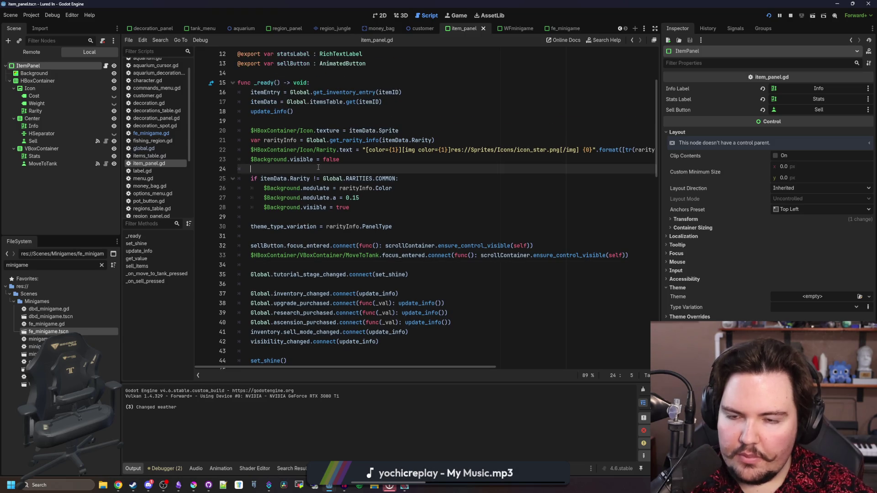
key(ctrl+s)
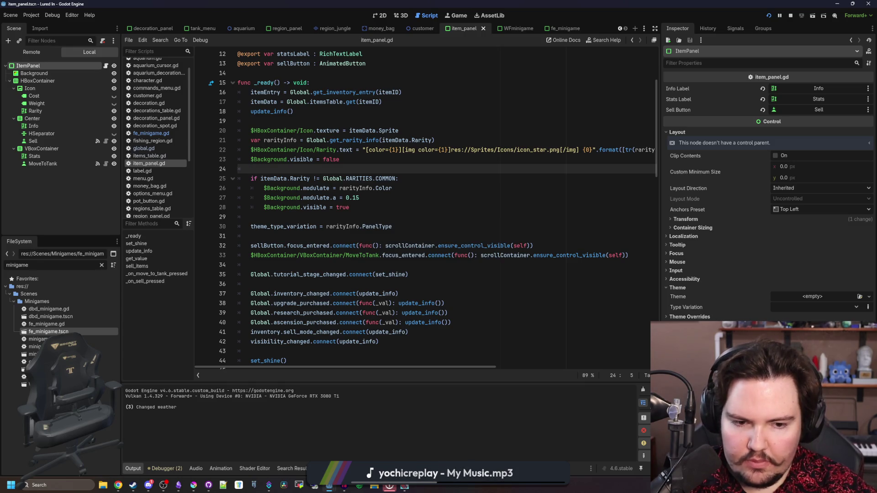
- Open the Background node's item_background ShaderMaterial in the Shader Editor
click(54, 81)
click(51, 67)
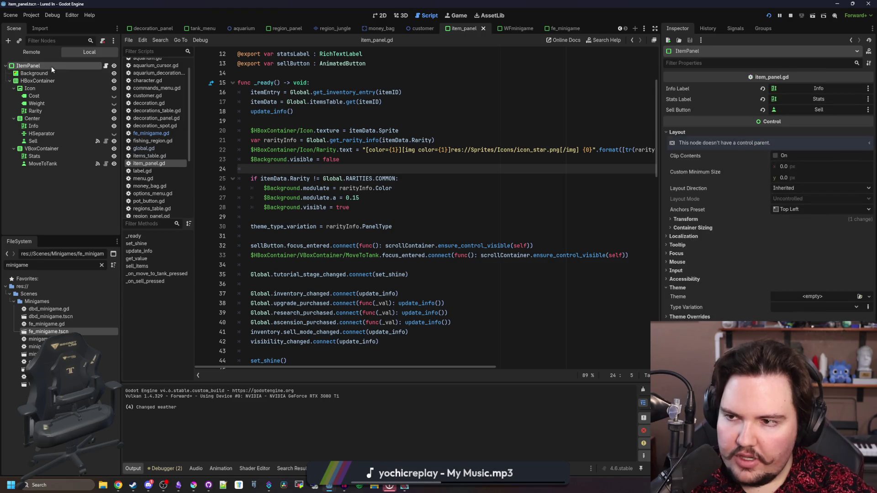
click(34, 73)
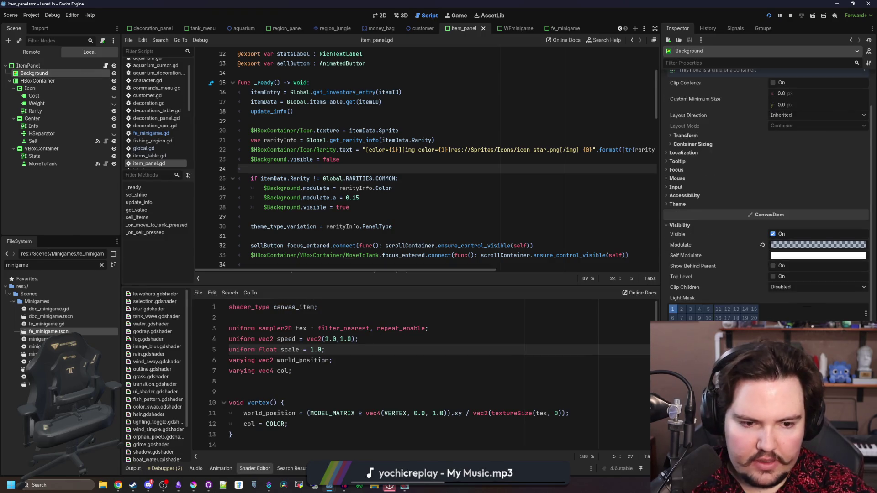
click(818, 237)
click(348, 159)
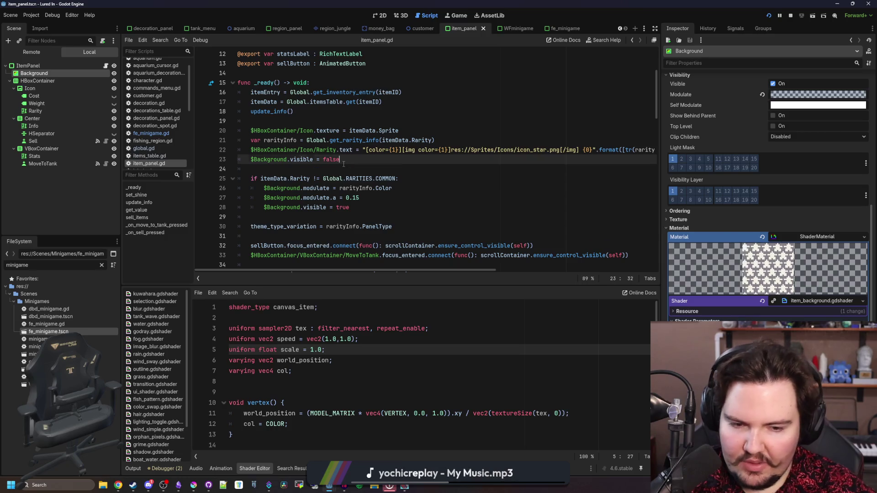
click(267, 159)
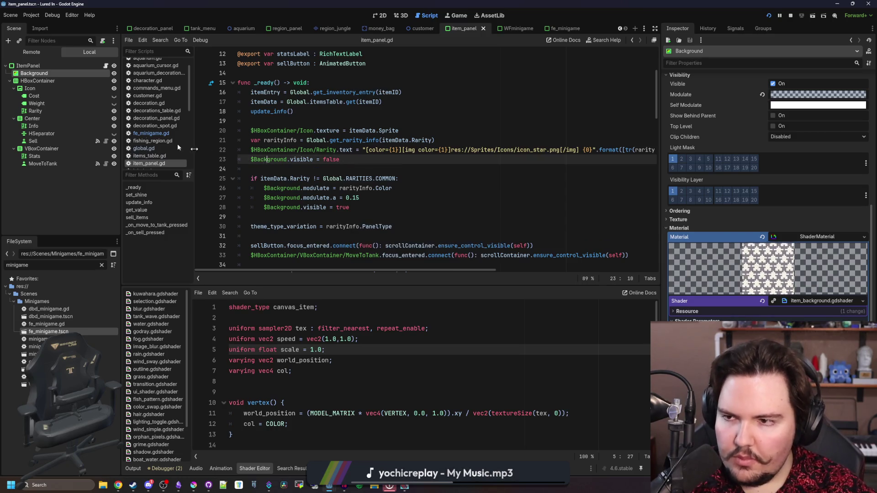
click(45, 67)
right_click(44, 68)
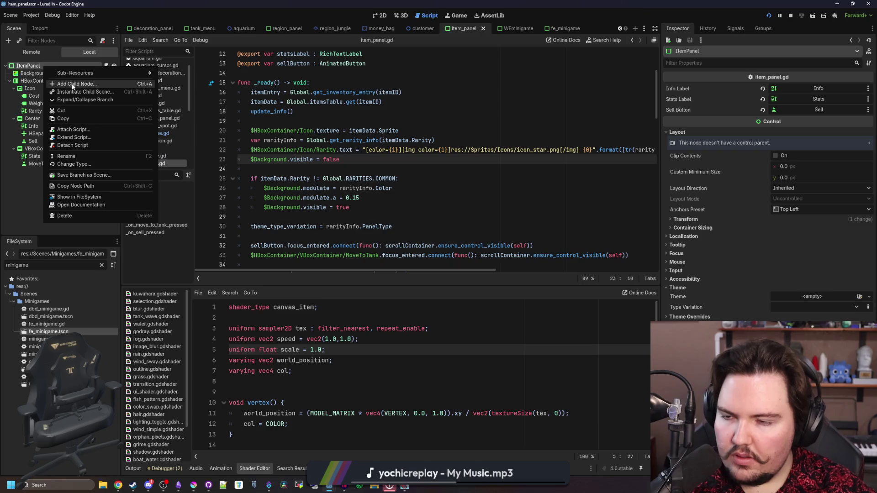
- Add a CPUParticles2D child to ItemPanel and give it the particle_spark texture
click(72, 85)
text(cpupart)
key(Return)
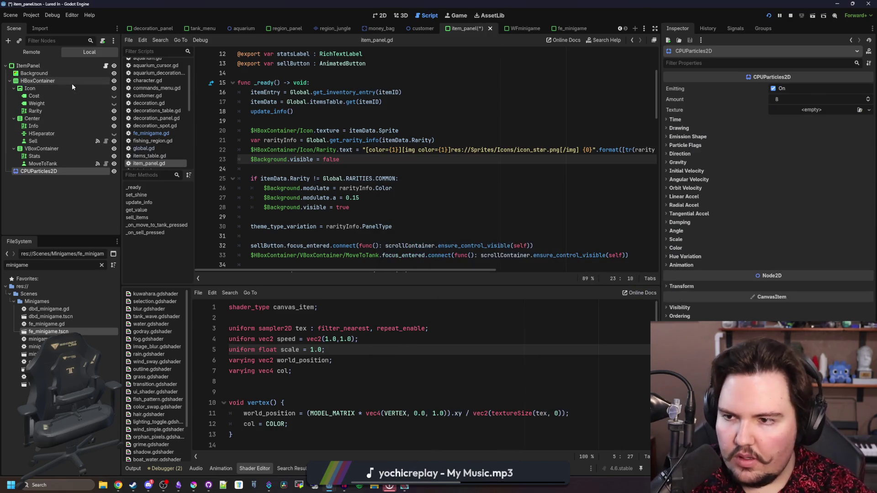
click(380, 15)
click(868, 110)
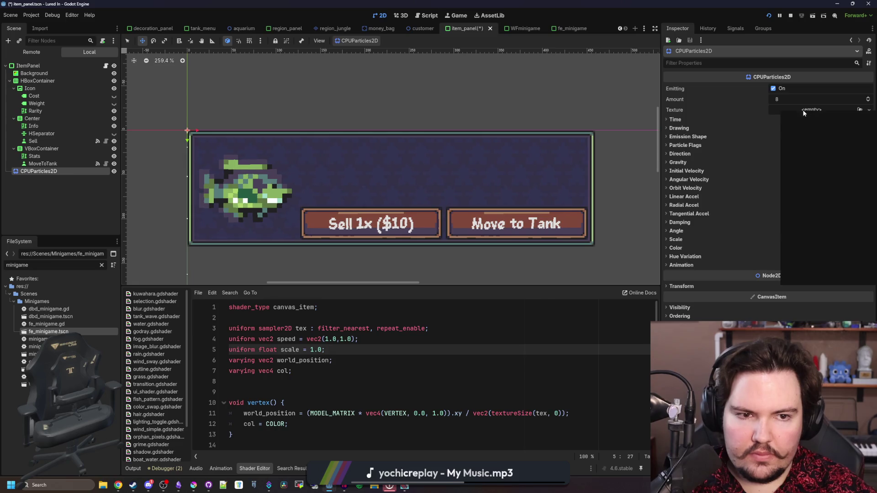
click(809, 270)
text(spark)
key(Right)
key(Return)
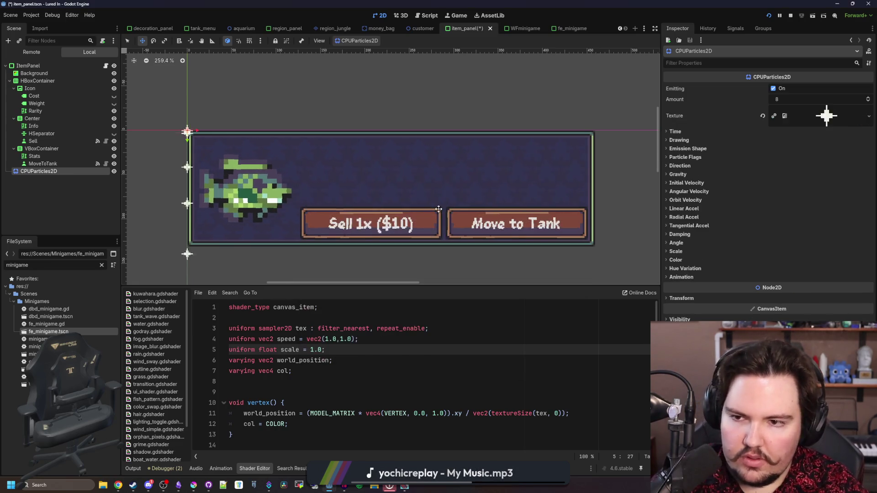
- Set 16 particles with a Rectangle emission shape and move the emitter to ItemPanel's first child
click(778, 99)
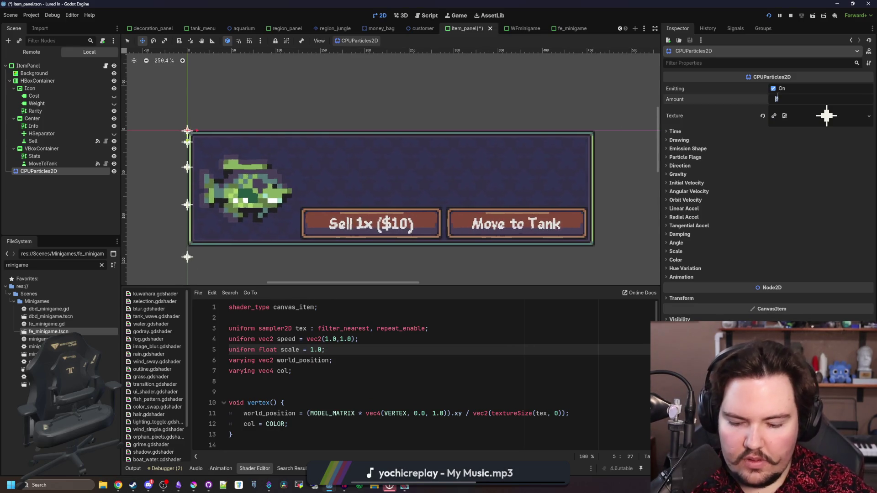
scroll(508, 86, down, 1)
click(687, 149)
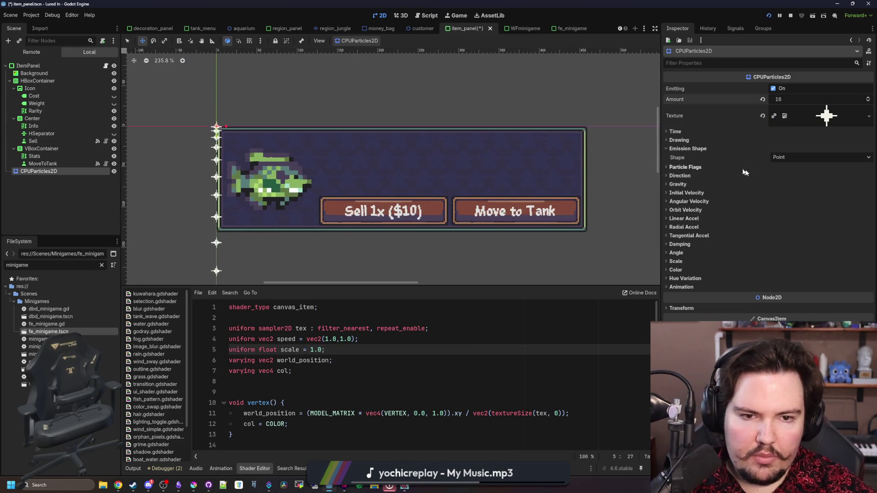
click(820, 157)
click(794, 177)
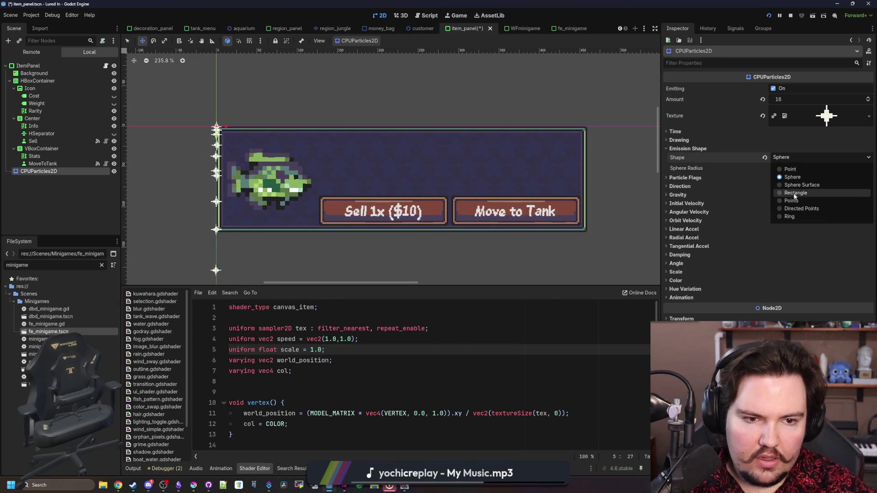
click(796, 193)
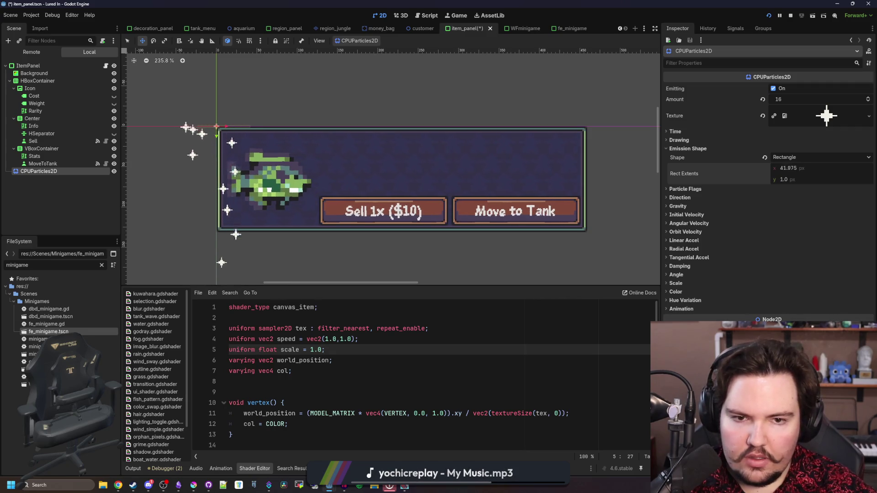
scroll(488, 207, down, 2)
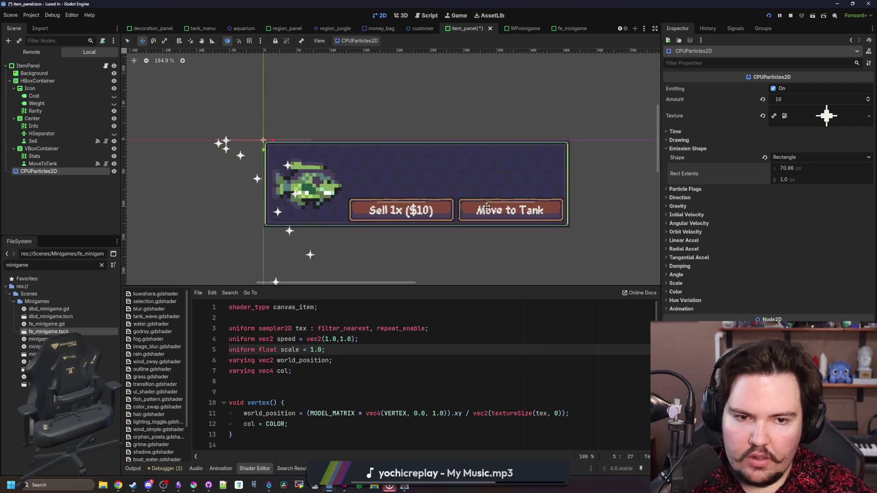
scroll(387, 196, down, 1)
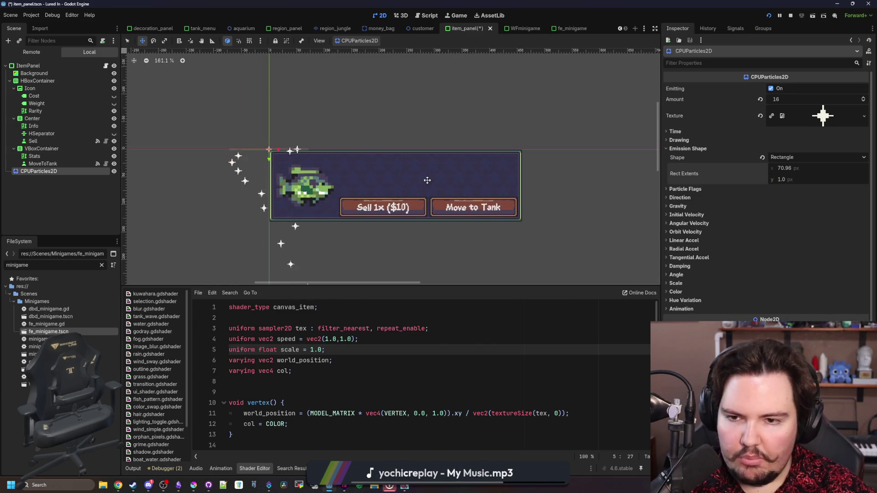
scroll(433, 177, up, 1)
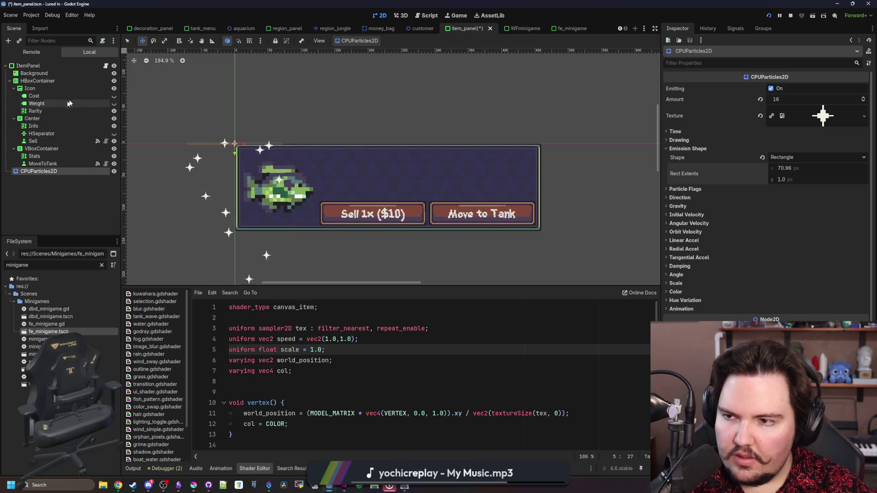
mouse_move(32, 173)
mouse_down()
mouse_move(34, 58)
mouse_move(34, 68)
mouse_up()
scroll(692, 315, down, 2)
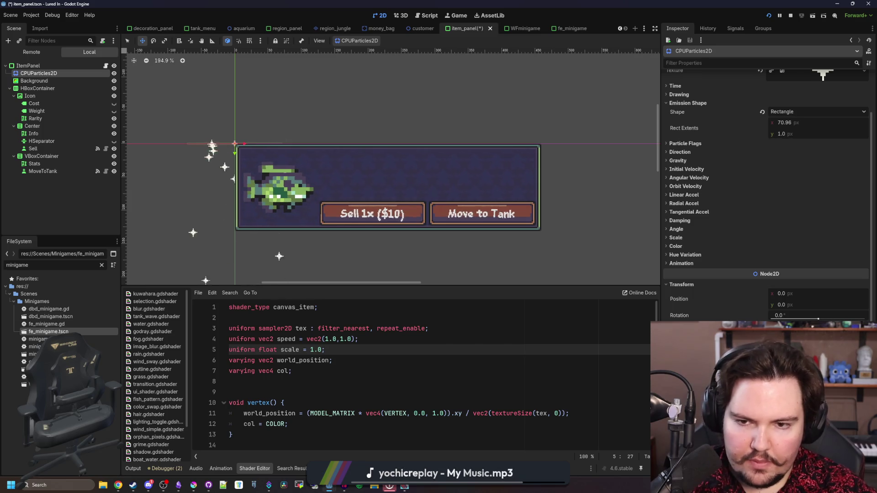
- Set gravity y to 0, initial velocity 30–50, and direction 0,0 with spread 180
click(678, 161)
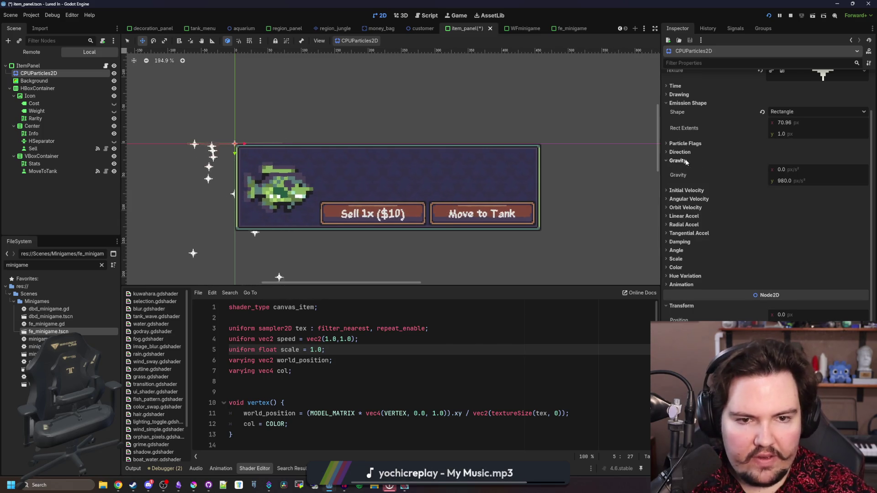
drag(791, 184, 777, 185)
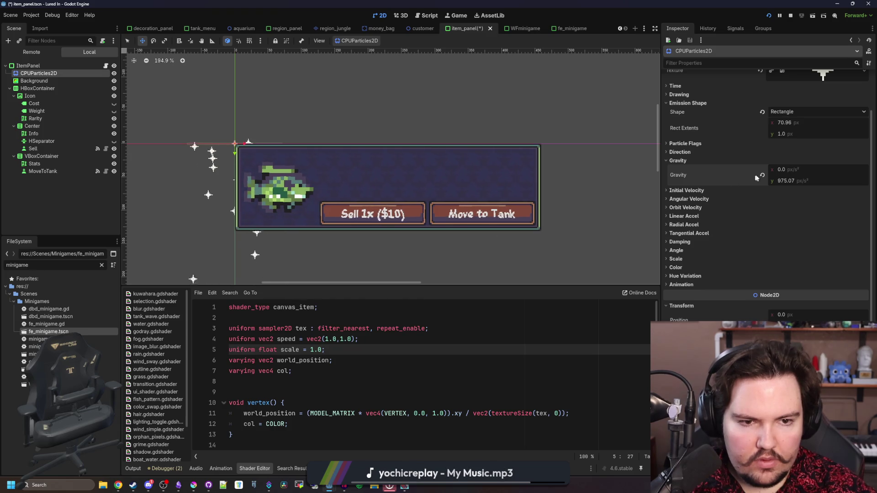
text(0)
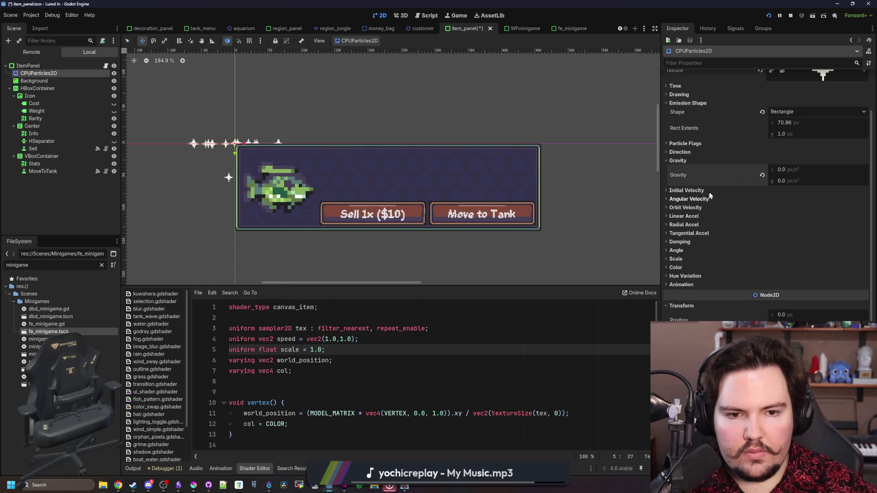
click(687, 190)
drag(791, 208, 792, 206)
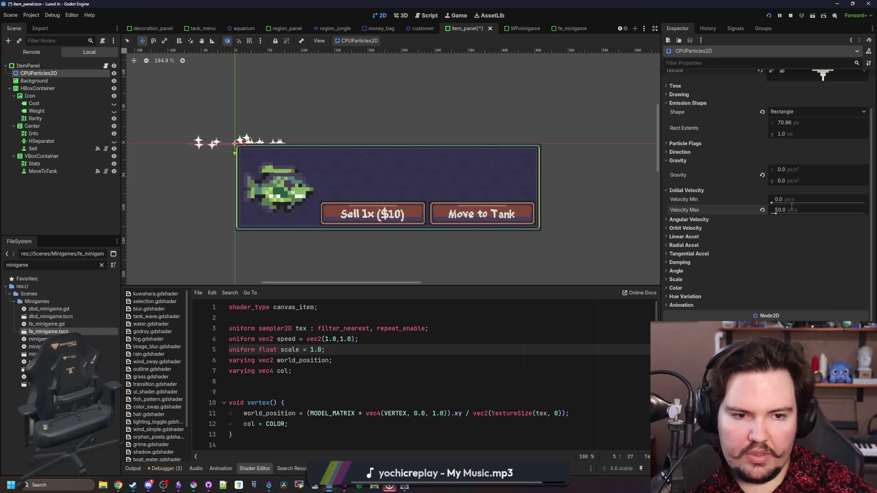
click(808, 203)
text(0)
click(680, 151)
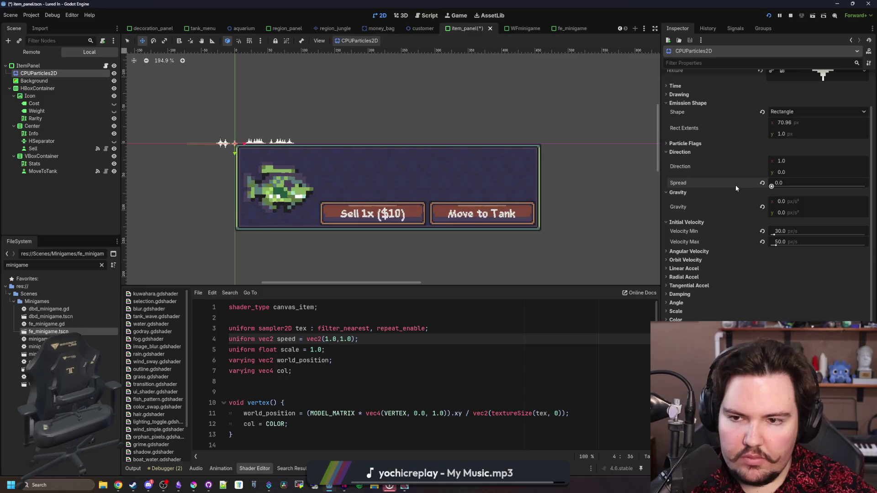
click(793, 160)
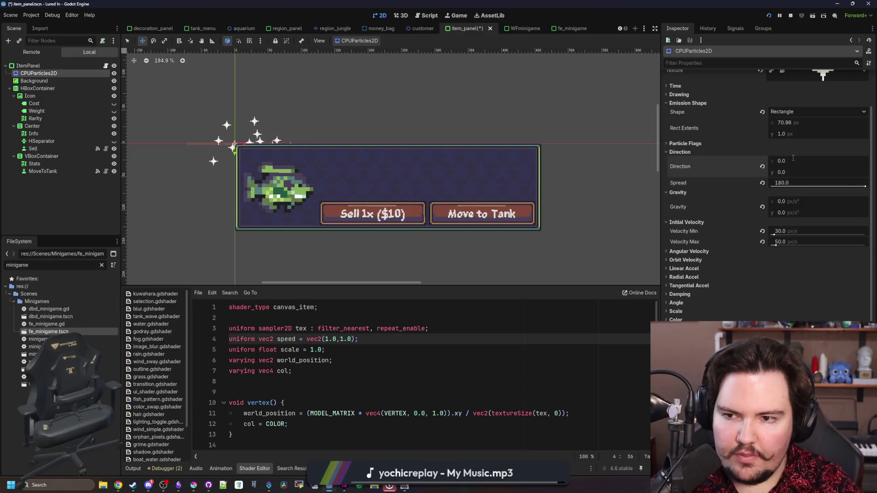
click(674, 153)
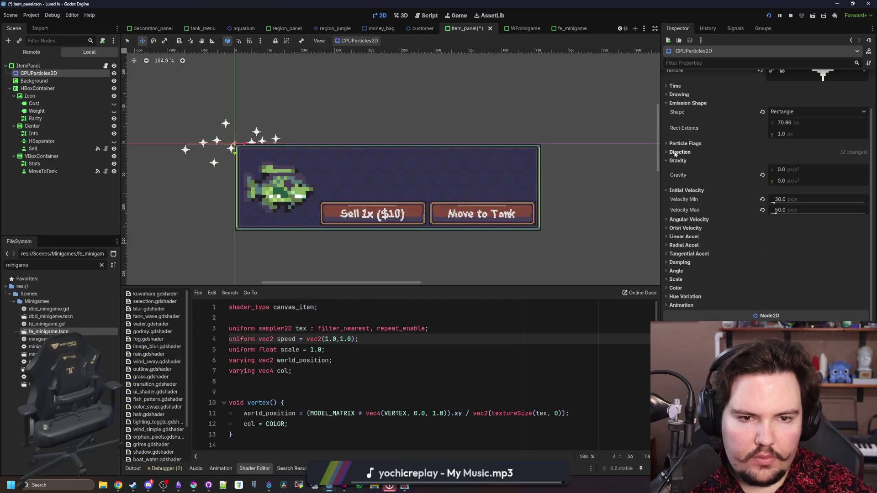
- Switch the emission shape to Points, then back to Rectangle
click(789, 113)
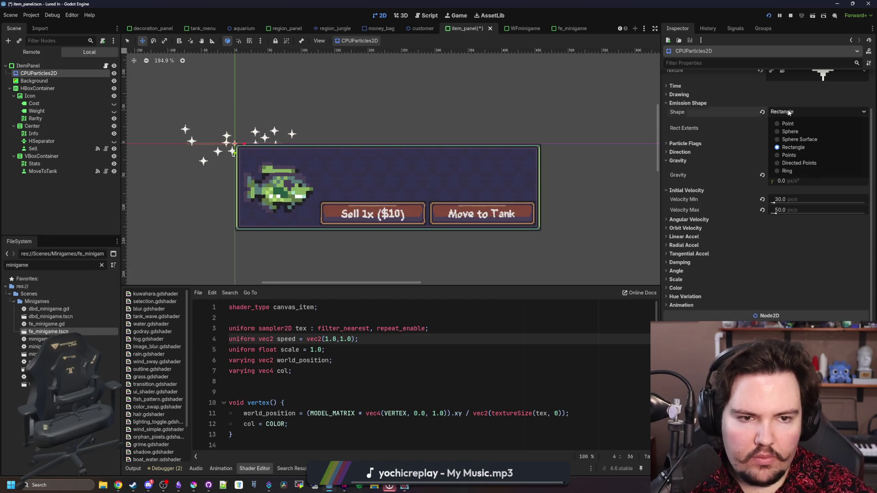
click(789, 156)
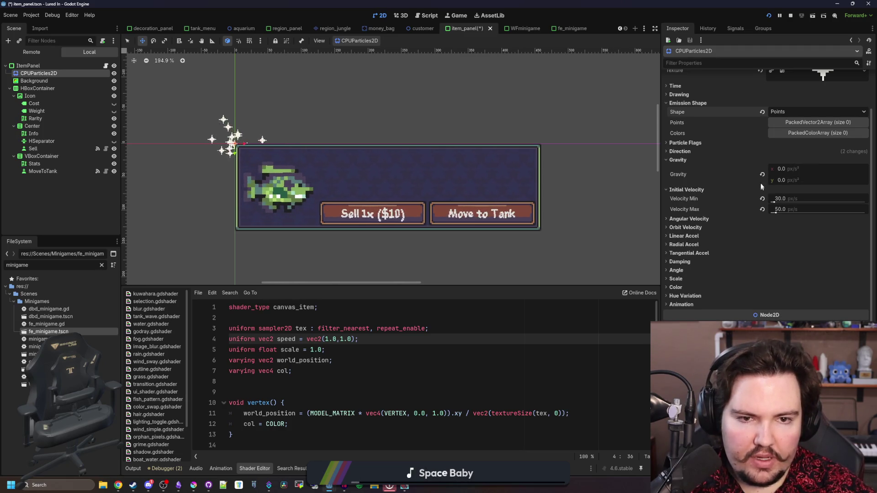
click(805, 113)
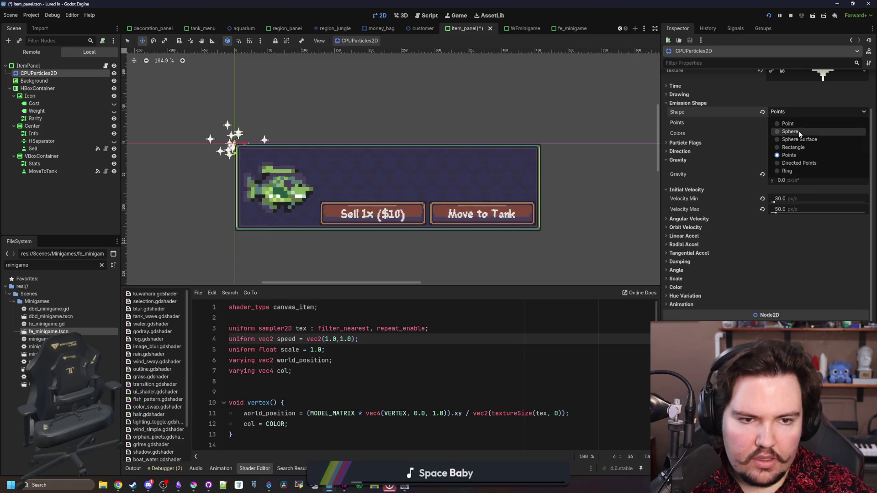
click(794, 147)
- Save the scene, open item_panel.gd, and rename the particles node Sparkles
key(ctrl+s)
click(106, 65)
double_click(69, 72)
text(les)
key(Return)
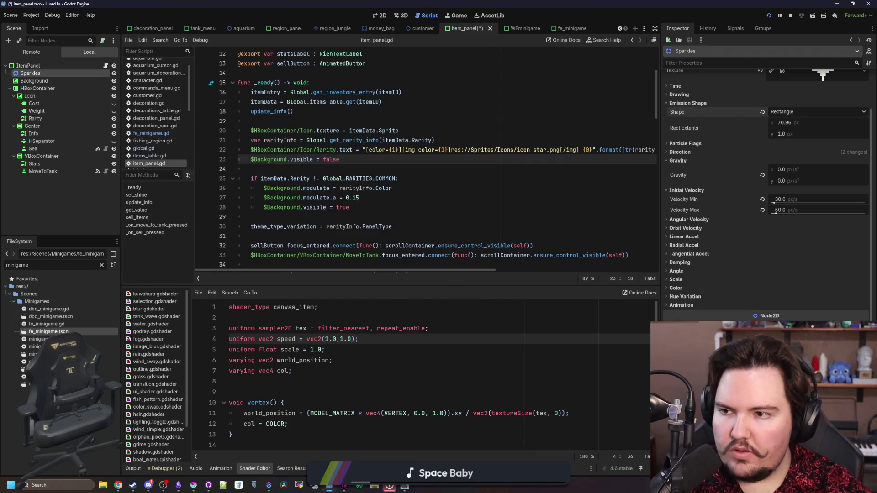
- Stop the game, save the scene, and add a $Sparkles.visible = true line in item_panel.gd
click(791, 16)
key(ctrl+s)
click(343, 141)
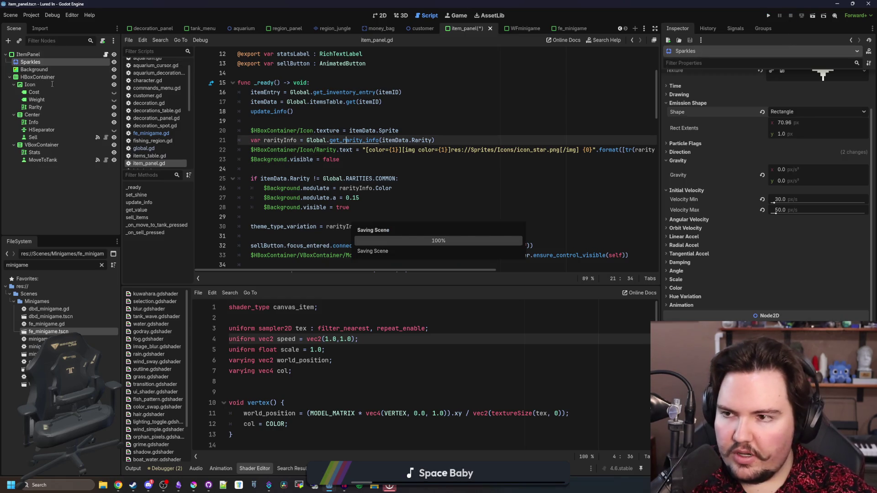
mouse_move(32, 62)
mouse_down()
mouse_move(321, 175)
mouse_move(353, 207)
mouse_up()
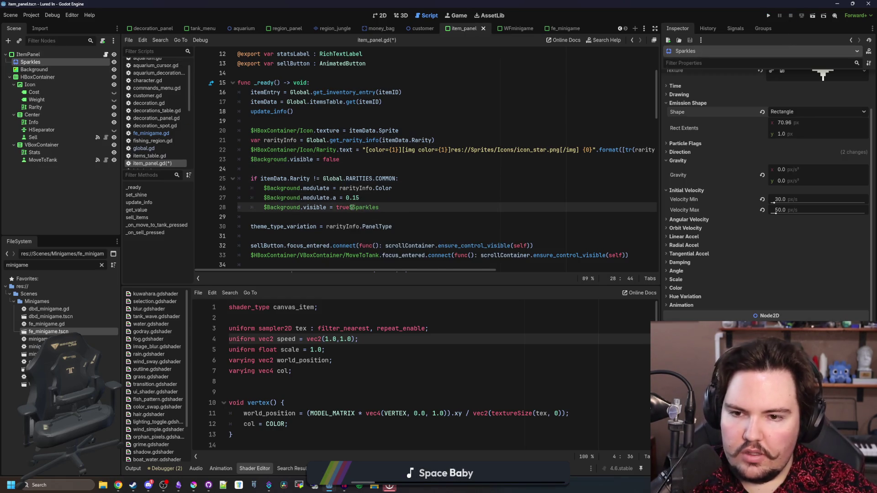
key(Return)
click(364, 215)
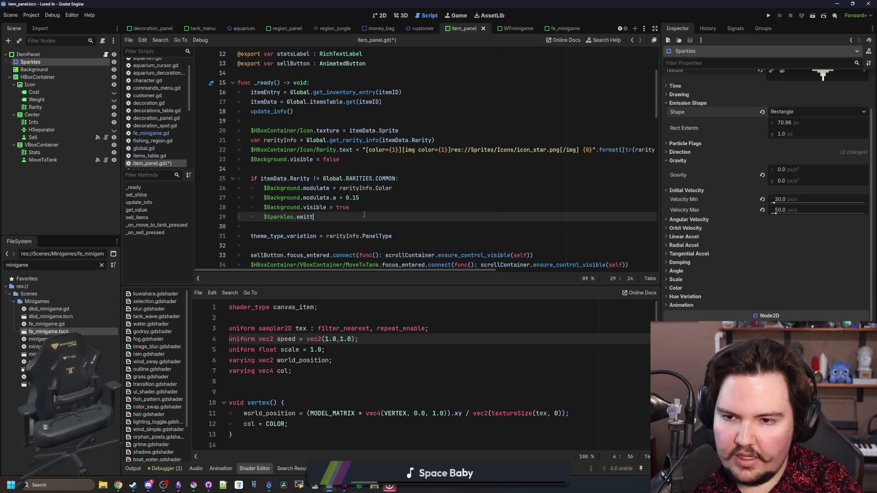
key(BackSpace)
key(BackSpace)
key(BackSpace)
text(visible = true)
key(Escape)
- Copy the Sparkles visibility statement onto line 24 as a default visible = false
drag(353, 217, 263, 217)
key(ctrl+c)
click(291, 169)
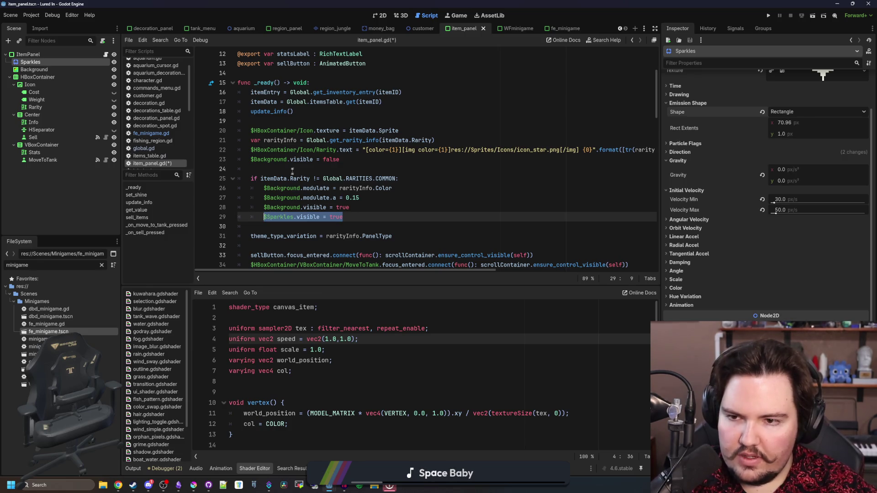
key(ctrl+v)
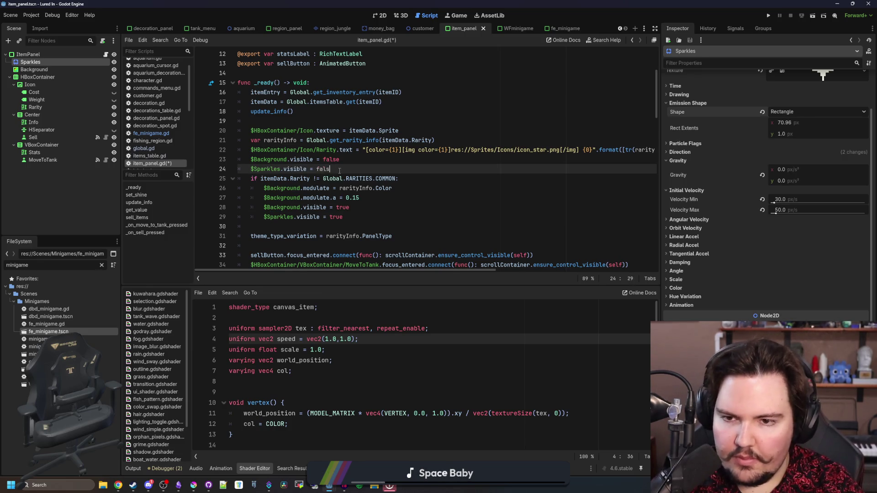
text(e)
key(Return)
- Add $Sparkles.emission_rect_extents = size under the visibility line
scroll(361, 197, down, 1)
click(362, 197)
key(Return)
text($Sparkles.)
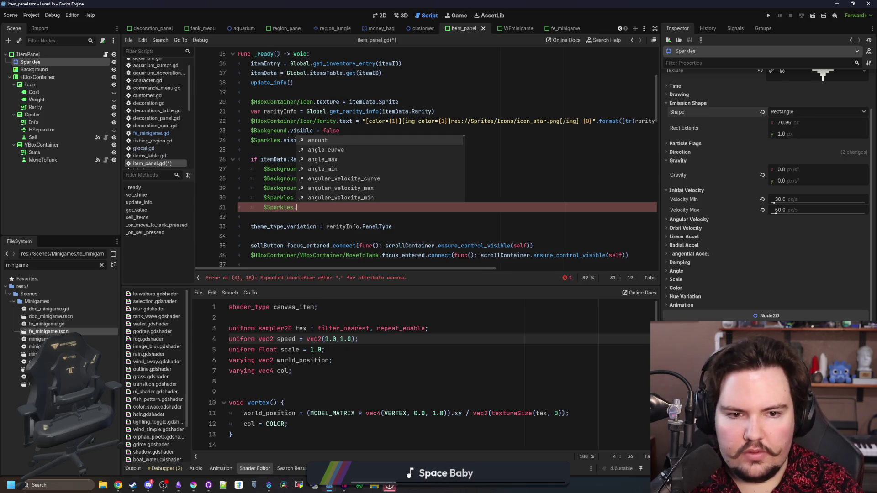
text(emis)
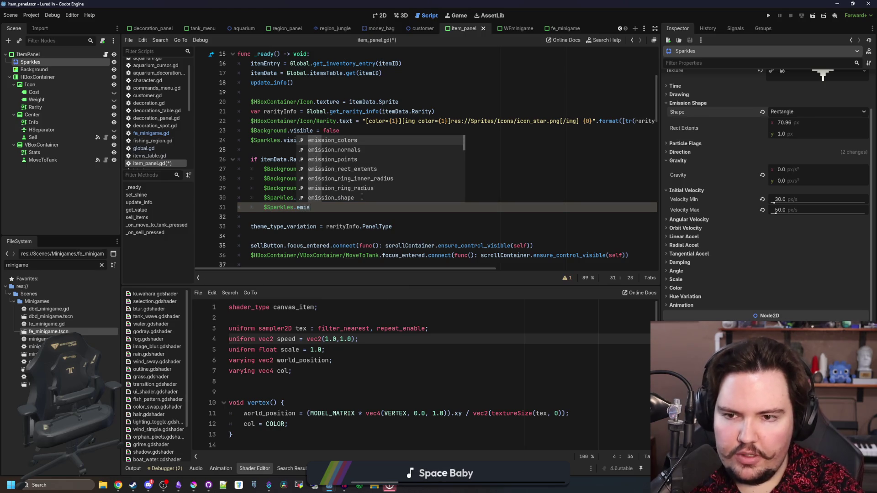
key(Down)
key(Down)
key(Down)
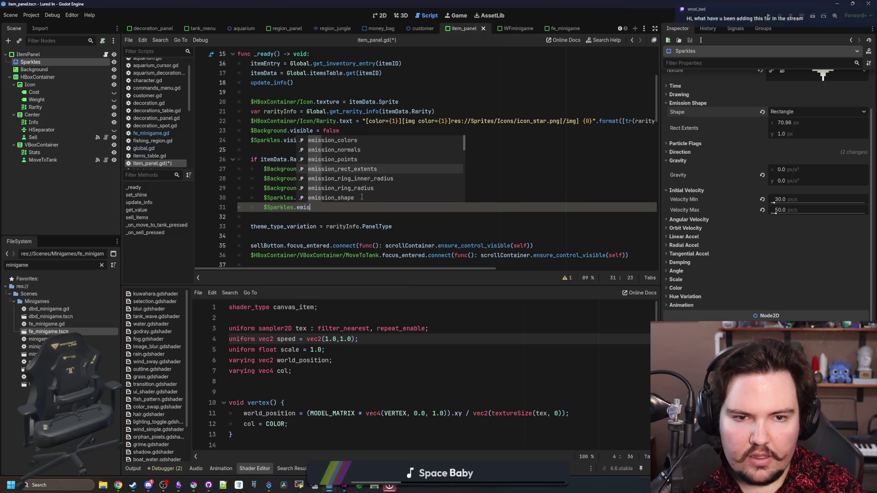
key(Return)
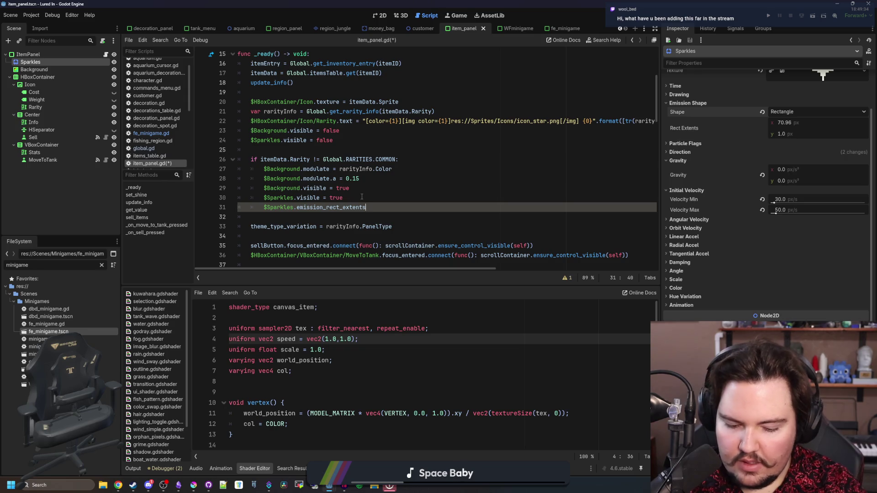
text( = size)
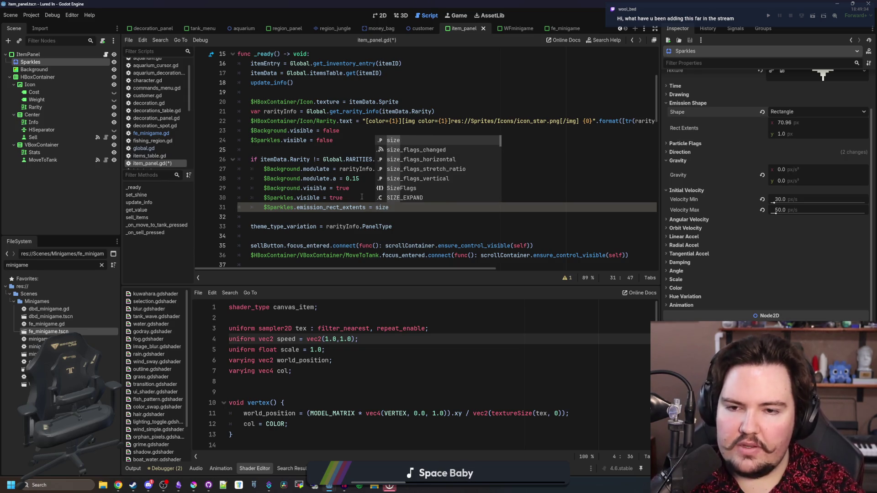
key(Escape)
- Add $Sparkles.position = size/2.0, save item_panel.gd, and run the project
click(362, 197)
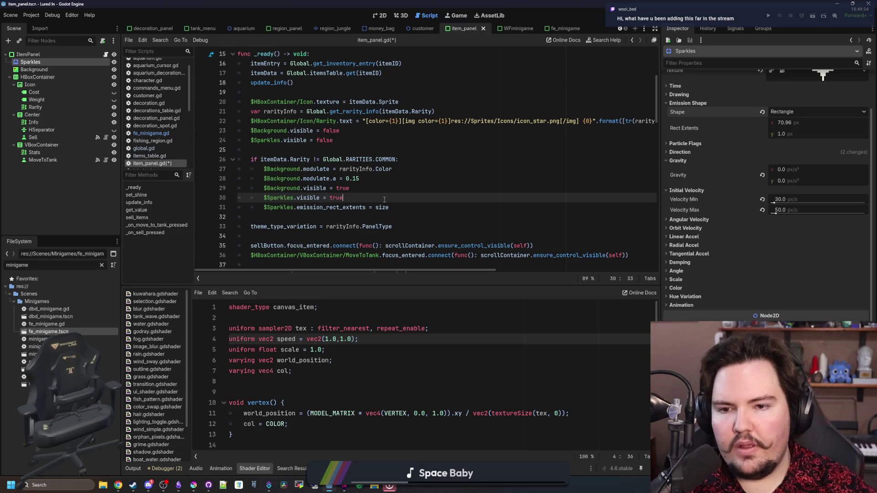
click(423, 205)
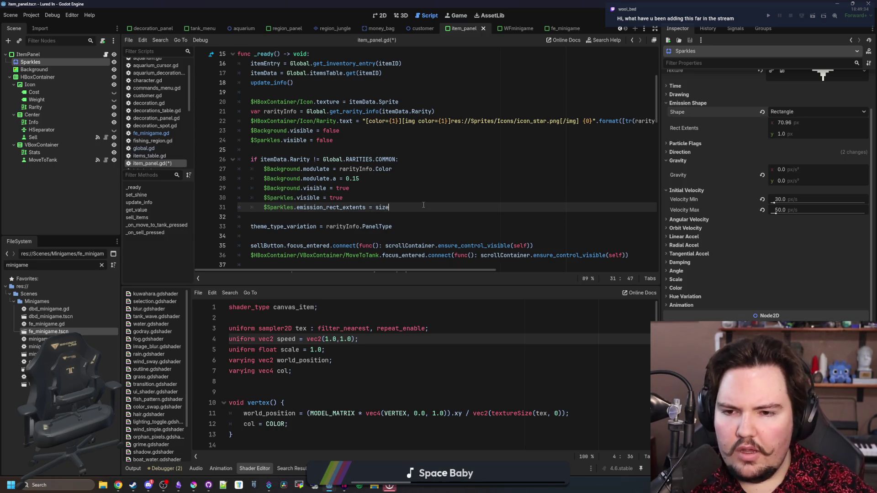
key(End)
key(Return)
key(ctrl+v)
text(.position =)
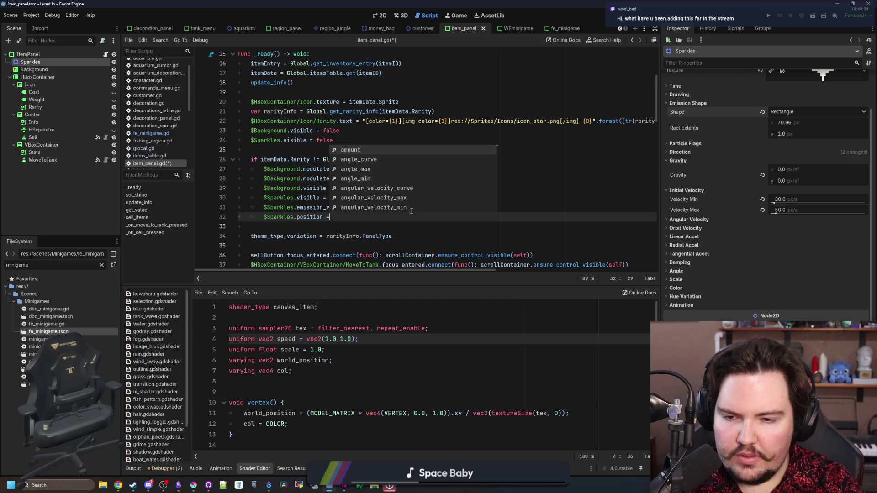
text( size/2.0)
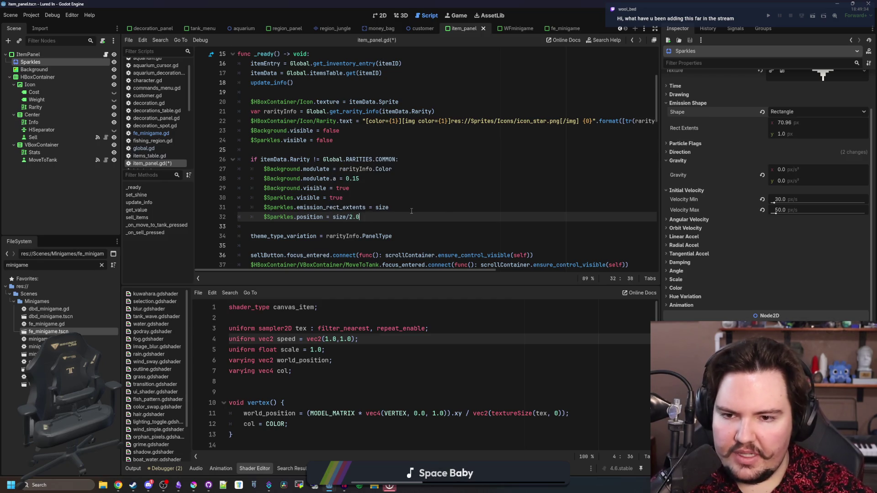
click(411, 211)
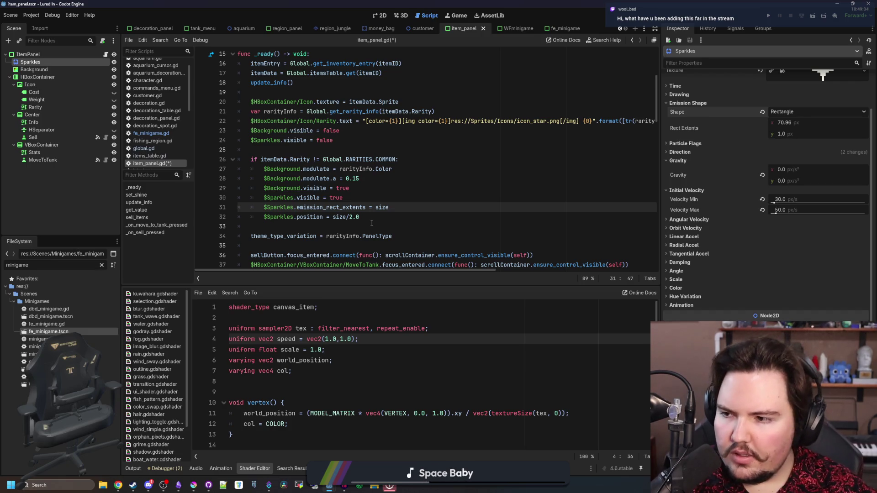
click(372, 223)
click(389, 217)
key(ctrl+s)
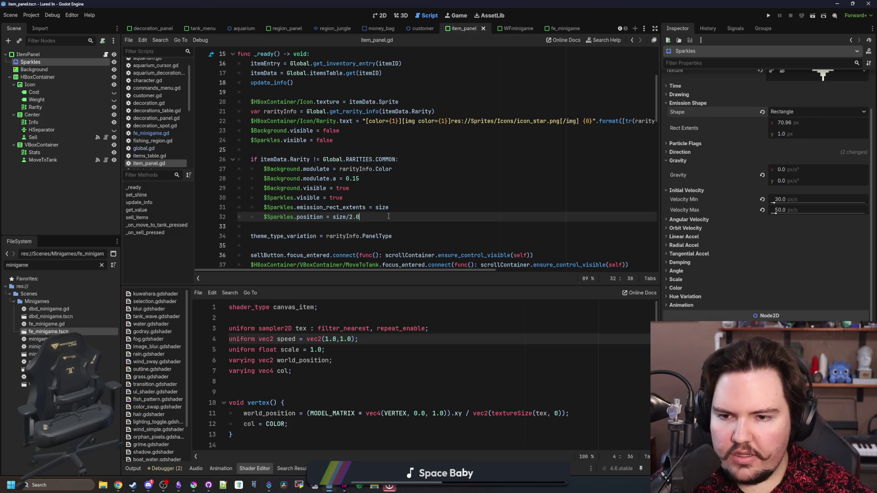
key(Down)
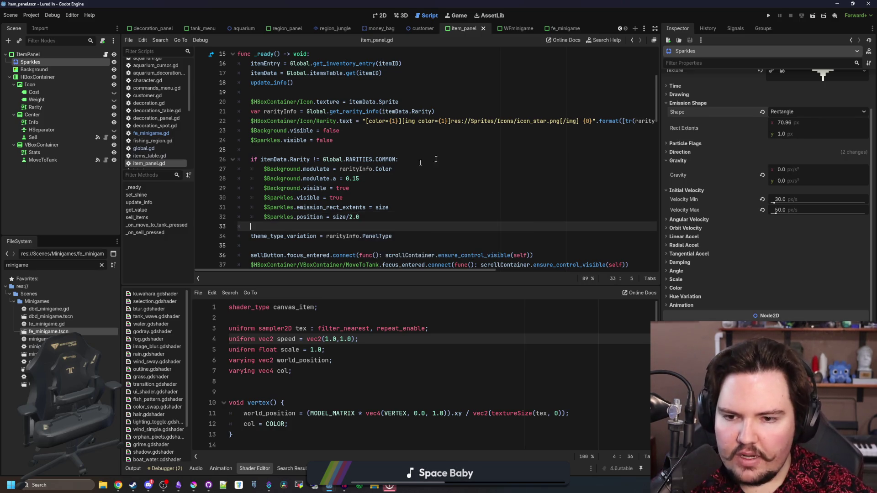
click(769, 16)
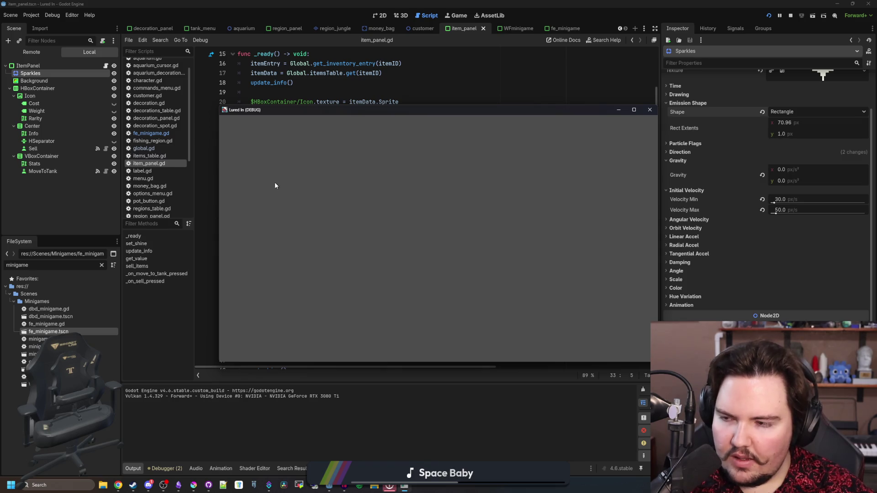
- Dismiss the feedback and Welcome Back popups, maximise the game, and open the fish inventory
click(378, 200)
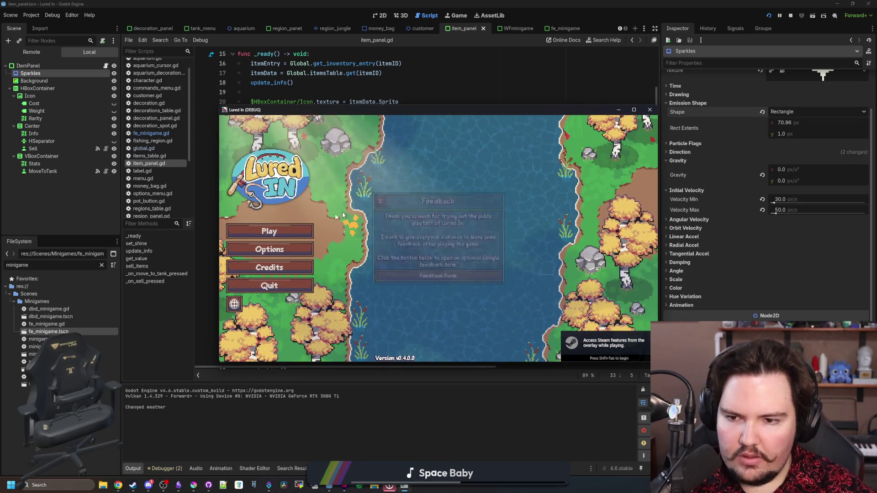
click(268, 231)
click(438, 269)
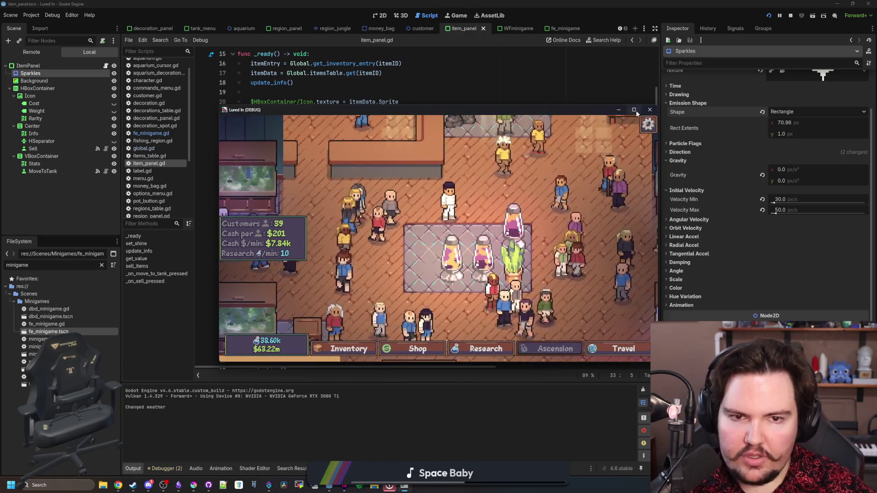
click(635, 110)
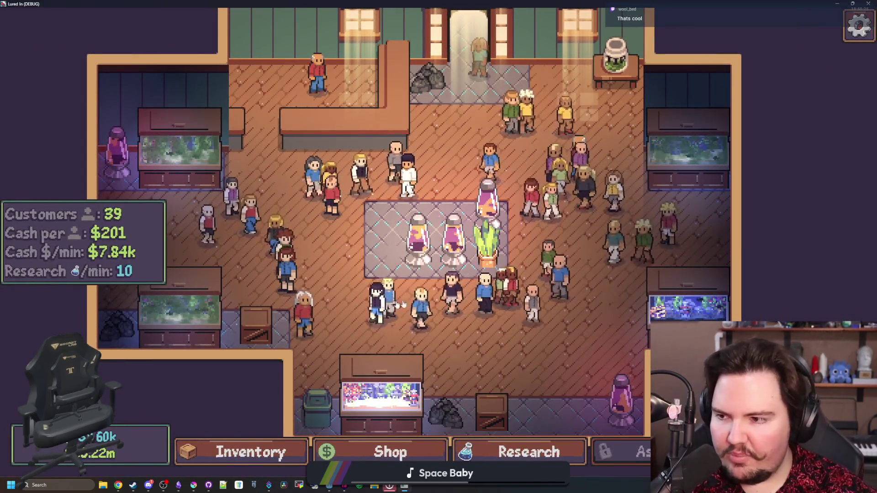
click(247, 452)
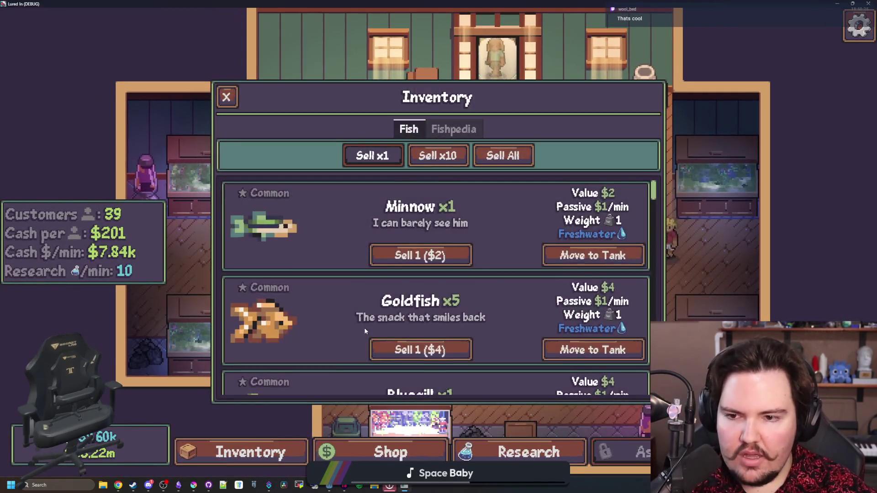
- Scroll the inventory to inspect the Devils Hole Pupfish sparkles, then switch back to the editor
scroll(356, 329, down, 5)
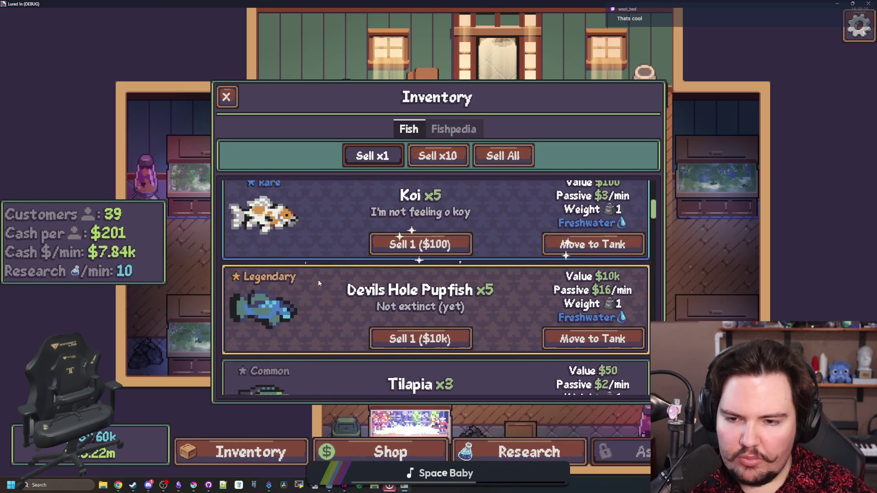
scroll(477, 287, down, 1)
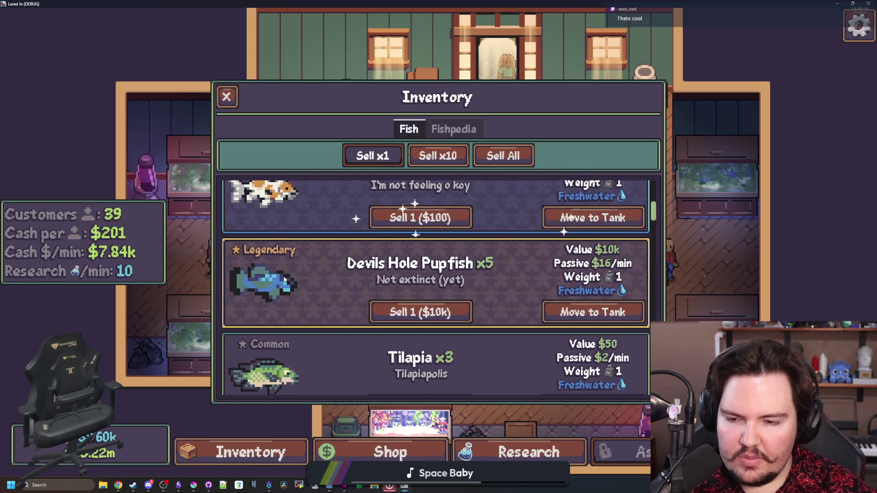
scroll(329, 272, up, 3)
scroll(510, 287, up, 6)
scroll(504, 297, up, 3)
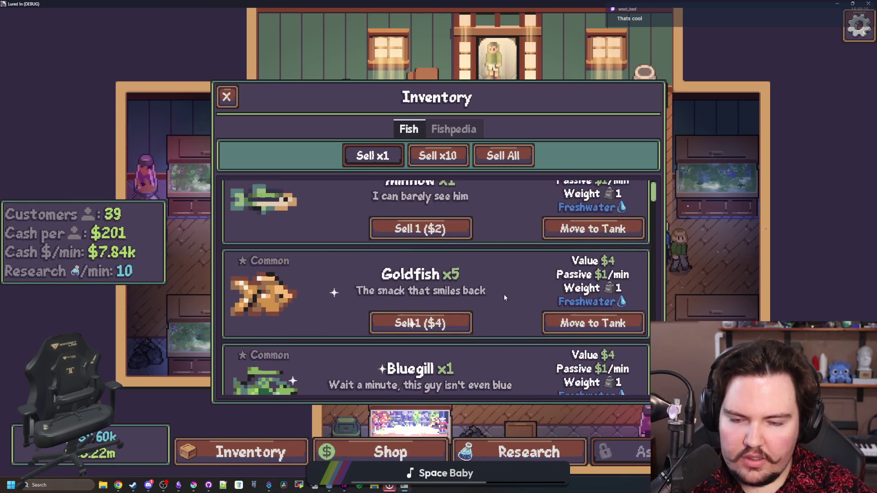
scroll(504, 297, down, 7)
scroll(504, 297, down, 6)
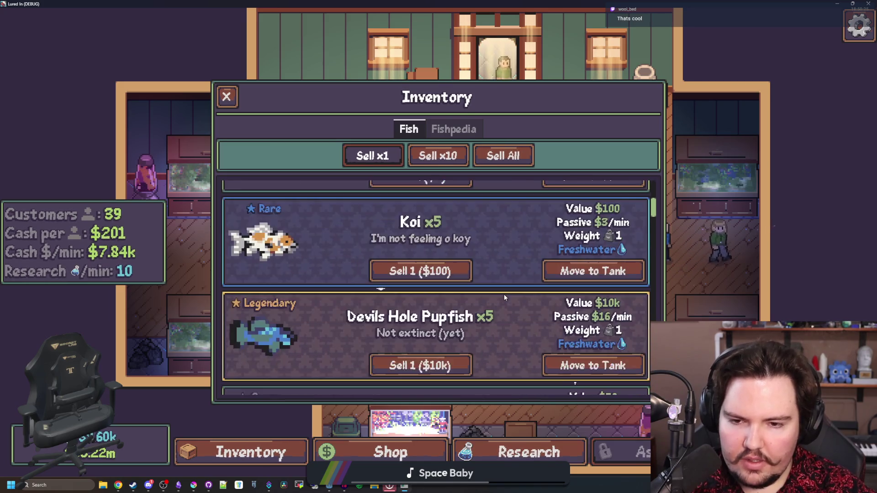
key(alt+Tab)
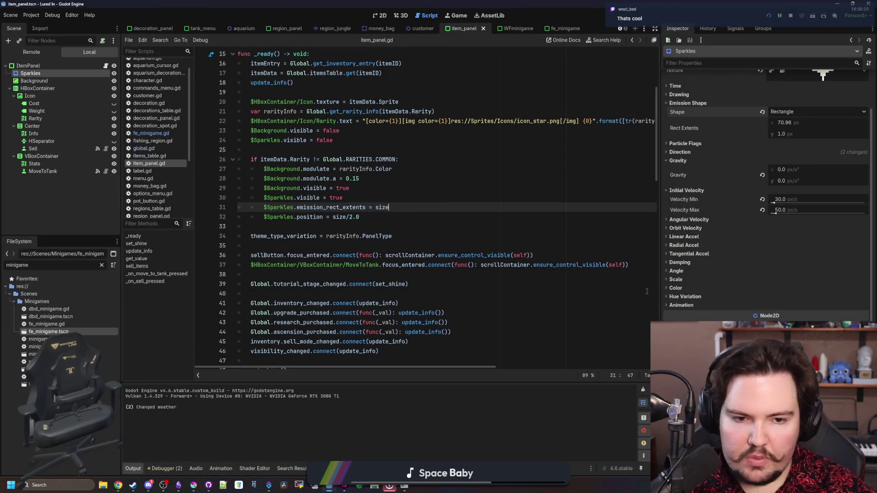
- Enable Local Coords in the Sparkles' Drawing settings and bring the game back up maximised
click(688, 94)
click(777, 104)
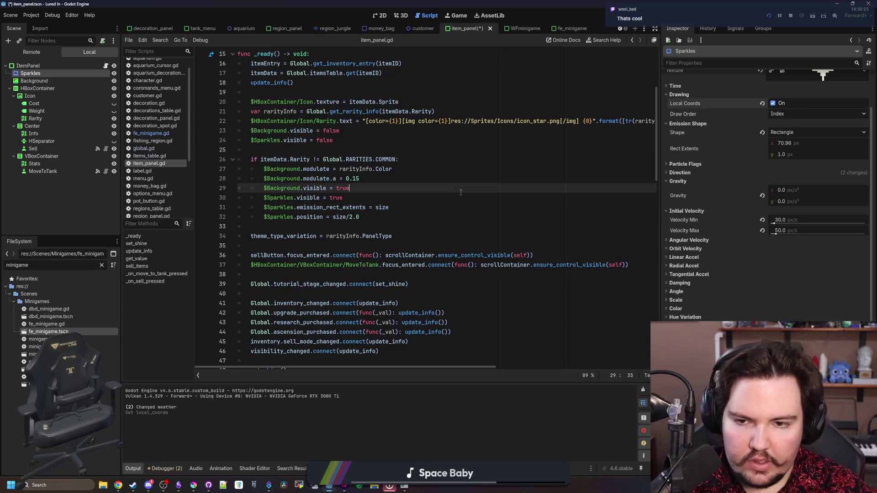
click(403, 487)
double_click(446, 347)
- Scroll the inventory to recheck the legendary fish sparkles, then stop the game with F8
scroll(451, 243, up, 3)
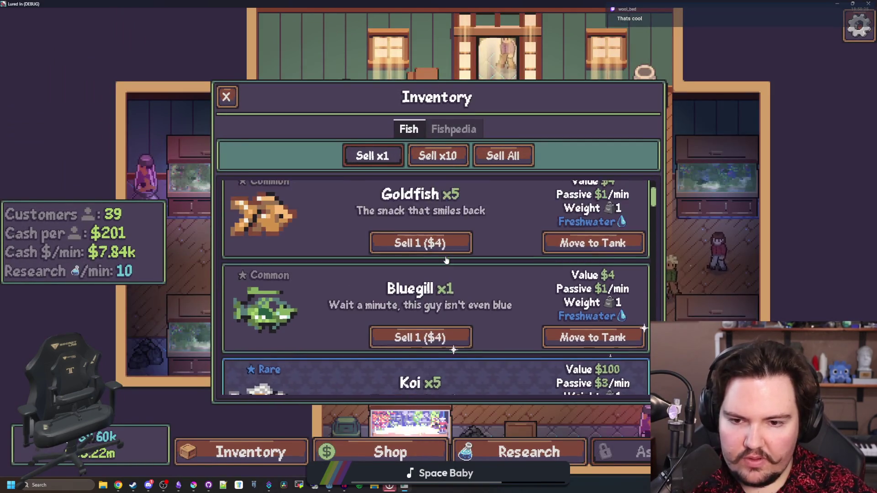
scroll(467, 287, down, 3)
scroll(457, 274, down, 3)
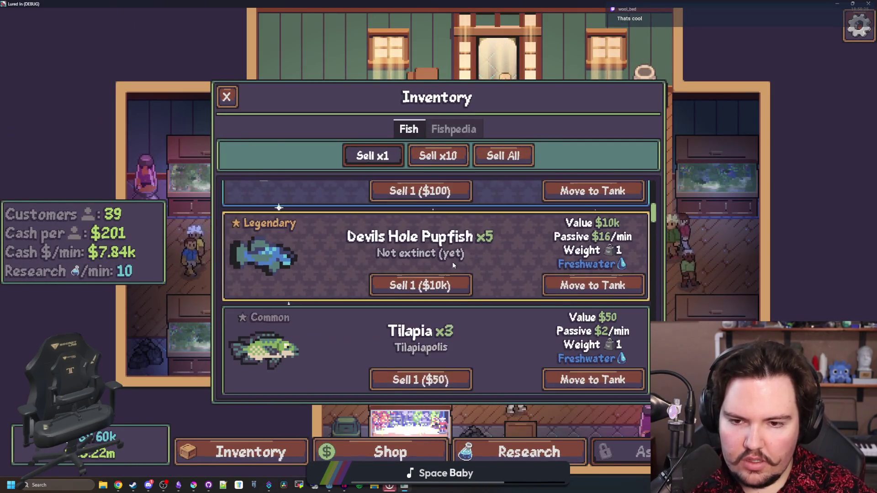
scroll(247, 259, up, 1)
scroll(259, 257, up, 2)
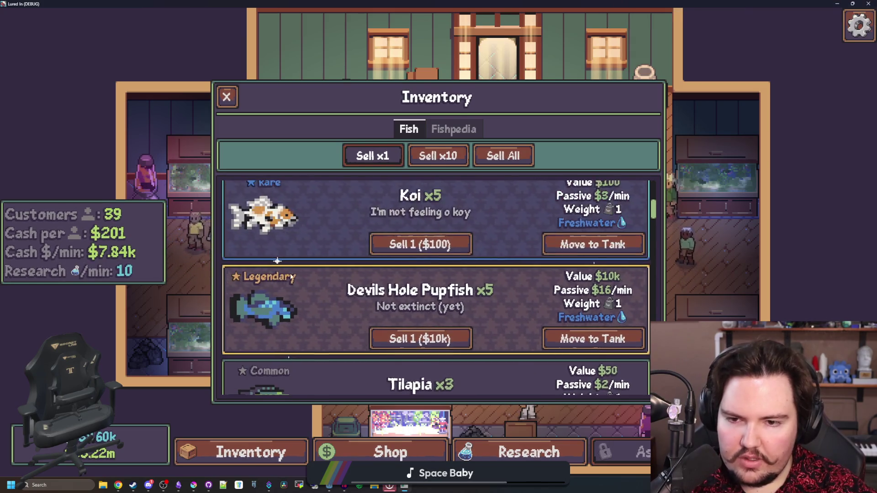
scroll(320, 277, down, 12)
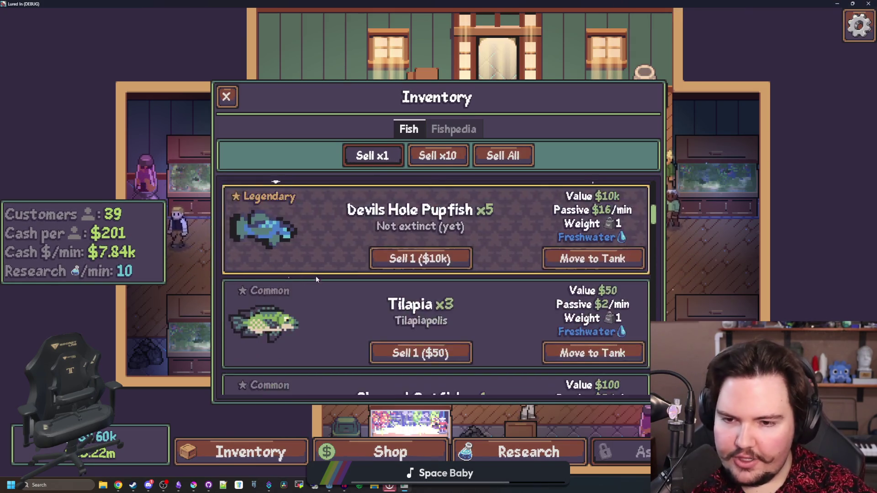
scroll(338, 267, up, 10)
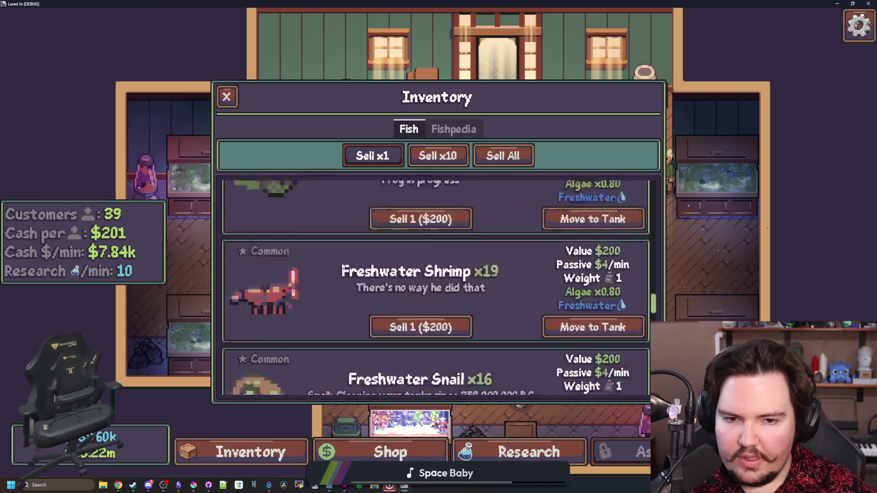
scroll(341, 262, down, 1)
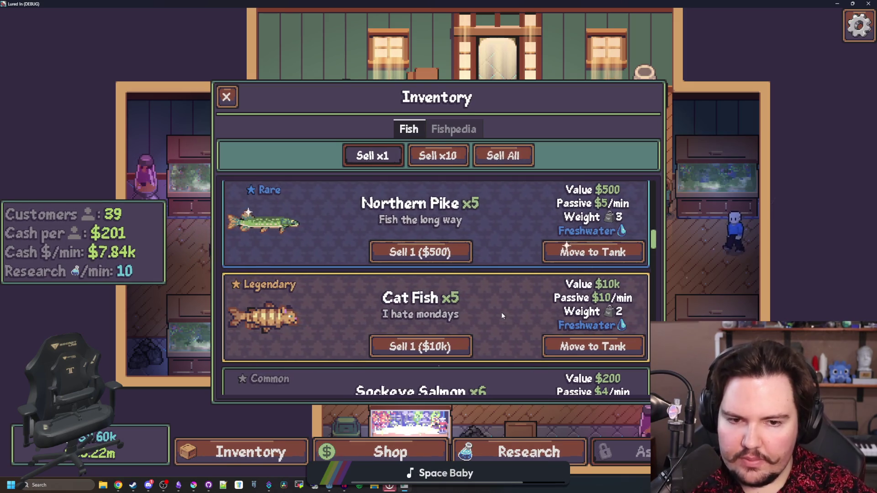
scroll(441, 279, up, 1)
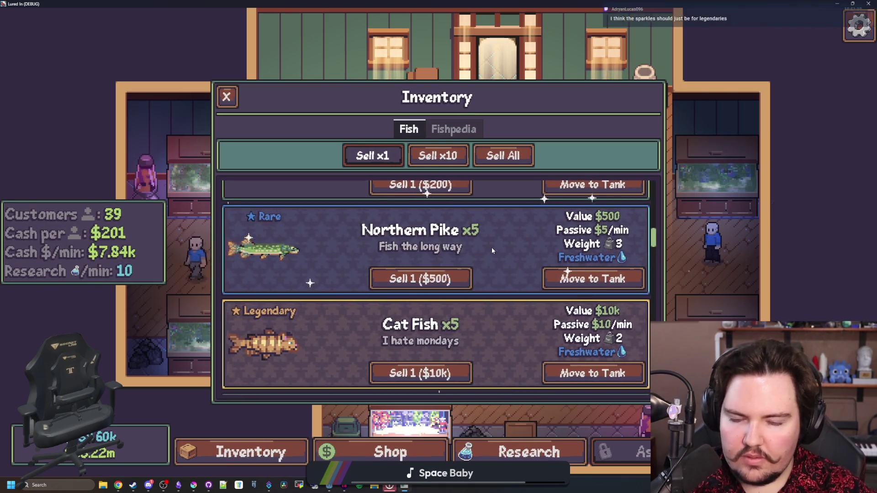
key(F8)
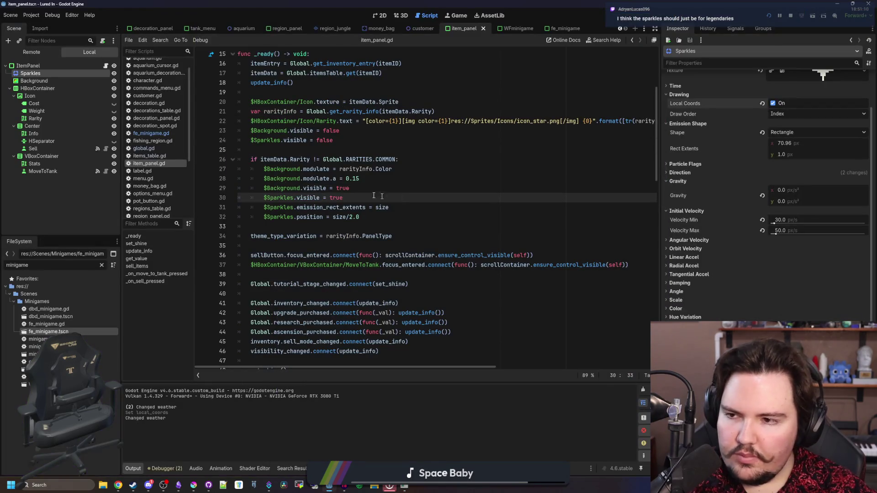
- Switch to the 2D view, review the Sparkles Inspector settings, and save the item_panel scene
key(ctrl+F1)
scroll(303, 114, up, 2)
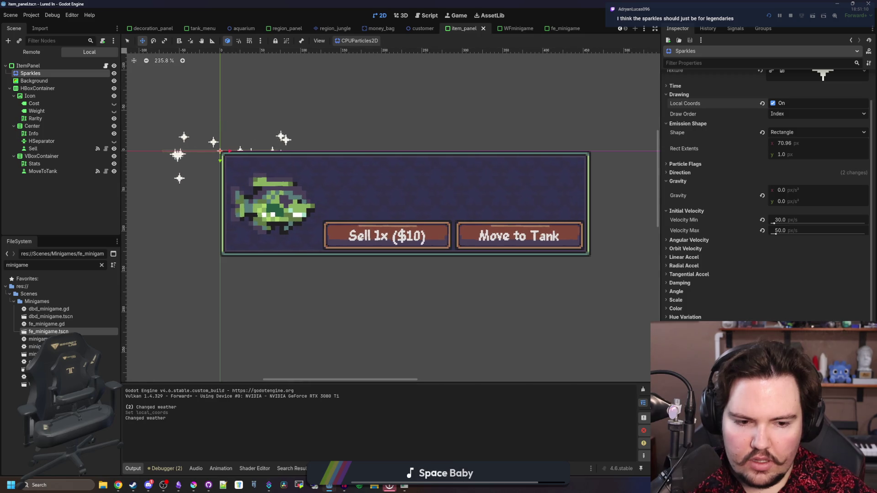
scroll(743, 299, down, 5)
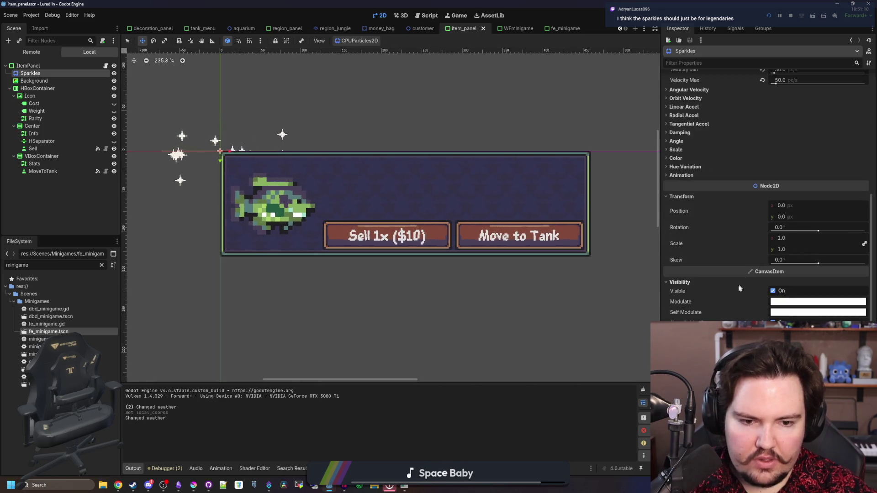
scroll(743, 300, down, 2)
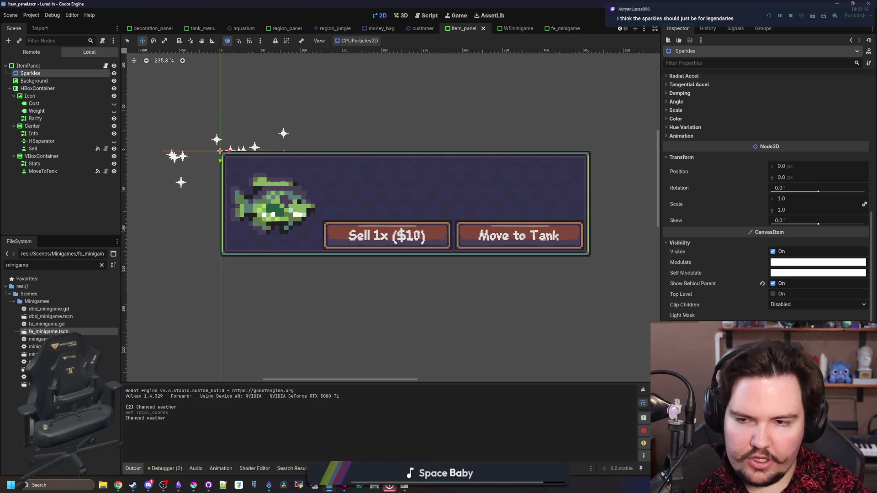
key(ctrl+s)
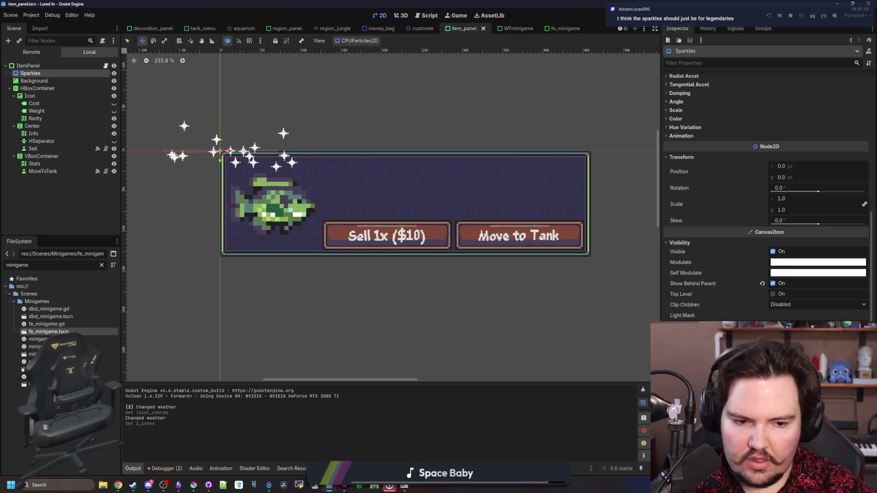
key(ctrl+s)
- Recheck the Northern Pike and Cat Fish sparkles in the game, then shrink its window
mouse_move(400, 486)
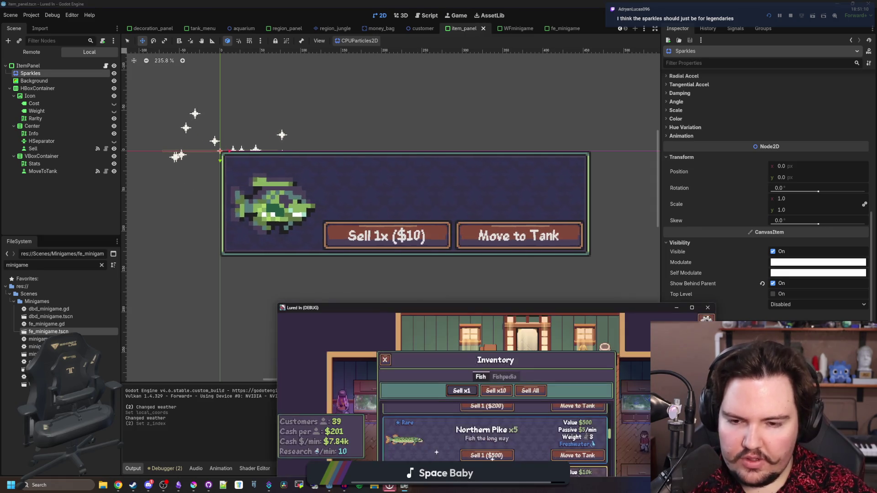
click(470, 316)
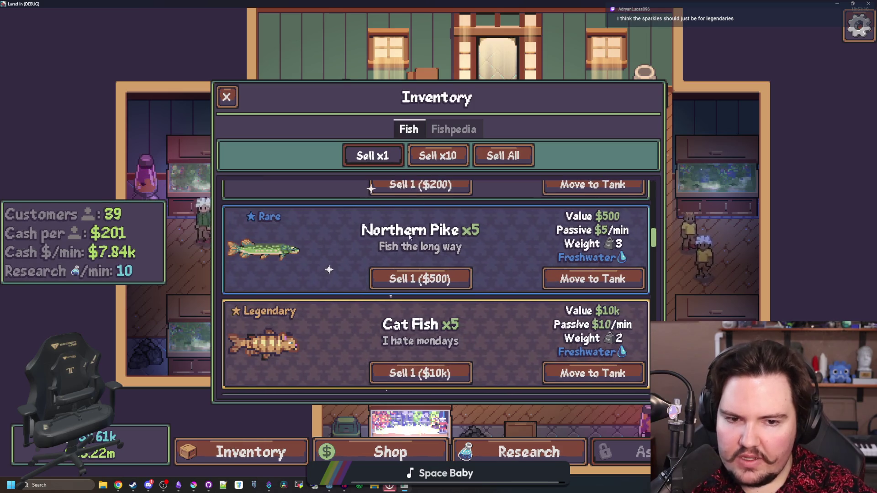
scroll(363, 250, up, 1)
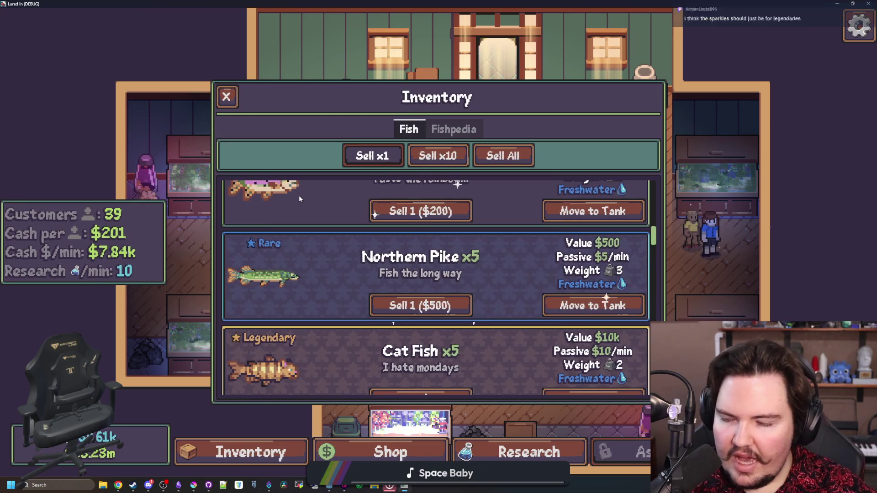
scroll(299, 196, down, 3)
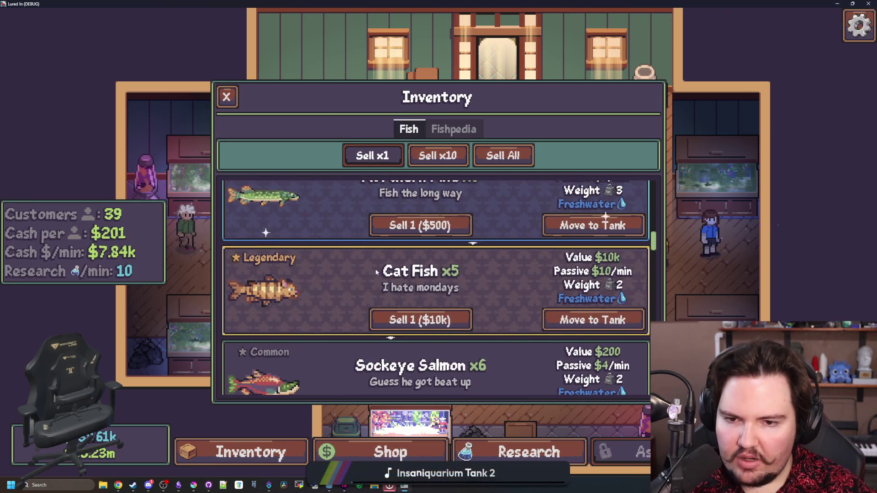
drag(407, 3, 423, 343)
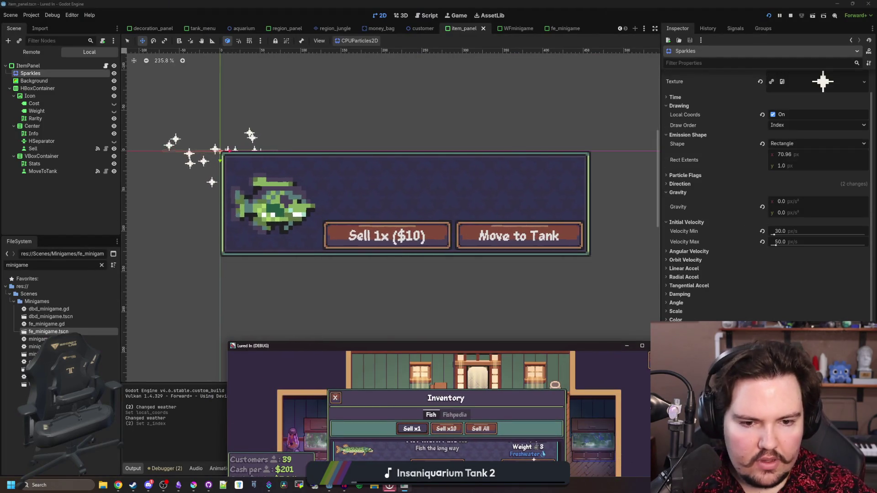
- Stop the game and give the Sparkles colour ramp a gradient point with alpha 00, then save
key(F8)
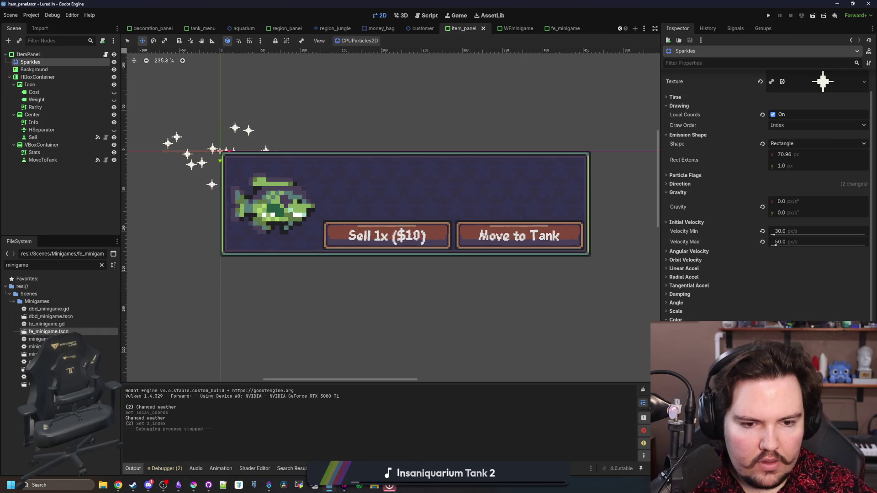
key(ctrl+z)
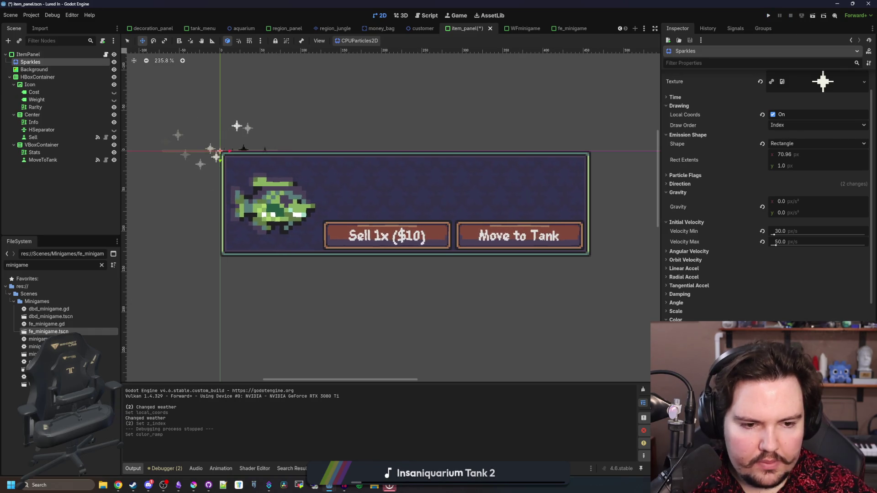
click(664, 319)
text(00)
key(Return)
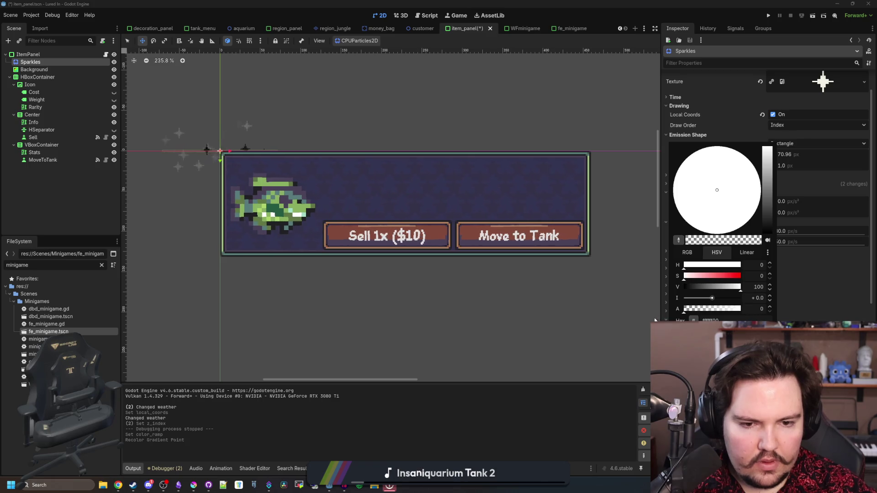
key(Escape)
click(664, 319)
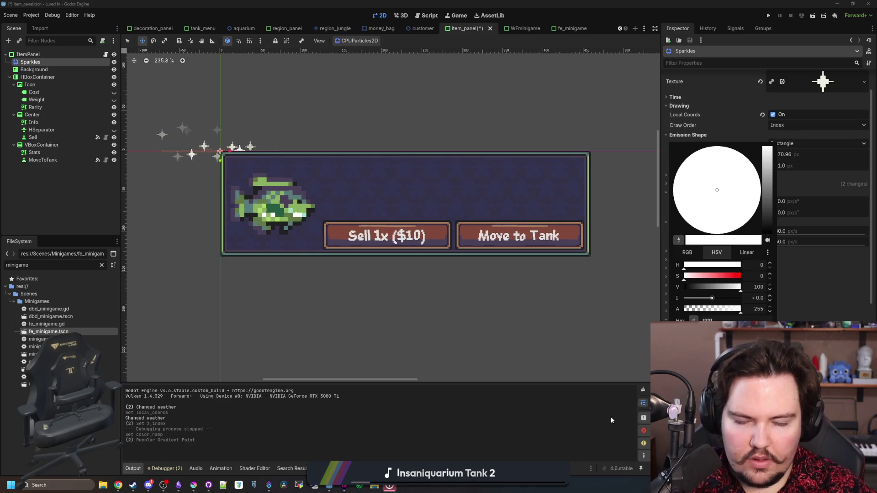
click(633, 306)
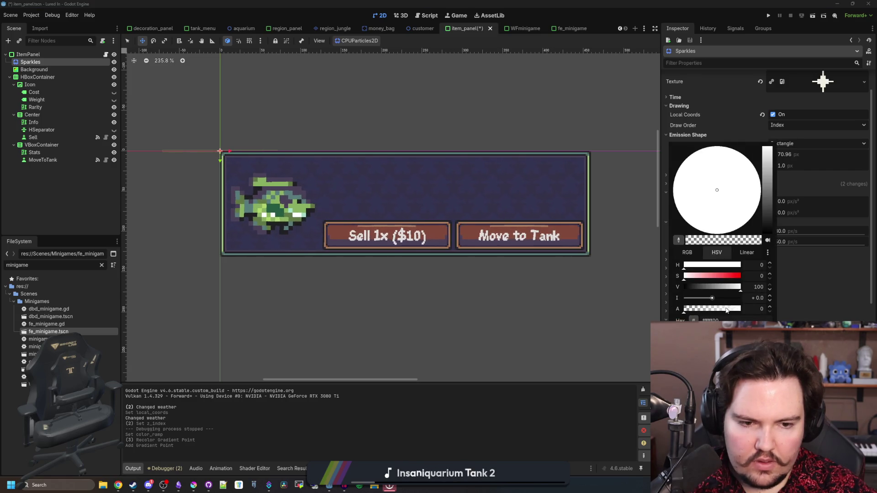
click(509, 413)
key(ctrl+s)
key(ctrl+s)
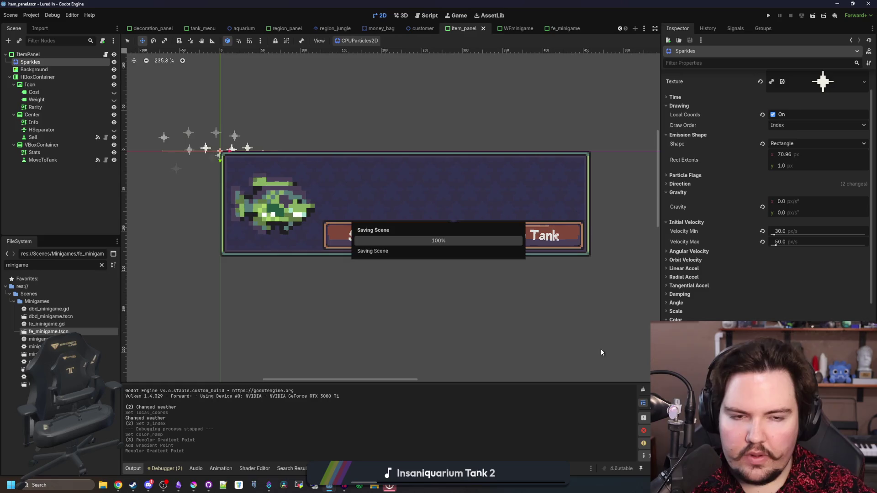
- Set the Sparkles particle Amount to 64 and save the item_panel scene
click(686, 222)
scroll(730, 183, up, 2)
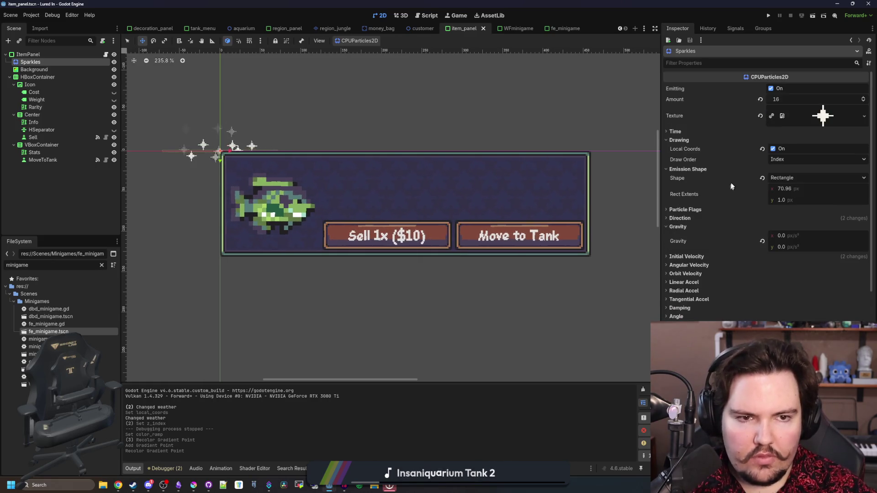
click(792, 100)
text(64)
key(Return)
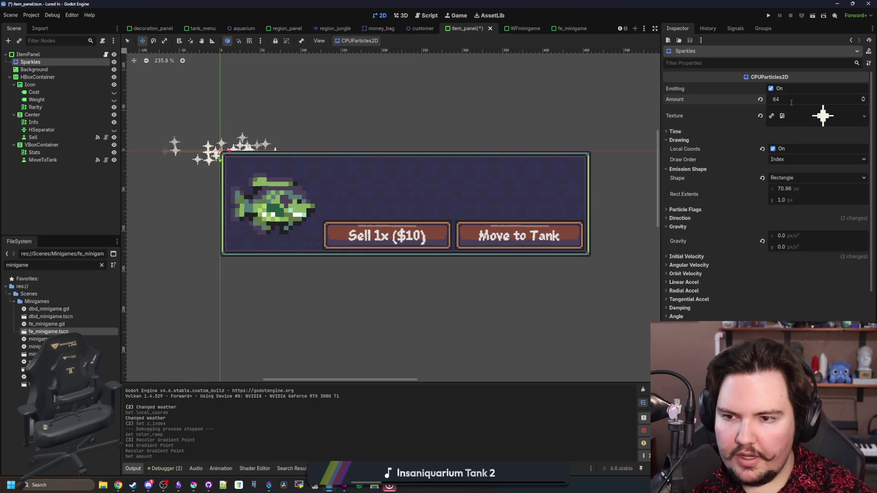
key(ctrl+s)
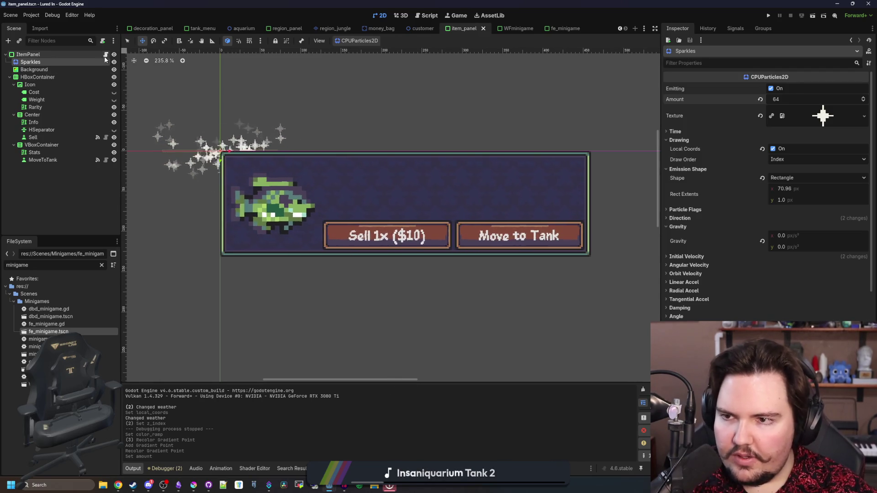
- Open item_panel.gd and review the Sparkles code around lines 25–29
click(106, 54)
click(363, 191)
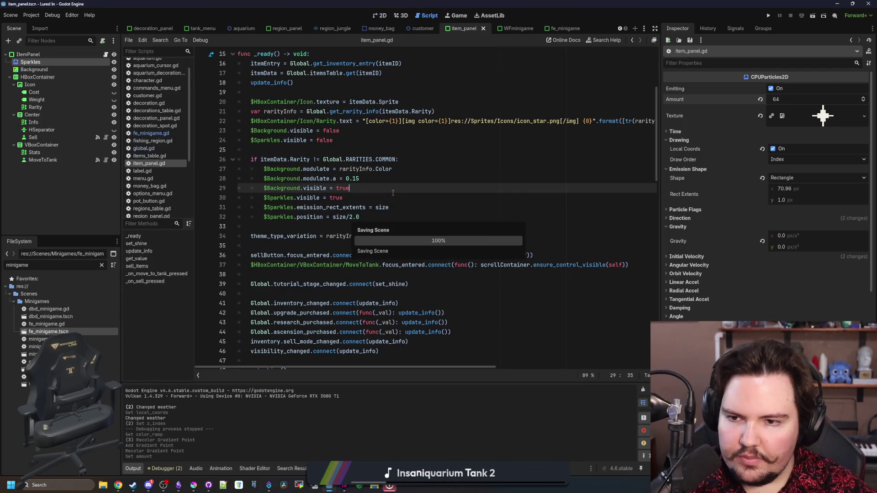
scroll(393, 193, right, 1)
scroll(393, 193, up, 1)
scroll(393, 192, left, 2)
click(309, 177)
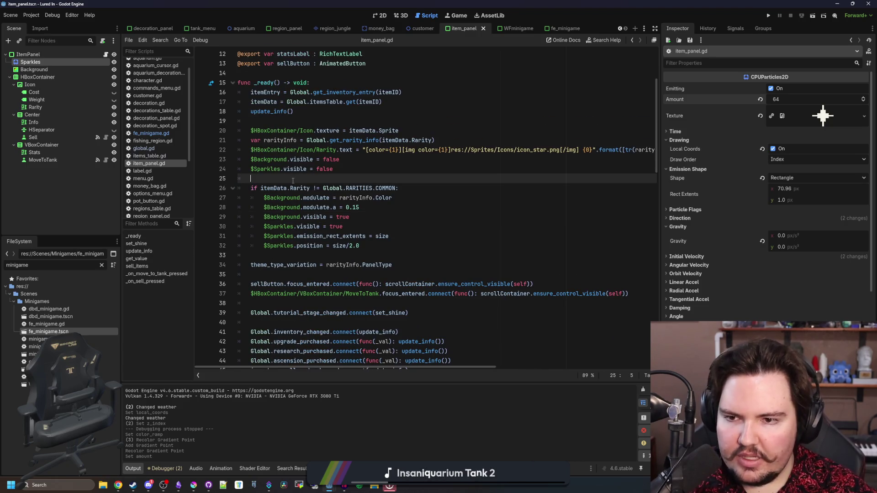
click(347, 217)
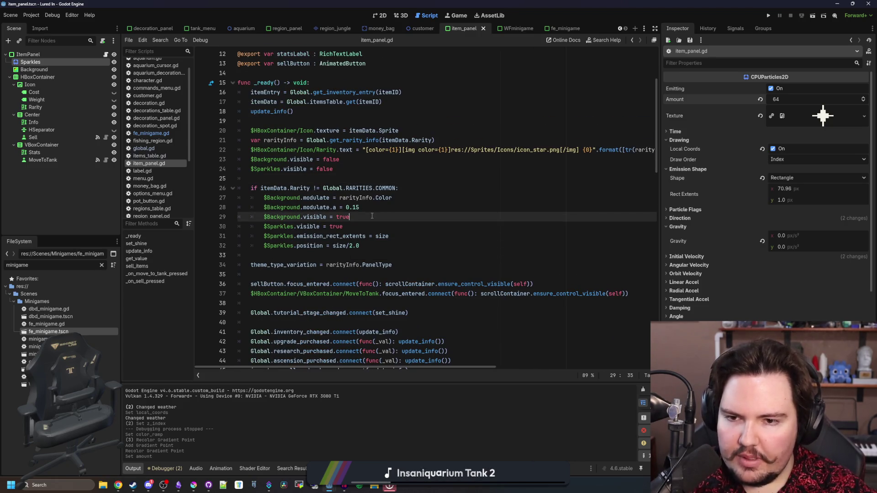
scroll(343, 211, up, 1)
- Save the scene with Sparkles draw order kept at Index, and select line 26's rarity condition
click(46, 70)
click(60, 62)
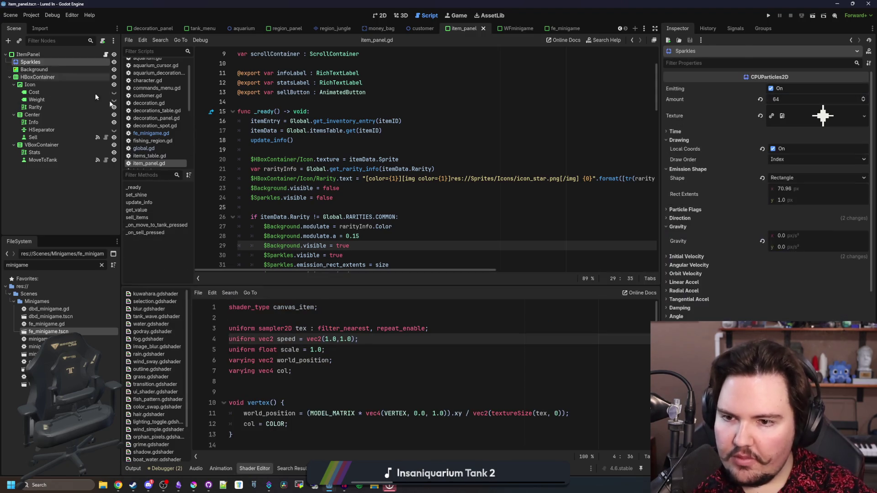
click(326, 217)
scroll(356, 201, down, 2)
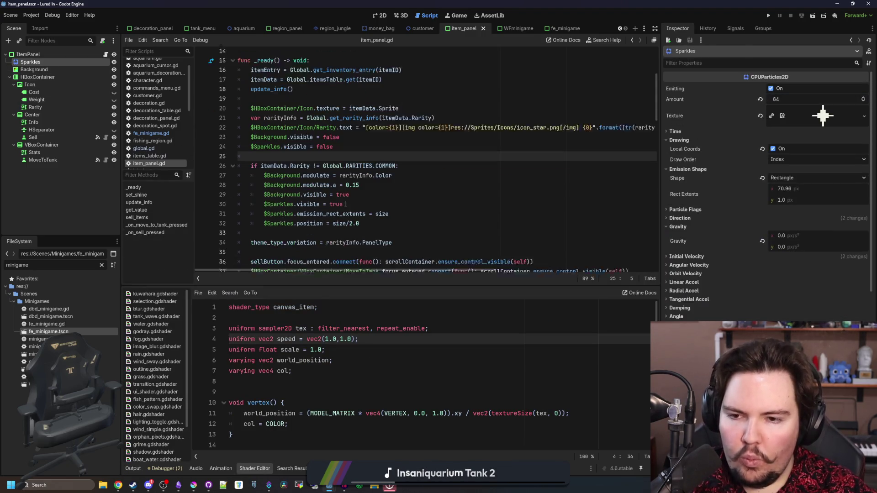
click(378, 186)
key(ctrl+s)
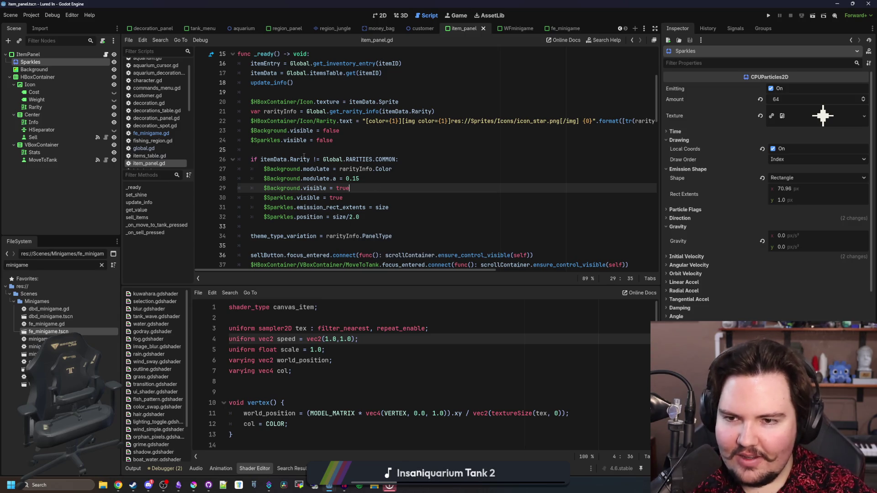
click(304, 156)
click(321, 152)
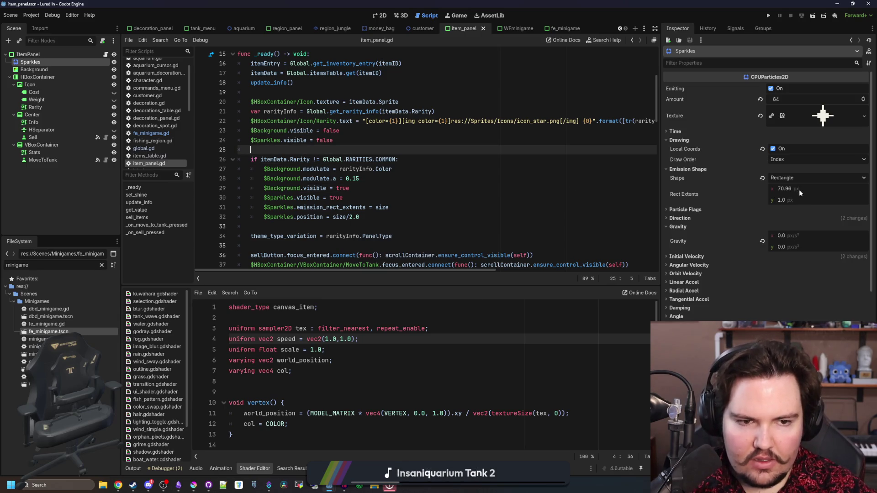
click(780, 159)
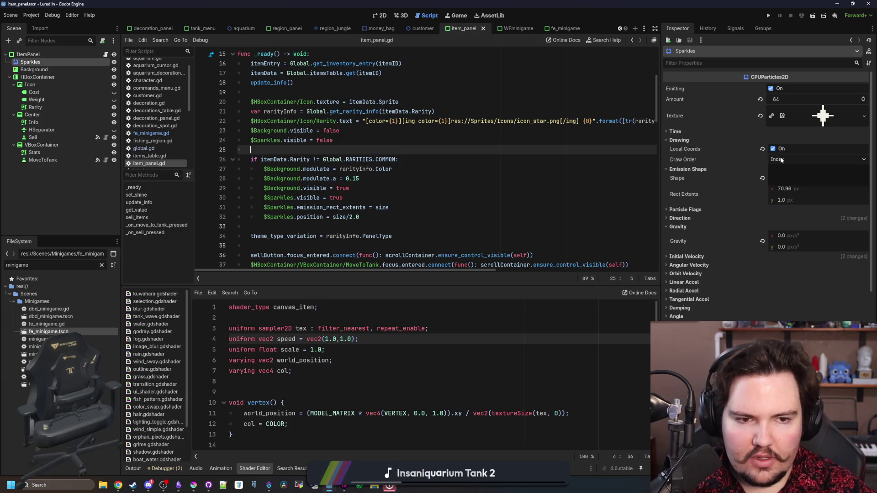
click(782, 160)
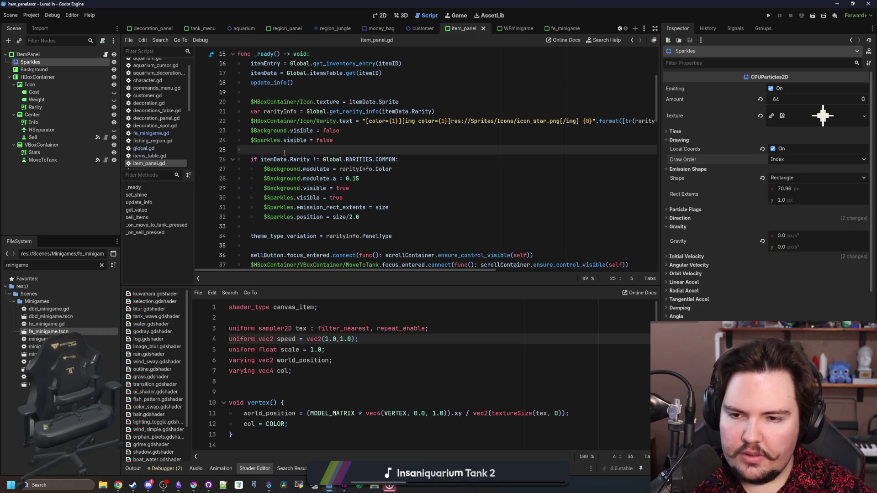
drag(407, 159, 257, 159)
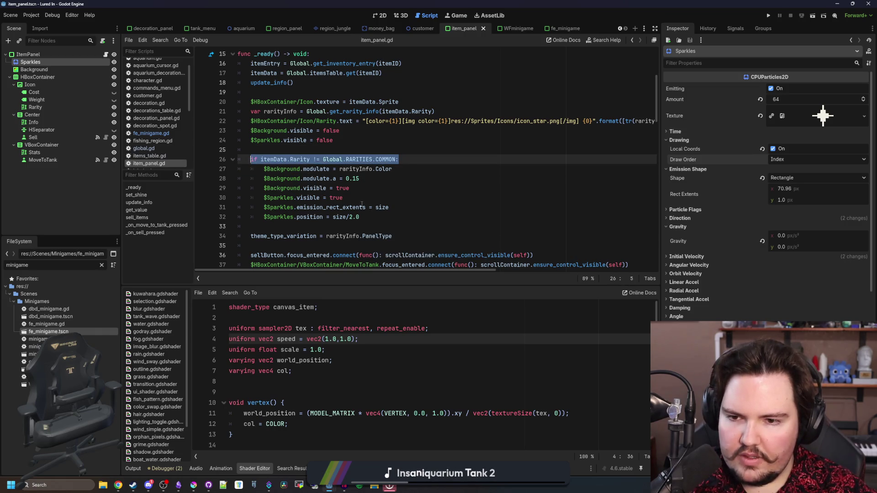
- Wrap the Sparkles lines in a new 'if itemData.Rarity == Global.RARITIES.LEGENDARY:' check, save, and run
click(361, 189)
key(Return)
key(Return)
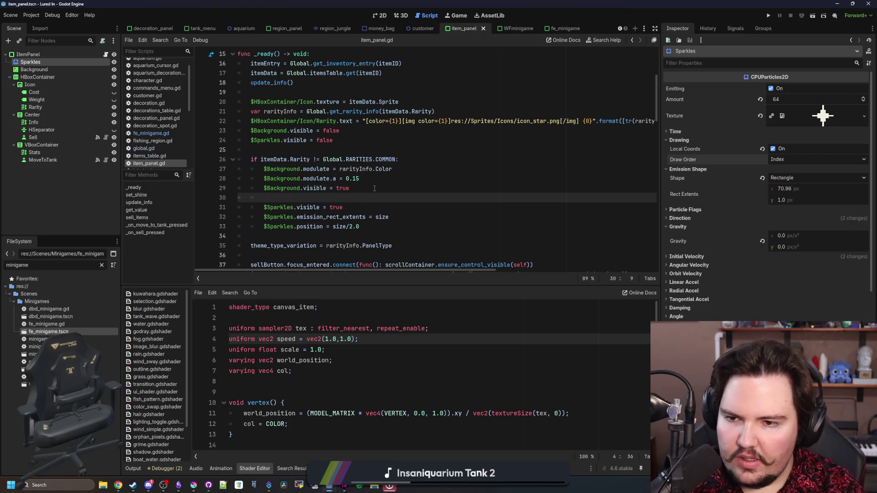
text(if itemData.Rarity != Global.RARITIES.COMMON:)
double_click(298, 207)
click(363, 207)
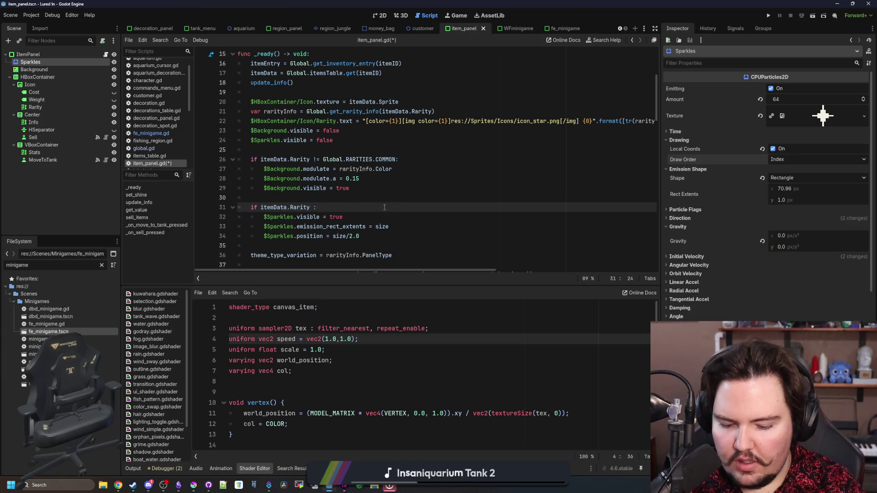
text(.RARITIES.)
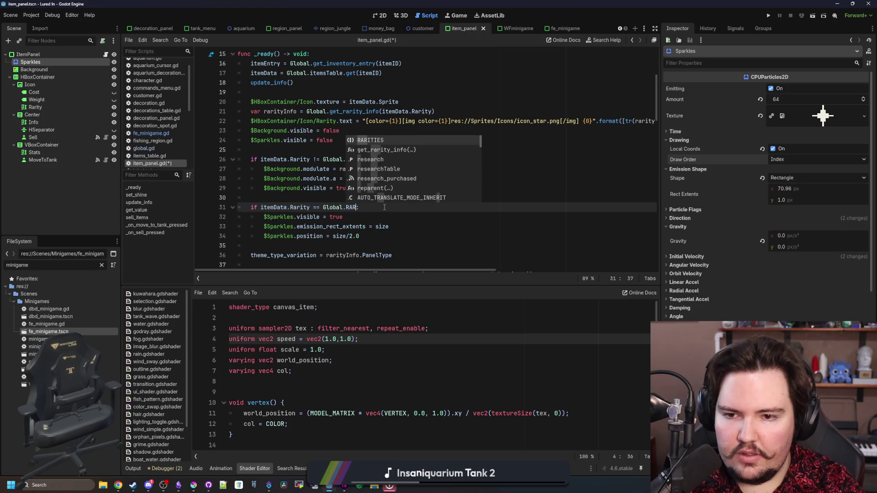
text(LEGENDARY)
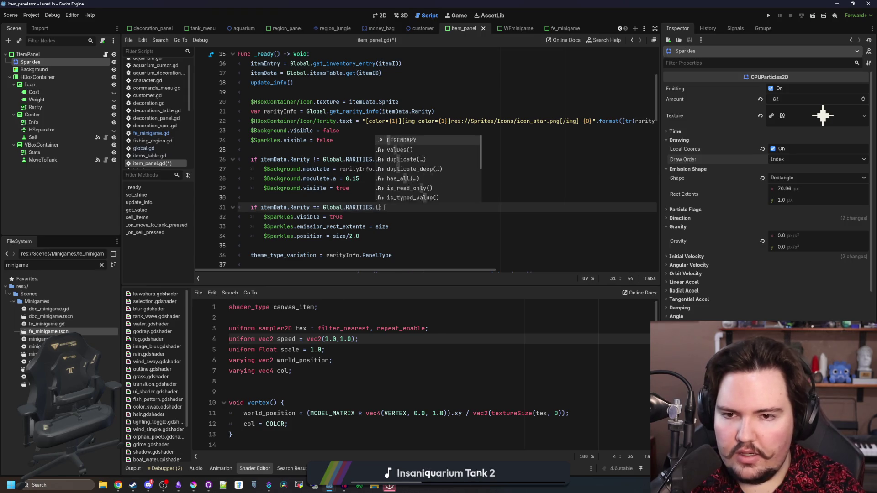
click(363, 235)
key(ctrl+s)
click(770, 15)
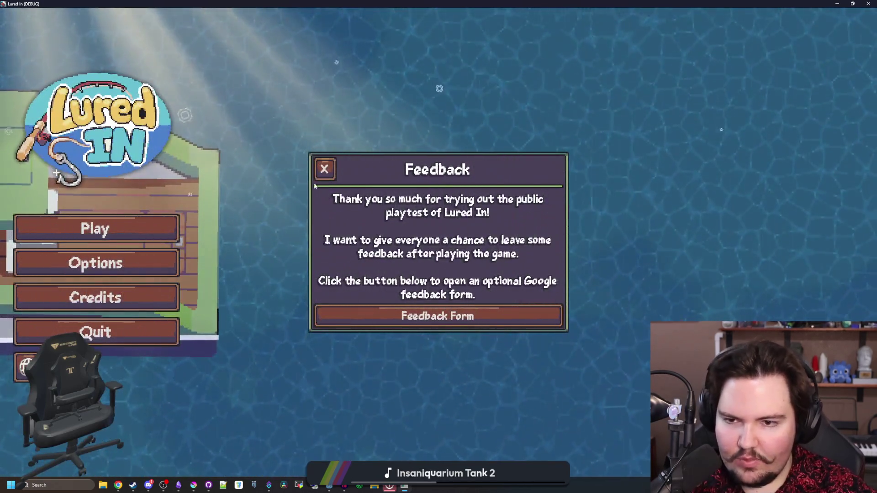
- Open the fish inventory, scroll past the Koi and Devils Hole Pupfish panels, then stop the game
click(325, 168)
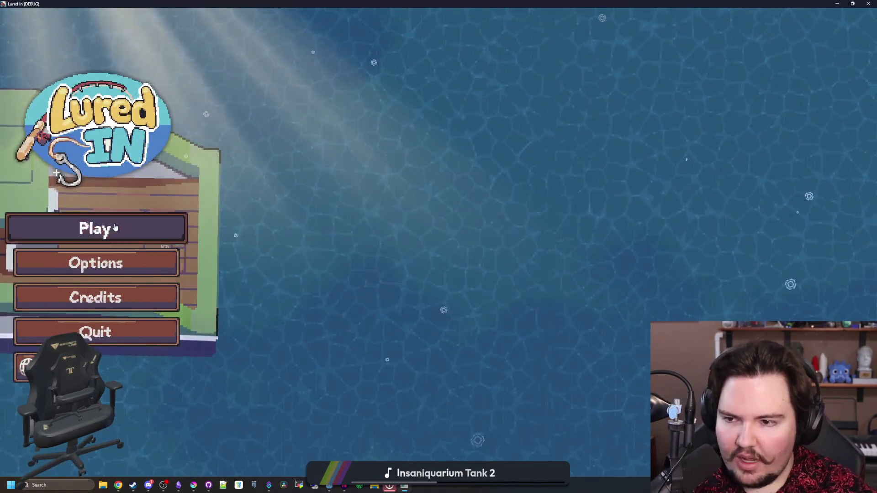
click(115, 228)
click(438, 299)
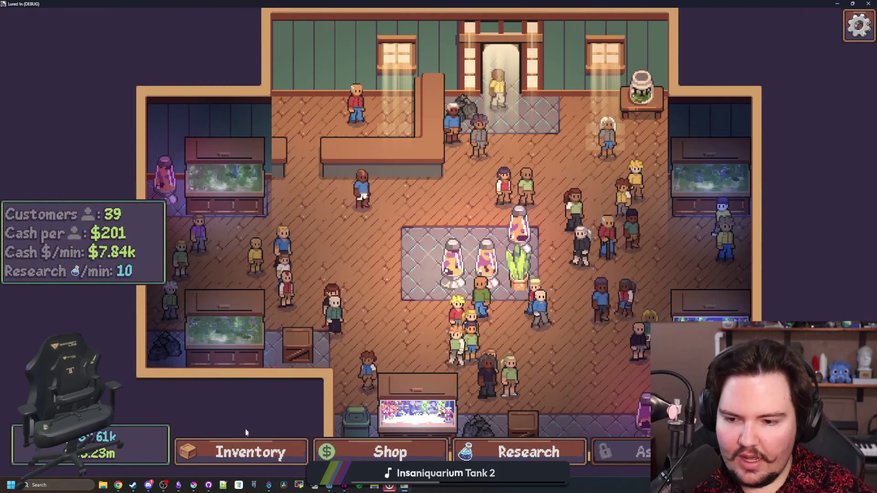
click(249, 452)
scroll(361, 322, down, 3)
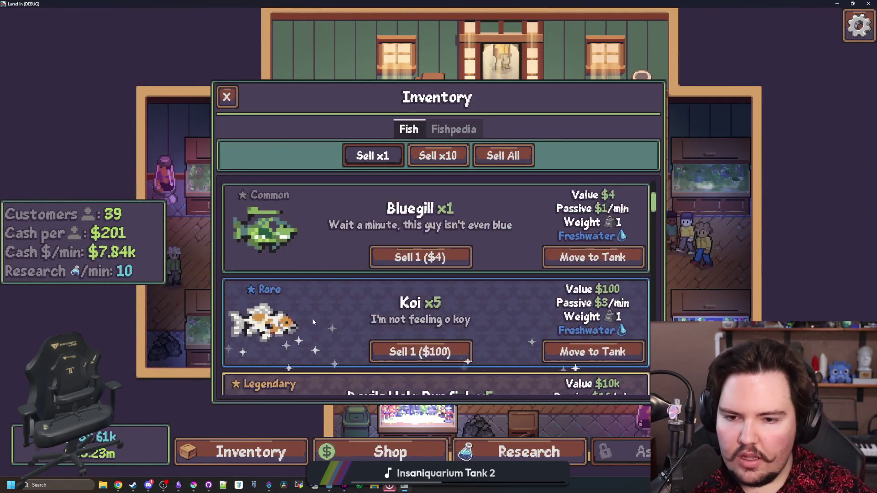
scroll(303, 319, down, 2)
scroll(305, 297, down, 1)
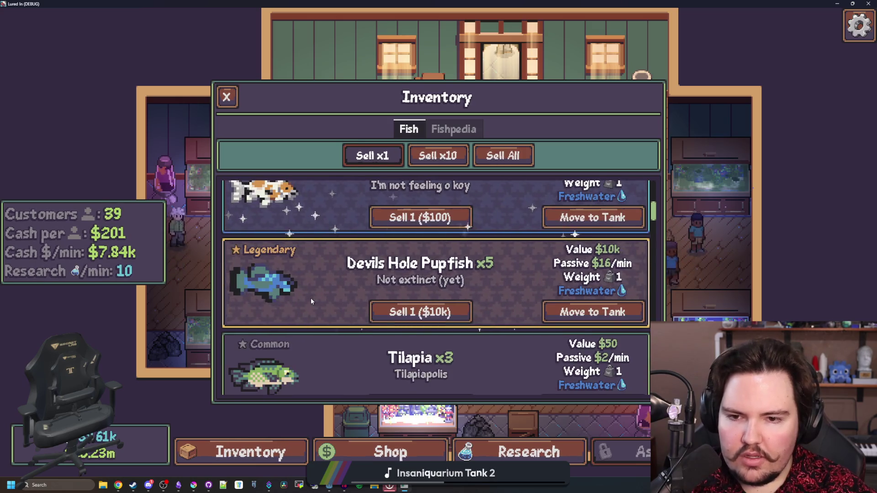
scroll(310, 298, up, 1)
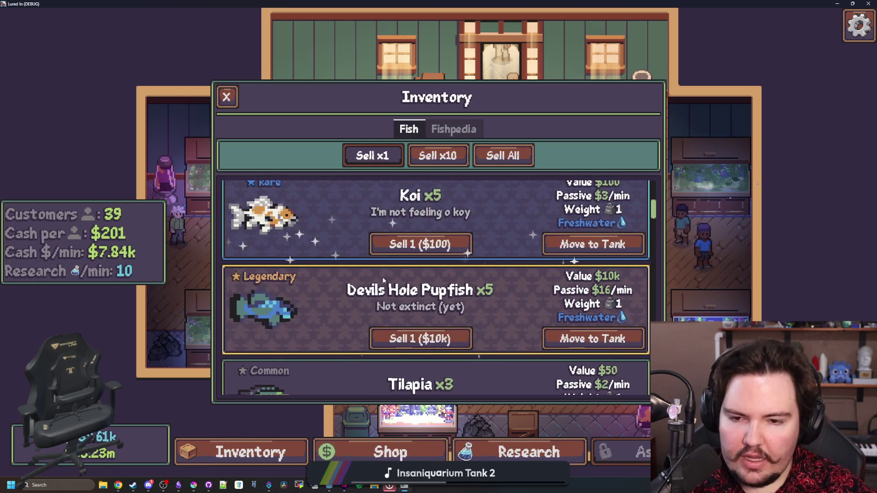
scroll(382, 277, down, 2)
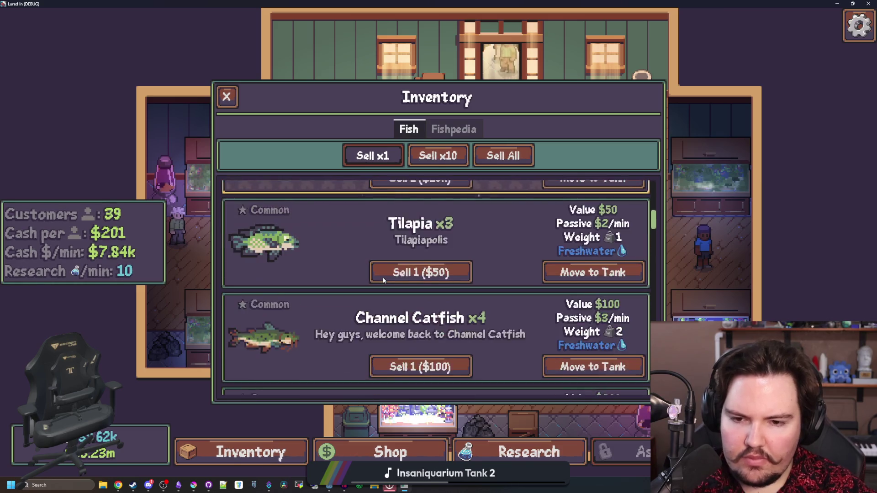
scroll(320, 279, up, 2)
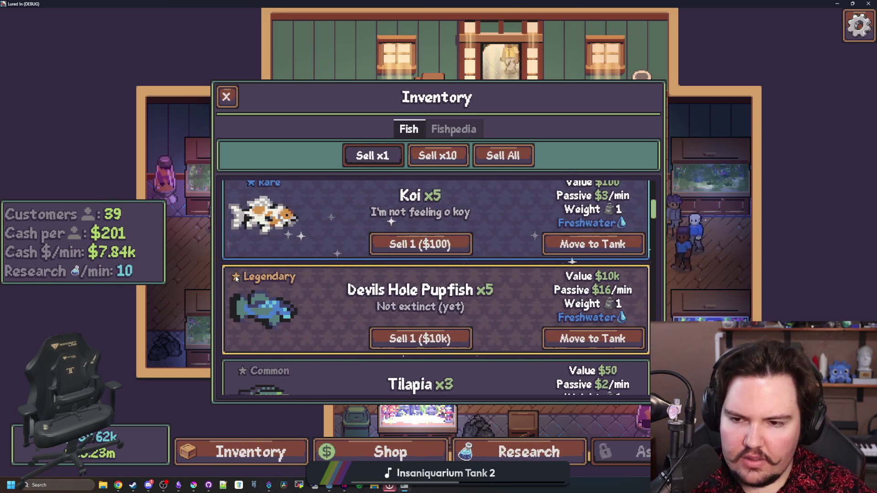
key(super+Down)
click(791, 16)
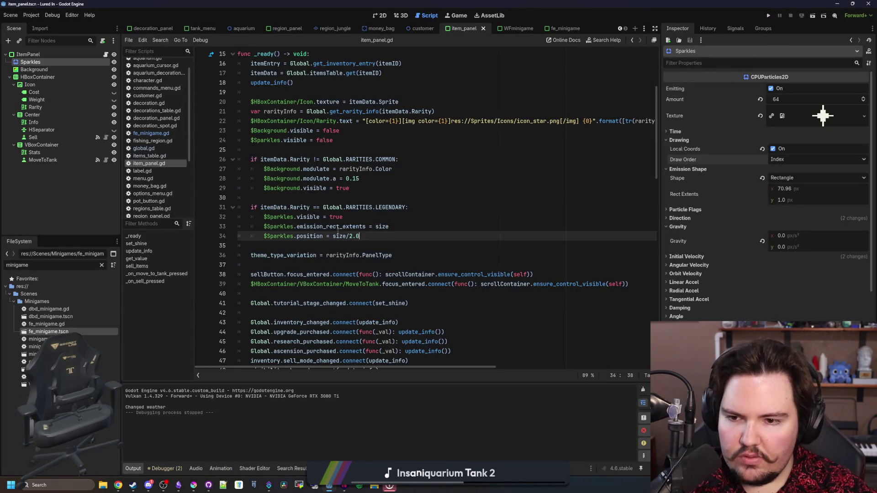
- Cut the LEGENDARY if-block and add 'await get_tree().physics_frame' below set_shine()
drag(363, 236, 194, 209)
key(ctrl+c)
key(BackSpace)
key(BackSpace)
key(BackSpace)
scroll(304, 236, down, 3)
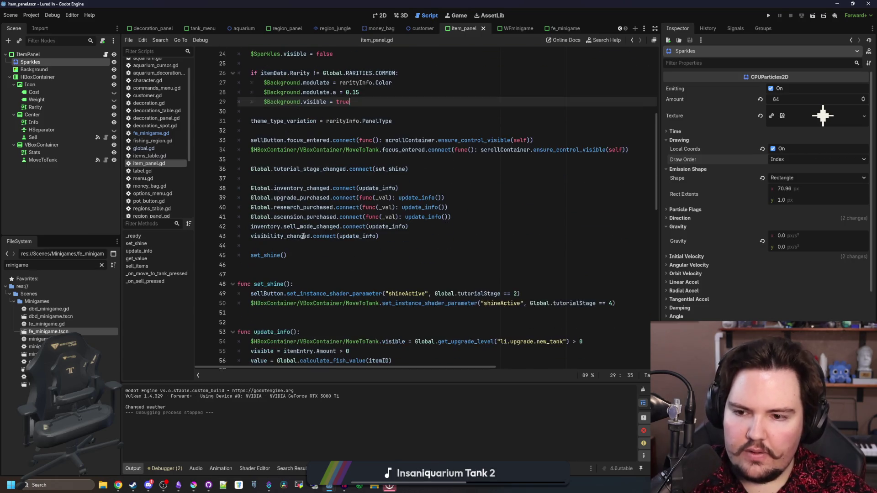
click(280, 244)
click(293, 255)
key(Return)
key(Return)
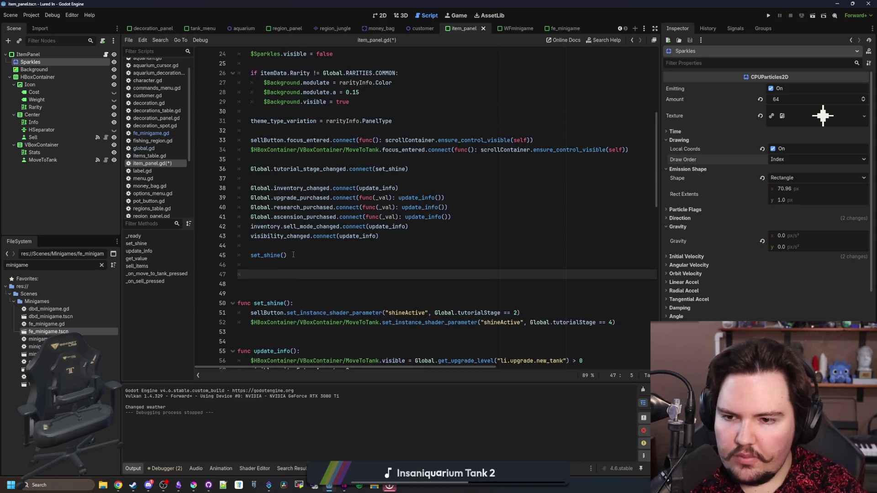
text(await get_tree)
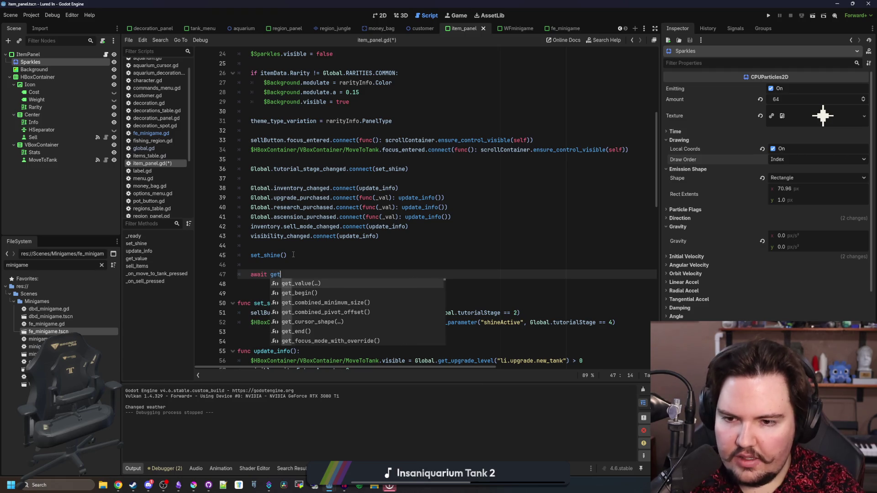
key(Return)
text(.phys)
key(Return)
key(Return)
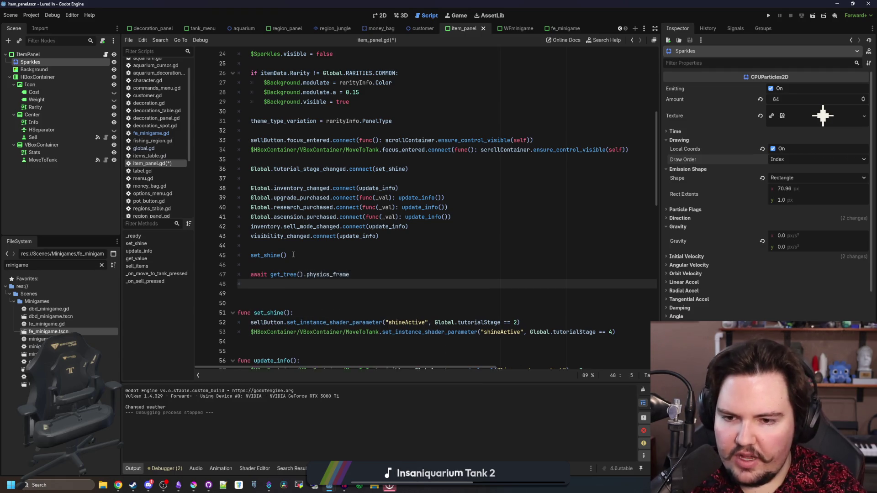
- Paste the legendary sparkles block after the await, save the script, and run the project
key(ctrl+v)
click(265, 284)
key(BackSpace)
key(Return)
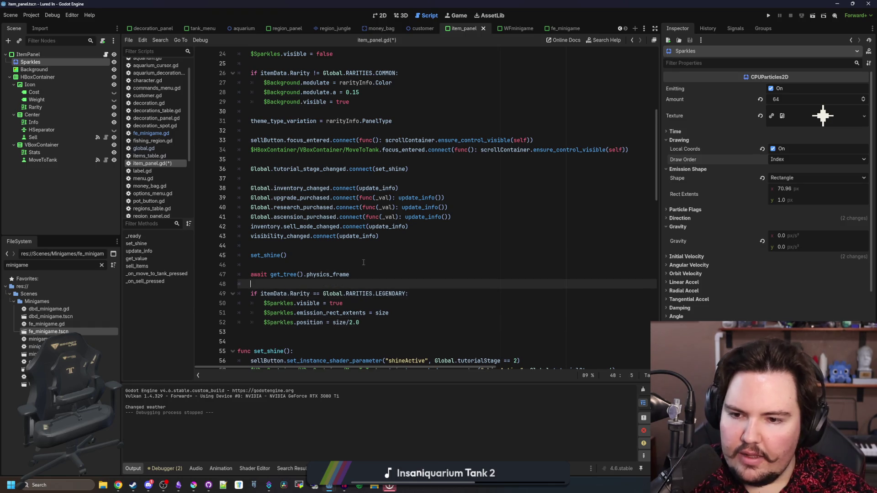
click(354, 261)
key(ctrl+s)
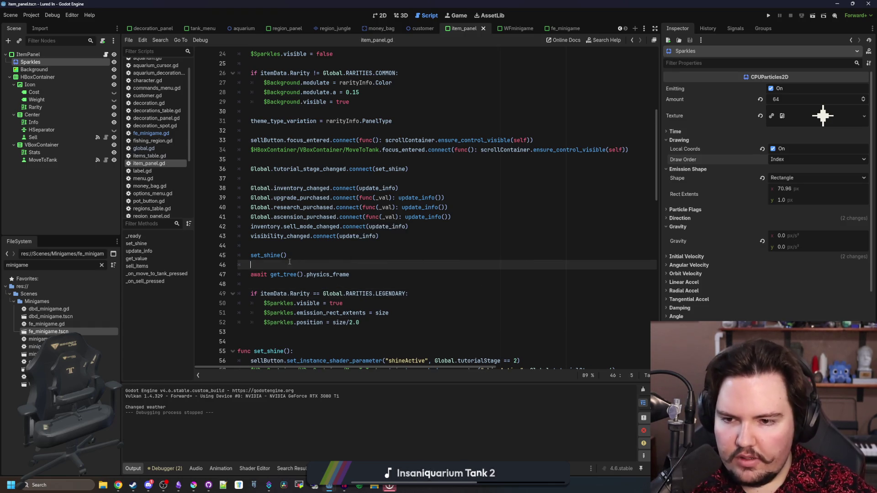
click(770, 15)
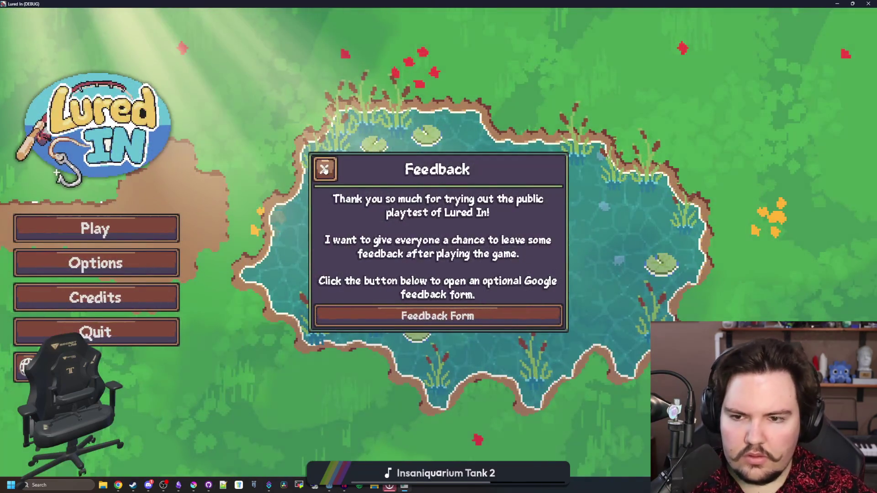
- Dismiss the feedback prompt, start playing, and open the fish inventory
click(324, 170)
click(95, 227)
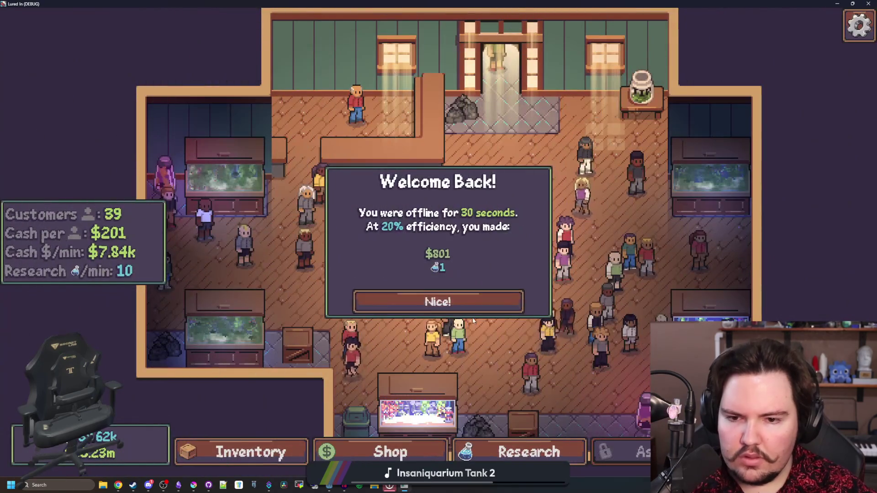
click(255, 445)
- Scroll through the fish panels to check the legendary Devils Hole Pupfish, then shrink the game window
scroll(303, 300, down, 3)
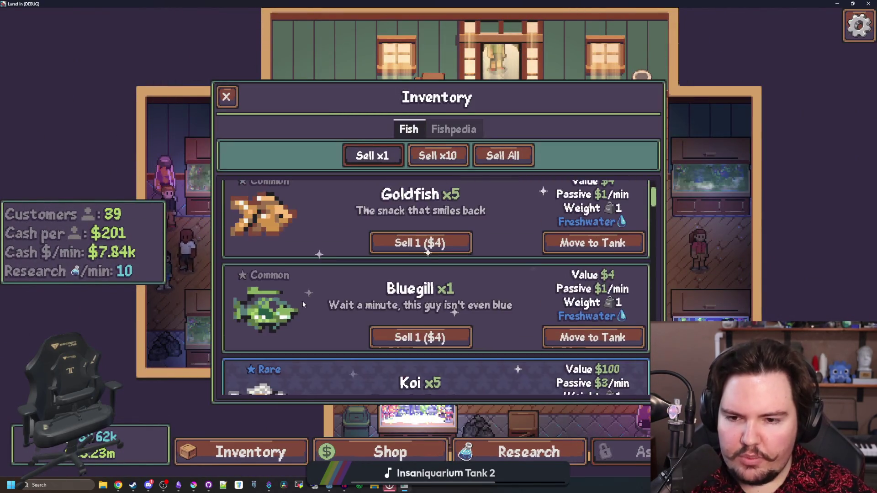
scroll(302, 301, down, 2)
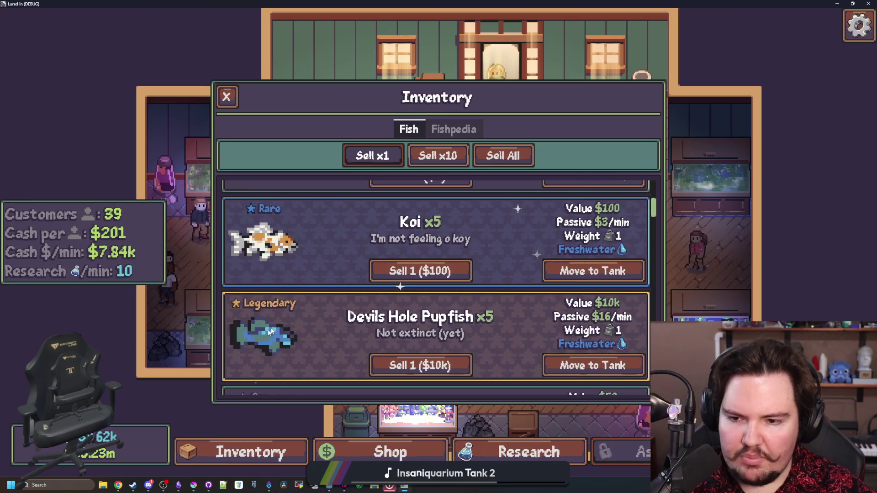
scroll(266, 301, down, 1)
scroll(287, 287, up, 5)
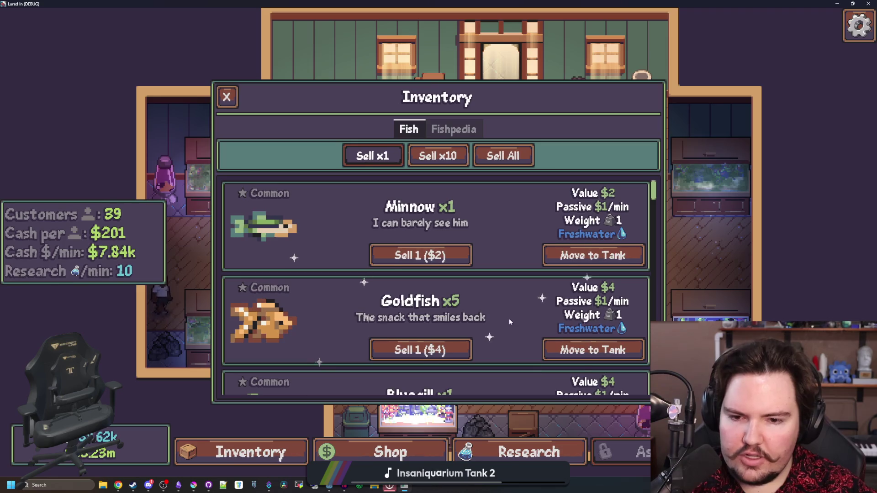
scroll(533, 311, down, 3)
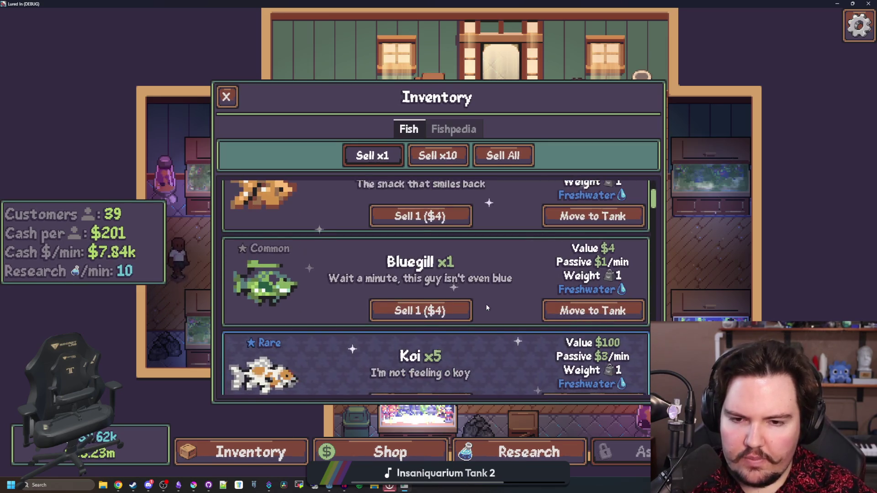
scroll(487, 308, down, 5)
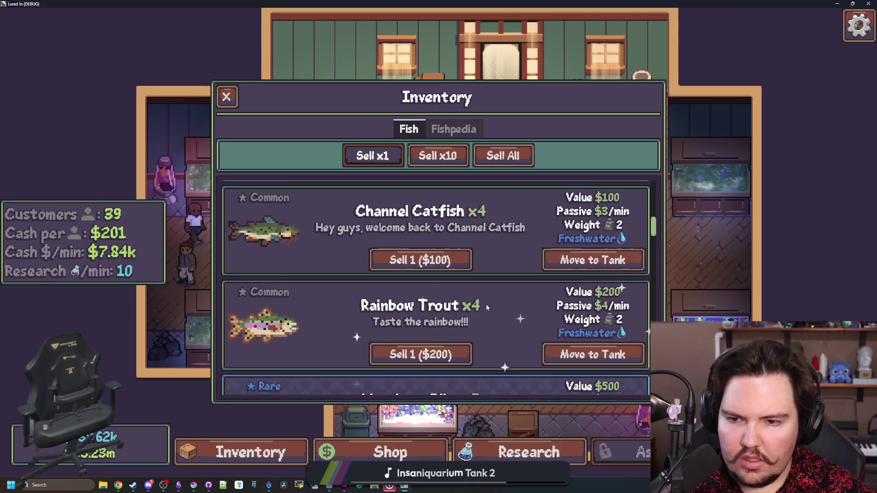
scroll(486, 307, down, 6)
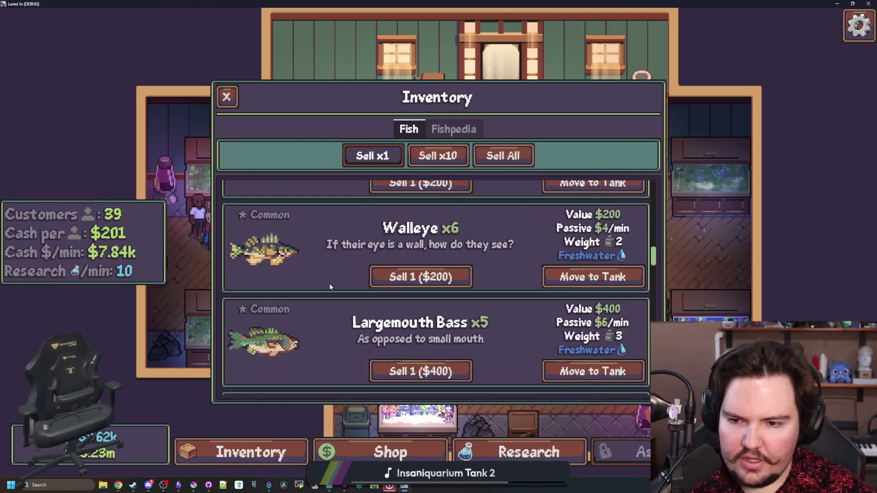
scroll(330, 287, down, 2)
scroll(329, 286, down, 5)
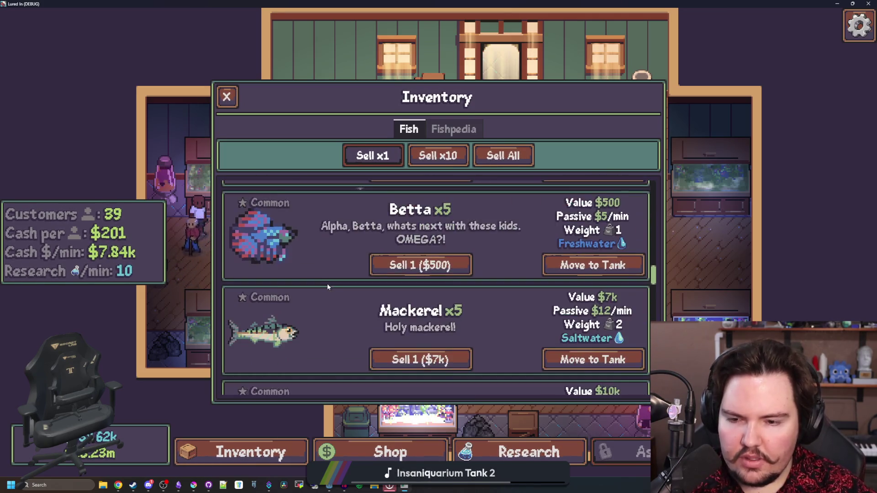
scroll(333, 256, down, 3)
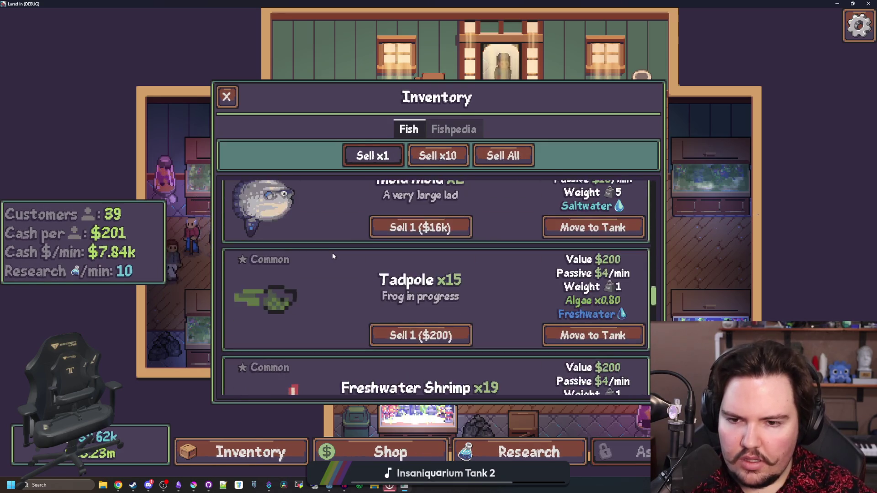
key(super+Down)
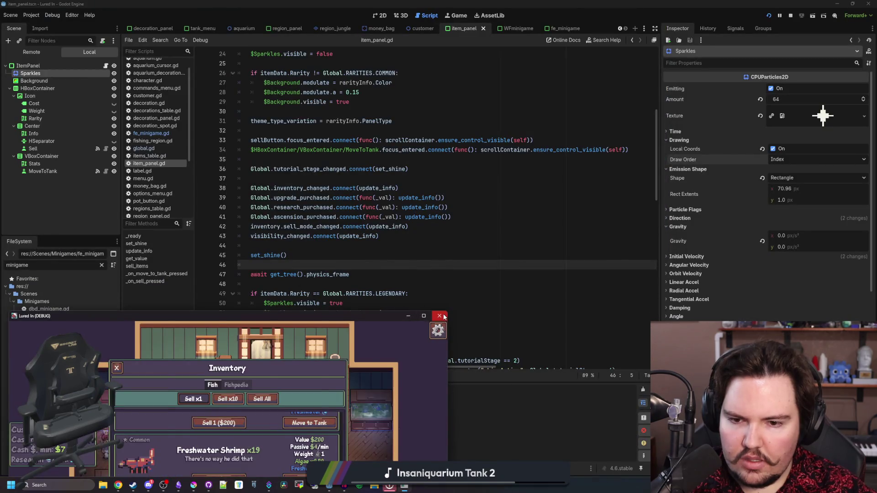
- Close the game, review the sparkles code in item_panel.gd, and switch to the 2D item panel scene
click(439, 316)
scroll(320, 205, down, 2)
click(311, 265)
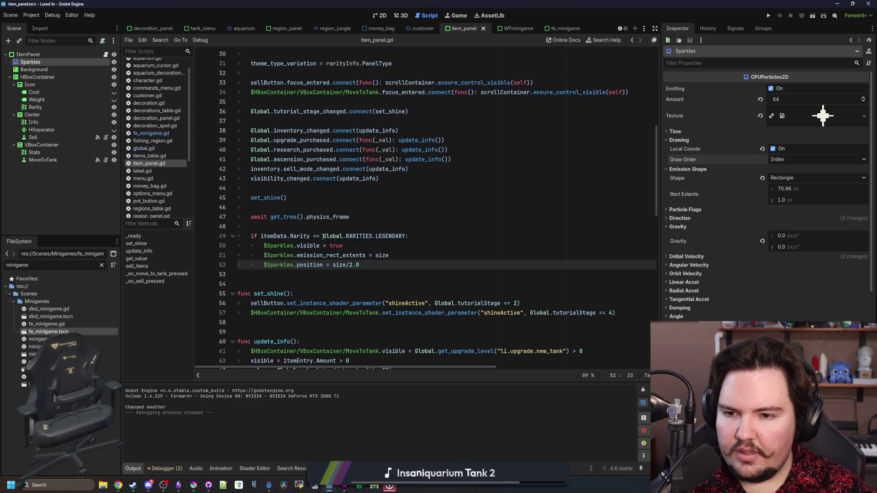
scroll(367, 221, up, 7)
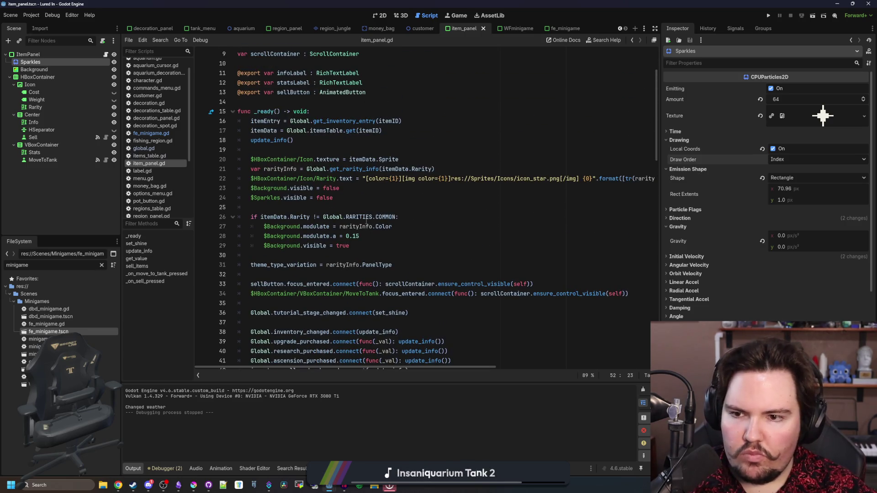
scroll(356, 208, down, 2)
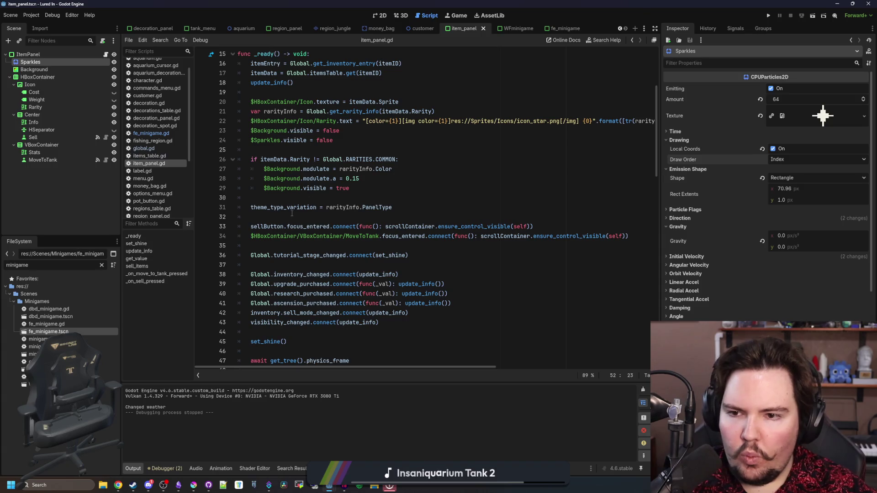
scroll(292, 213, down, 3)
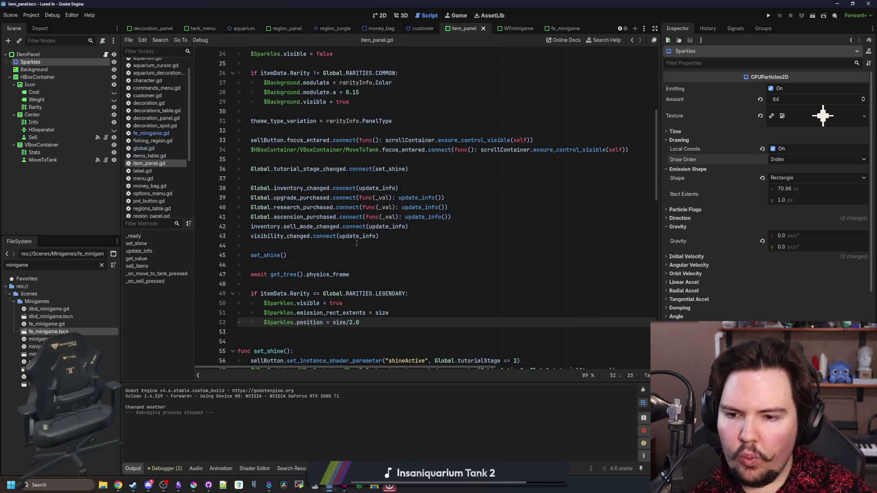
scroll(357, 243, down, 1)
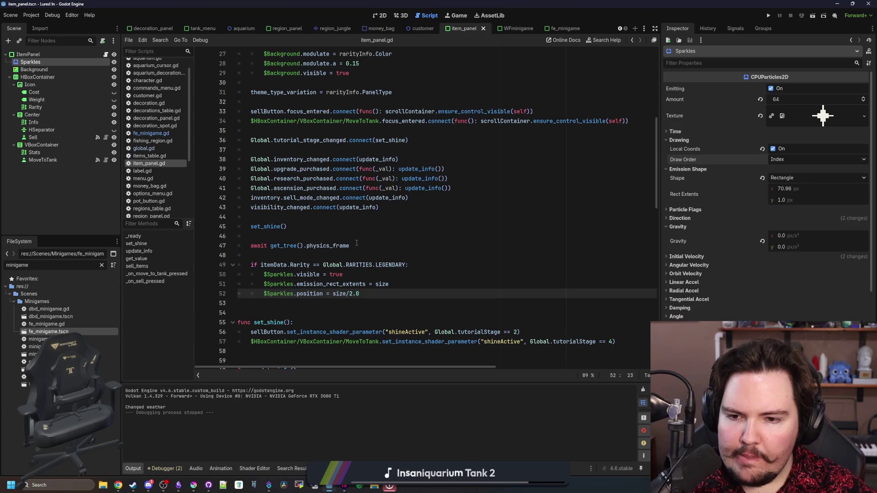
click(332, 256)
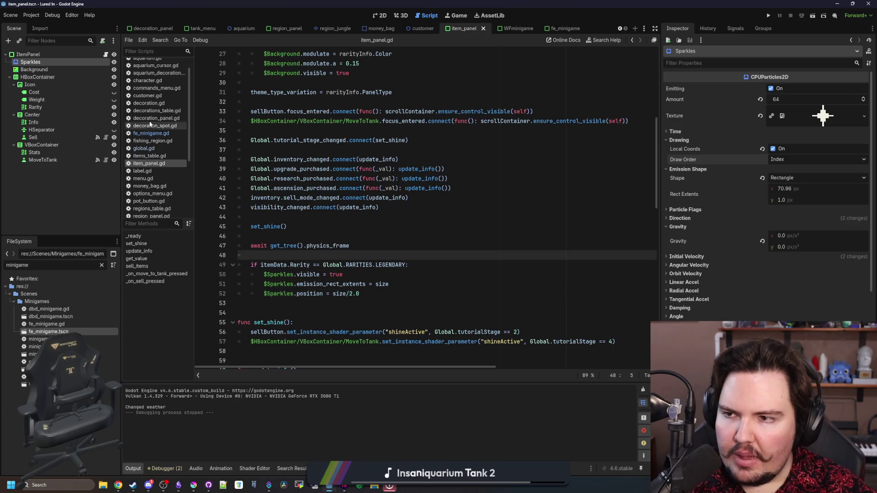
click(382, 15)
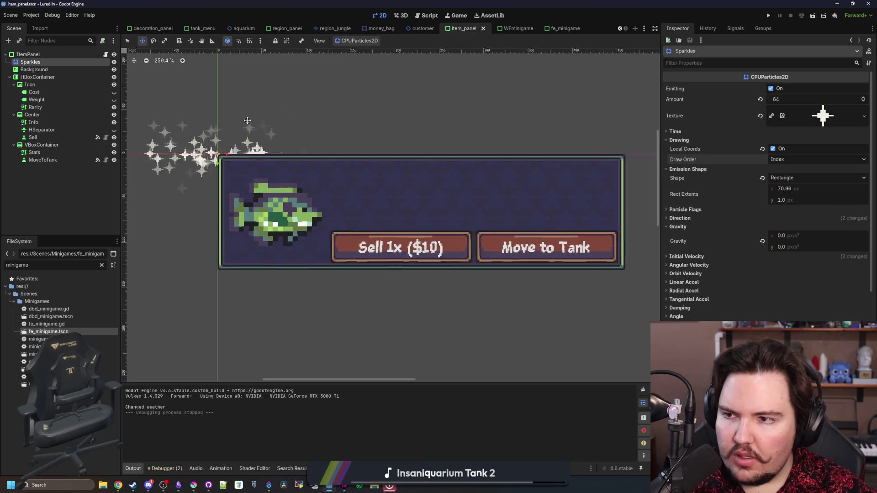
- Move the Sparkles node inside Icon and reset its position to 0, 0
mouse_move(24, 64)
mouse_down()
mouse_move(37, 93)
mouse_move(33, 85)
mouse_up()
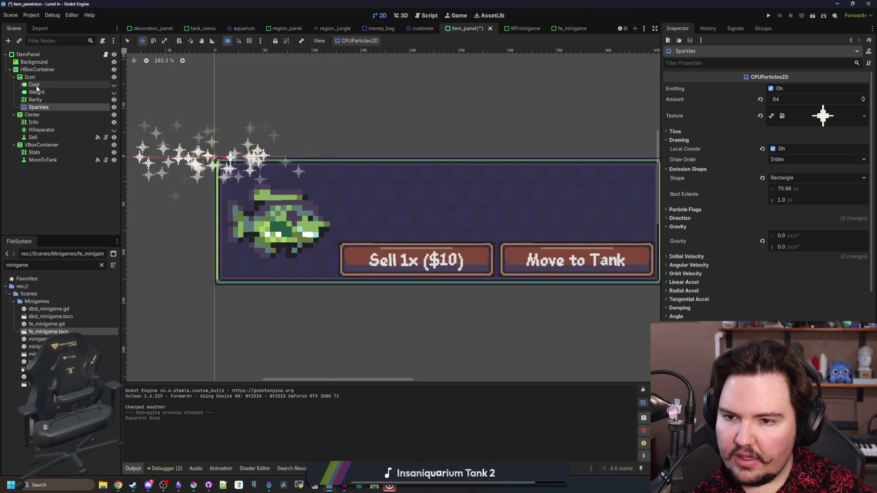
scroll(728, 257, down, 5)
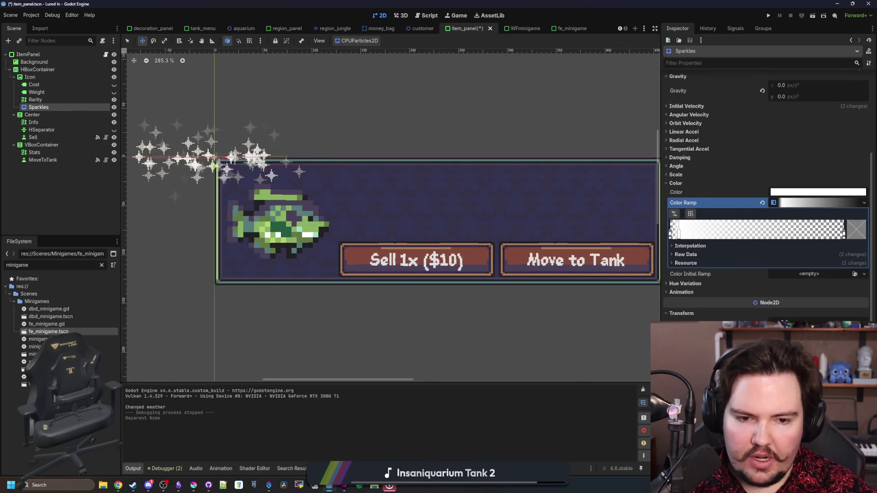
scroll(710, 293, down, 5)
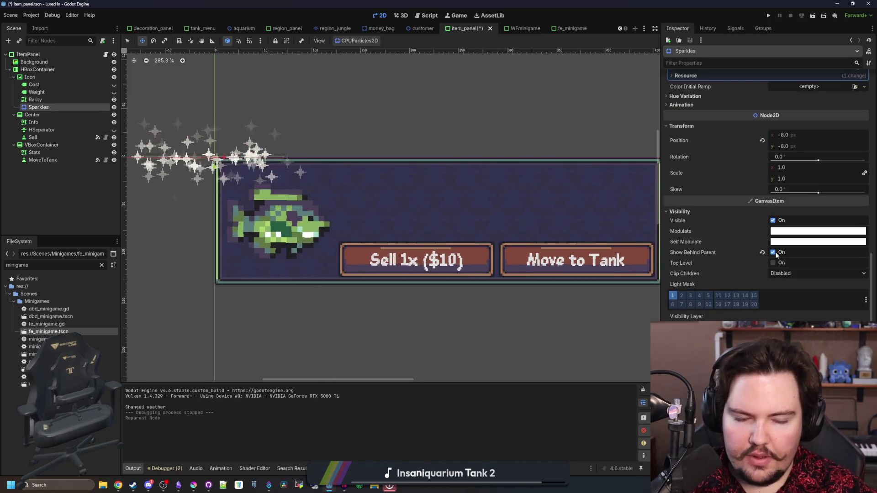
scroll(775, 282, up, 4)
click(762, 291)
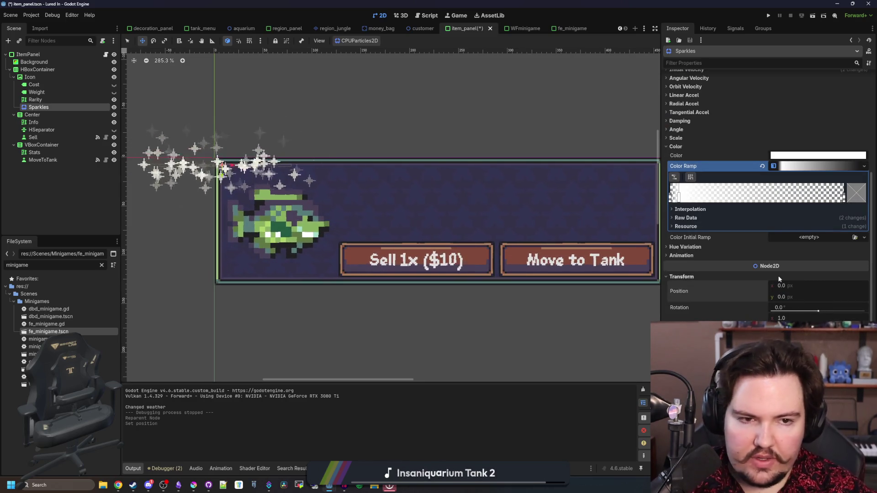
scroll(777, 274, up, 5)
- Set the Sparkles emission extent to 16 and shape to Points, then add a child under Icon
click(790, 187)
text(16)
key(Return)
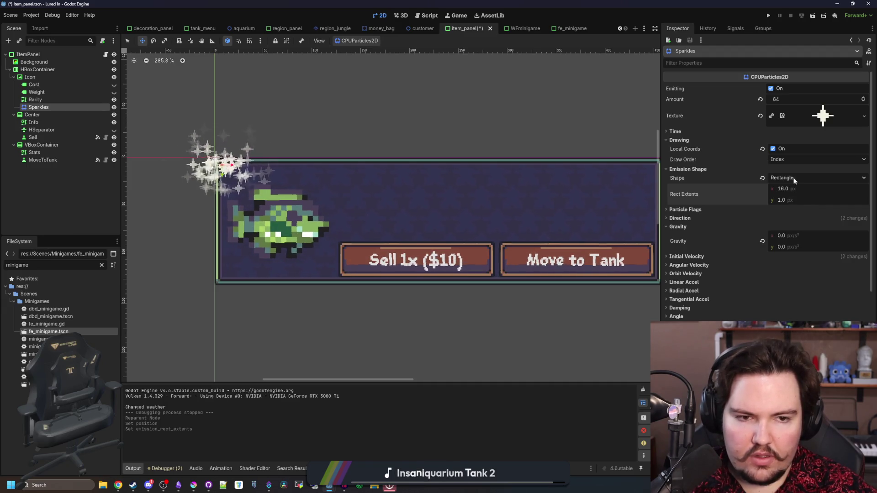
click(793, 178)
click(798, 221)
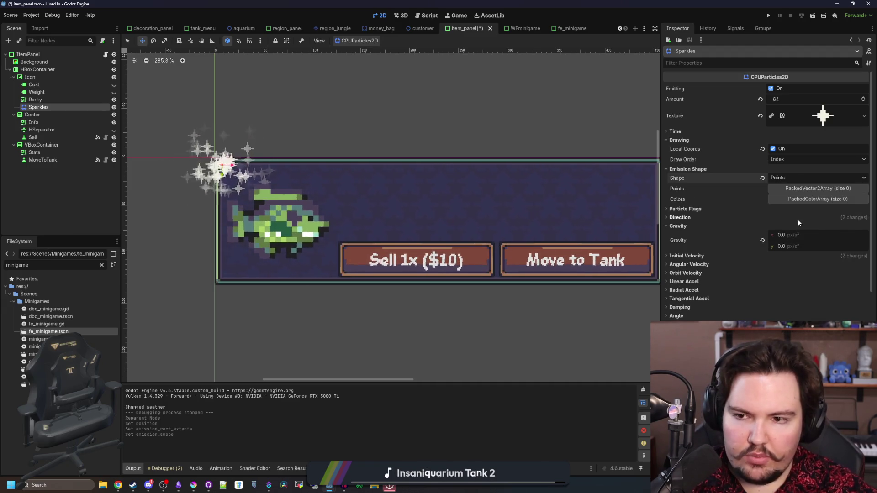
scroll(694, 203, down, 5)
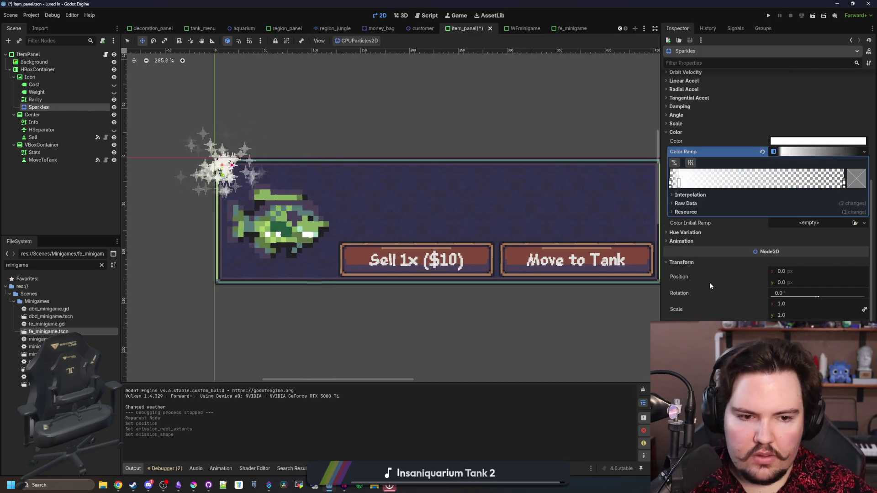
scroll(717, 254, up, 5)
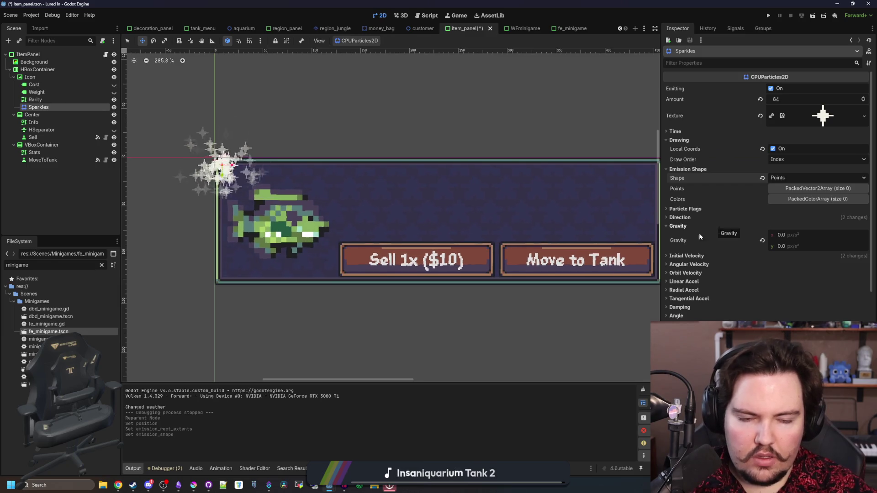
right_click(39, 76)
click(68, 91)
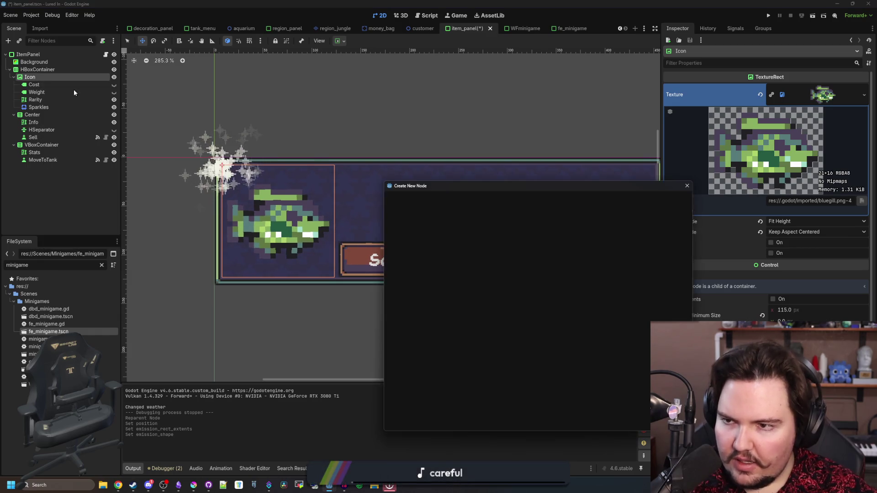
- Add a Control under Icon with Anchors layout, Center preset, and zero size
text(control)
key(Return)
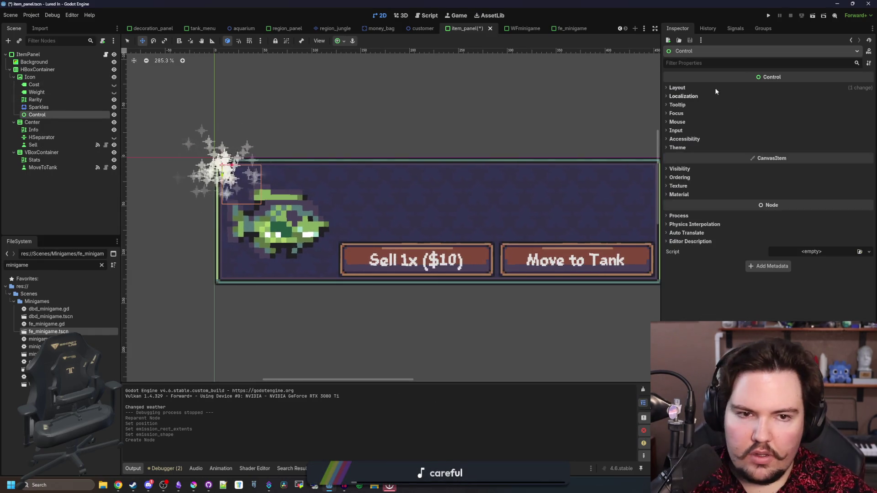
click(688, 88)
click(799, 176)
click(801, 166)
click(802, 273)
click(685, 174)
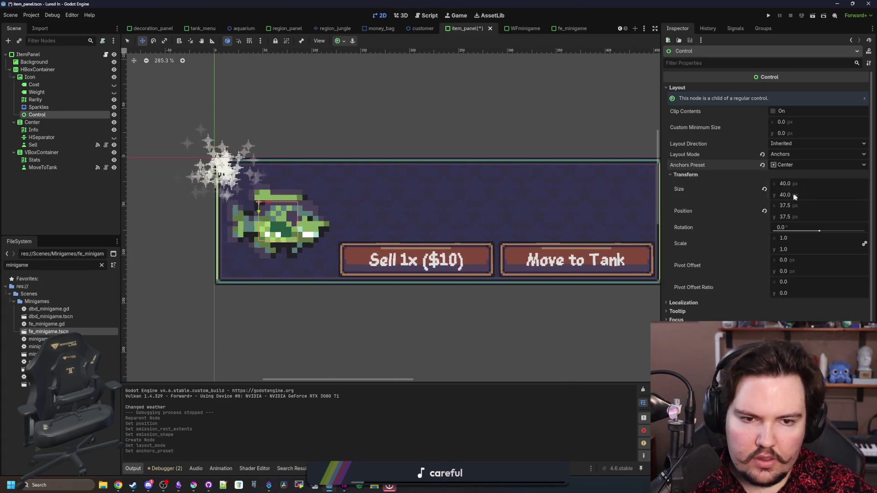
click(765, 189)
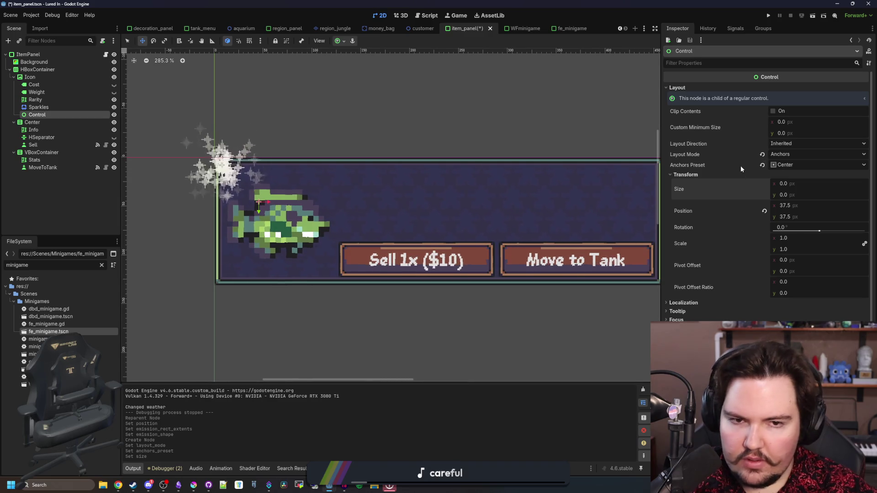
click(793, 164)
click(800, 198)
click(801, 166)
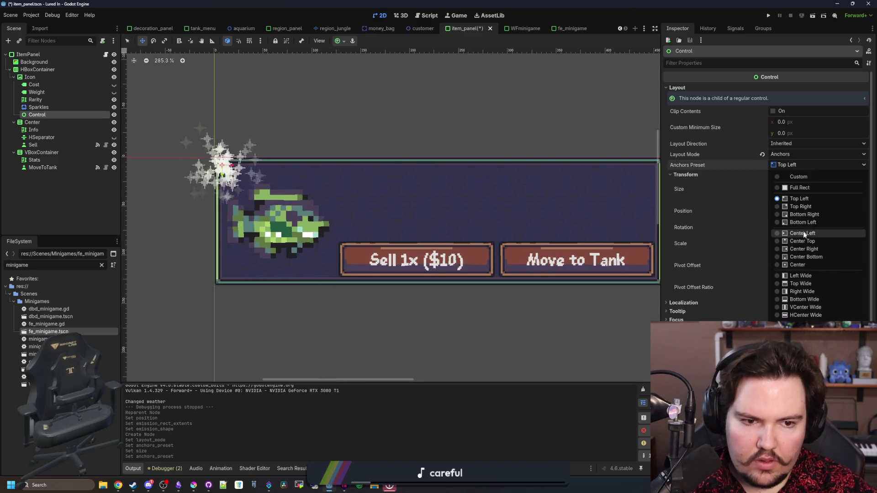
click(800, 265)
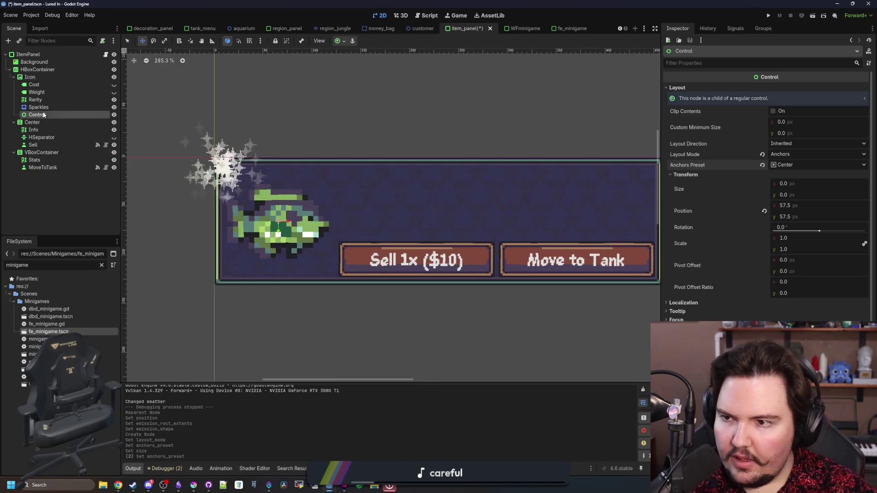
- Move Sparkles into the Control at position 0, 0, then return to item_panel.gd at set_shine()
drag(48, 111, 46, 114)
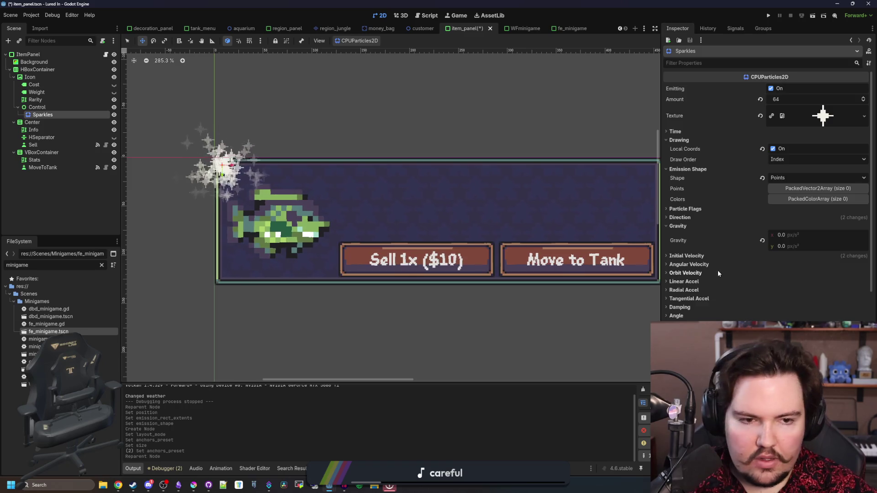
scroll(717, 270, down, 10)
click(762, 177)
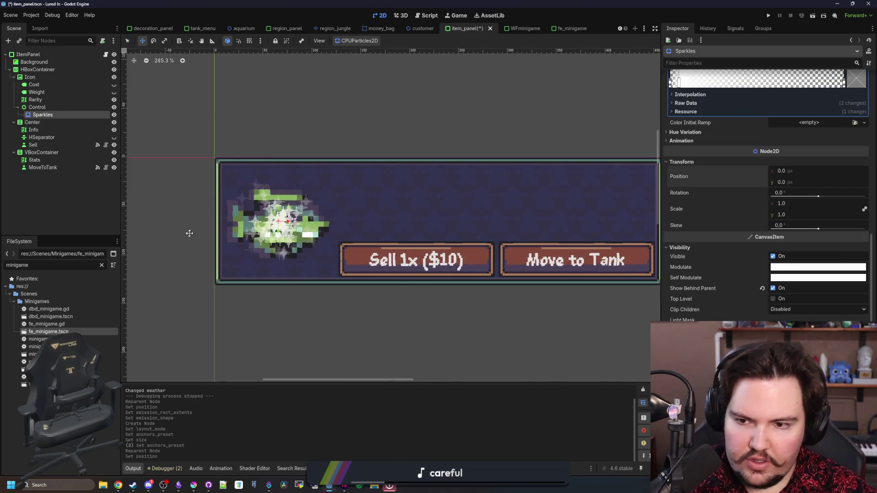
scroll(577, 274, up, 1)
click(37, 107)
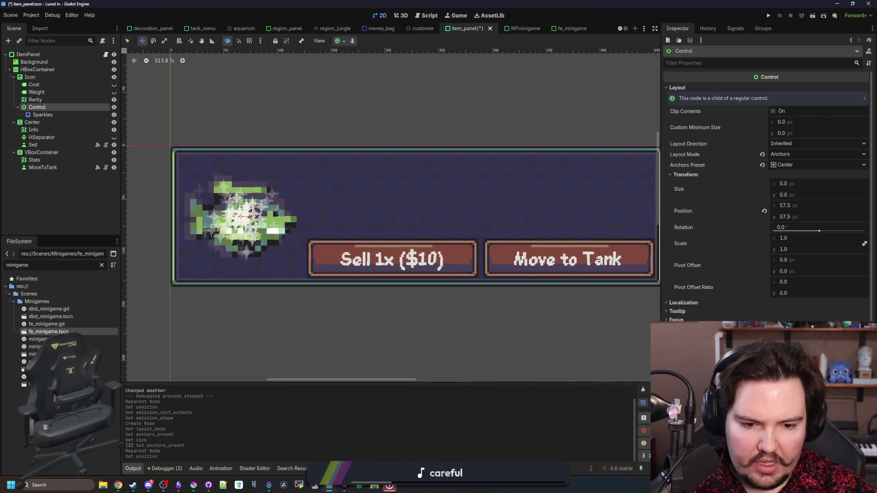
scroll(137, 132, down, 2)
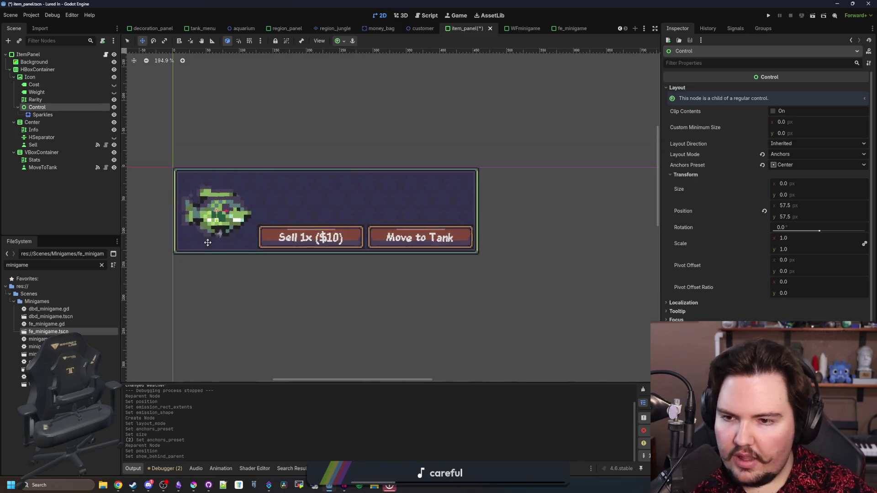
scroll(137, 132, up, 1)
click(43, 114)
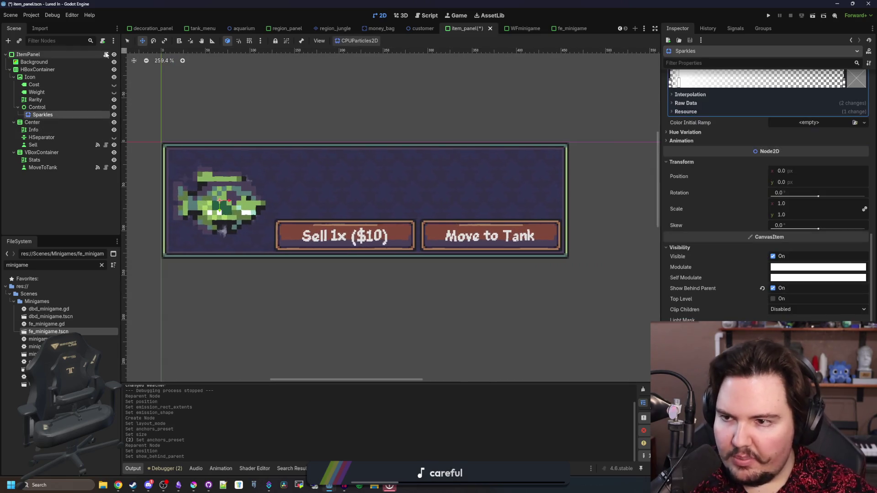
click(106, 54)
click(322, 229)
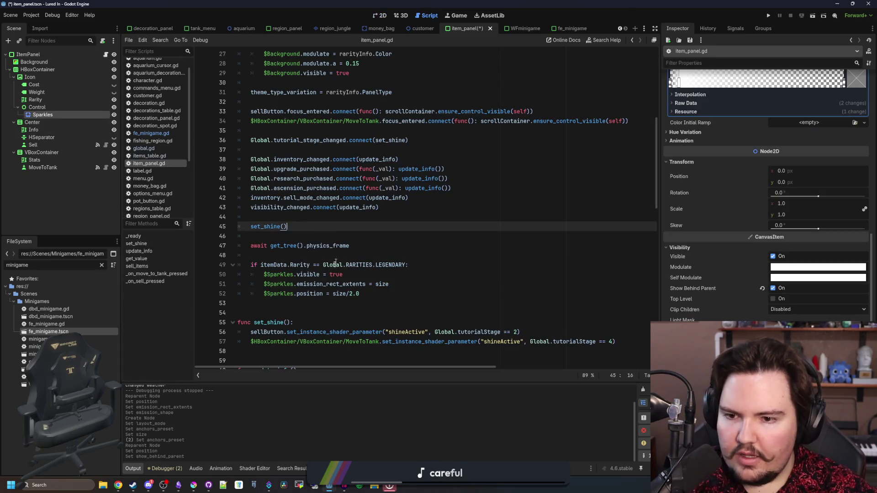
- Point the legendary check at the full Icon/Control/Sparkles path, drop the extents and position lines, and save
mouse_move(43, 115)
mouse_down()
mouse_move(275, 226)
mouse_move(284, 243)
mouse_move(320, 254)
mouse_move(377, 253)
mouse_move(280, 255)
mouse_up()
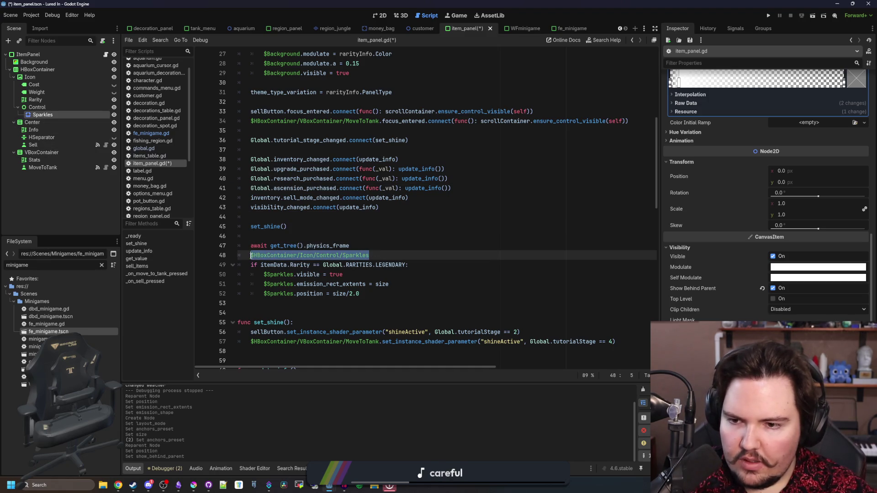
scroll(280, 255, up, 5)
click(265, 160)
click(264, 170)
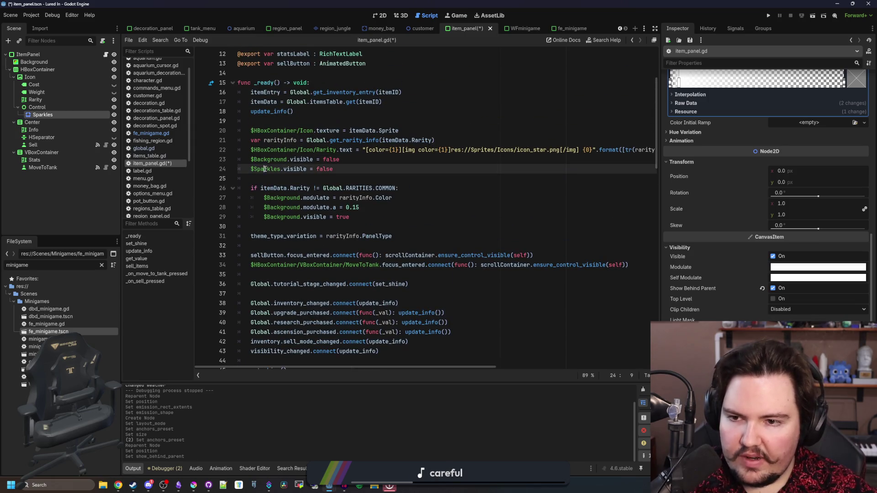
scroll(293, 256, down, 6)
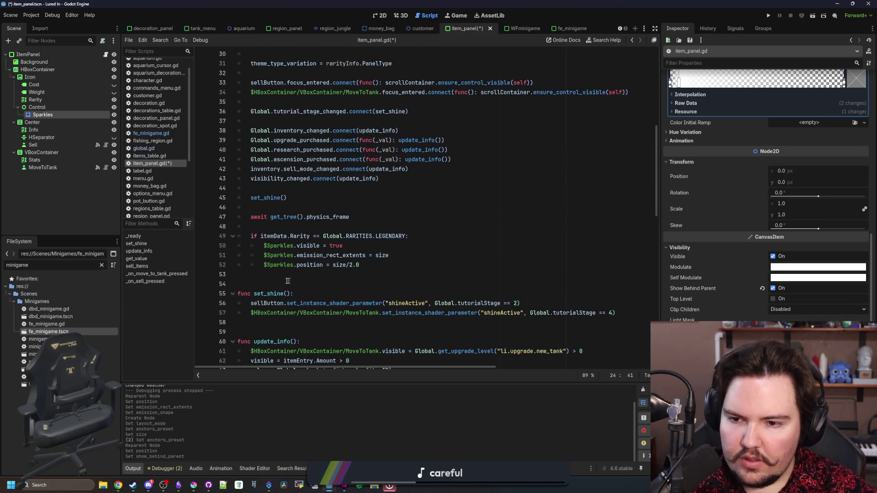
click(294, 265)
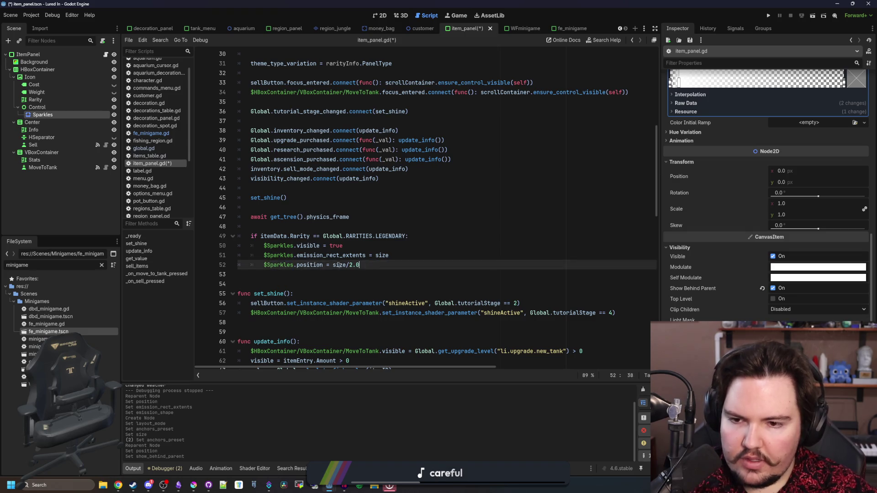
drag(365, 265, 347, 246)
key(BackSpace)
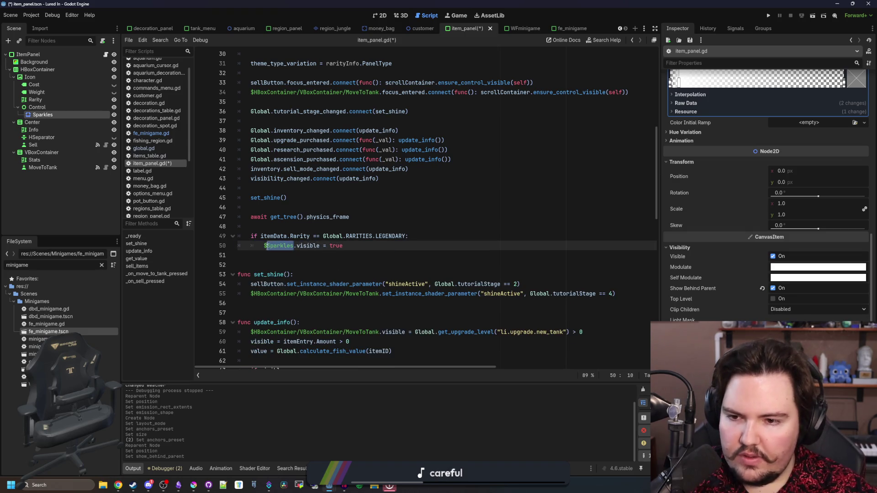
text(HBoxContainer/Icon/Control/)
click(307, 227)
key(ctrl+s)
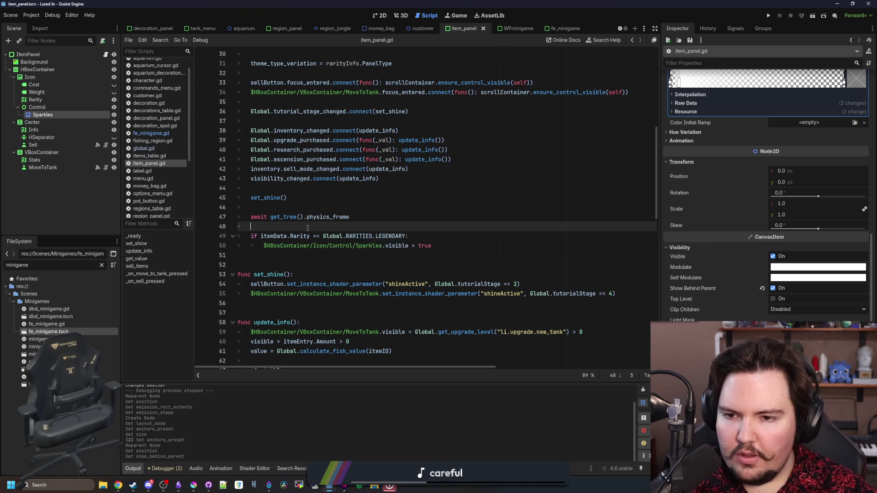
- Lengthen the Sparkles lifetime under Time and save the item panel scene
click(382, 15)
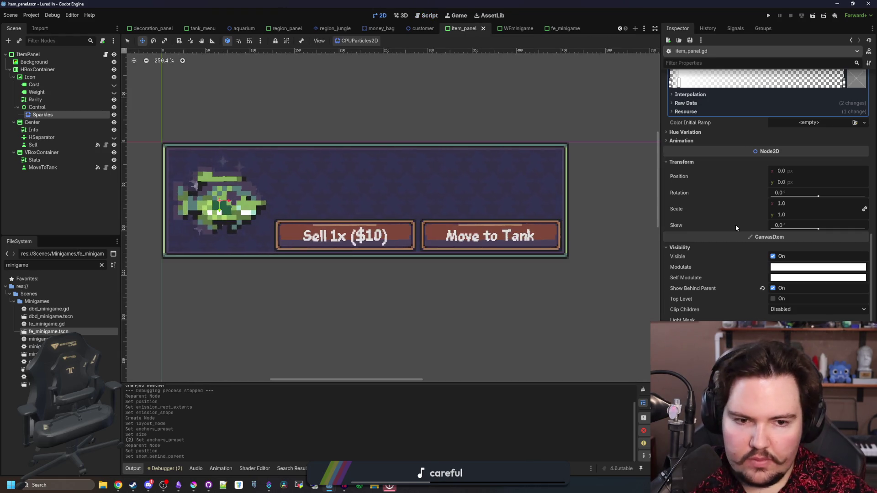
scroll(509, 219, down, 2)
scroll(314, 215, up, 3)
scroll(735, 199, up, 10)
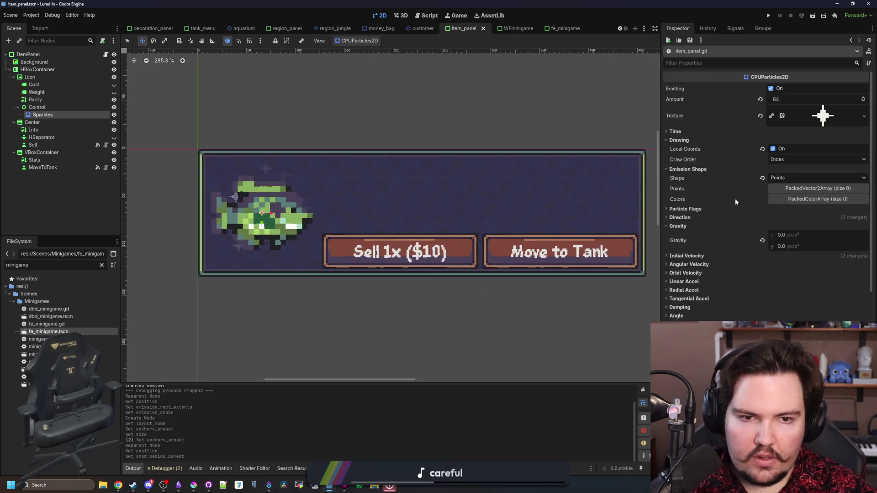
click(681, 132)
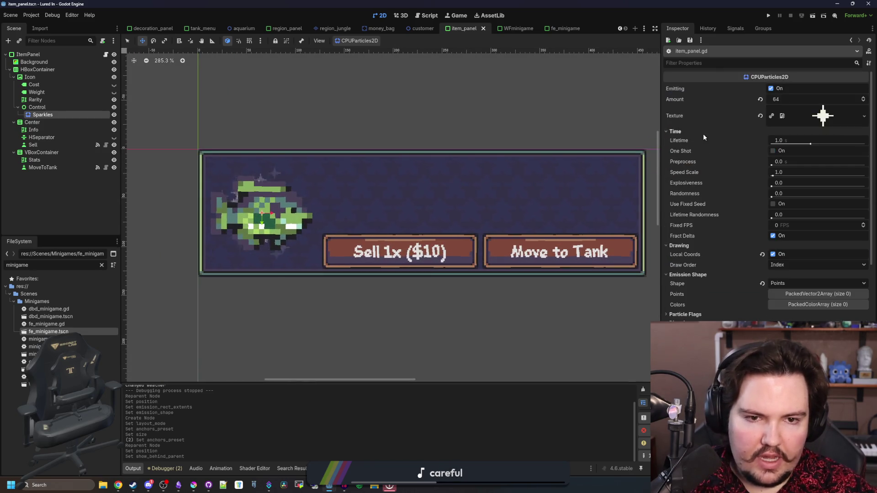
click(785, 140)
text(3)
key(Return)
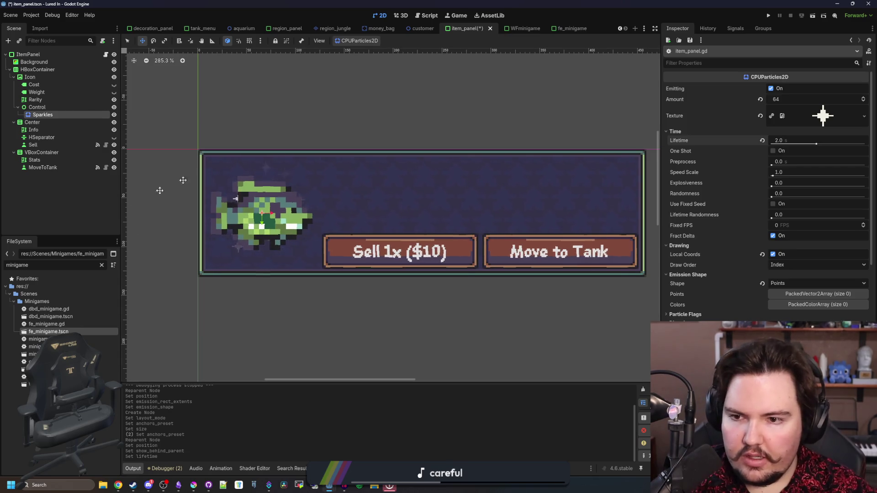
click(89, 196)
key(ctrl+s)
scroll(245, 236, down, 5)
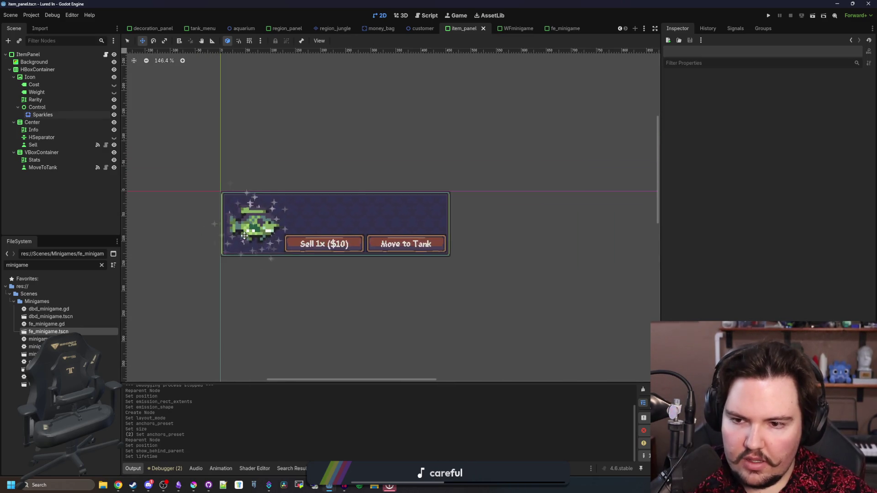
click(768, 16)
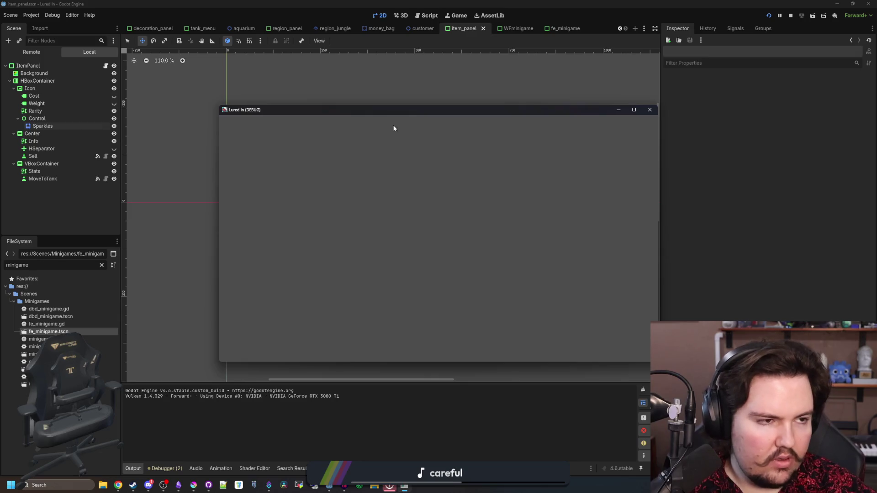
click(376, 201)
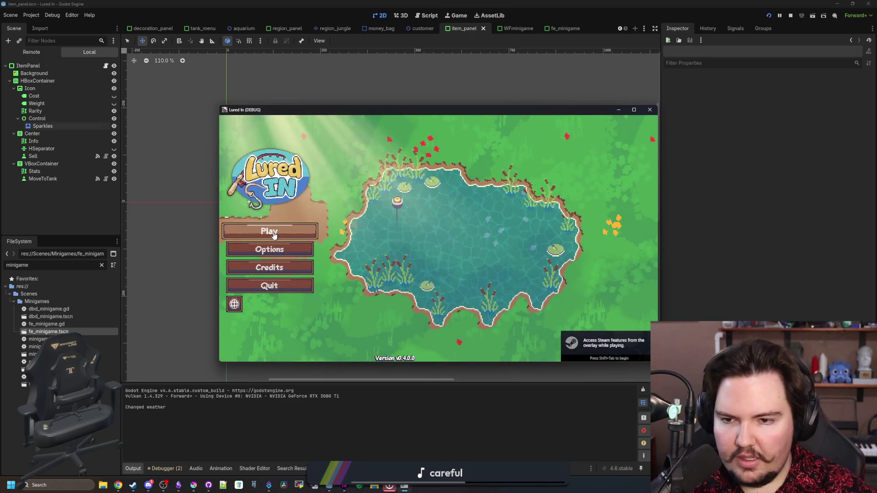
click(270, 231)
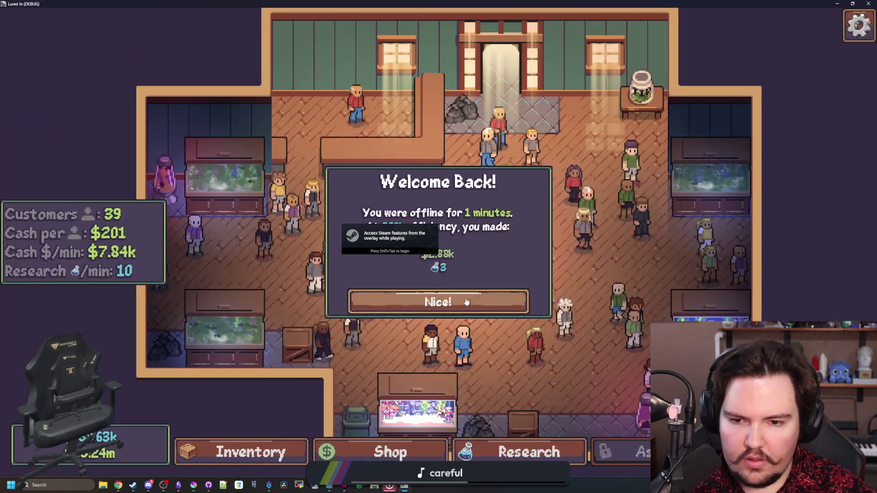
click(466, 302)
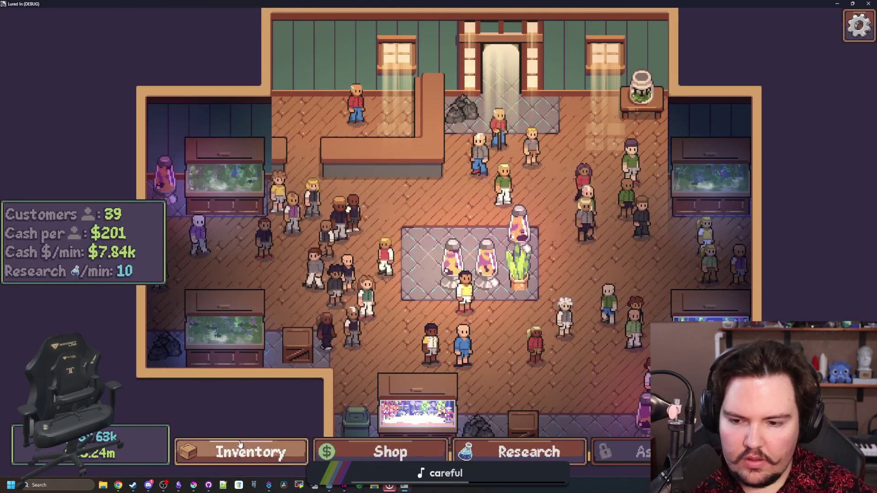
click(246, 452)
scroll(369, 260, down, 3)
scroll(368, 260, down, 3)
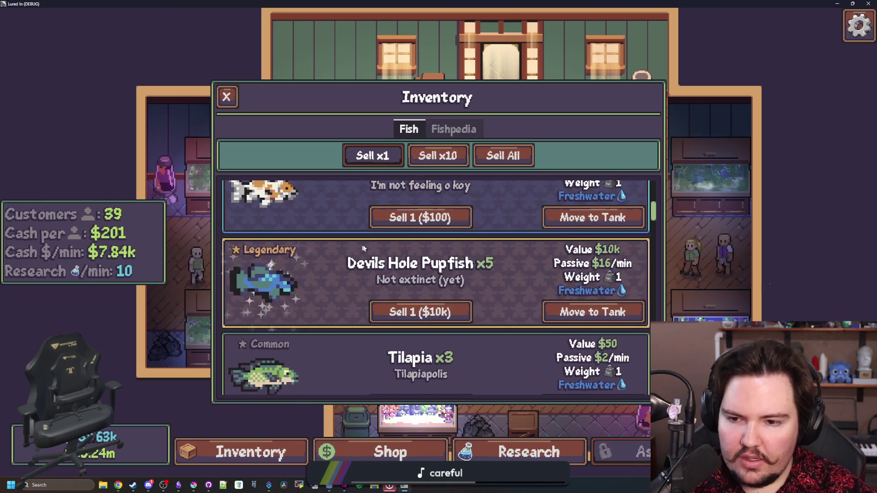
scroll(354, 247, up, 2)
scroll(355, 247, down, 2)
key(F8)
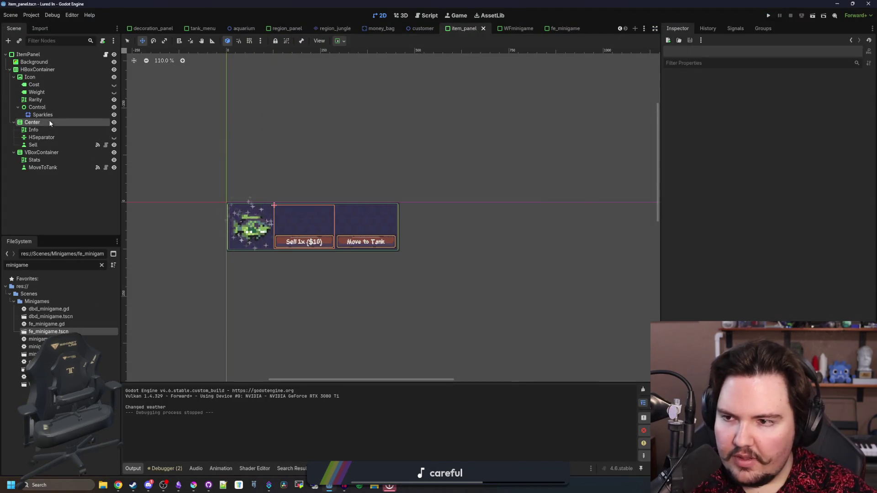
click(46, 116)
scroll(239, 230, up, 4)
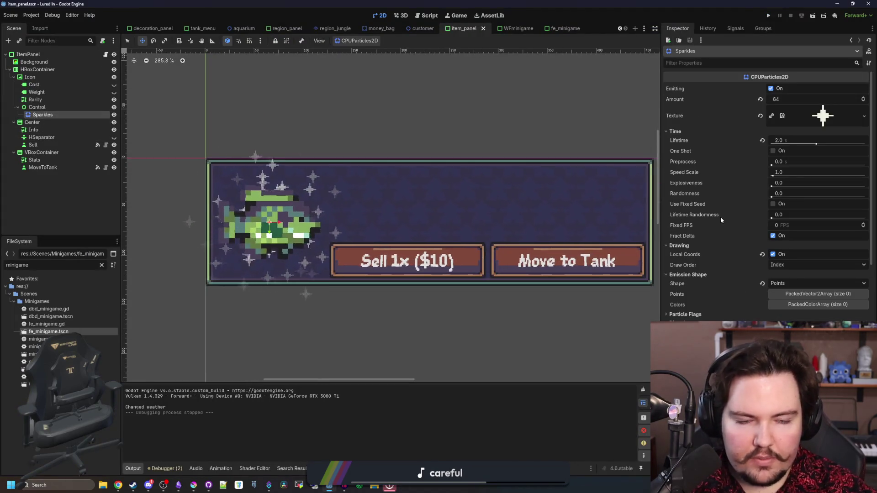
- Set the Sparkles amount to 16 and enable Particle Flags > Align Y
click(802, 100)
text(16)
key(Return)
scroll(295, 218, up, 2)
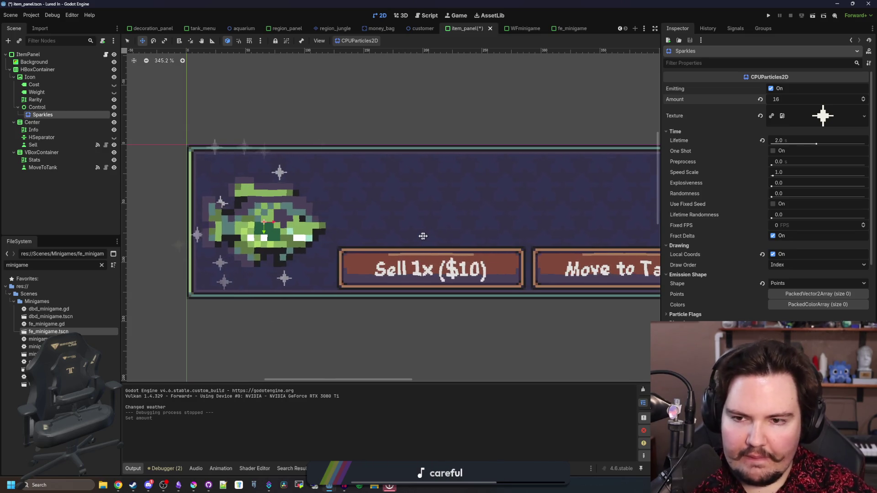
scroll(753, 219, down, 3)
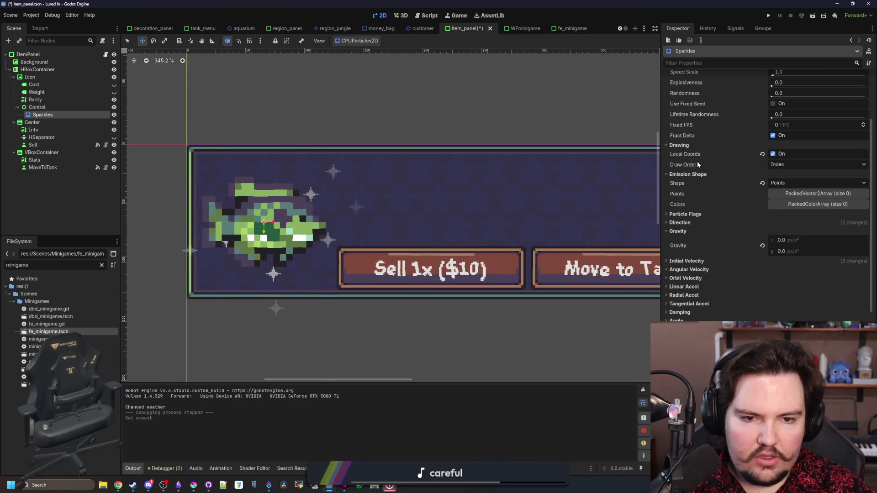
click(687, 214)
click(773, 222)
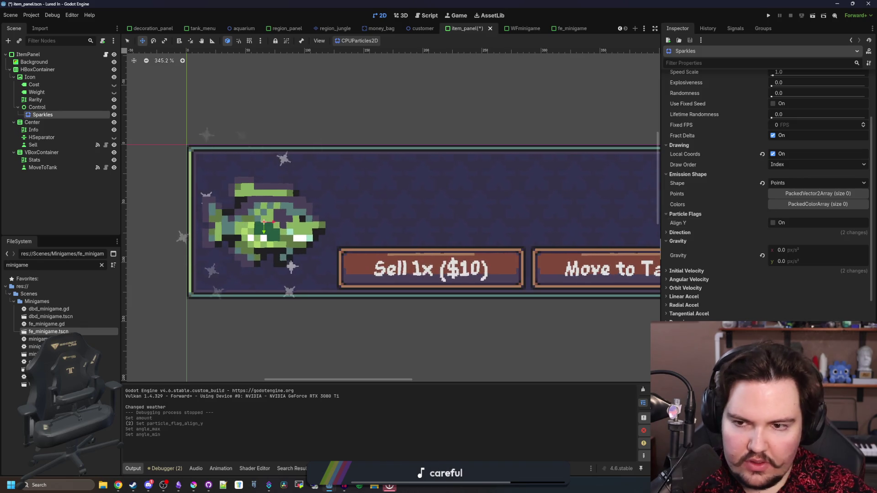
scroll(272, 276, down, 5)
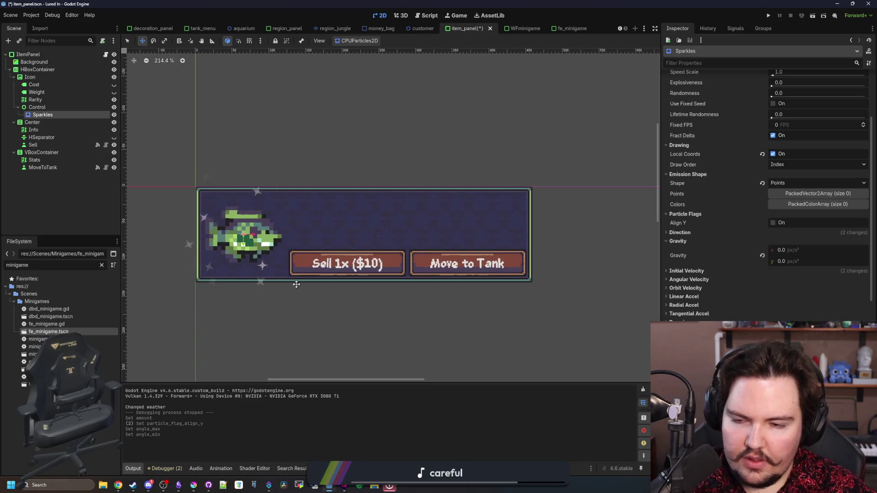
scroll(254, 275, up, 3)
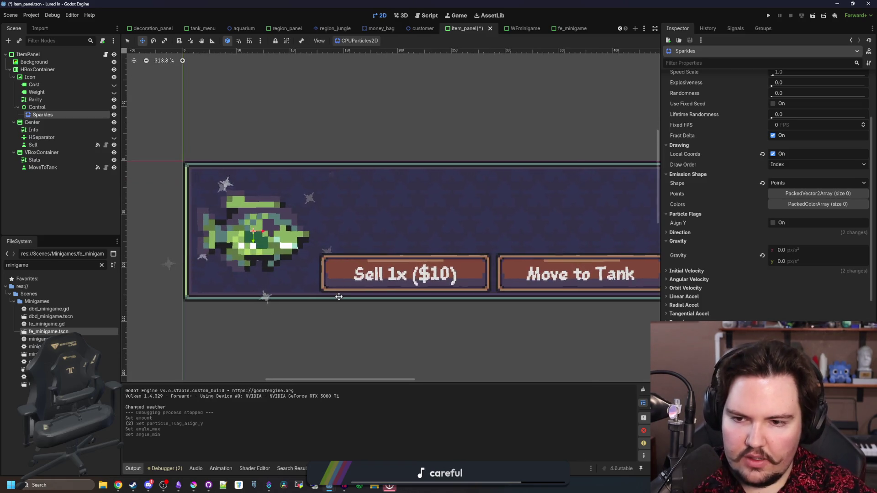
scroll(237, 272, down, 3)
scroll(224, 268, up, 2)
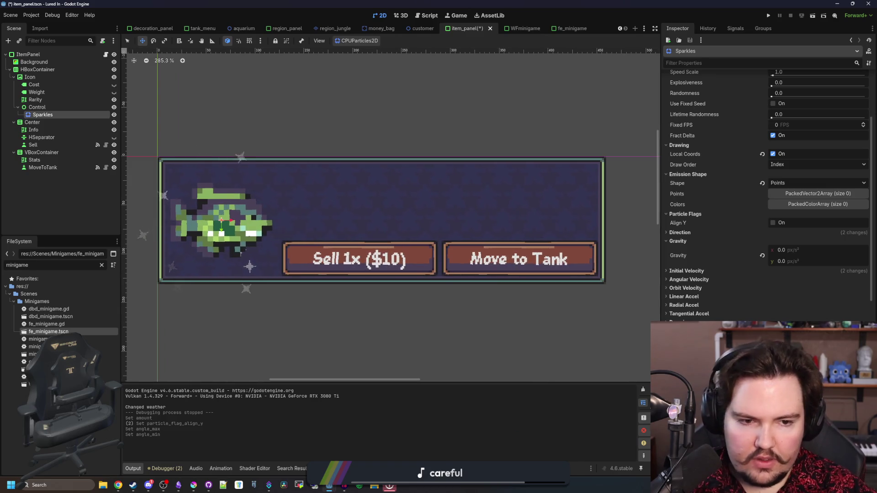
scroll(740, 251, up, 5)
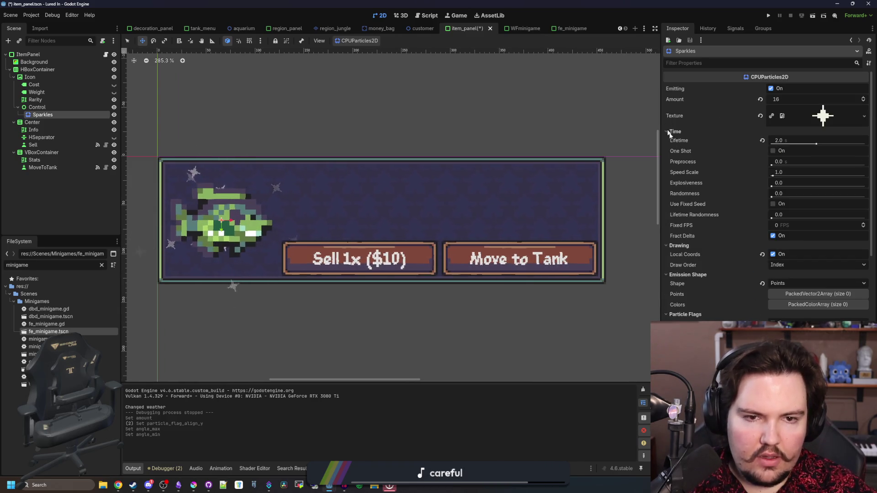
- Set the Sparkles Initial Velocity minimum and maximum to 40
click(674, 131)
click(684, 140)
click(687, 149)
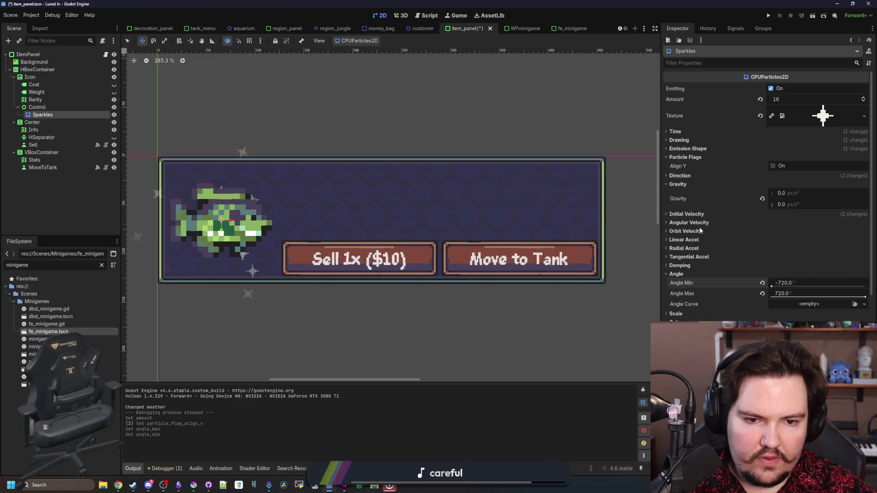
click(686, 214)
click(779, 224)
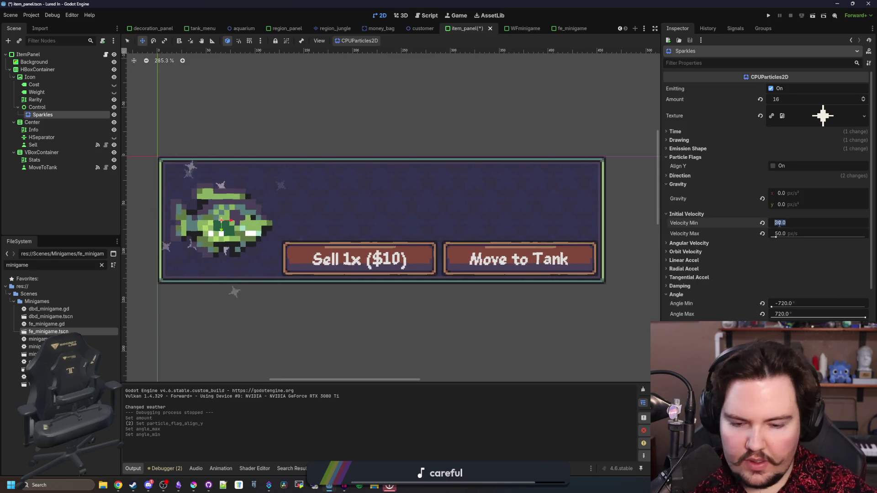
text(50)
mouse_move(344, 244)
mouse_down()
mouse_move(382, 232)
mouse_move(386, 242)
mouse_up()
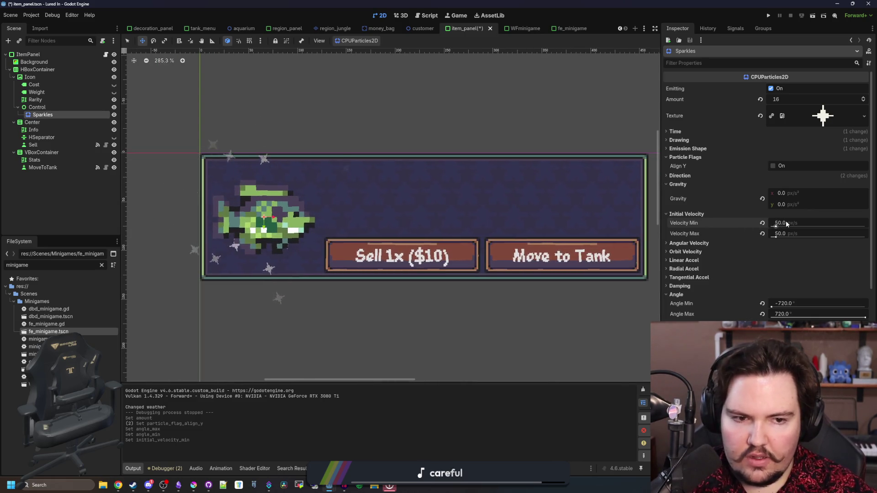
click(794, 233)
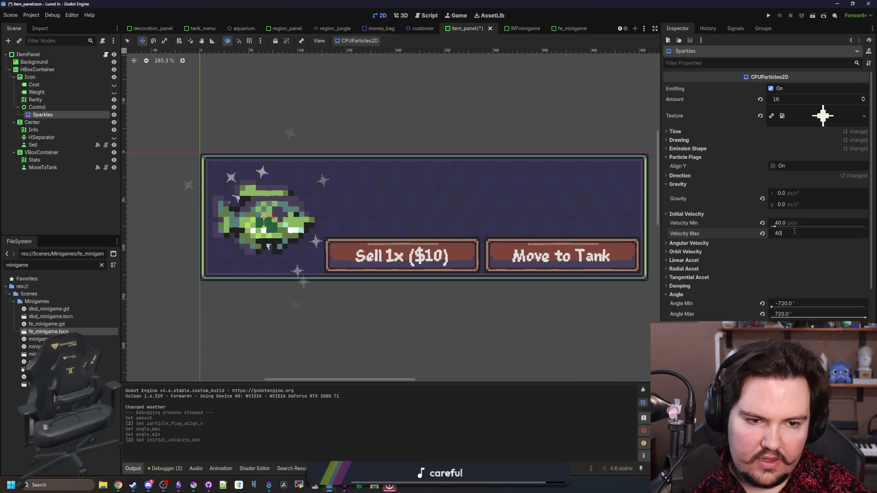
text(40)
key(Return)
scroll(795, 238, down, 3)
scroll(767, 366, up, 3)
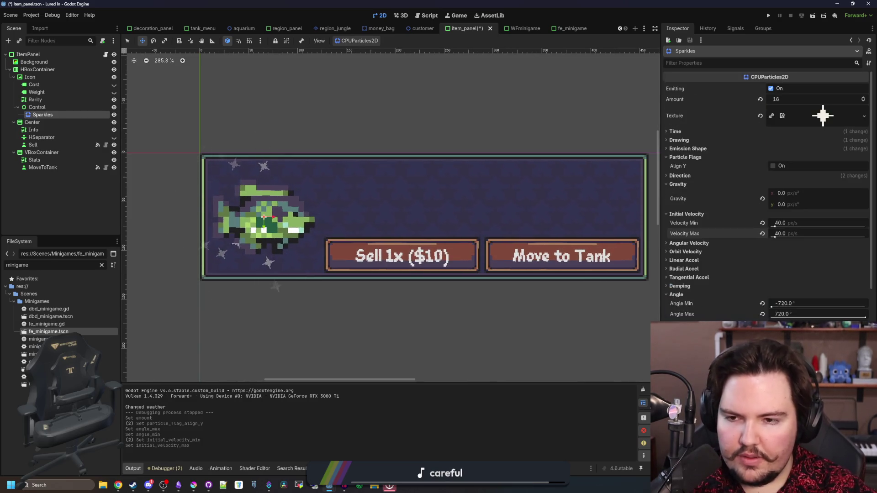
- Save the item panel scene
key(ctrl+s)
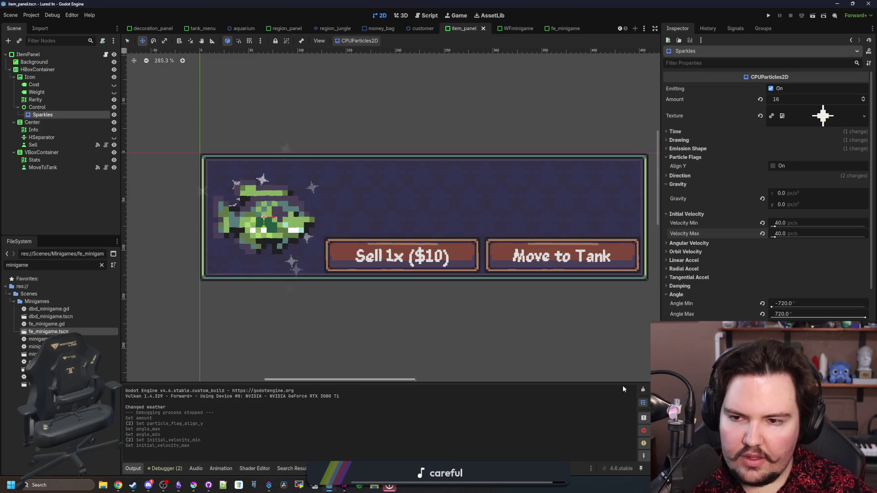
key(ctrl+s)
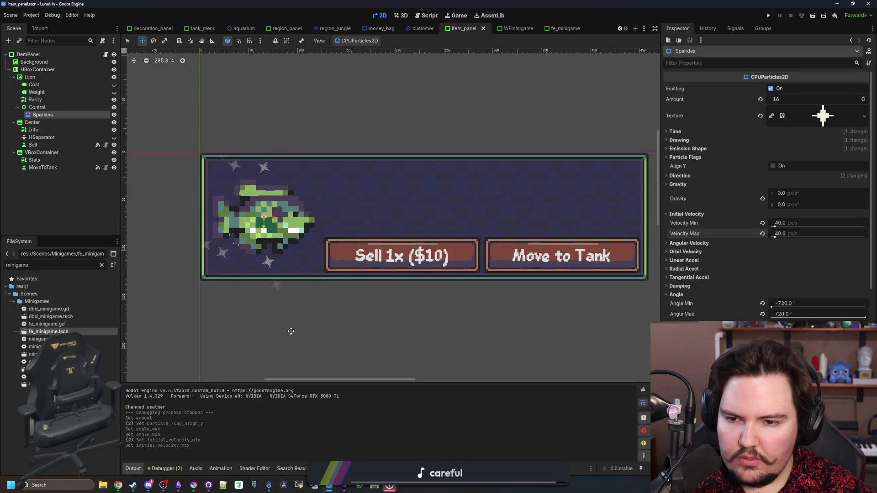
scroll(209, 264, down, 4)
scroll(251, 287, up, 3)
key(ctrl+s)
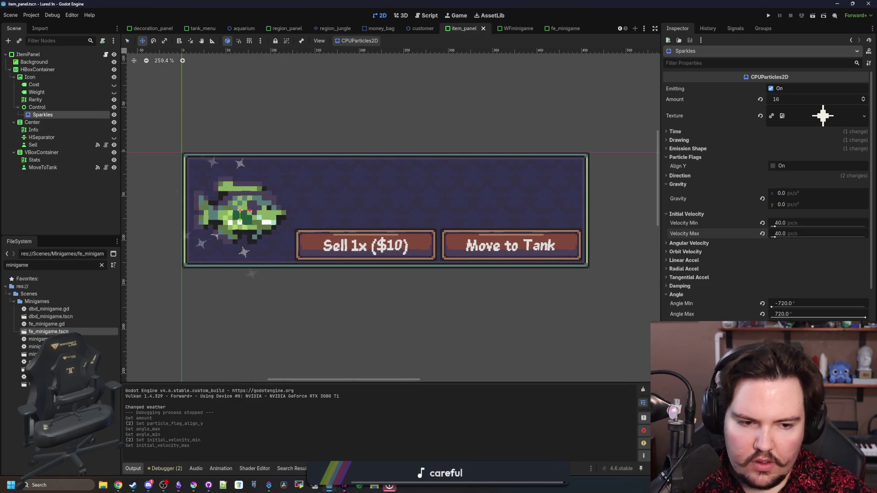
click(713, 327)
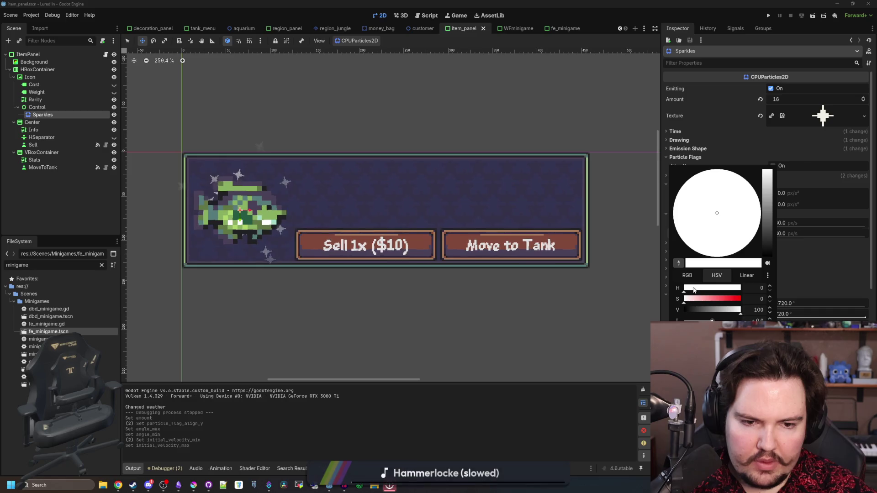
- Tint the sparkle gradient point pale yellow by lowering its blue value, and save the scene
click(696, 279)
drag(732, 310, 734, 312)
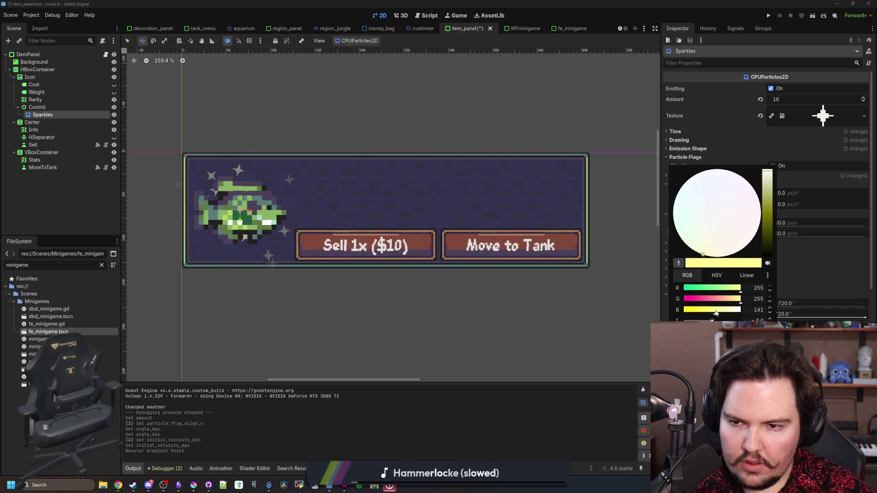
key(Escape)
key(ctrl+s)
- Give the Sparkles node a semi-transparent modulate colour and save the item panel scene
scroll(325, 260, down, 2)
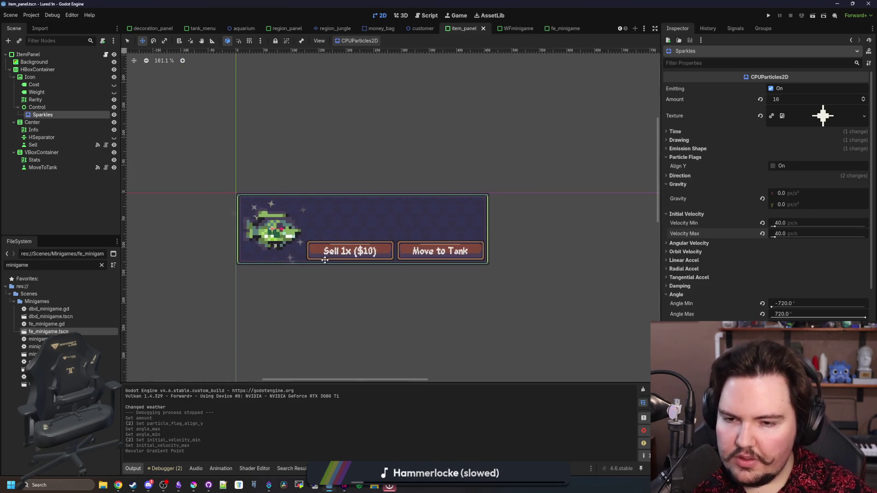
scroll(350, 220, up, 1)
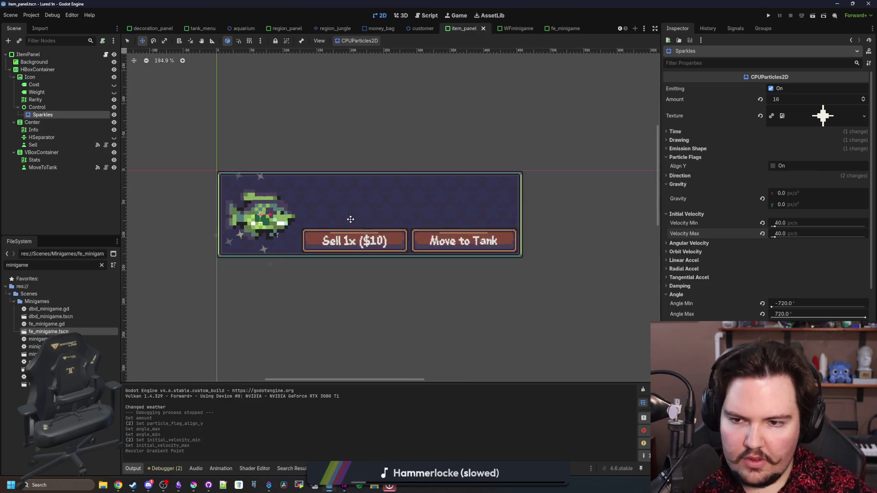
scroll(347, 220, up, 2)
scroll(333, 221, down, 1)
scroll(333, 221, up, 1)
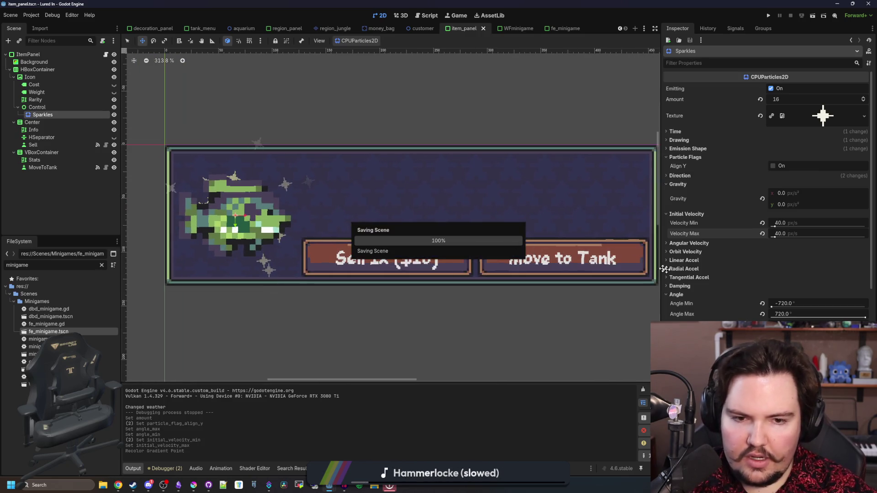
scroll(748, 272, down, 3)
scroll(748, 272, down, 5)
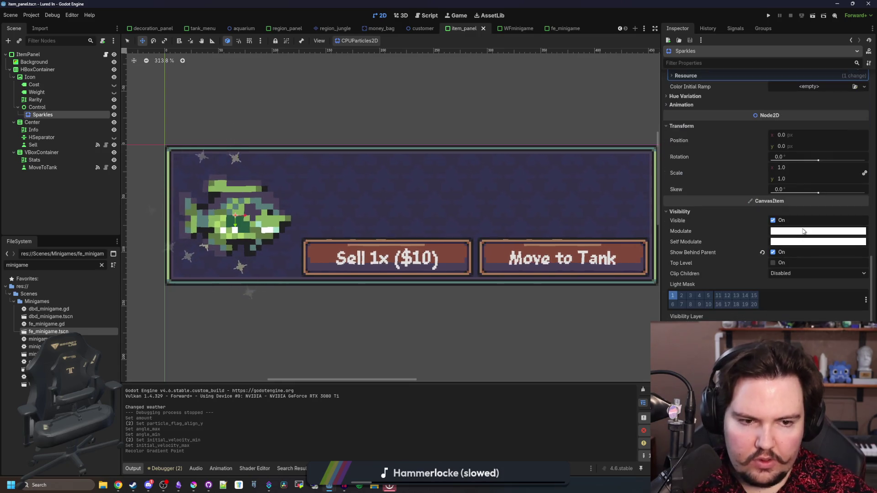
click(804, 231)
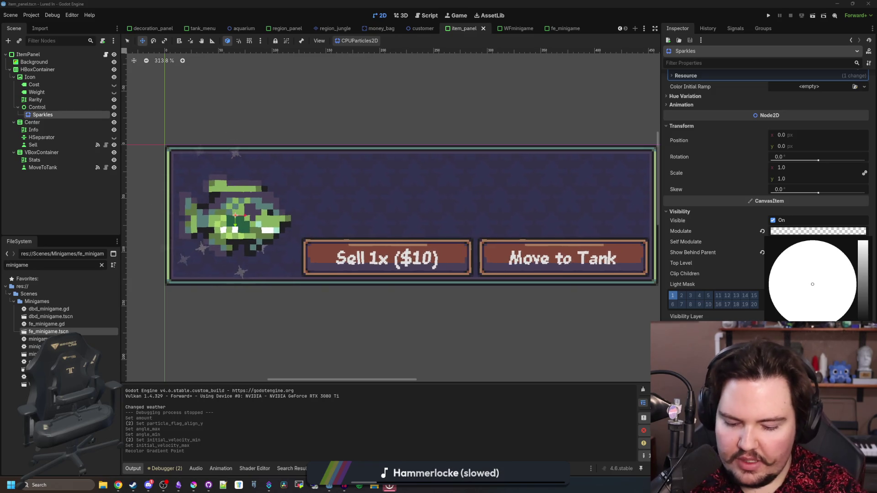
click(449, 440)
scroll(265, 296, down, 5)
click(251, 213)
key(ctrl+s)
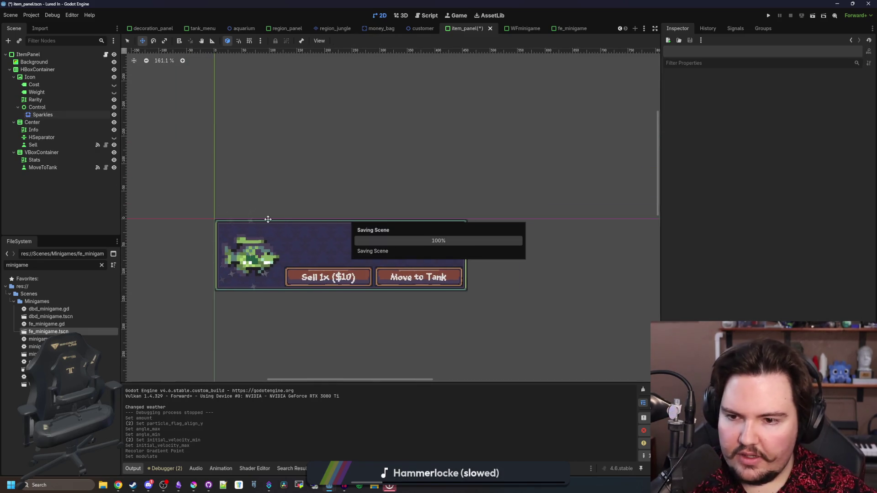
scroll(302, 322, up, 3)
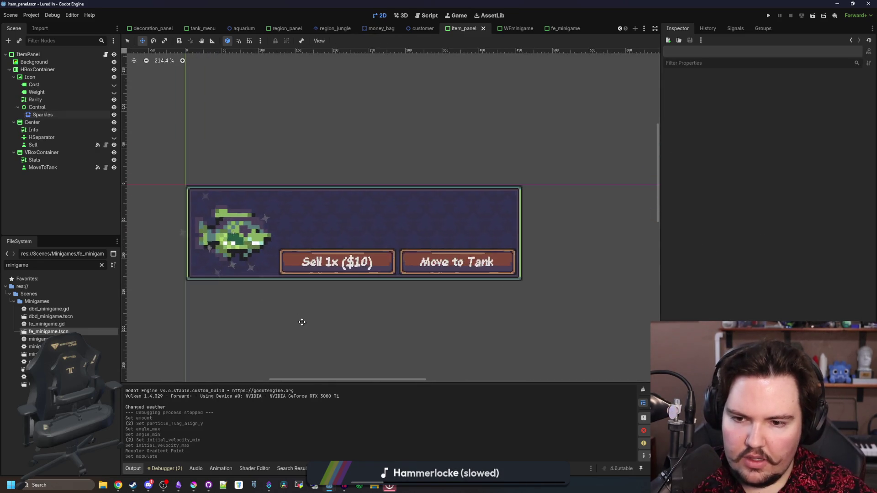
- Run the game, dismiss the feedback and welcome-back popups, and open the fish inventory
click(770, 16)
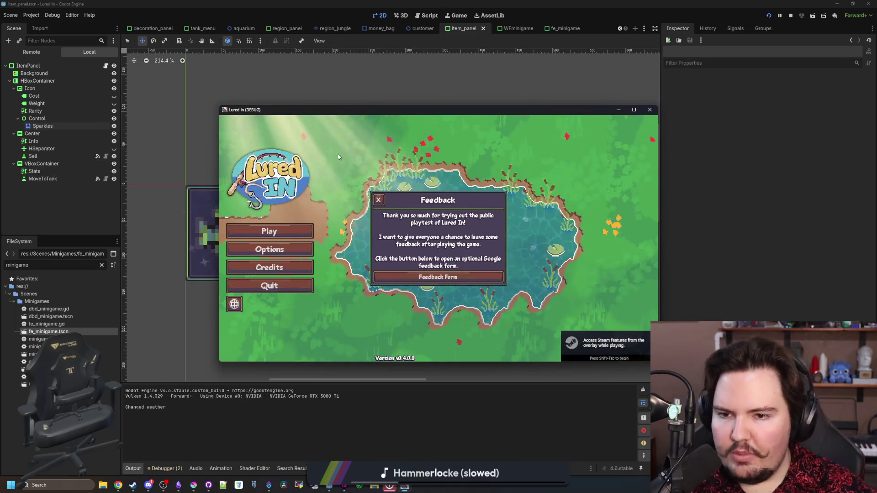
click(379, 199)
click(287, 230)
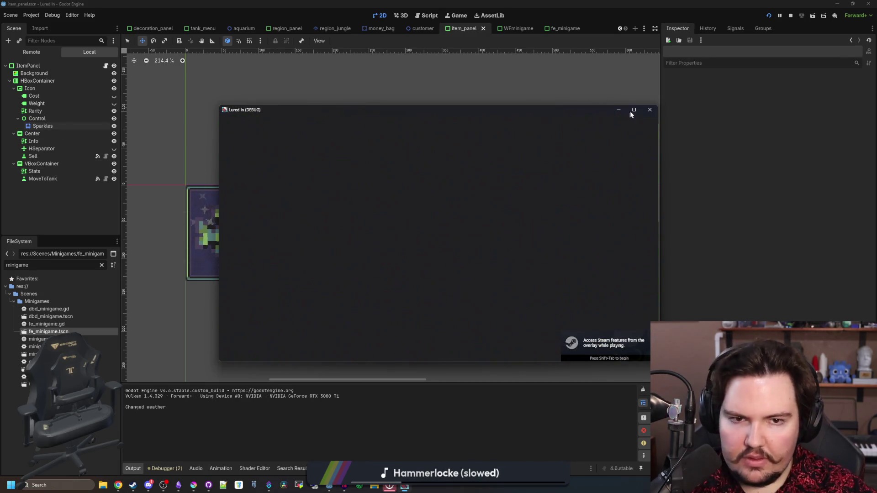
click(438, 301)
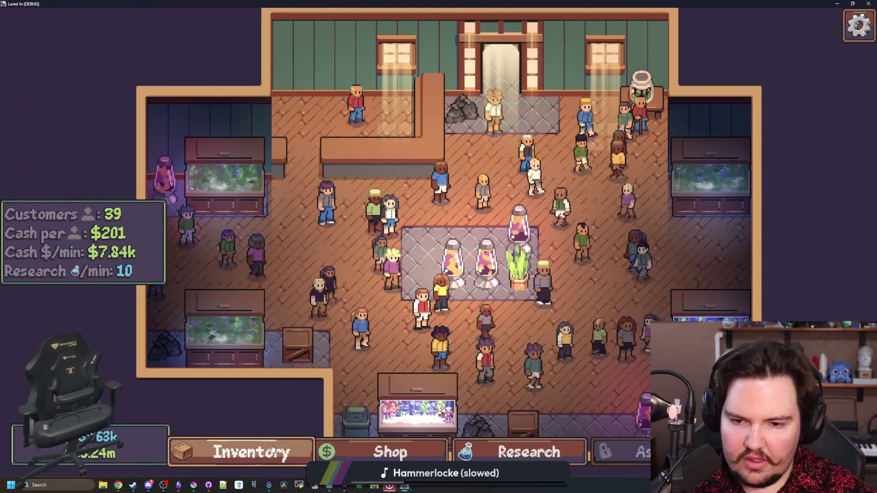
click(247, 453)
- Check sparkles on legendary cards like Cat Fish and Devils Hole Pupfish, then close the inventory
scroll(373, 313, down, 7)
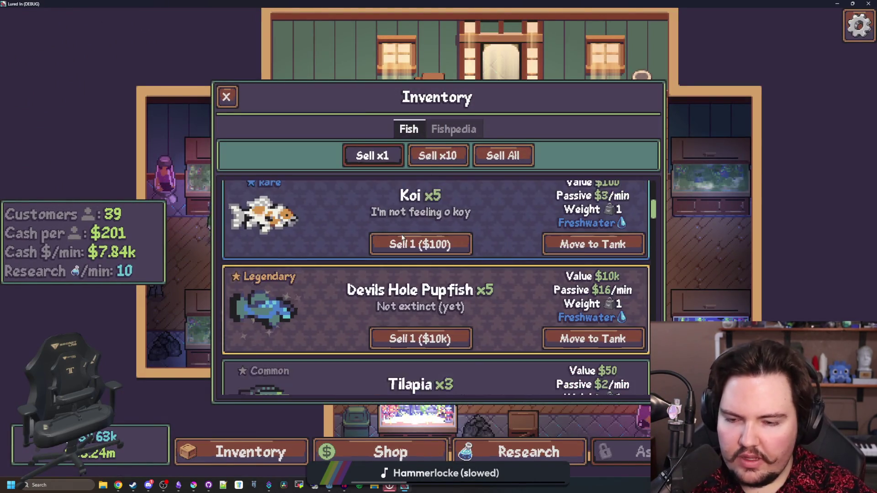
scroll(402, 237, down, 1)
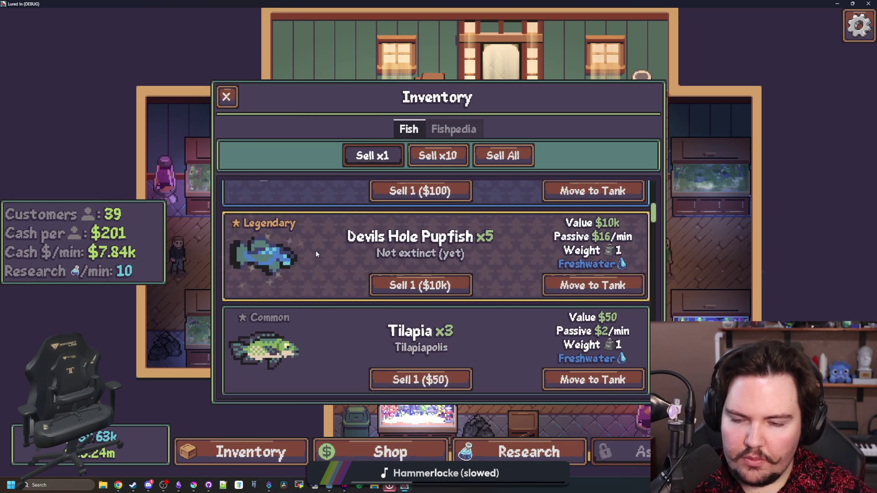
scroll(316, 253, down, 15)
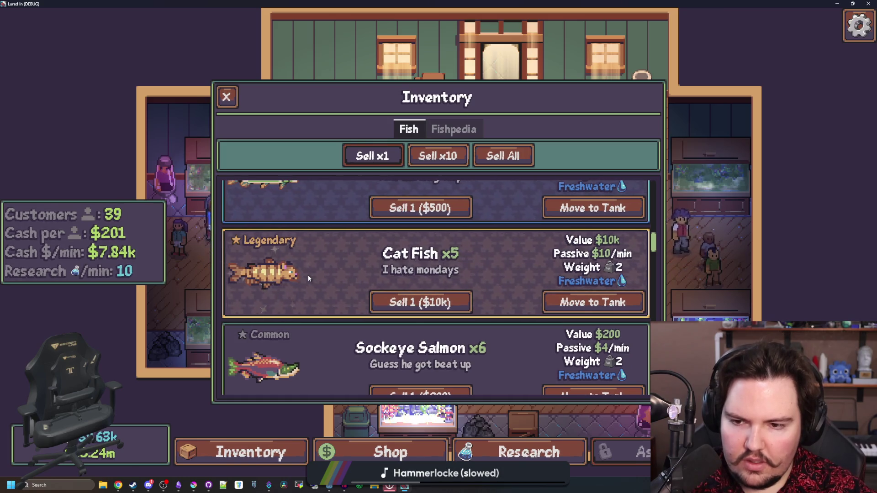
scroll(308, 275, down, 1)
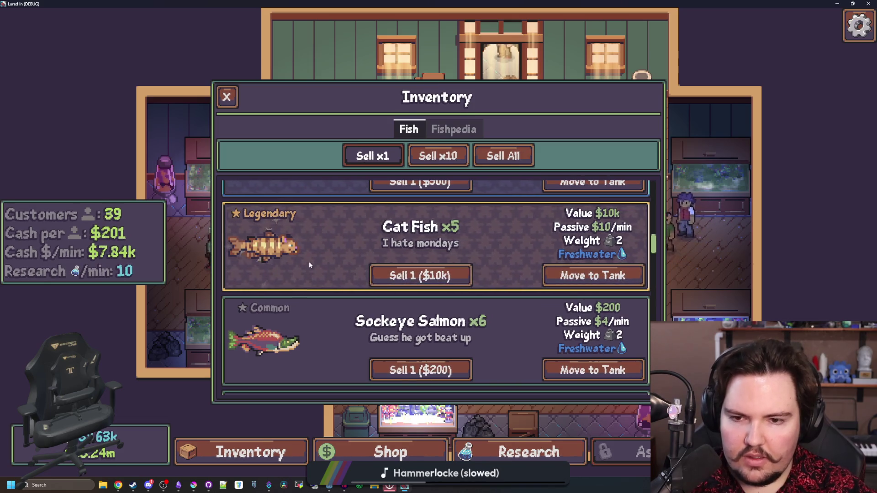
scroll(322, 257, down, 10)
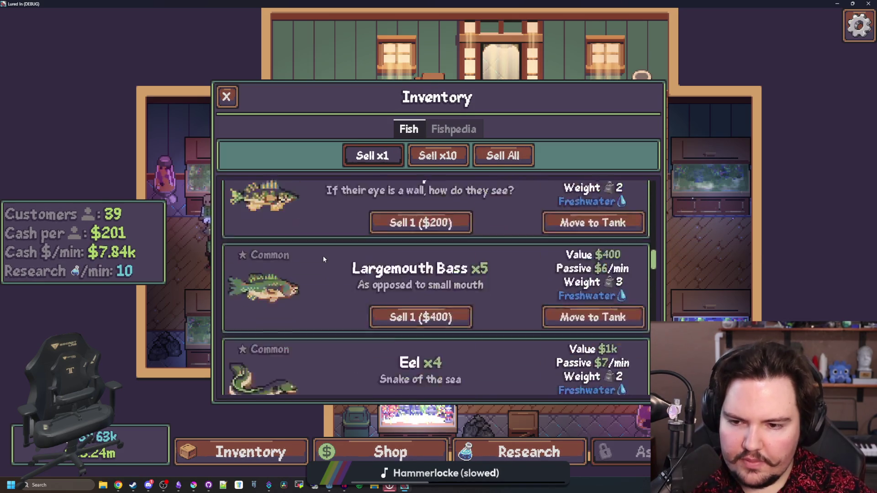
scroll(329, 256, down, 5)
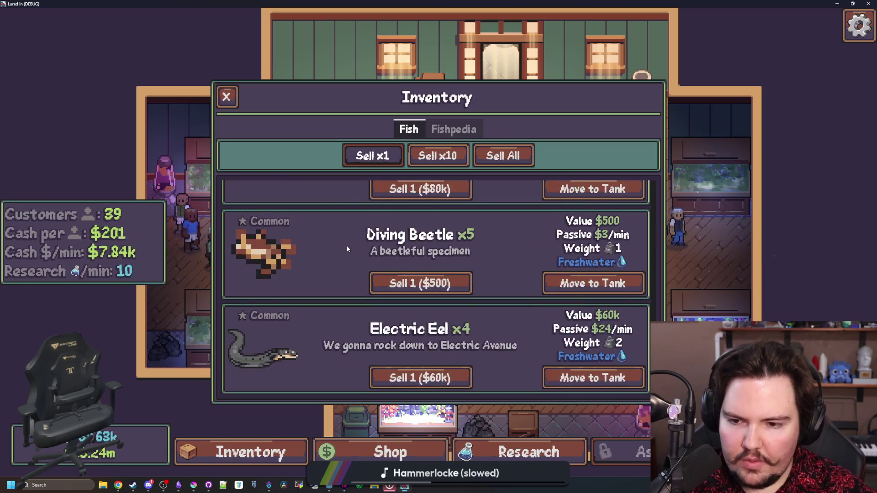
scroll(347, 249, up, 5)
scroll(347, 249, up, 10)
scroll(349, 262, down, 2)
scroll(349, 263, down, 5)
scroll(349, 265, up, 2)
scroll(349, 267, up, 2)
scroll(304, 276, down, 4)
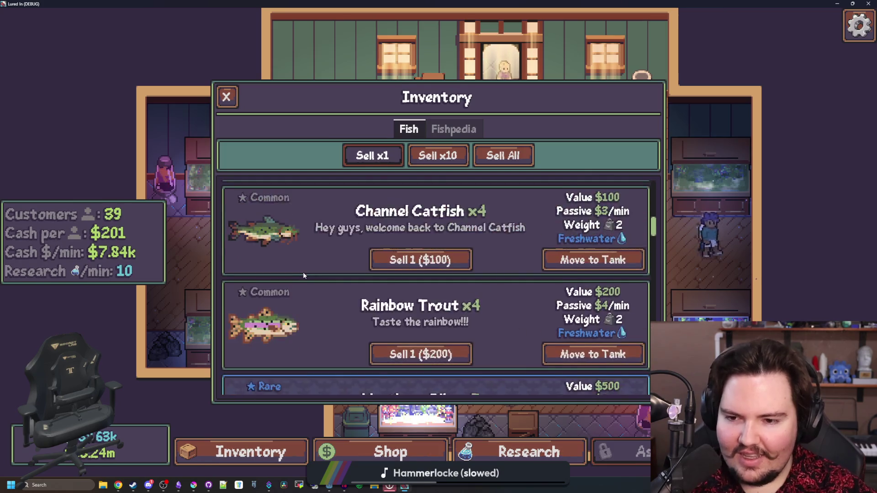
scroll(303, 276, down, 3)
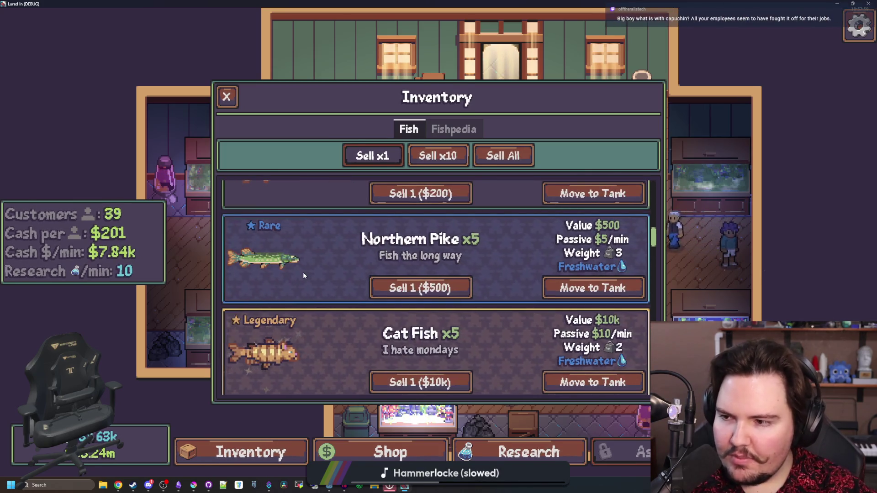
scroll(303, 276, up, 6)
scroll(302, 275, up, 3)
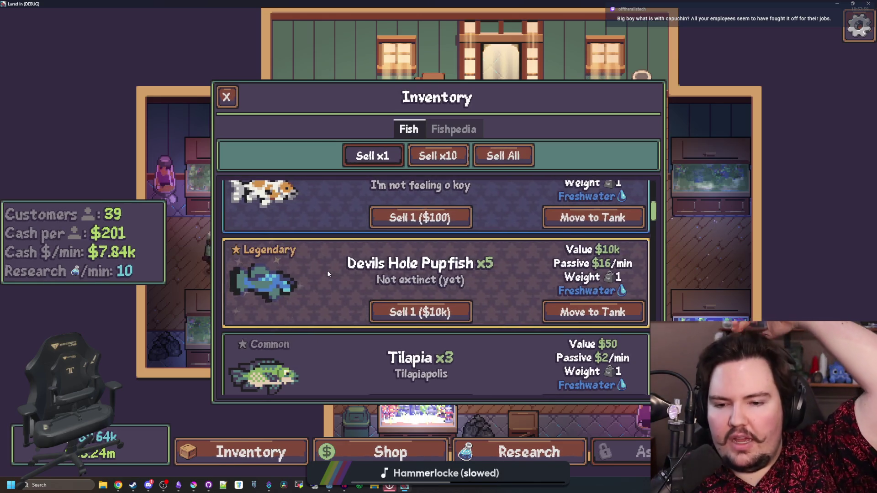
scroll(322, 272, down, 1)
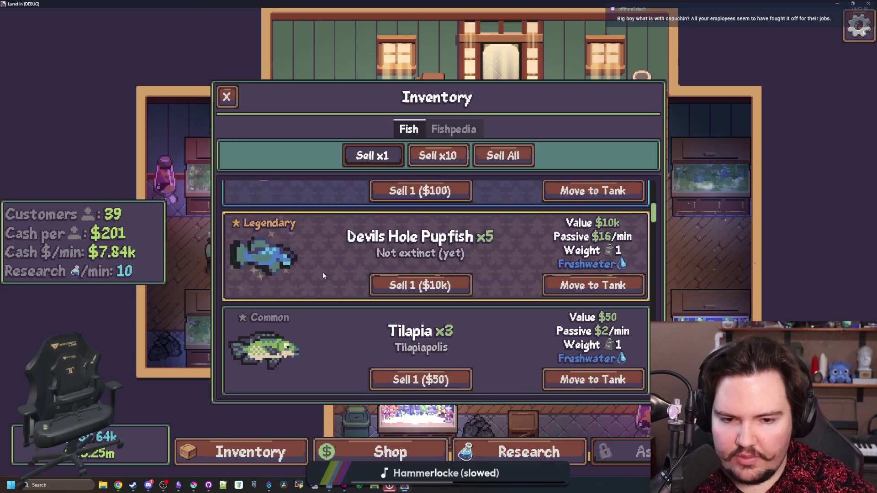
scroll(322, 272, up, 1)
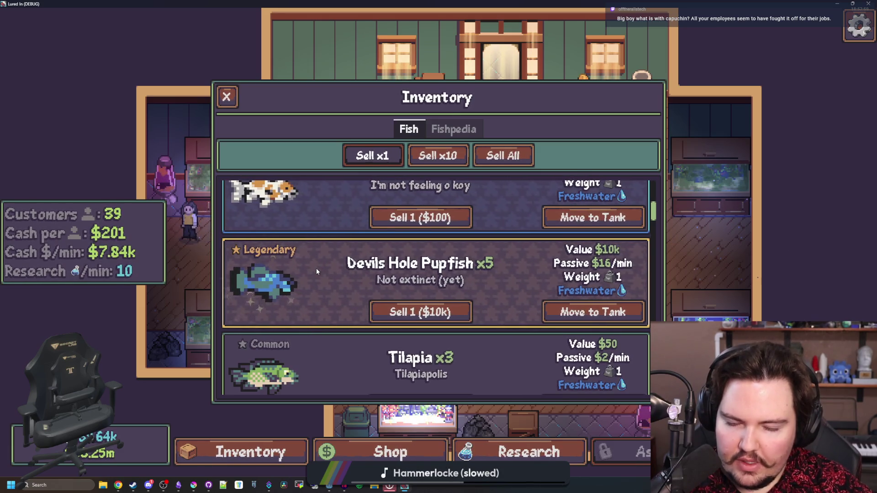
click(226, 97)
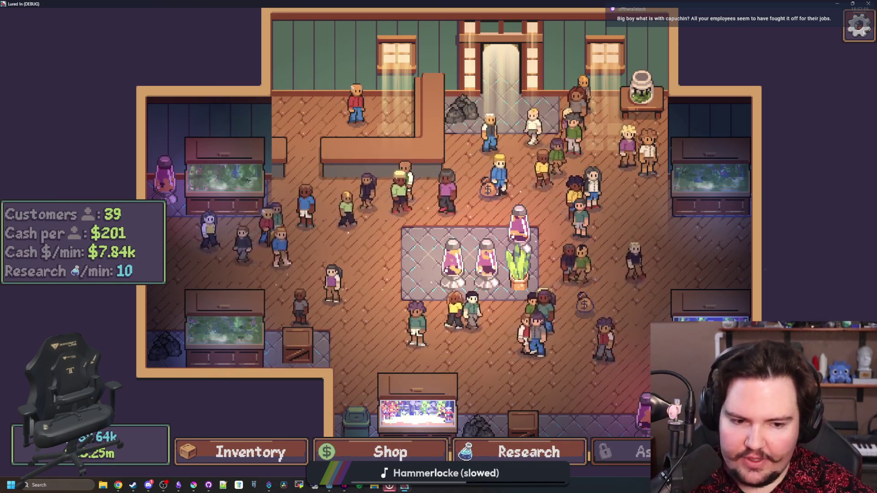
- Browse and close the Travel destinations list, then open the fish inventory at Minnow and Goldfish
click(573, 274)
scroll(529, 241, down, 1)
scroll(554, 190, up, 1)
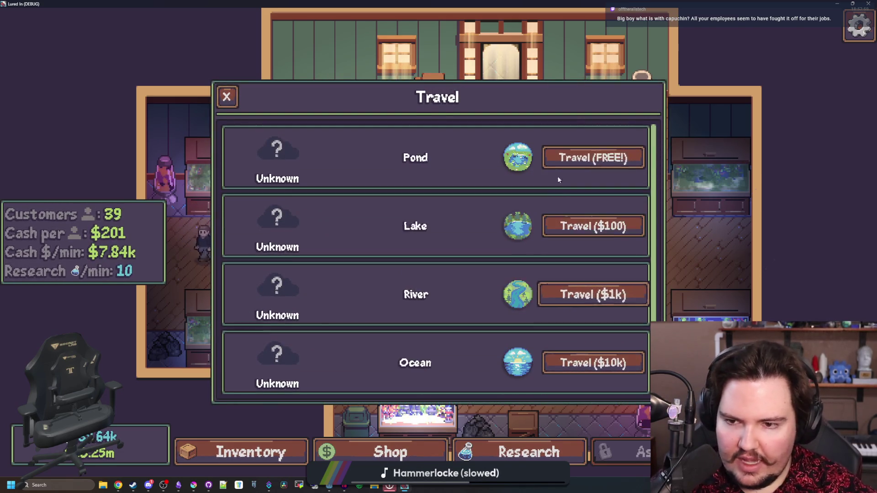
scroll(516, 219, down, 1)
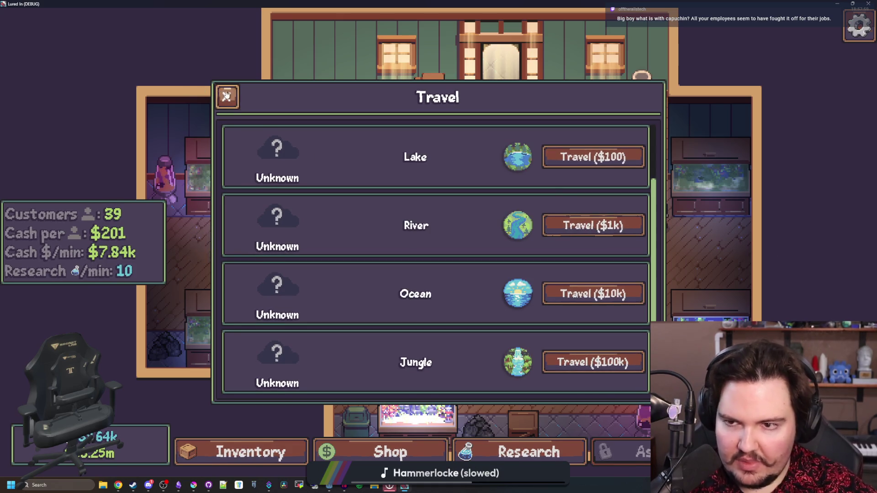
click(226, 97)
click(242, 452)
scroll(293, 260, up, 5)
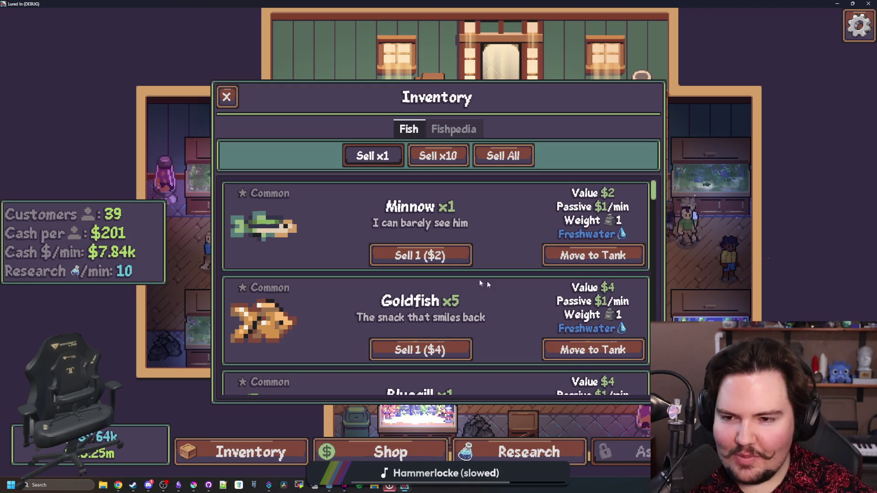
- Scroll the fish inventory from Minnow down to Electric Eel and back to Koi, then close it
scroll(506, 284, down, 3)
scroll(343, 261, down, 5)
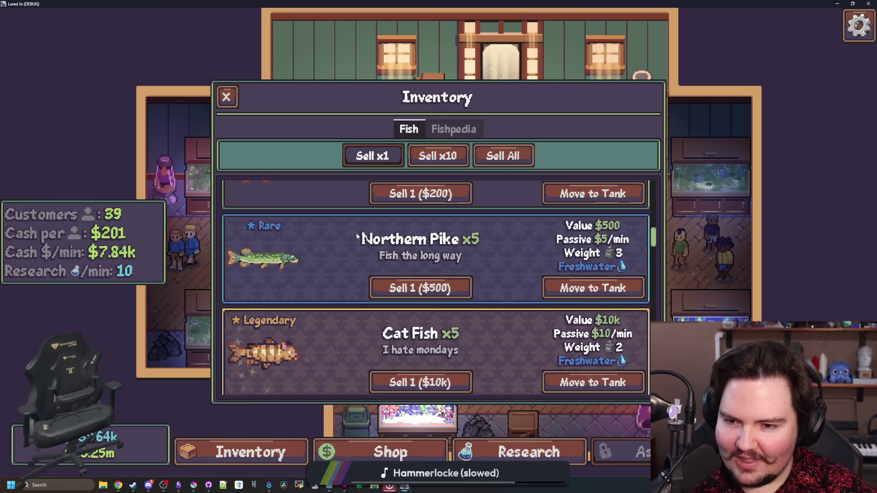
scroll(358, 237, down, 3)
scroll(357, 236, down, 5)
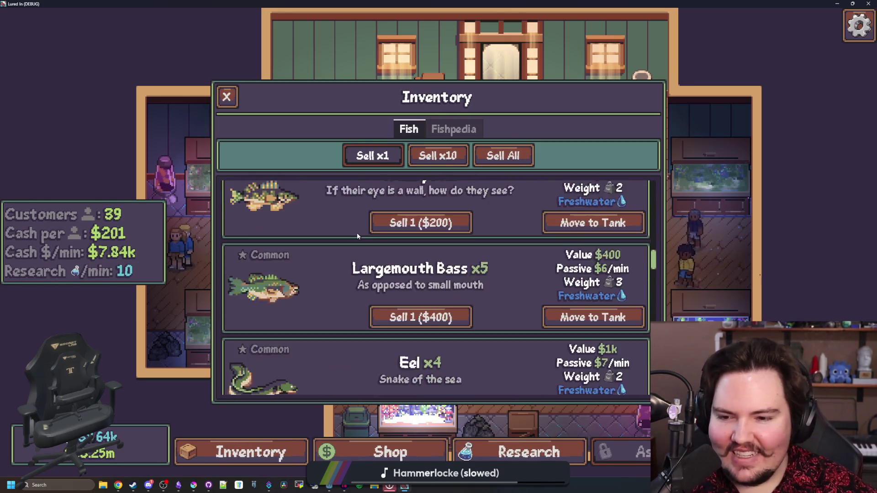
scroll(342, 281, down, 2)
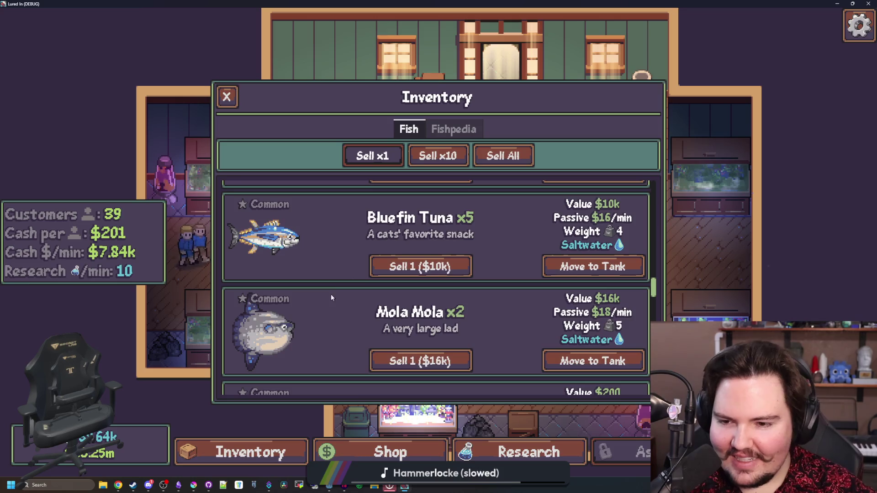
scroll(300, 310, down, 2)
scroll(302, 309, down, 5)
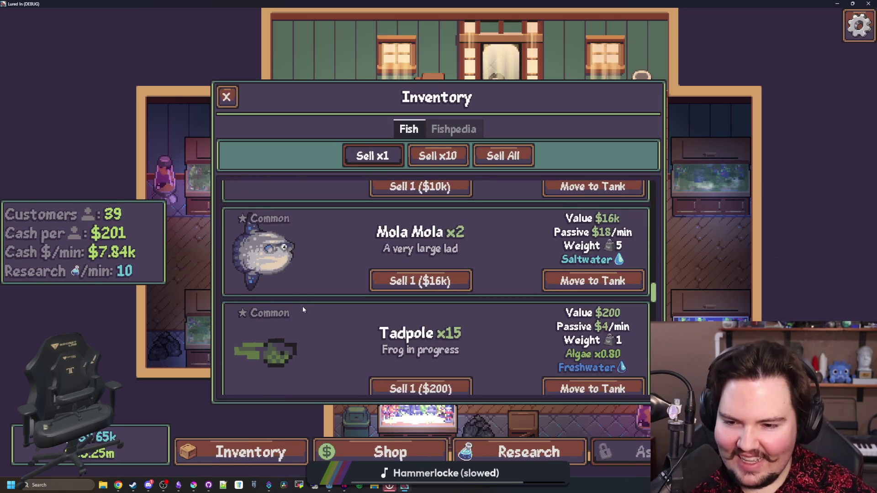
scroll(315, 282, down, 5)
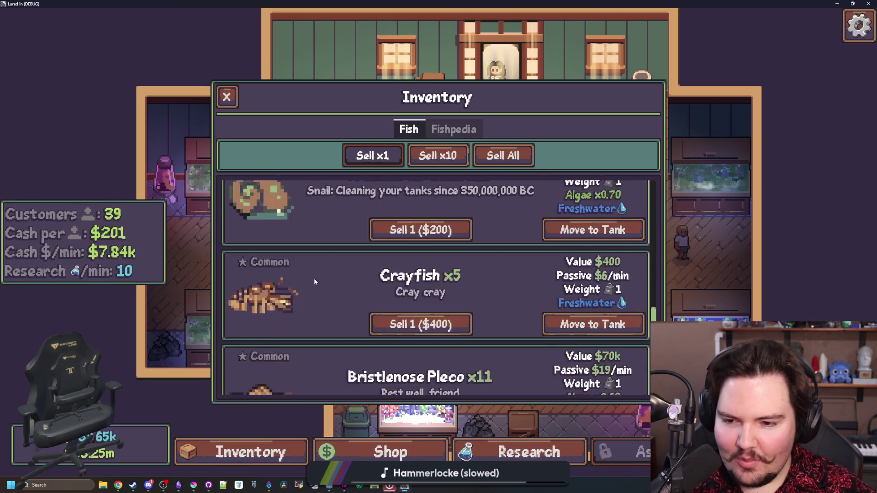
scroll(314, 282, down, 5)
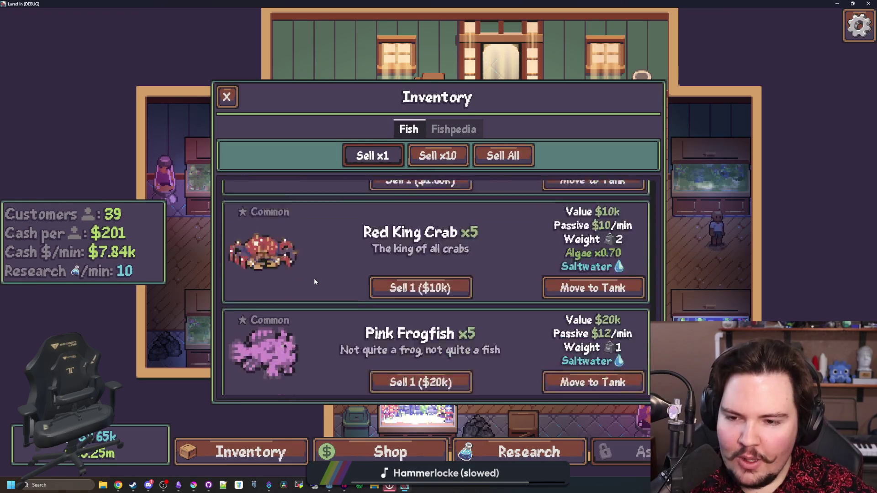
scroll(320, 249, down, 4)
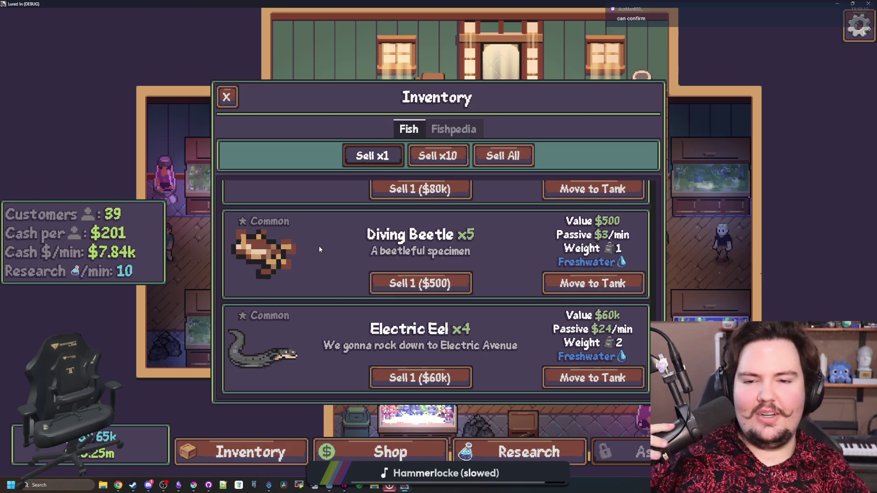
scroll(312, 352, up, 1)
scroll(320, 319, up, 15)
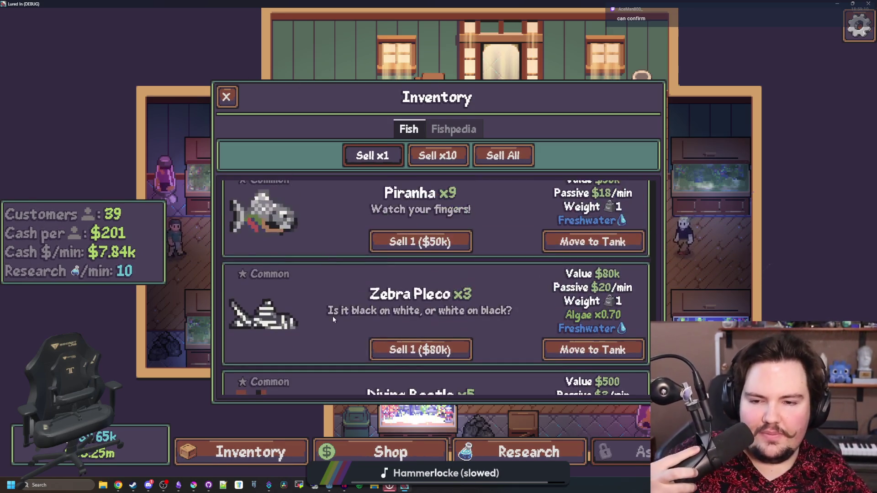
scroll(350, 239, down, 6)
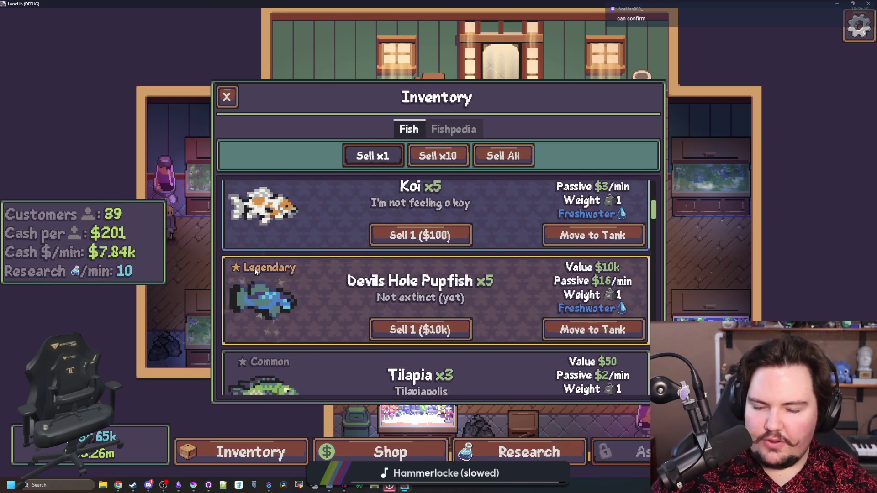
scroll(265, 273, up, 3)
scroll(280, 275, up, 1)
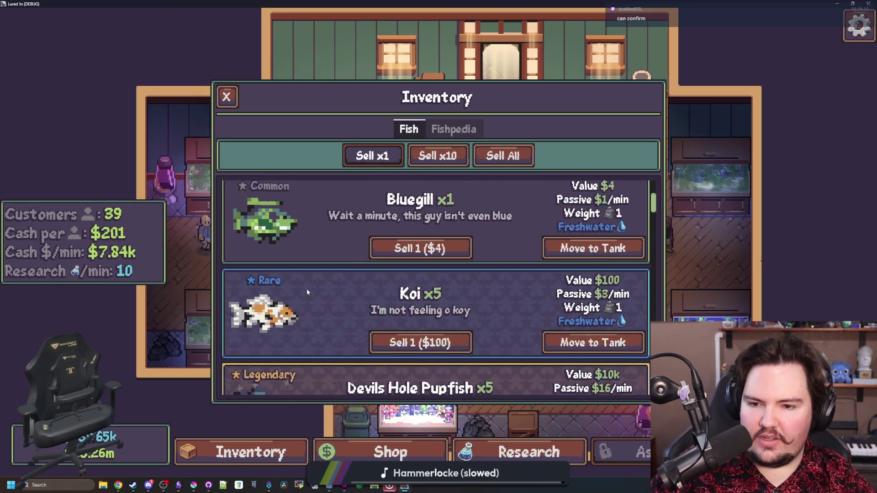
scroll(302, 293, down, 3)
click(226, 93)
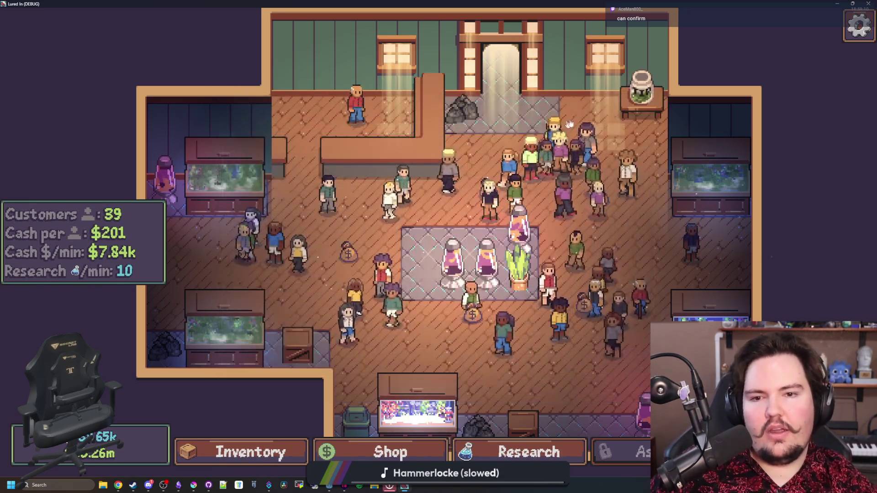
- Dismiss the Offline Income panel and glance through the fish inventory
click(640, 92)
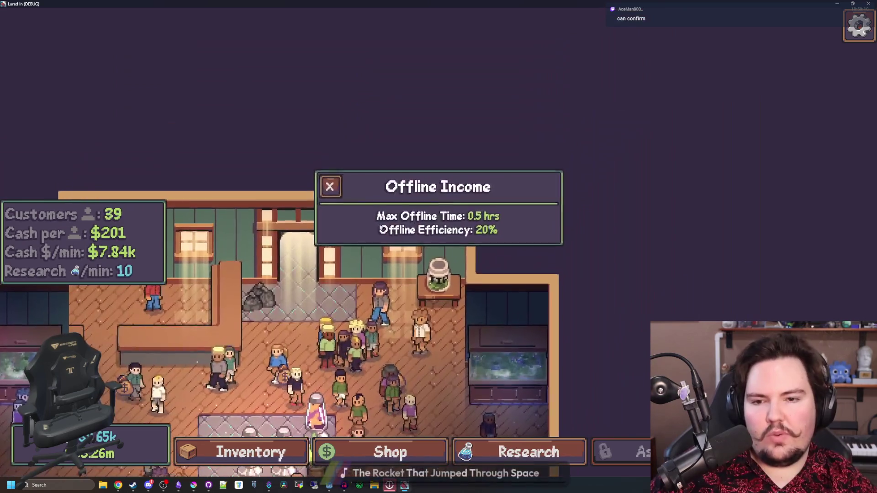
click(381, 229)
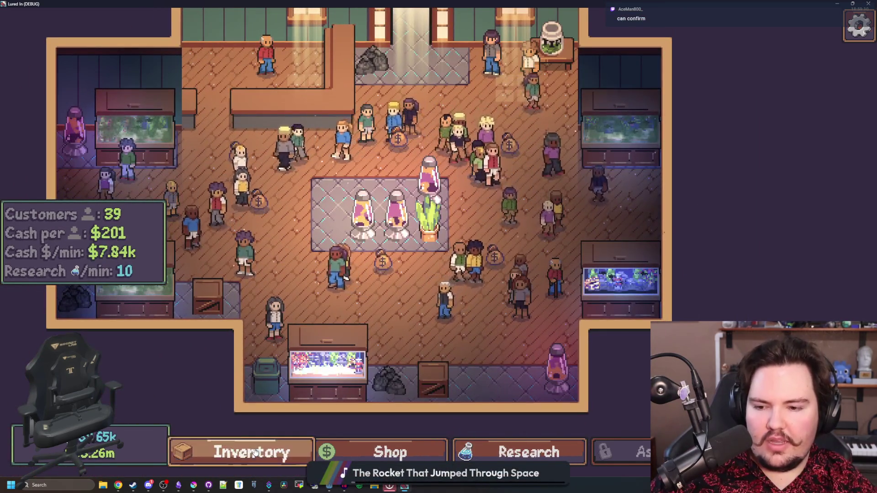
click(242, 452)
scroll(288, 227, down, 2)
scroll(287, 227, up, 2)
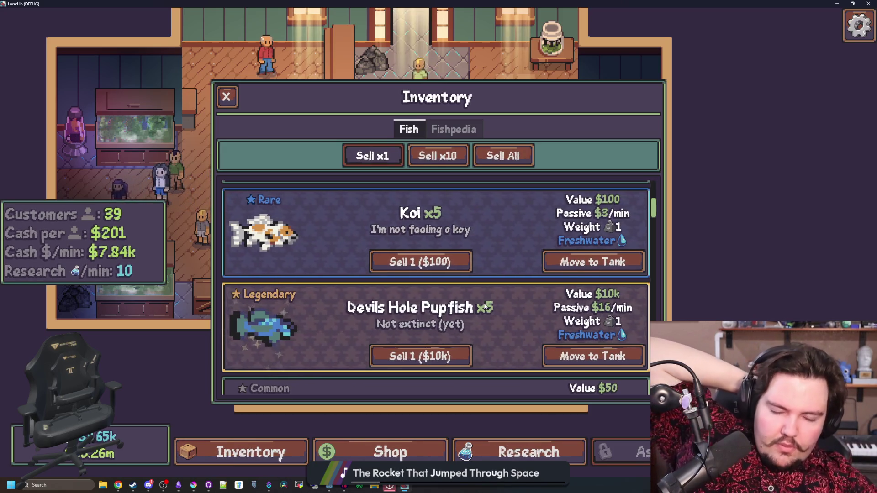
- Travel to the Lake for $100, cast and reel in once, then open the fish inventory
click(233, 96)
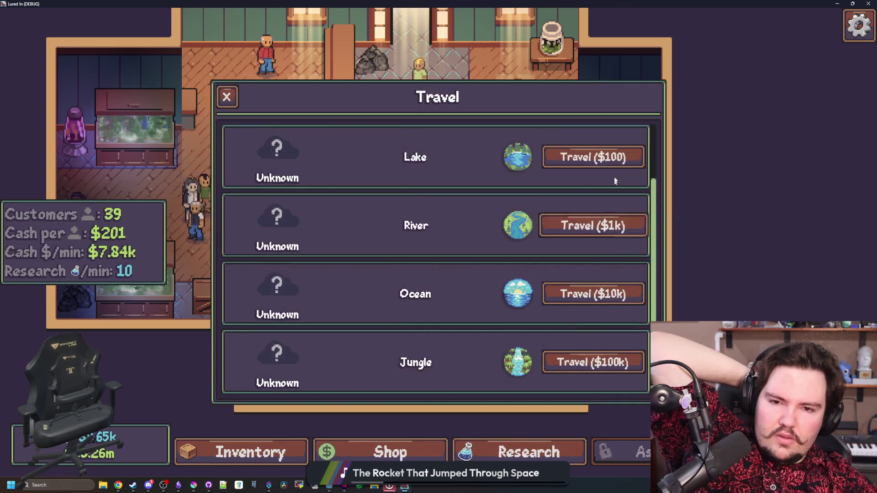
click(616, 162)
click(413, 226)
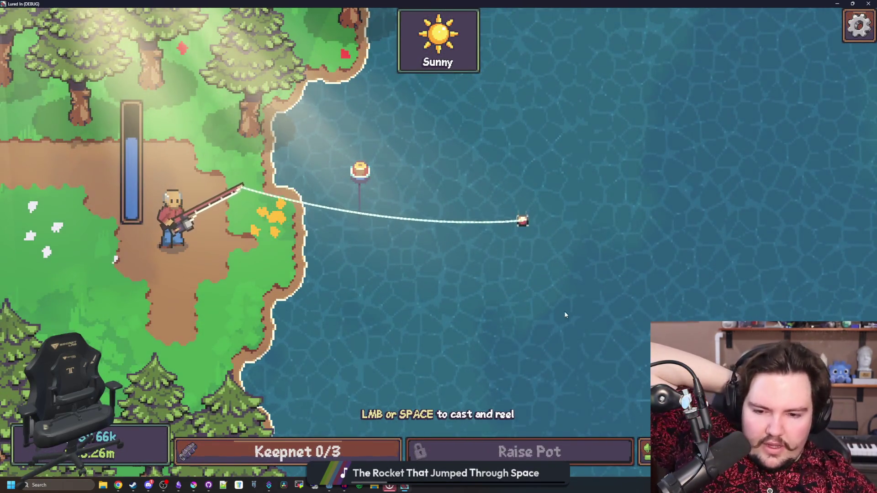
click(466, 260)
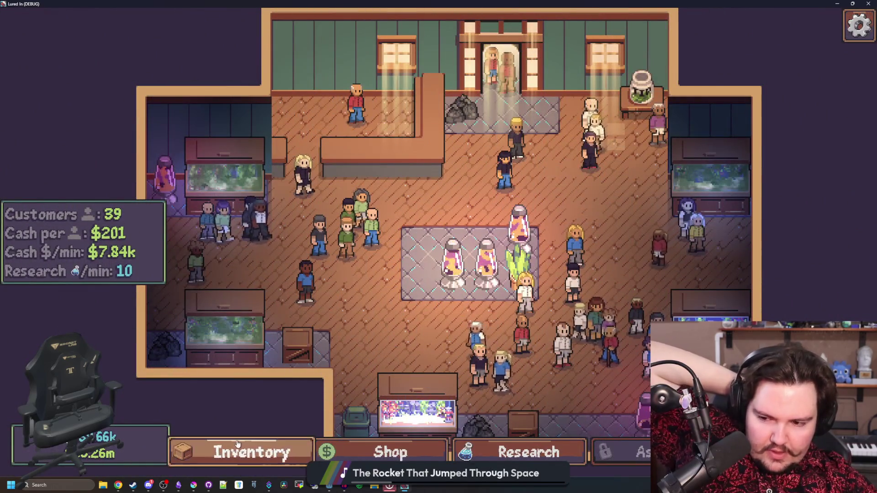
click(240, 450)
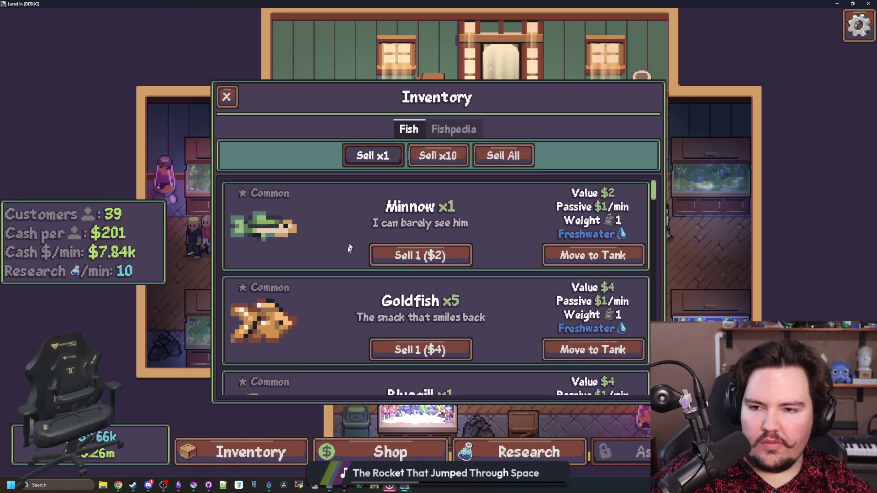
- Scroll through the Fish list, then close the inventory
scroll(349, 241, down, 4)
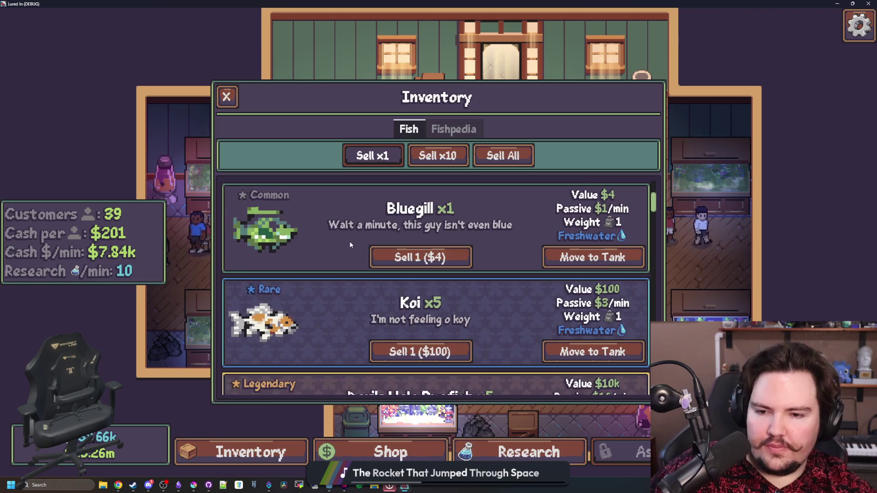
scroll(349, 241, down, 2)
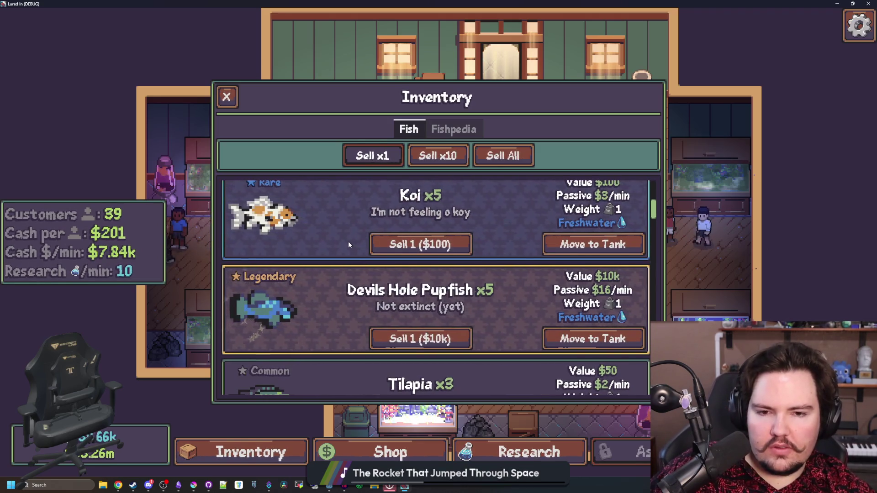
scroll(343, 320, down, 4)
scroll(345, 302, down, 4)
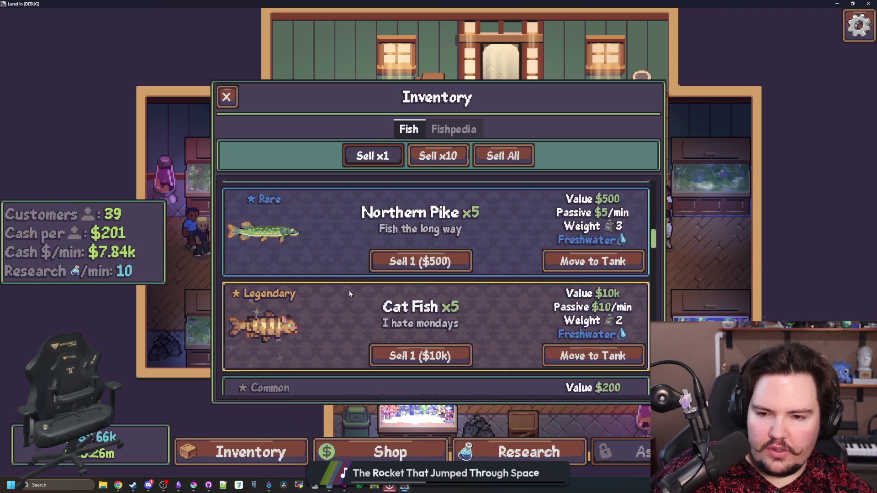
scroll(344, 296, down, 1)
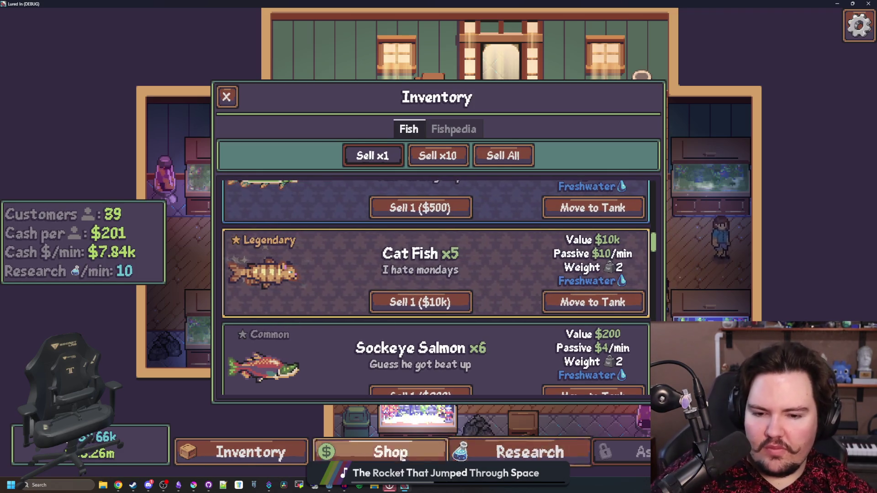
click(242, 452)
click(242, 452)
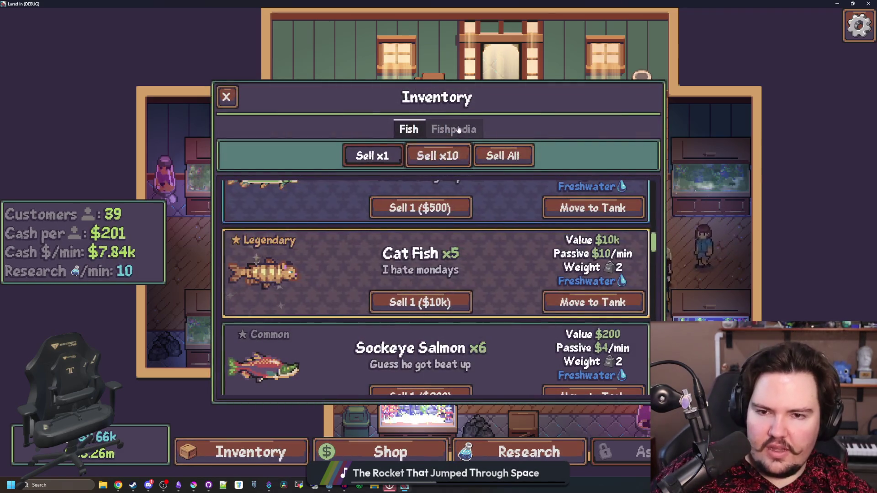
click(226, 97)
- Look at the Weather Station and Fishpedia research, then show the inventory's Fishpedia page
click(485, 449)
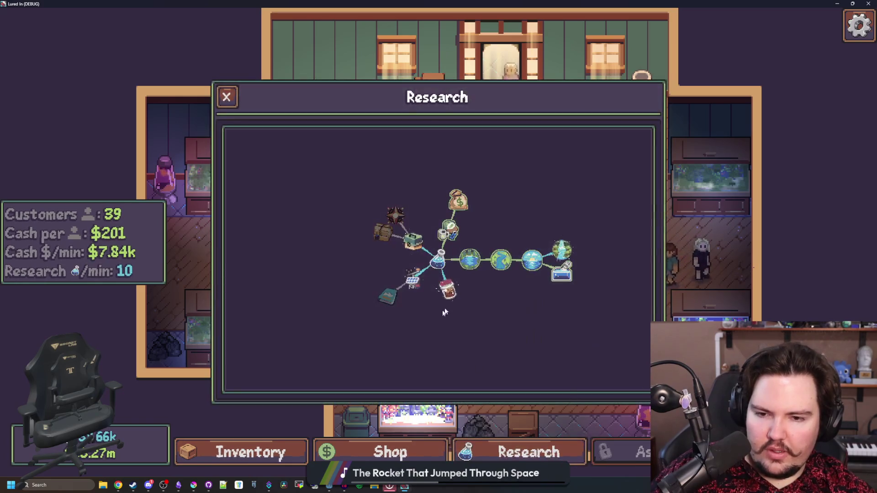
click(412, 277)
click(388, 296)
click(276, 439)
click(450, 130)
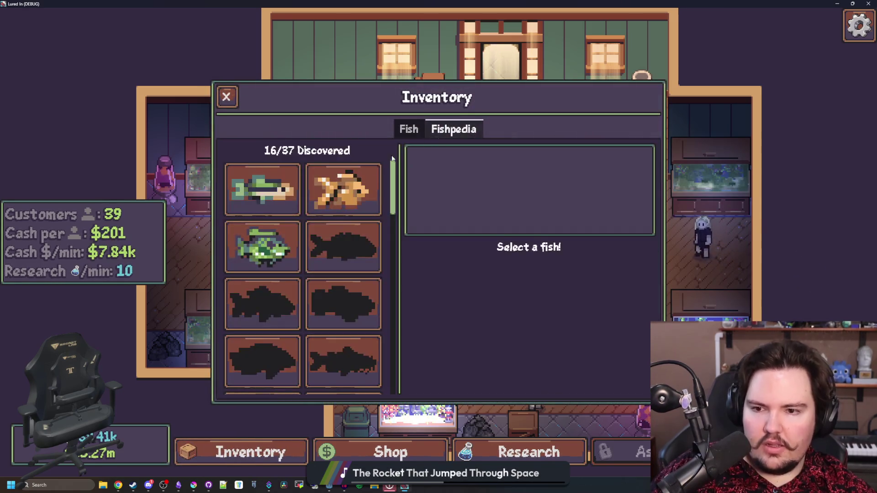
- Find Mata Mata's REPLACE! placeholder entry in the Fishpedia grid, then switch to a new browser tab
scroll(366, 285, down, 2)
scroll(365, 286, down, 5)
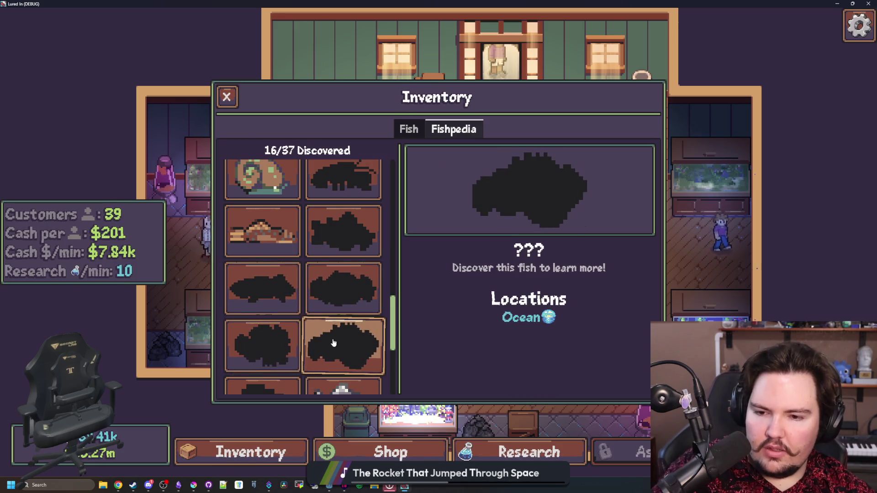
scroll(333, 344, down, 3)
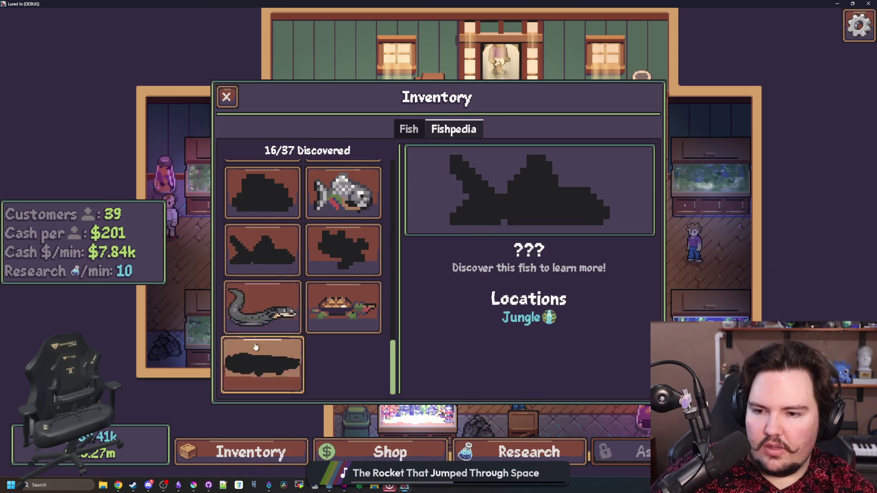
scroll(335, 336, up, 5)
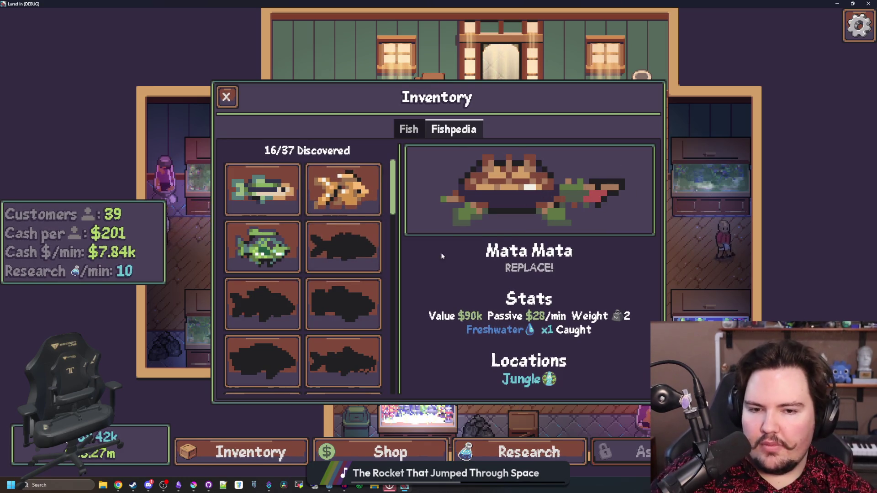
scroll(343, 246, down, 5)
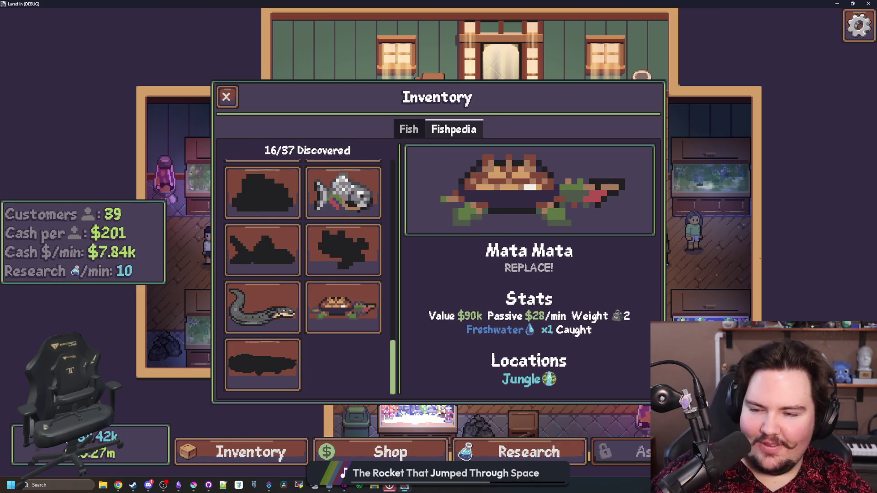
key(super+2)
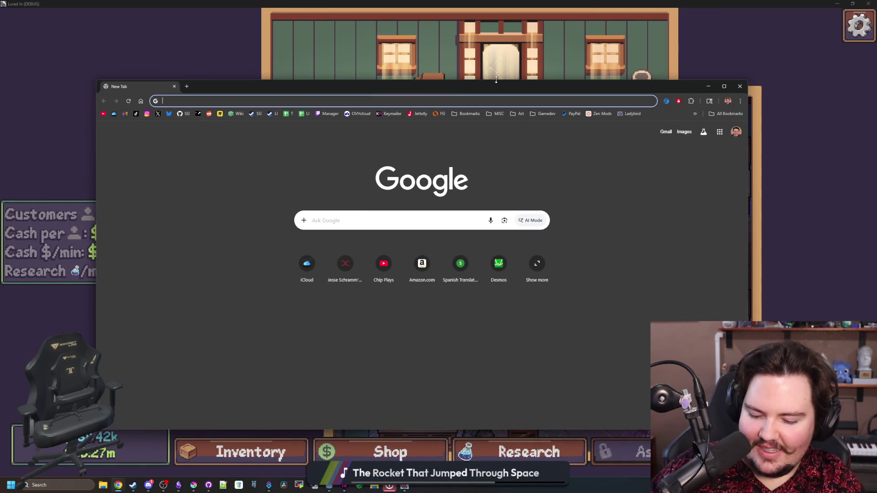
- Search Google for 'leaf turtle', then move the browser aside and return to the Godot editor
text(leaf turtle)
key(Return)
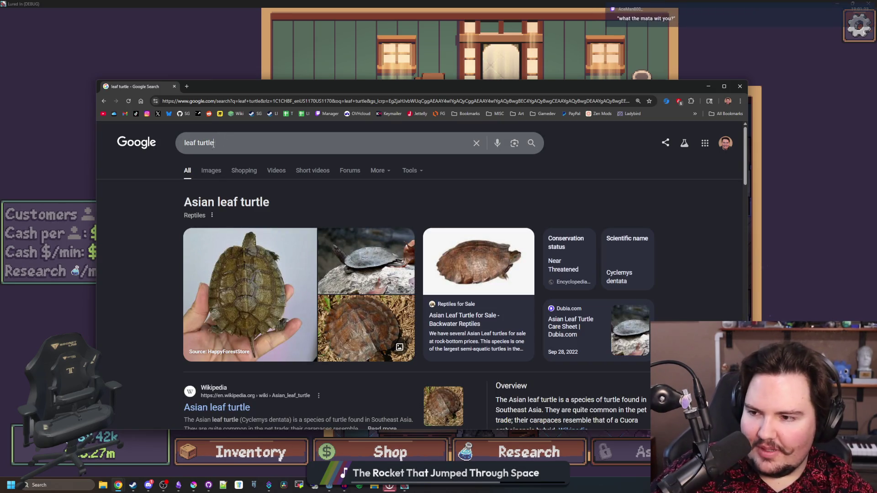
click(191, 150)
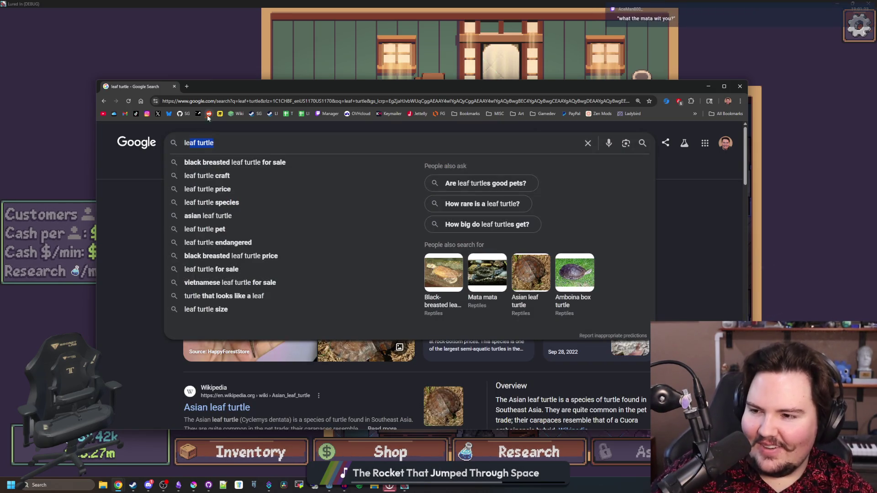
drag(232, 87, 564, 198)
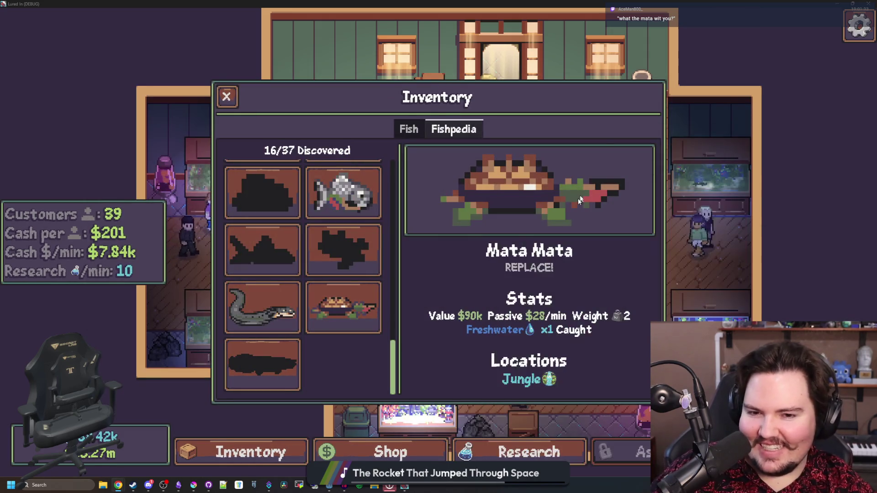
key(alt+Tab)
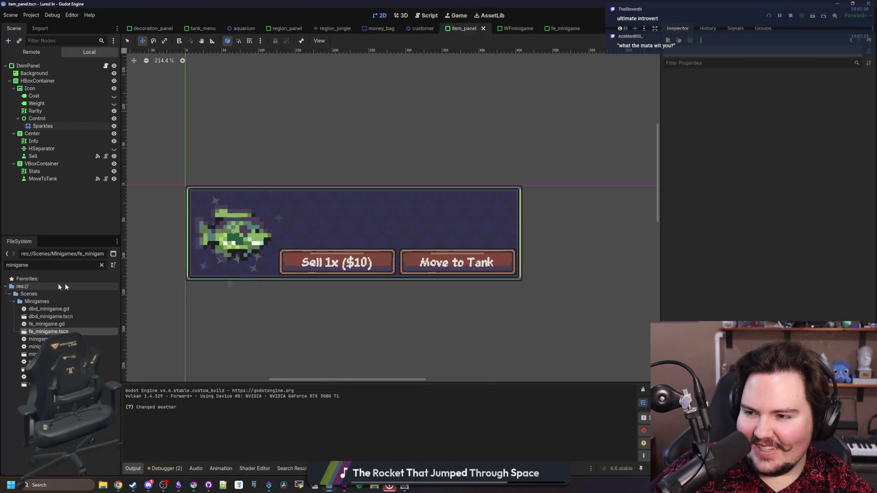
- Filter the FileSystem for 'items' and open the items_table.gd script
click(101, 265)
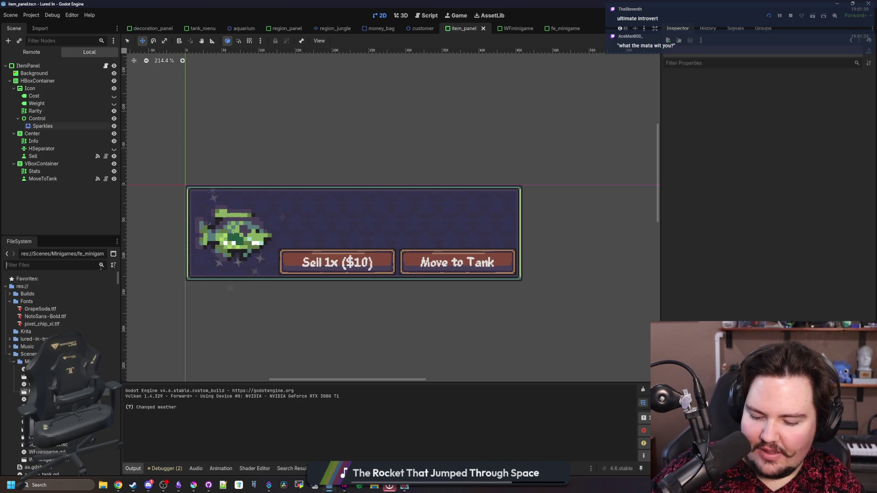
text(items)
double_click(42, 302)
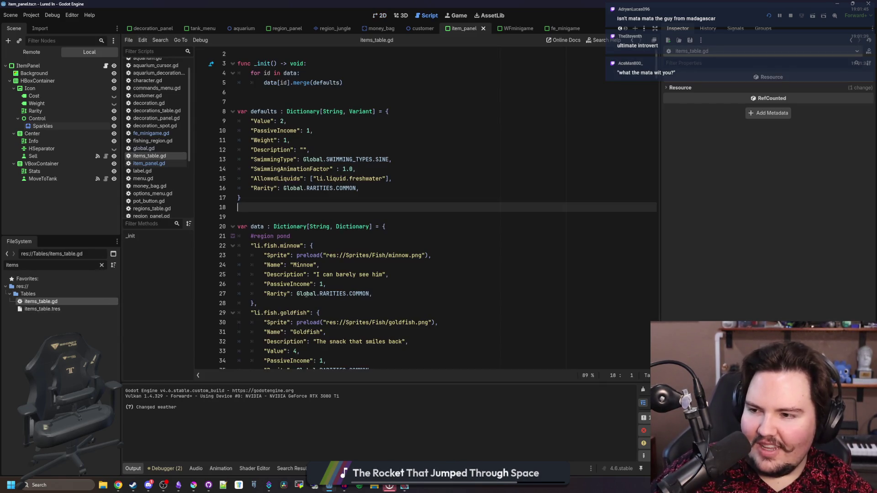
click(338, 217)
drag(658, 51, 653, 164)
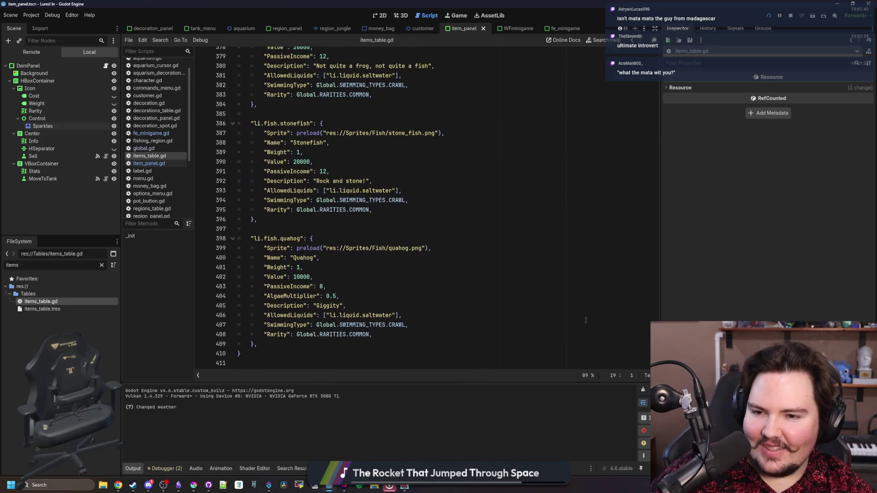
- Find 'mata', replace the REPLACE placeholder with "What's the mata with you?", and save
click(502, 292)
key(ctrl+f)
text(mata)
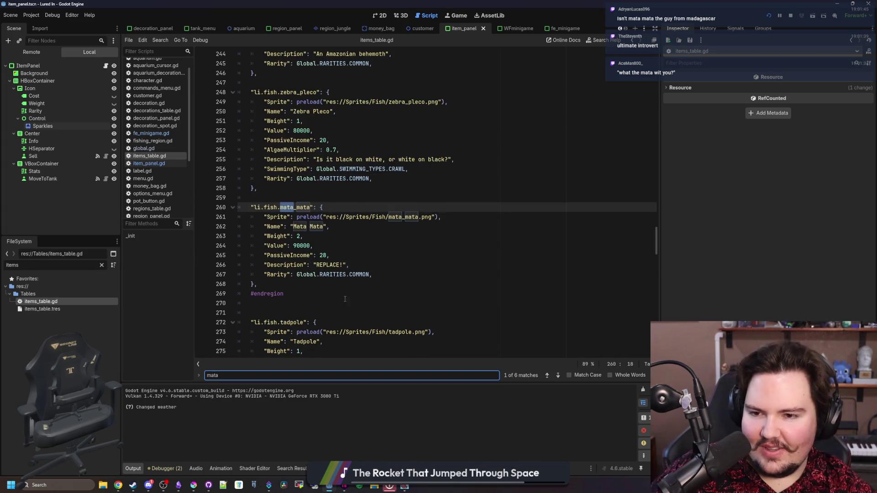
click(341, 242)
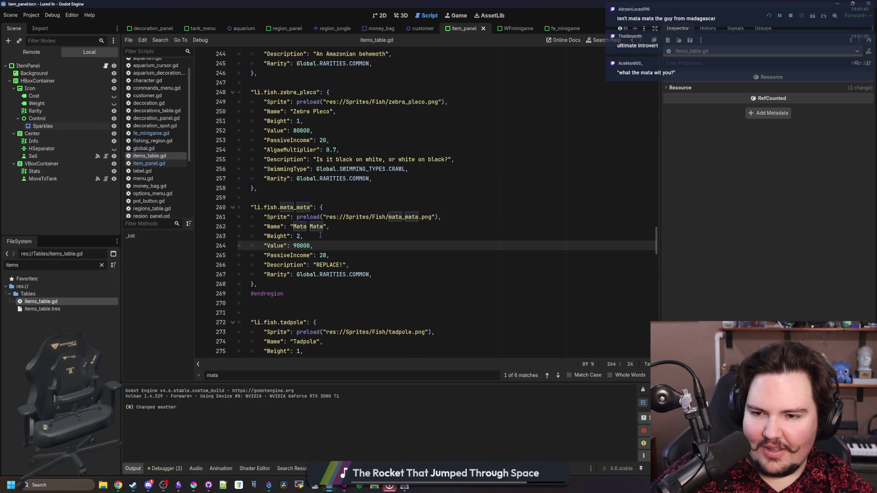
double_click(342, 265)
key(BackSpace)
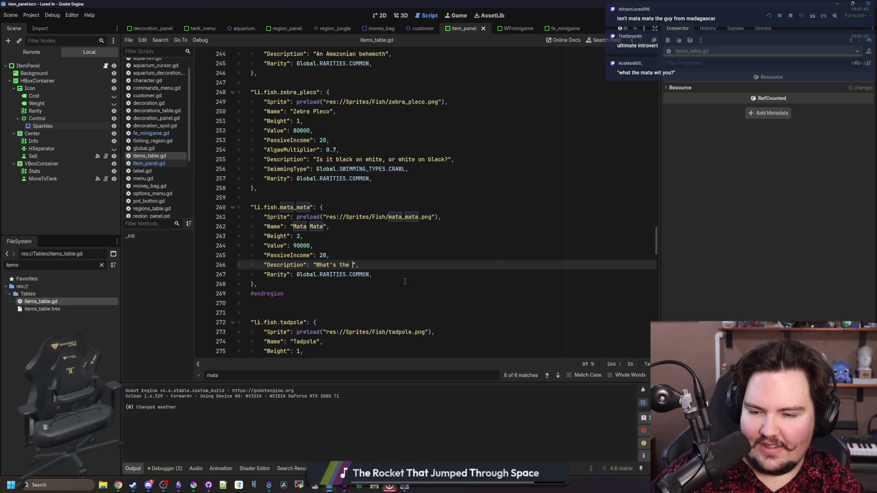
key(BackSpace)
text(ata wiyh)
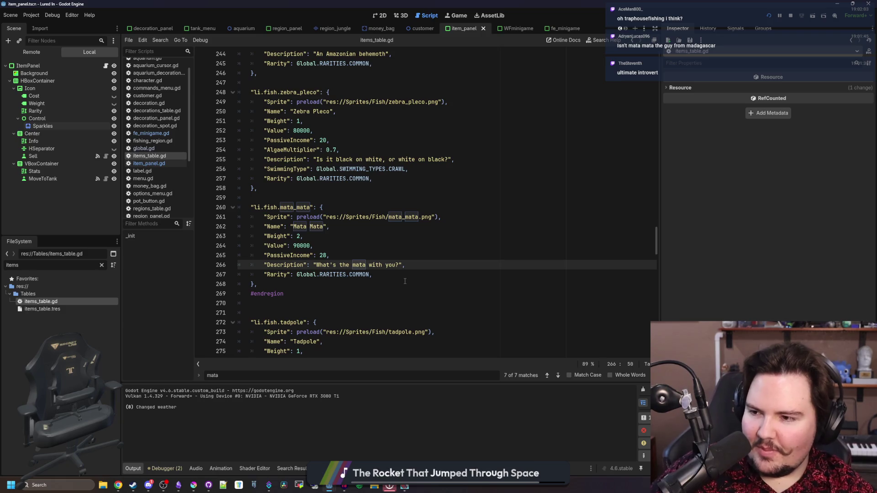
click(405, 281)
click(446, 266)
key(ctrl+s)
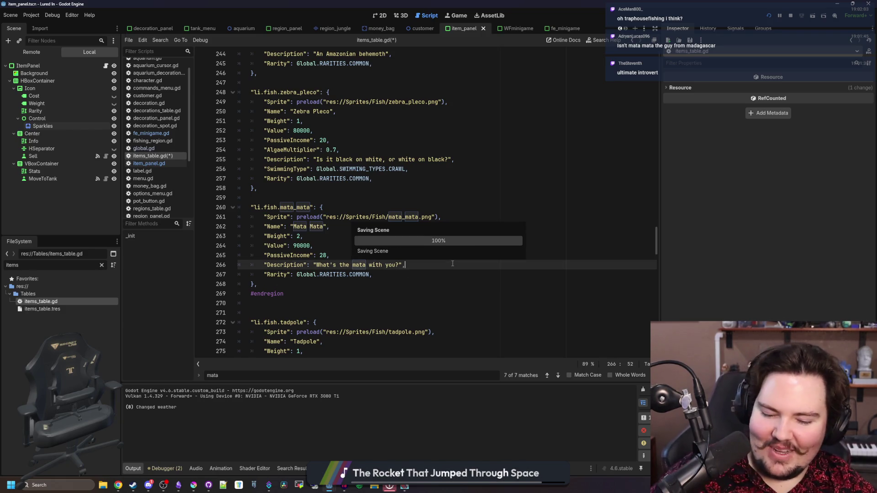
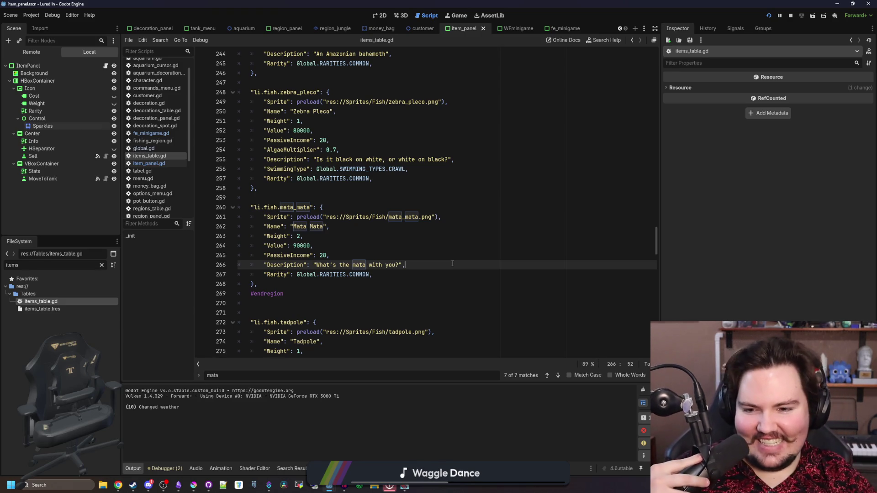
- Save the Mata Mata fish entry in items_table.gd
click(428, 252)
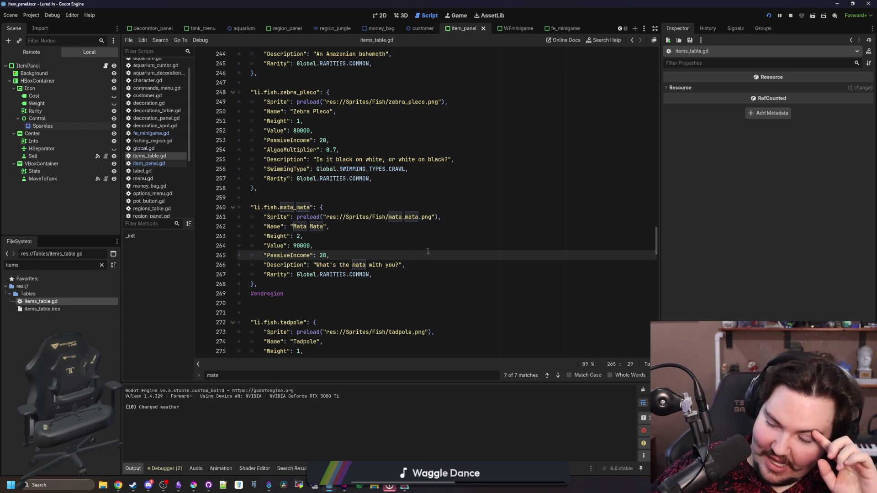
key(ctrl+s)
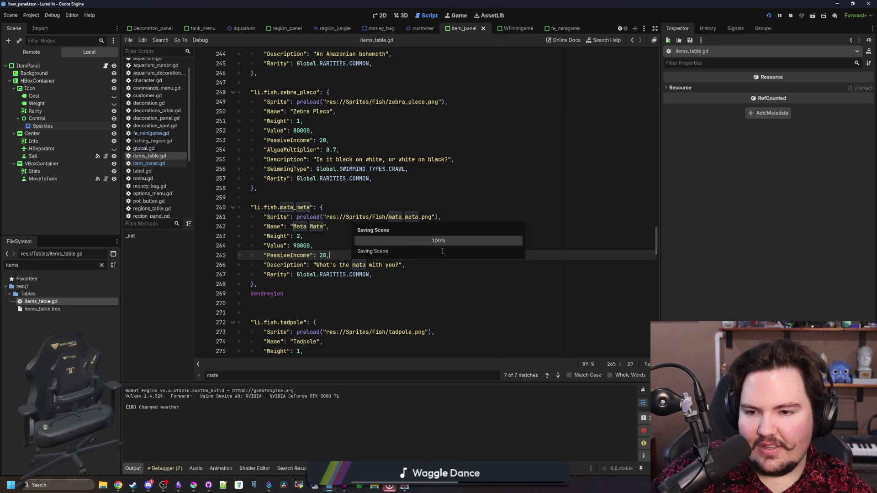
click(380, 242)
click(334, 239)
key(ctrl+s)
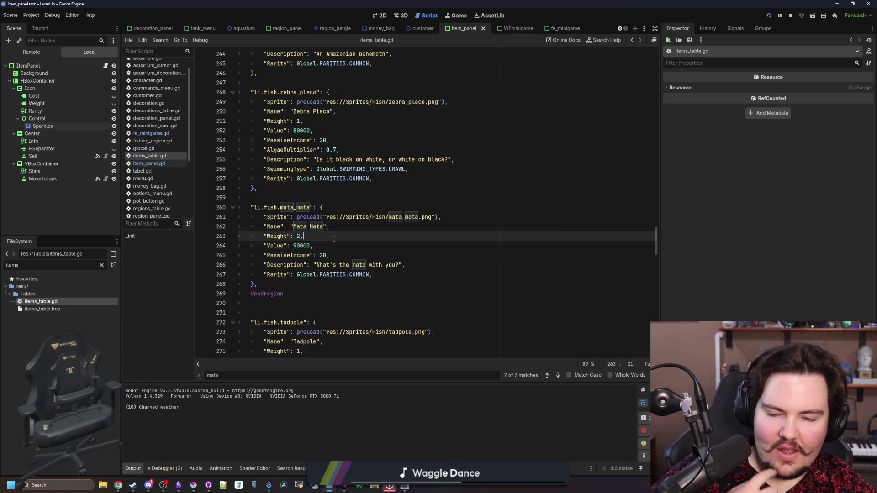
- Maximize the running Lured In window to check the Fishpedia, then stop the game
click(407, 489)
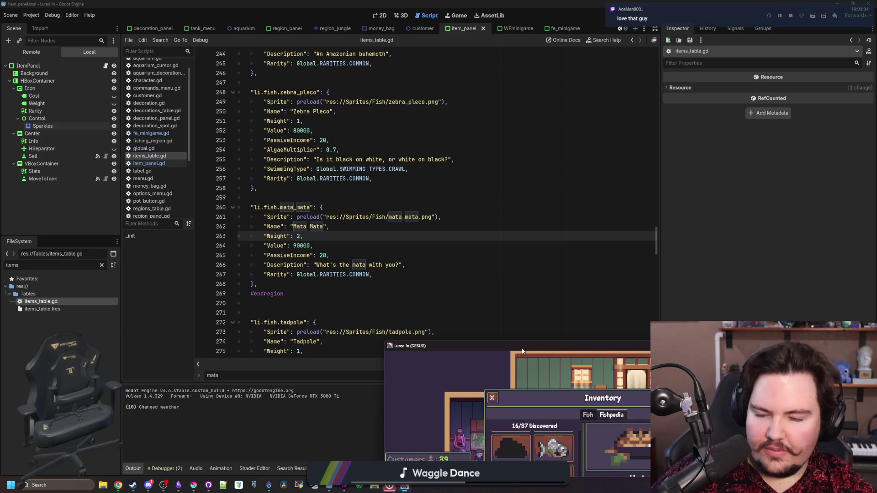
drag(522, 353, 514, 325)
double_click(514, 324)
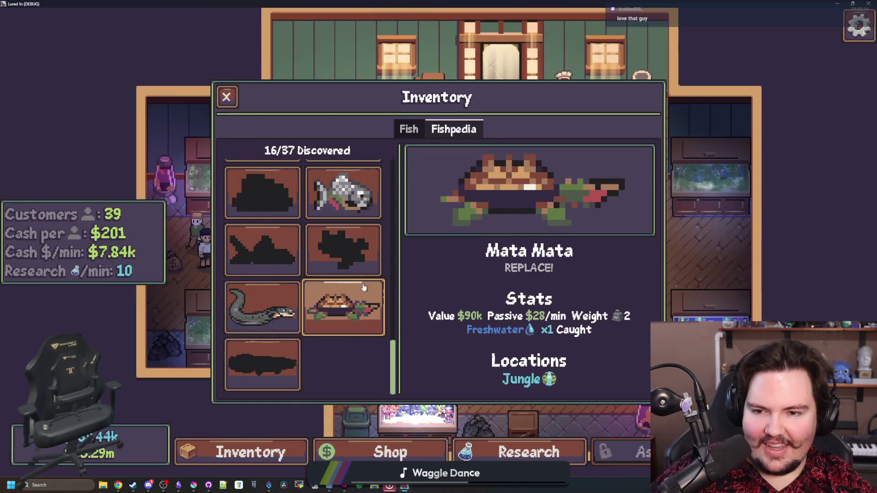
scroll(364, 287, up, 3)
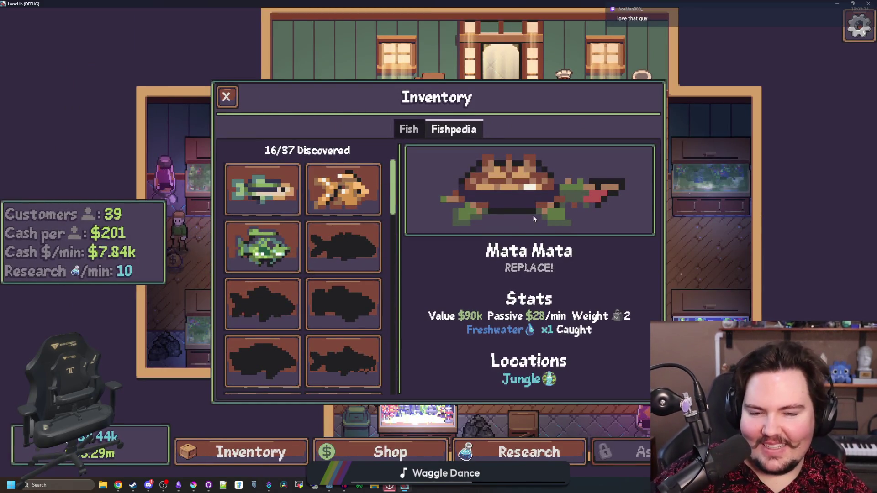
key(super+Down)
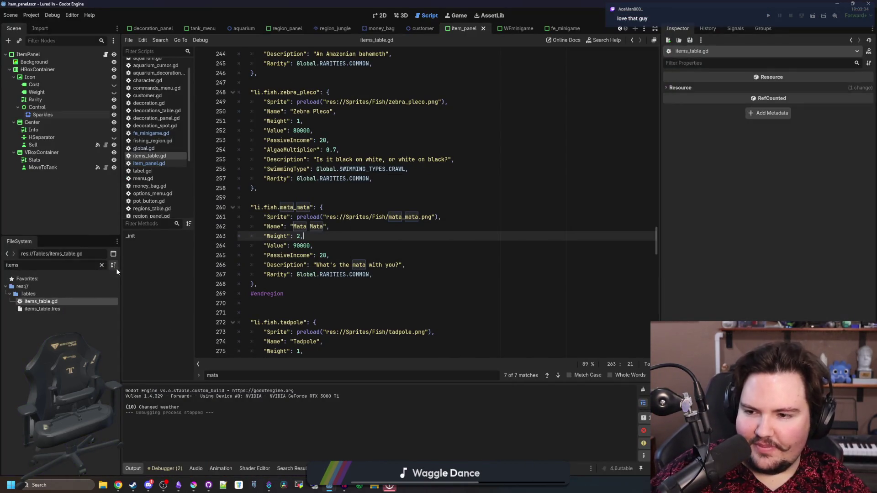
- Open inventory_menu.tscn via the FileSystem filter and view it in 2D
click(102, 265)
text(invento)
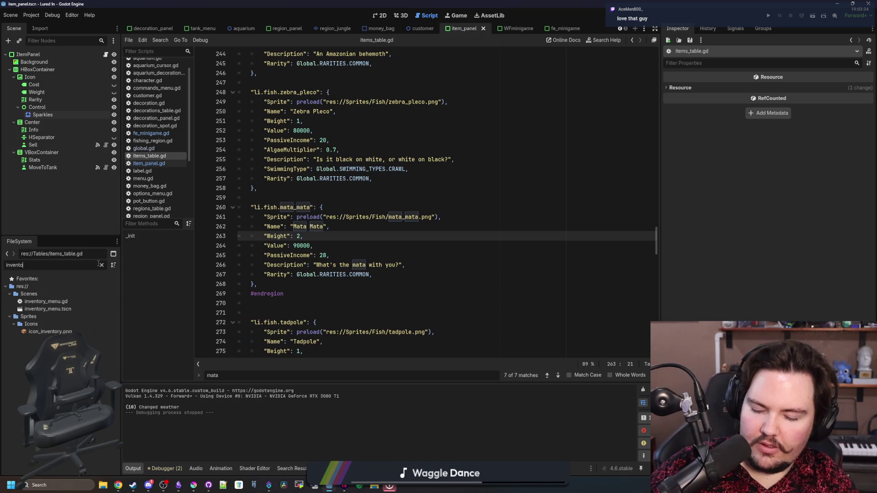
double_click(46, 309)
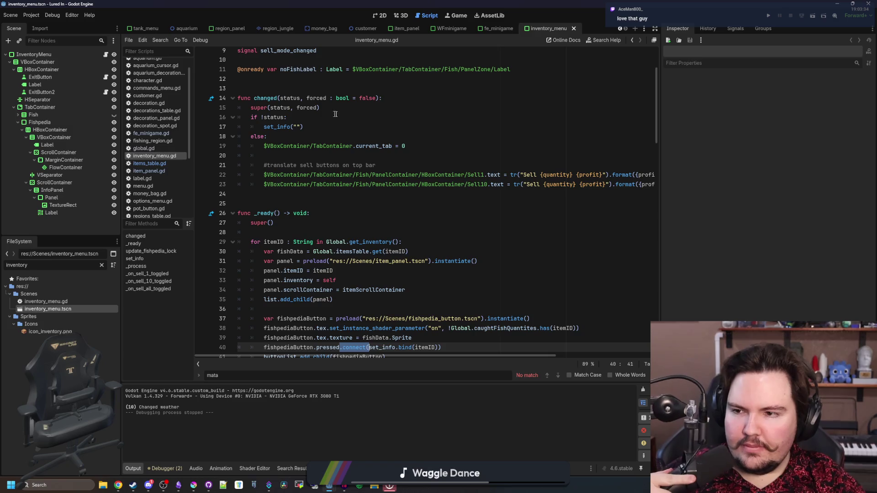
click(401, 119)
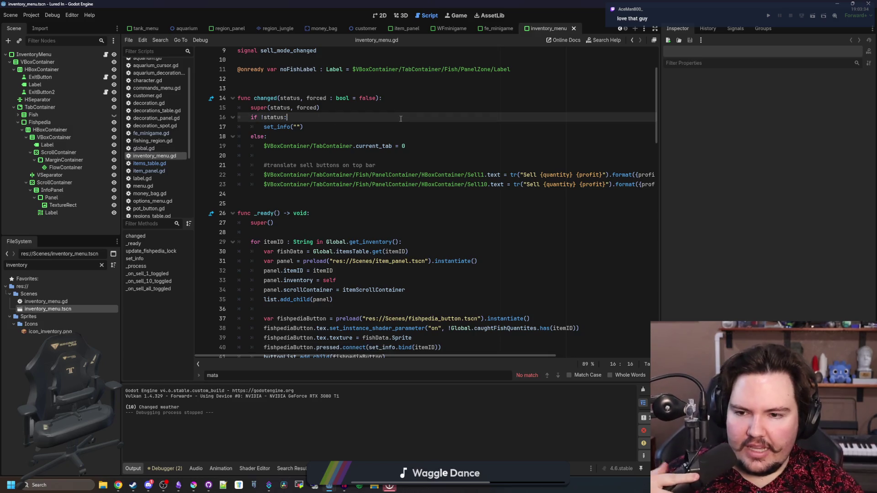
click(379, 15)
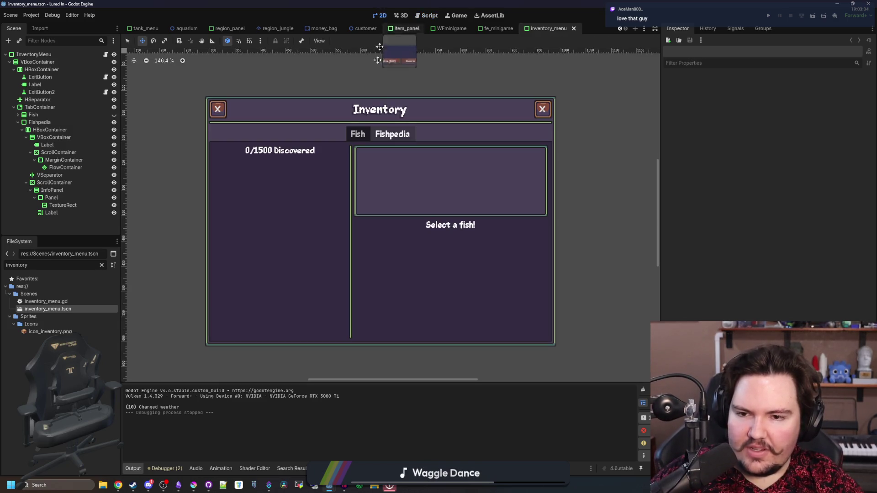
- Open item_panel.tscn and select its Background and sparkle Control nodes
click(101, 264)
text(item)
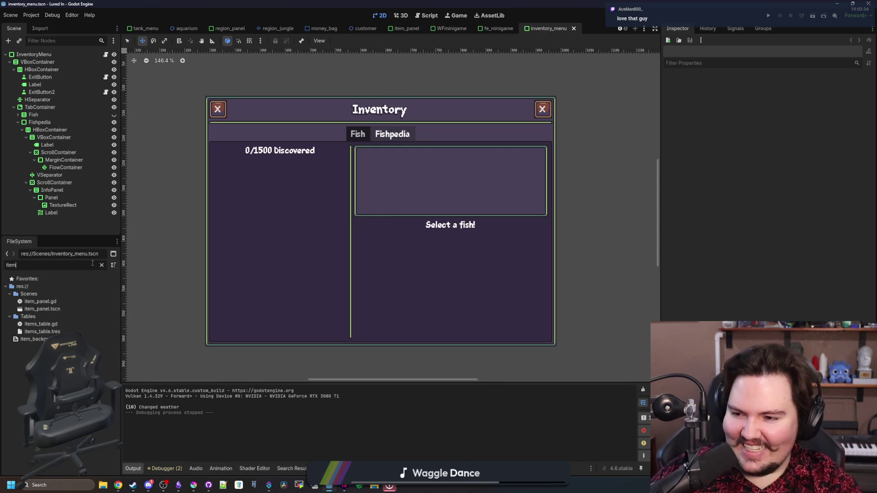
click(46, 310)
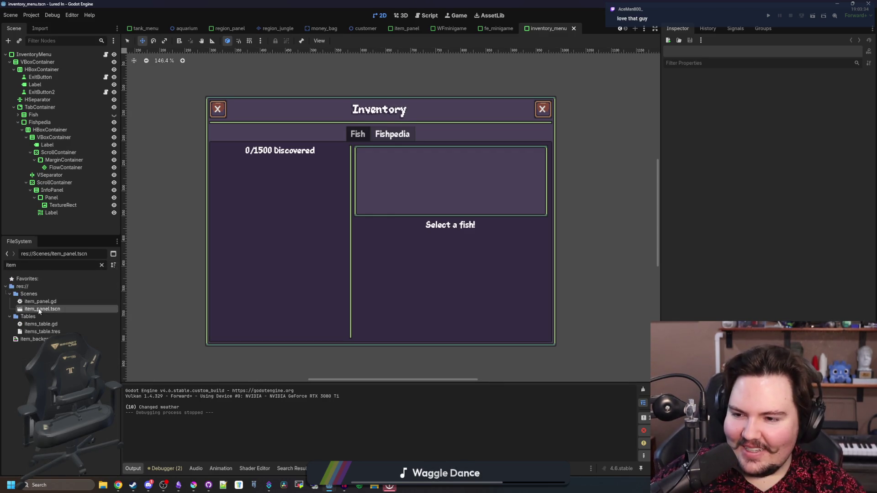
double_click(47, 312)
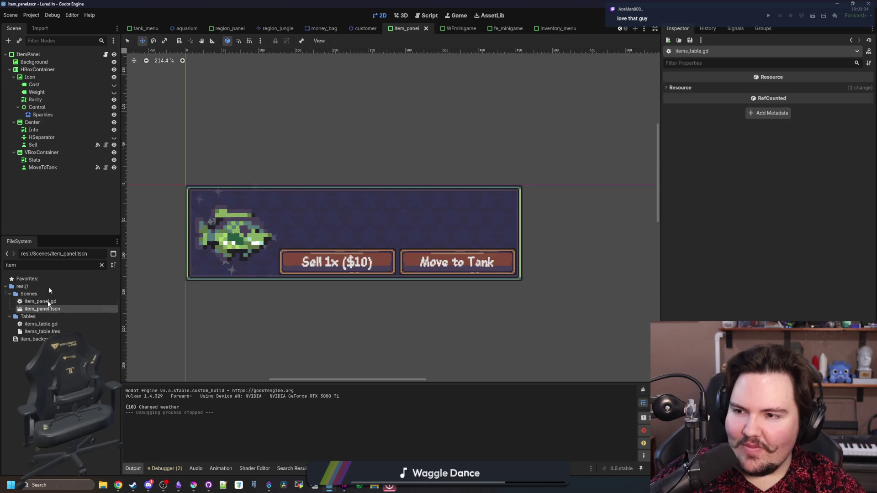
click(46, 114)
click(40, 108)
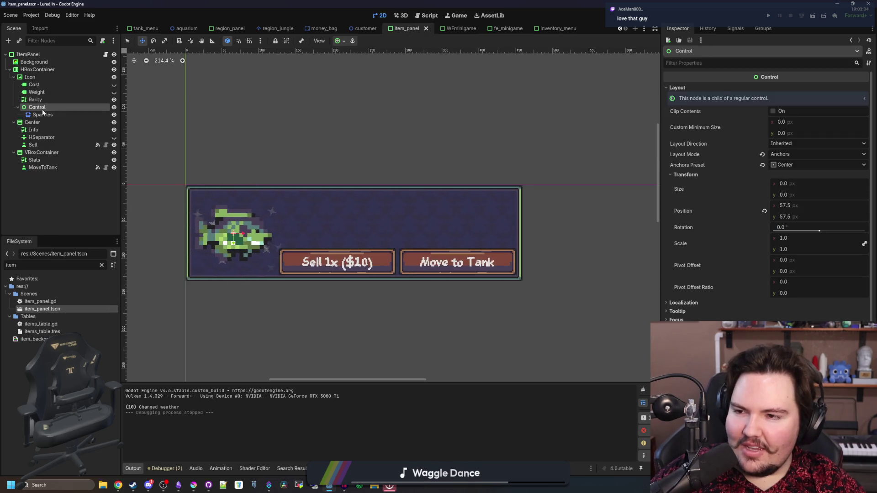
ctrl+click(34, 62)
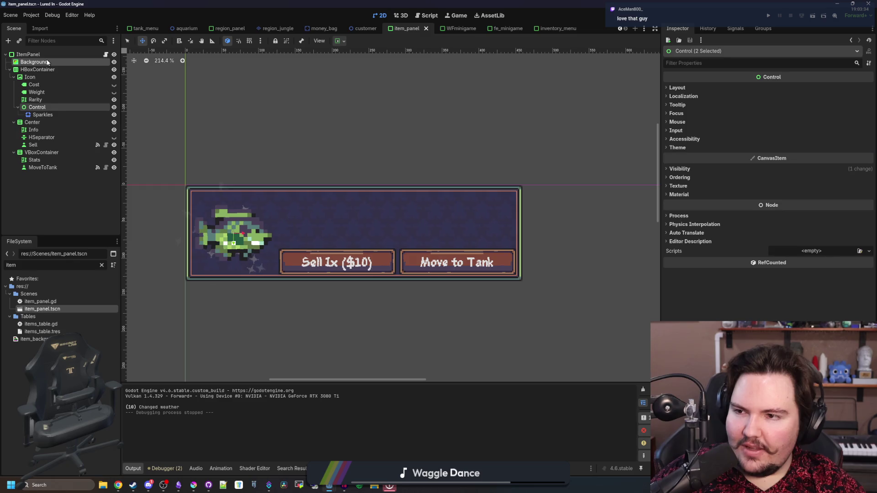
- Reopen inventory_menu.tscn from the filtered FileSystem
click(102, 265)
text(inventory)
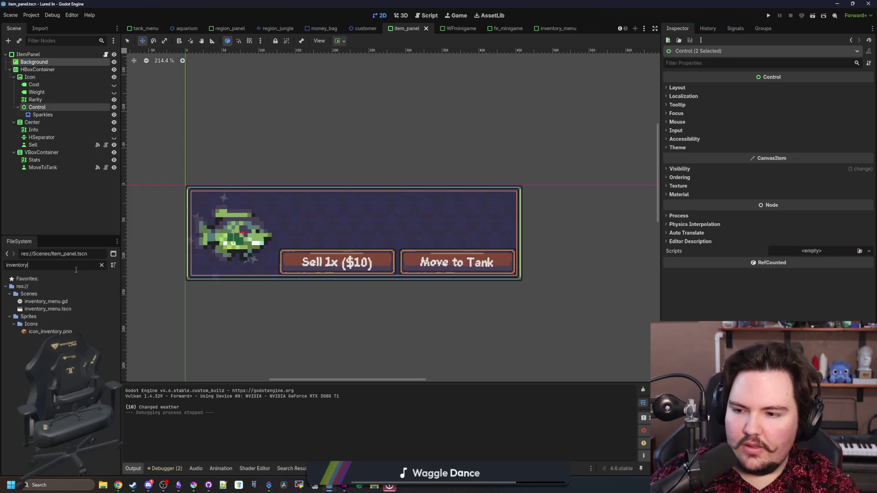
double_click(54, 310)
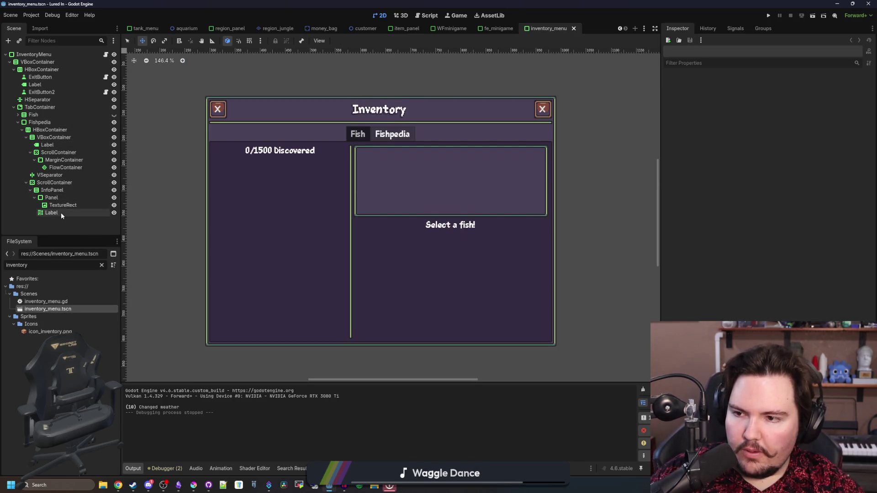
- Paste the copied nodes as children of the info panel's Panel node
click(54, 182)
click(62, 164)
click(64, 167)
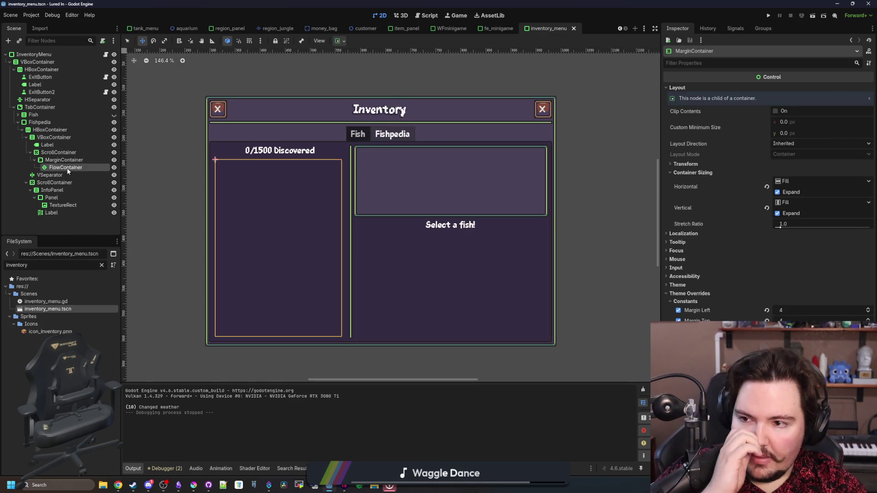
click(57, 183)
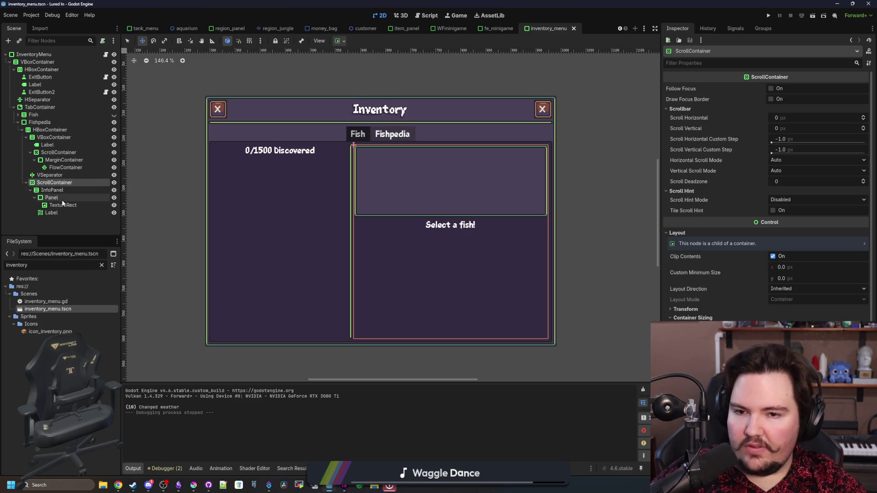
click(61, 197)
click(64, 205)
click(52, 198)
key(ctrl+v)
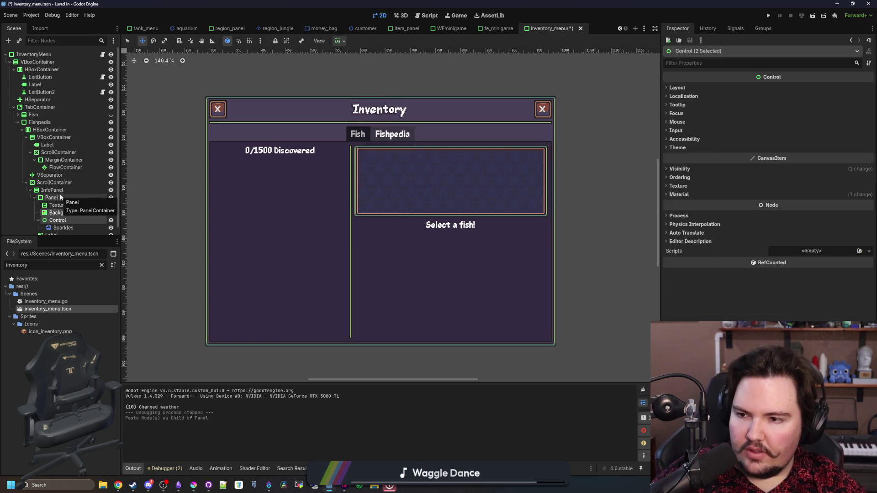
- Inspect the pasted Background, Control and Sparkles nodes
scroll(543, 170, up, 8)
click(51, 190)
click(62, 205)
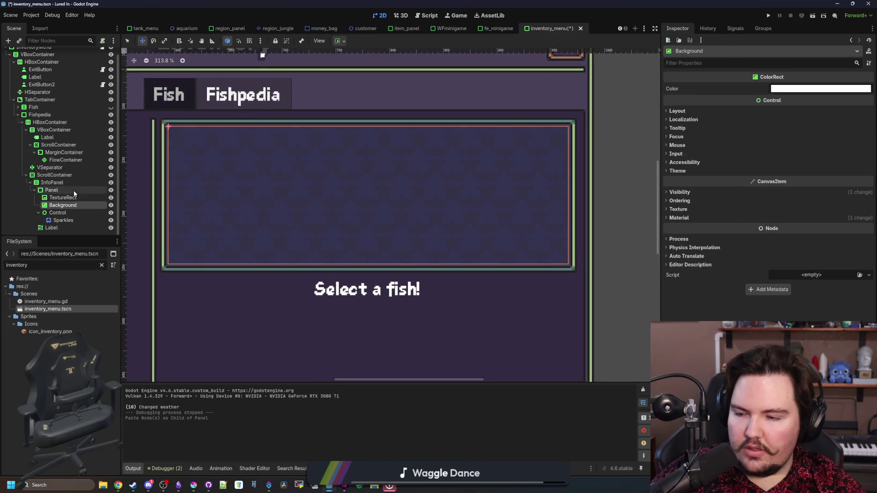
scroll(304, 208, down, 2)
click(57, 213)
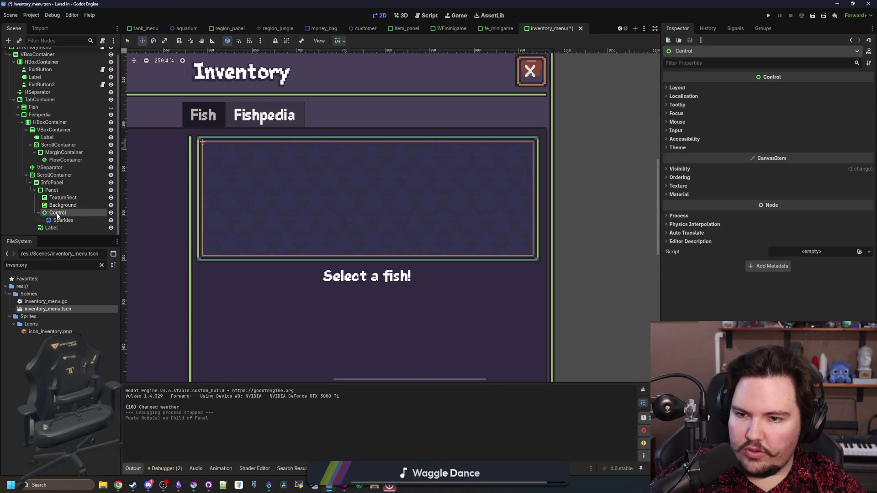
scroll(280, 203, down, 4)
click(63, 220)
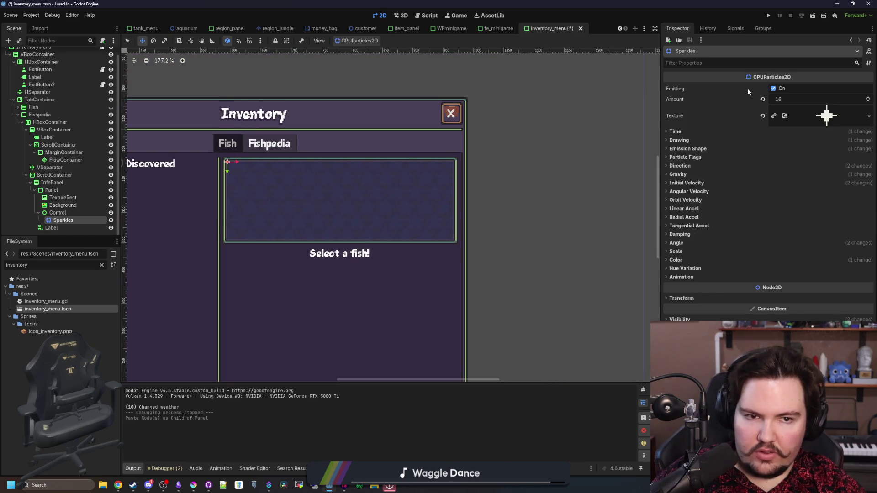
scroll(254, 200, up, 4)
scroll(255, 200, up, 3)
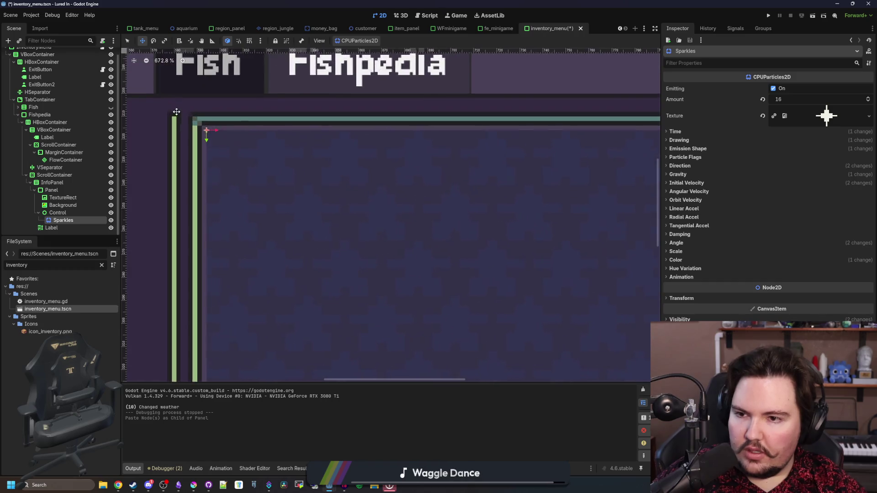
scroll(192, 150, down, 2)
- Show the pasted Control's layout and container sizing settings
click(64, 213)
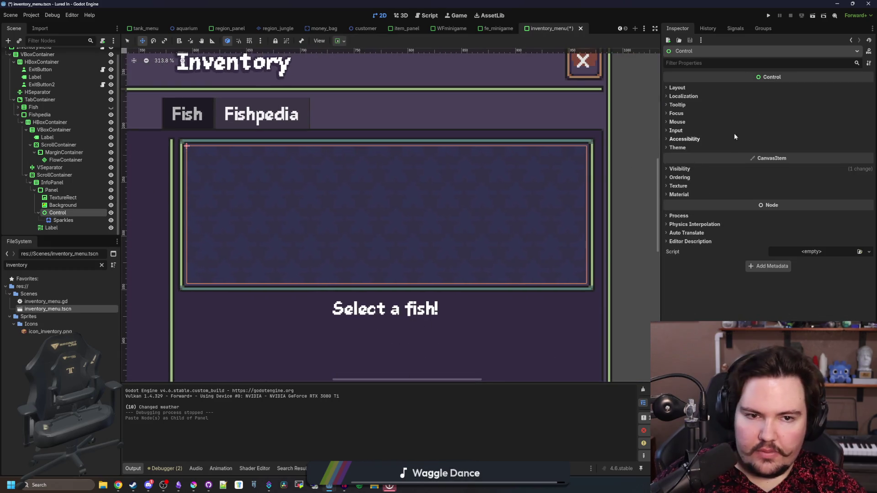
click(705, 88)
click(693, 172)
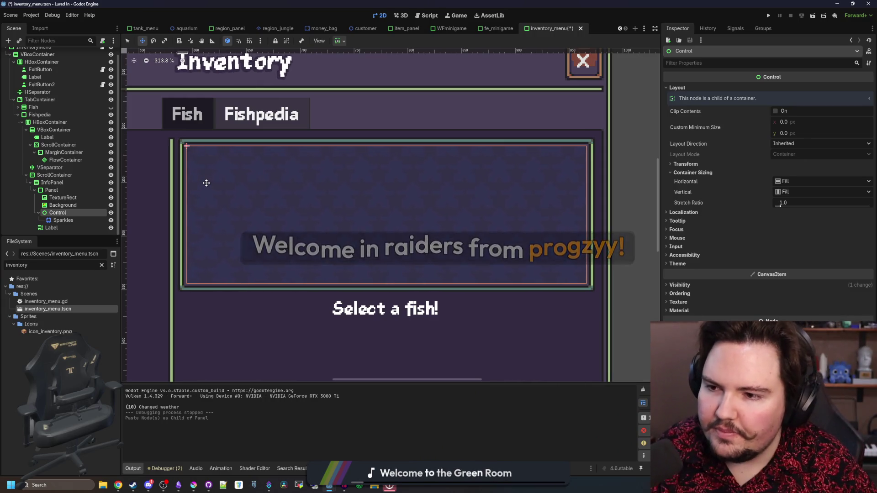
- Move the sparkles Control under TextureRect and anchor it to the centre
drag(55, 210, 74, 209)
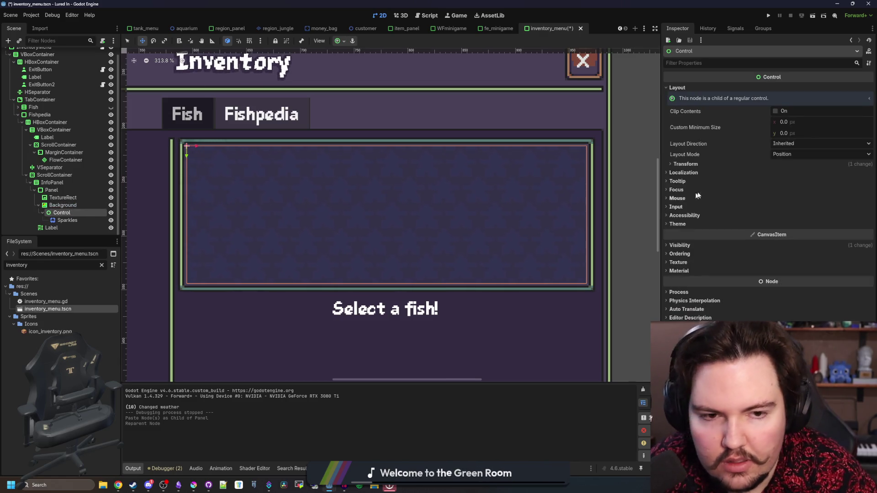
drag(61, 213, 66, 199)
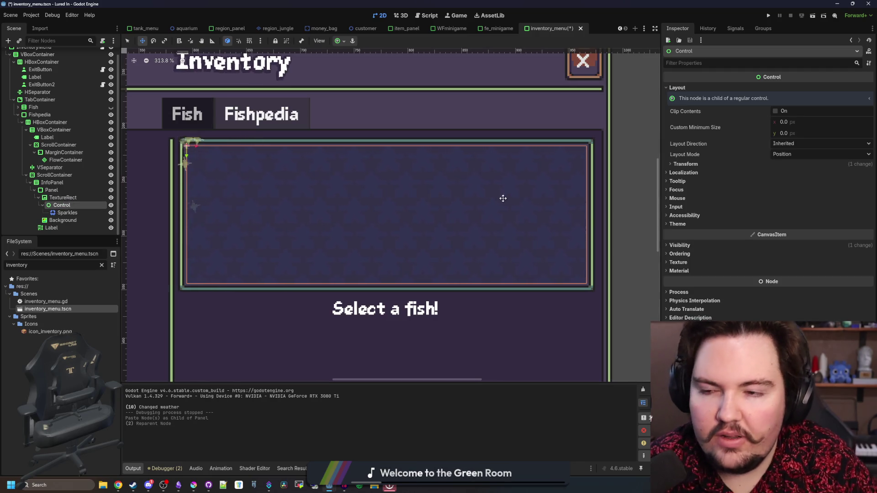
click(698, 164)
click(795, 154)
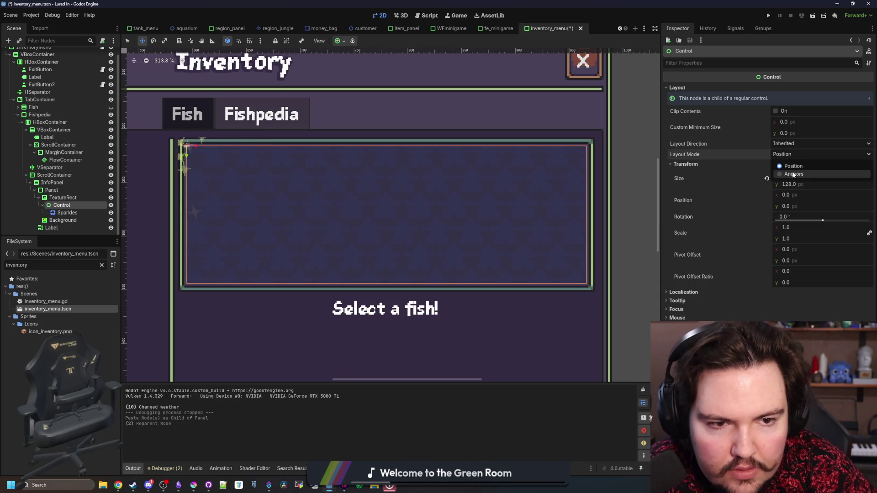
click(799, 170)
click(799, 168)
click(799, 262)
- Reset the Control's size to zero, re-centre its anchors, and save the scene
scroll(280, 182, down, 1)
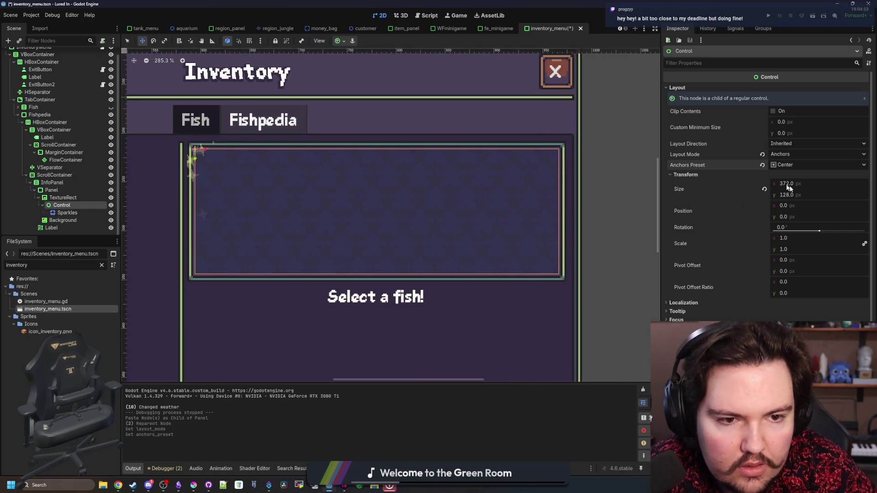
click(765, 188)
click(793, 165)
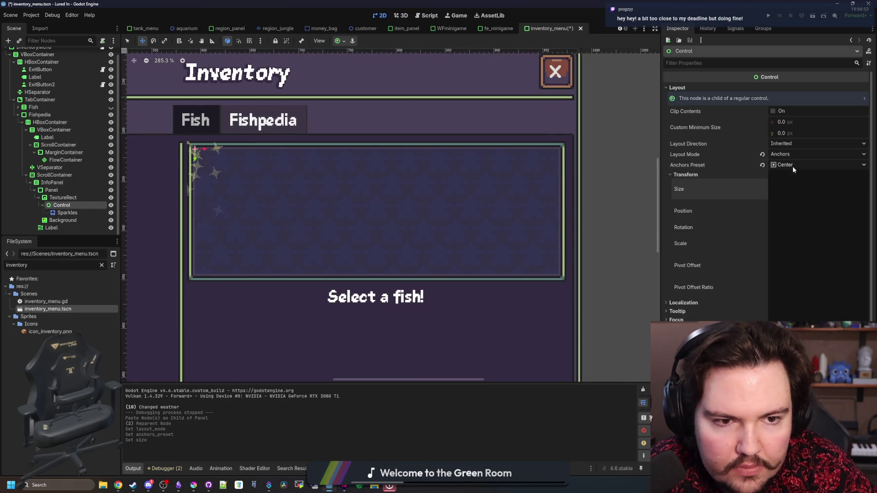
click(796, 200)
click(794, 167)
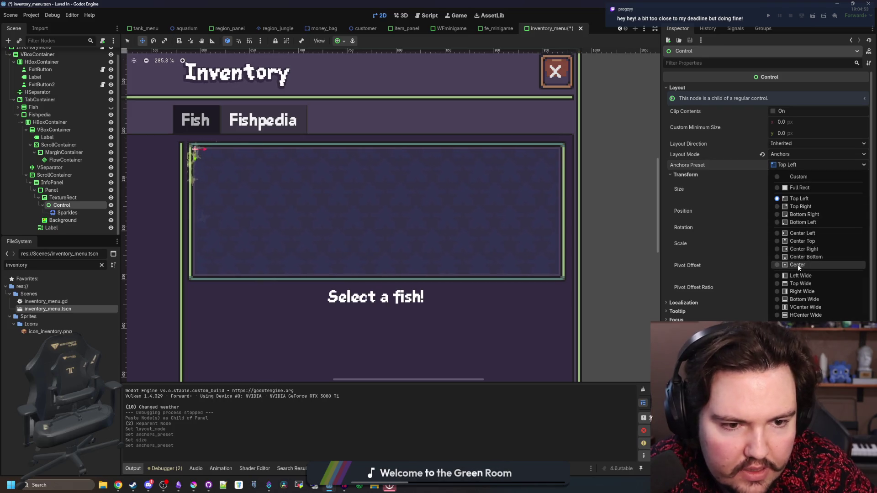
click(797, 264)
scroll(289, 191, down, 2)
scroll(289, 191, down, 3)
key(ctrl+s)
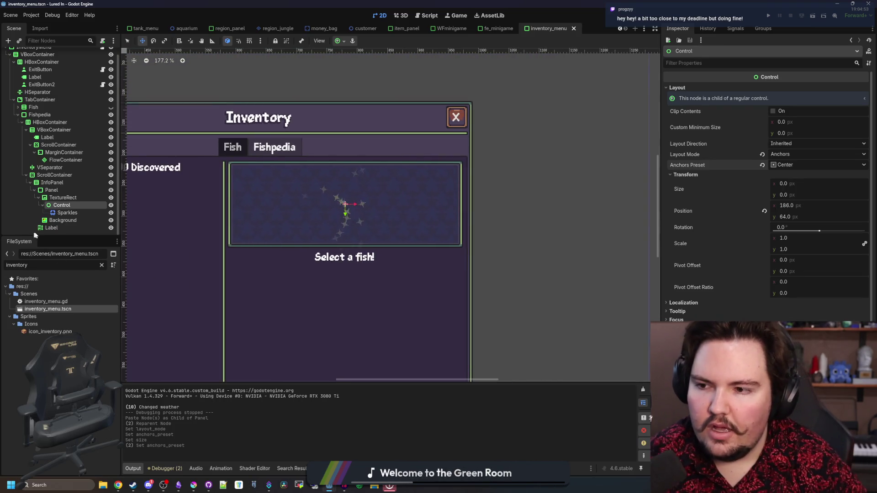
- Inspect TextureRect and Panel, place the cursor at line 24, then open a browser window
click(63, 197)
scroll(272, 243, down, 1)
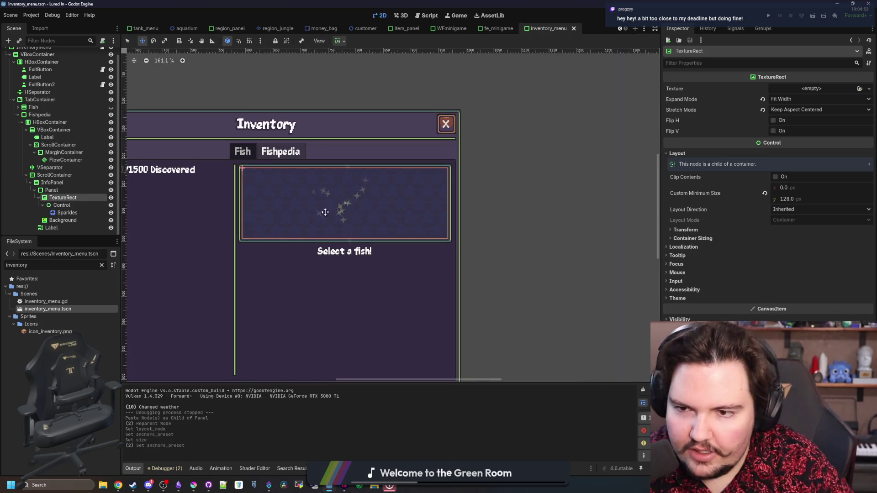
scroll(271, 243, up, 6)
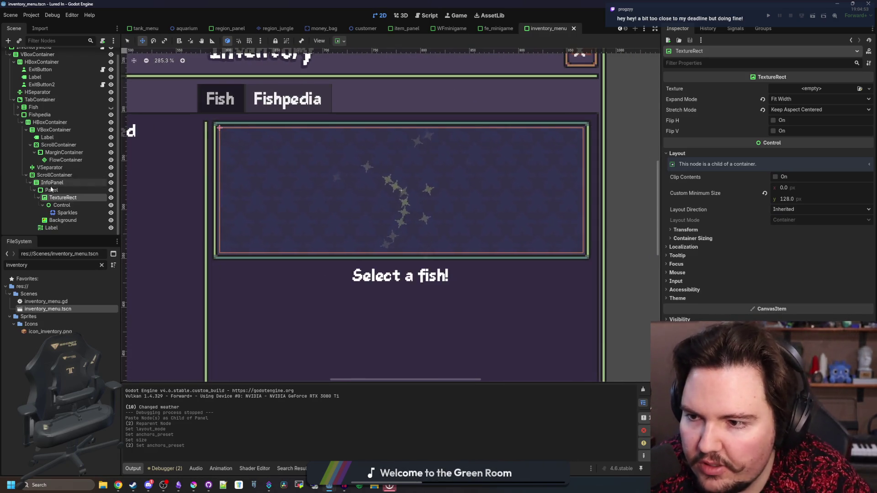
click(51, 190)
scroll(104, 65, up, 1)
scroll(104, 59, down, 1)
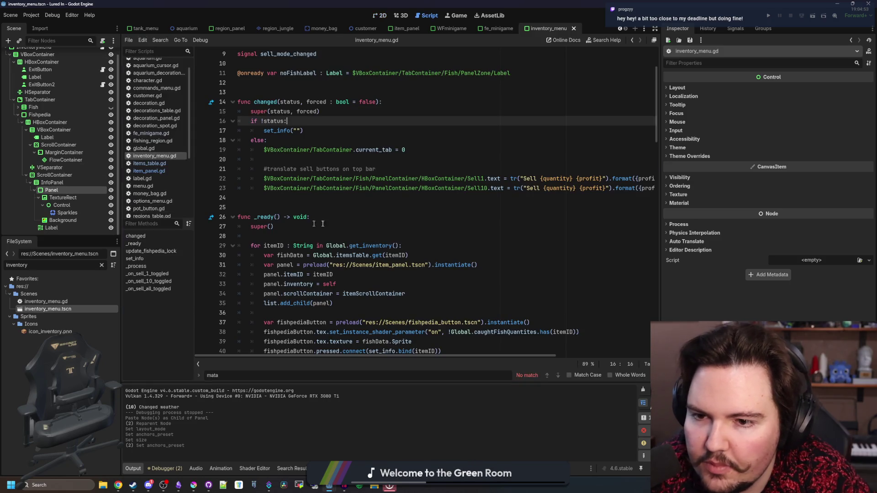
click(348, 207)
click(276, 199)
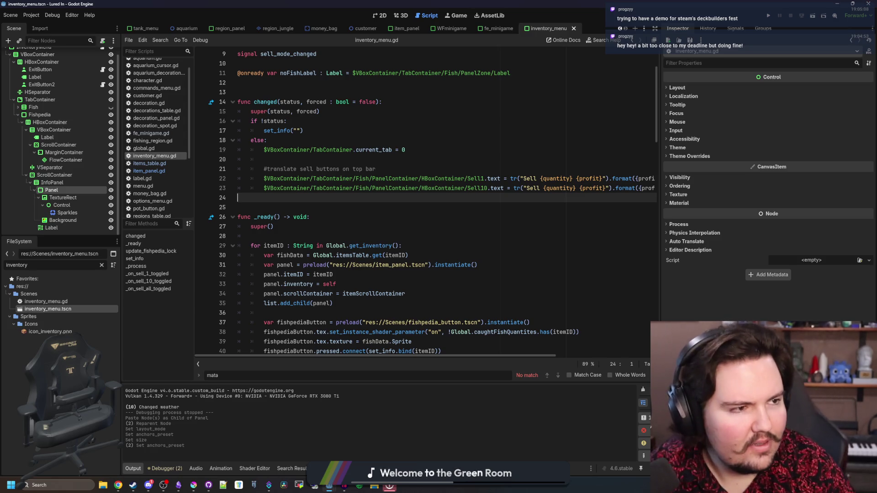
key(super+2)
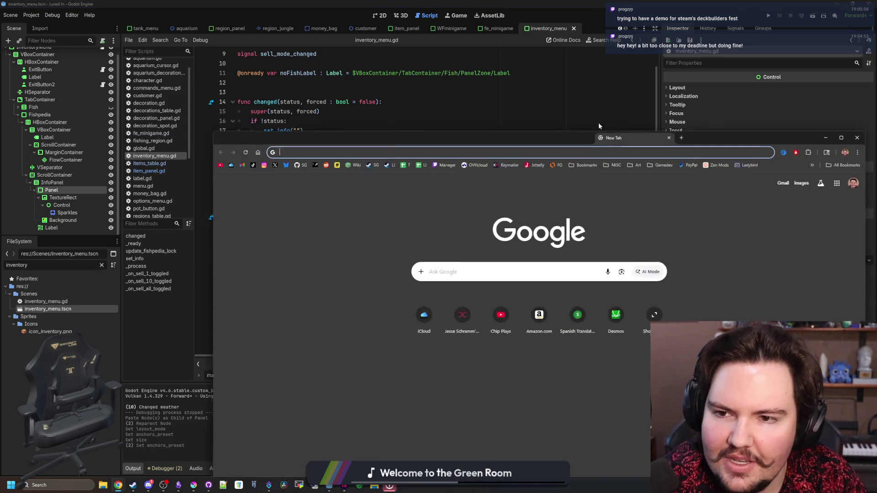
click(264, 136)
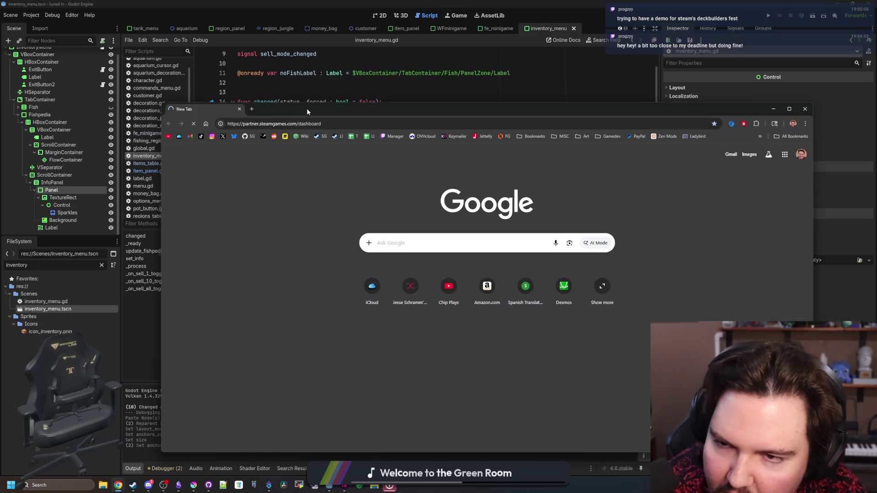
drag(311, 110, 242, 101)
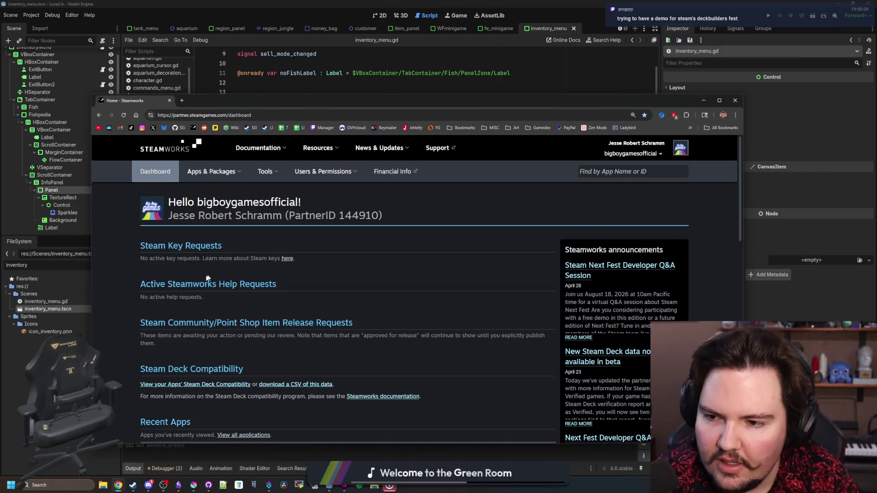
scroll(270, 264, down, 10)
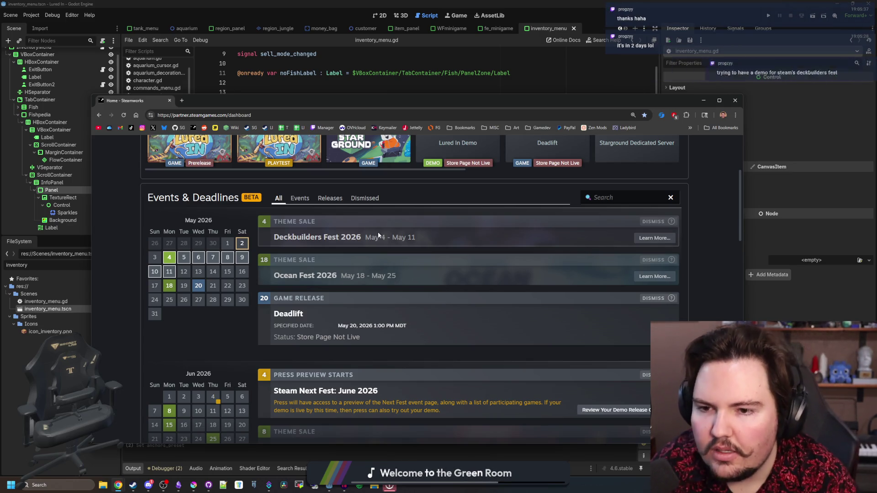
scroll(473, 240, up, 3)
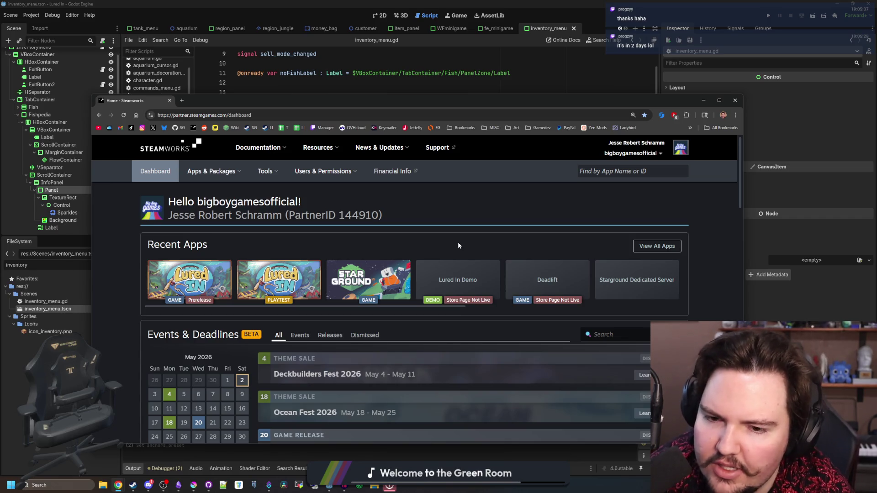
click(459, 267)
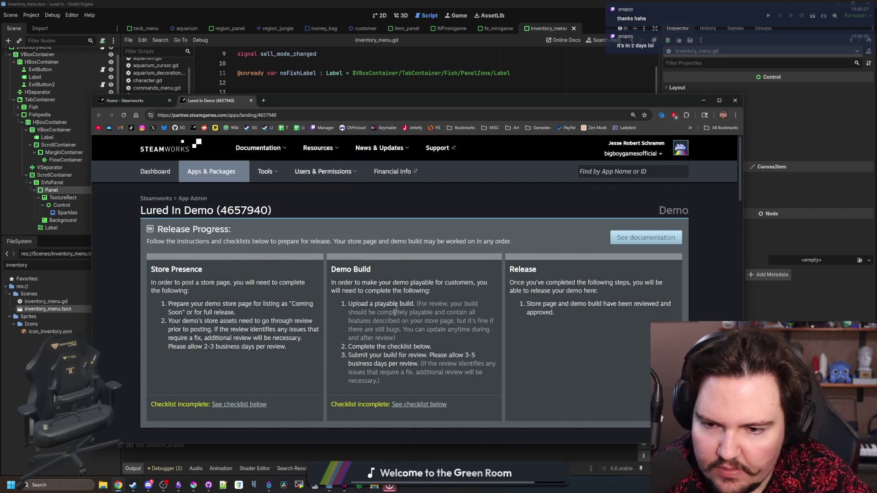
scroll(360, 253, down, 1)
mouse_move(331, 231)
mouse_down()
mouse_move(489, 287)
mouse_move(475, 320)
mouse_up()
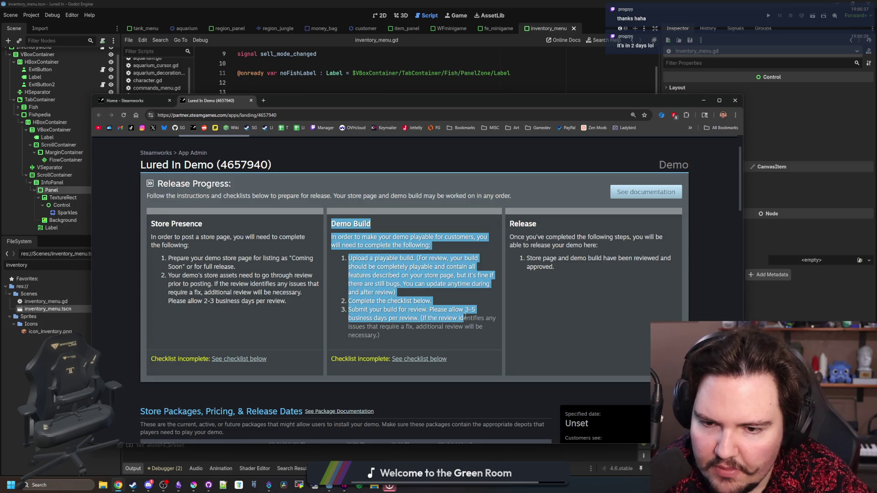
click(465, 315)
triple_click(465, 315)
click(463, 312)
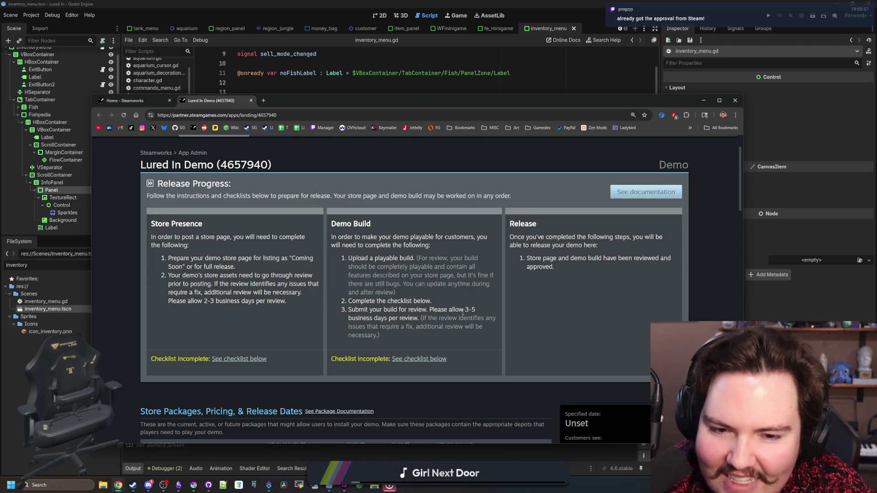
mouse_move(155, 223)
mouse_down()
mouse_move(461, 283)
mouse_move(449, 336)
mouse_up()
click(449, 335)
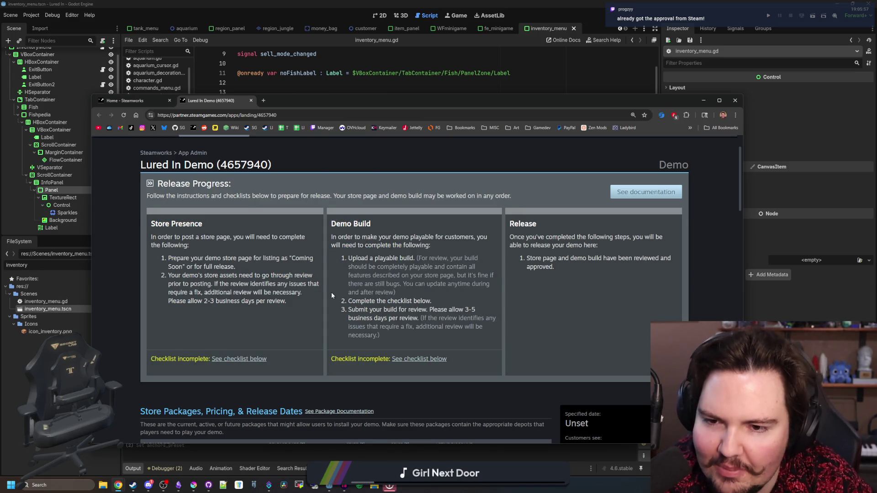
scroll(331, 295, up, 1)
click(252, 100)
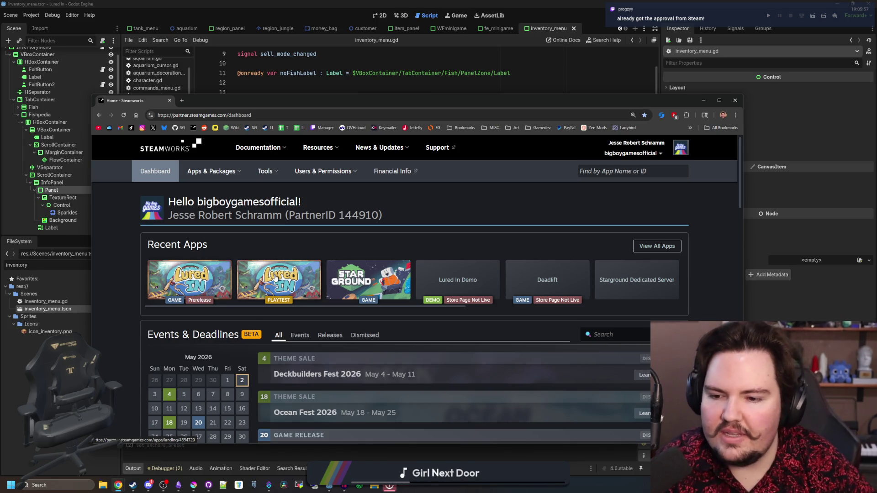
scroll(275, 278, down, 4)
scroll(298, 279, down, 5)
scroll(298, 279, down, 10)
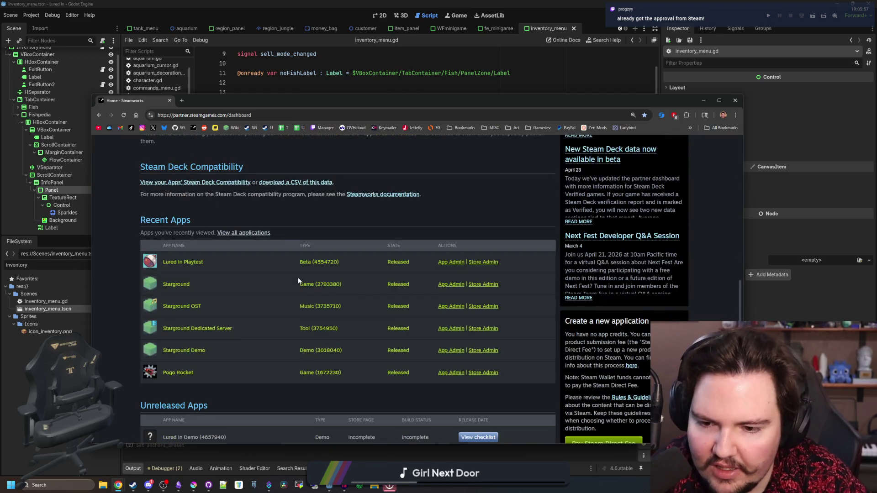
scroll(298, 279, up, 20)
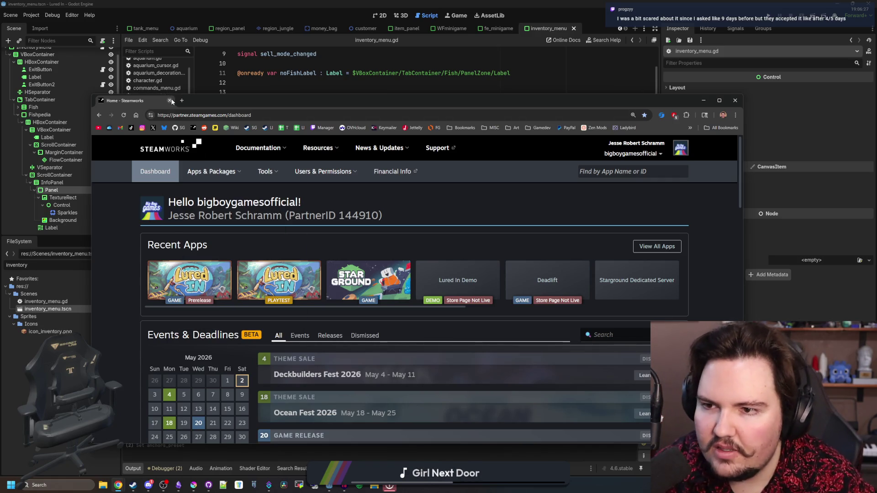
key(alt+Tab)
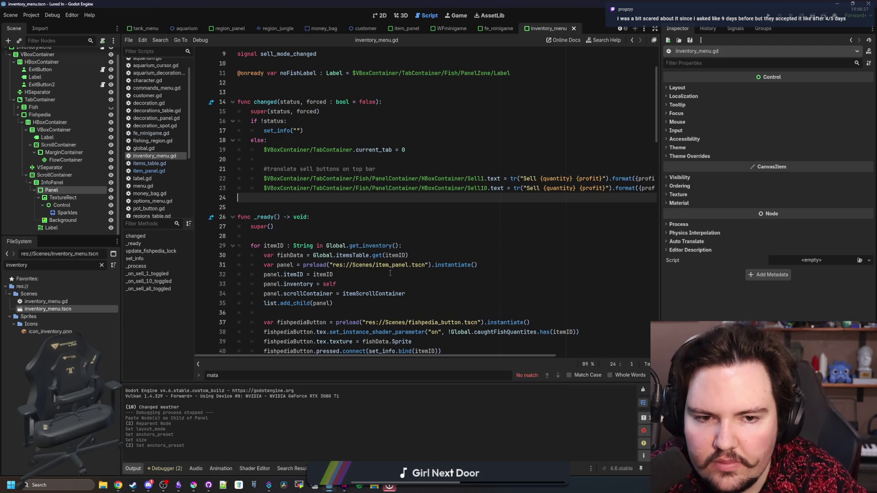
- Remove the extra blank line below line 95 and save inventory_menu.gd
scroll(402, 246, up, 3)
click(326, 169)
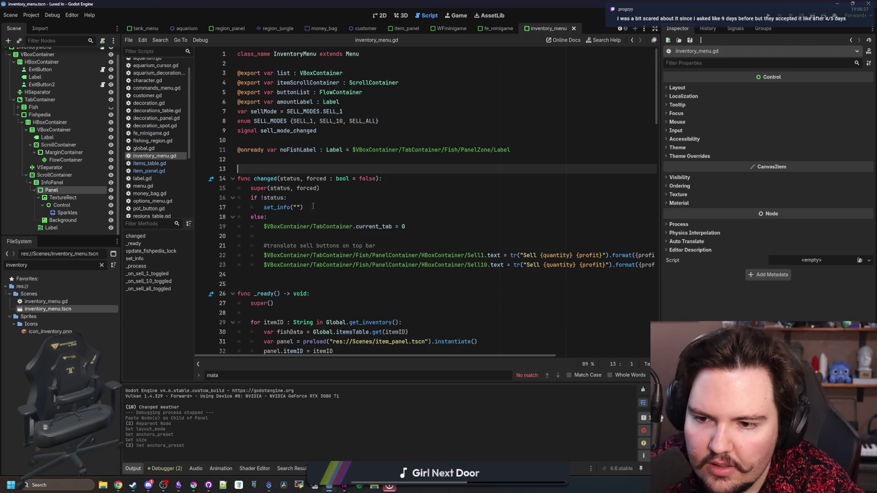
scroll(325, 221, down, 5)
scroll(325, 220, down, 15)
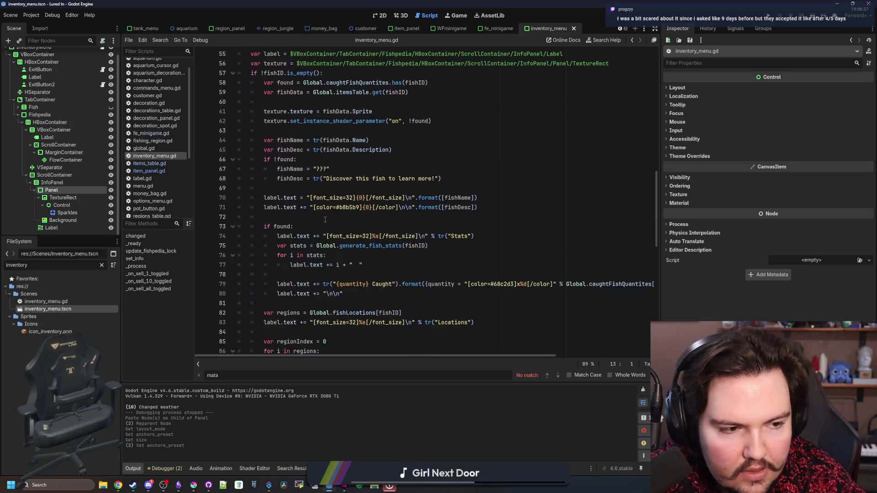
scroll(325, 220, down, 10)
click(296, 231)
scroll(296, 230, down, 2)
scroll(292, 242, up, 5)
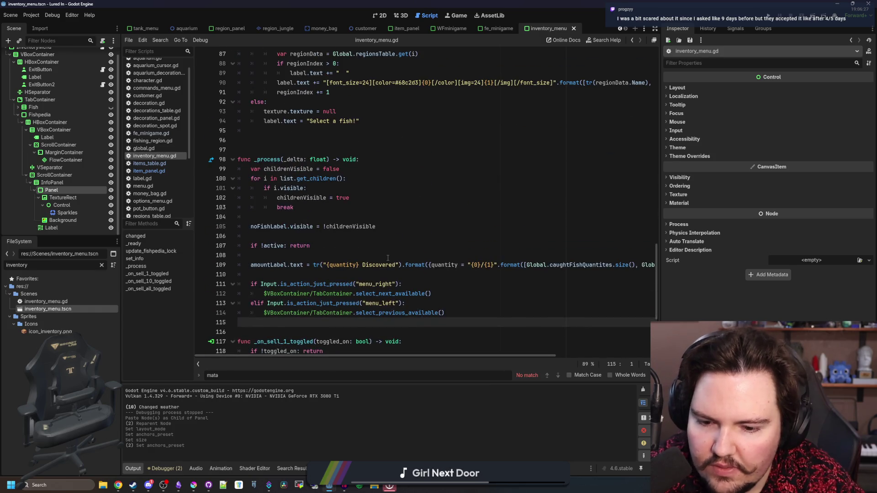
click(290, 252)
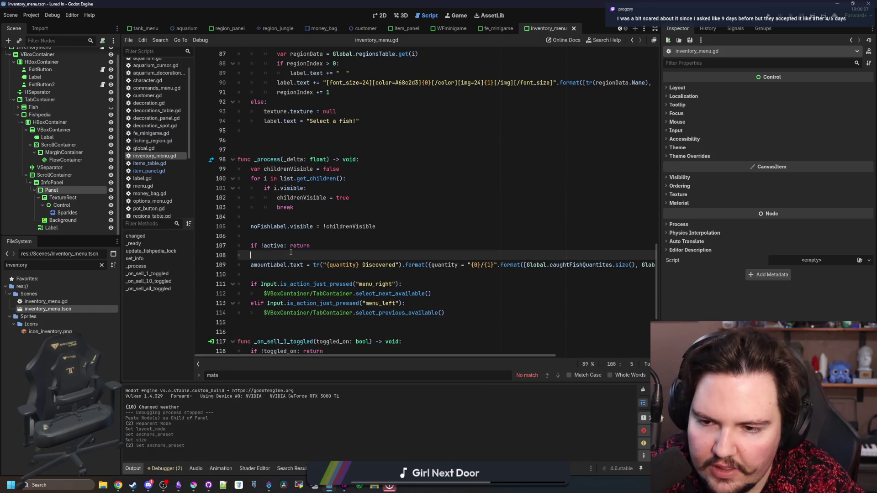
click(281, 129)
key(Delete)
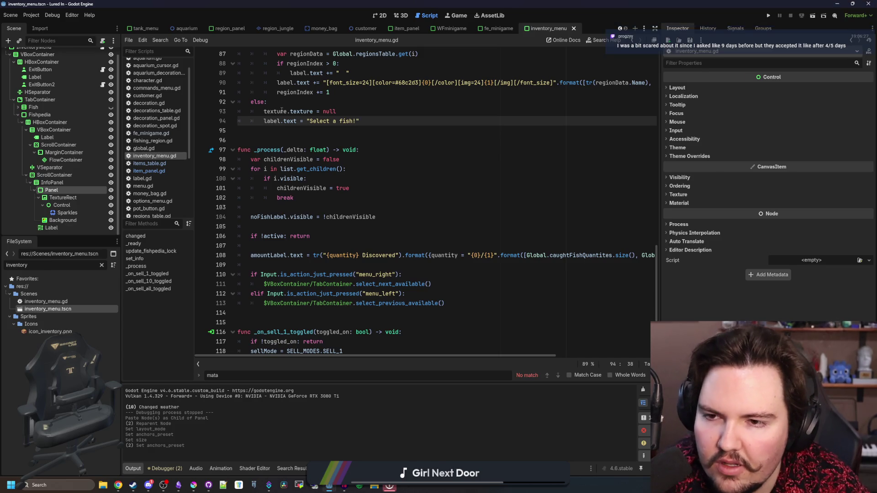
key(ctrl+s)
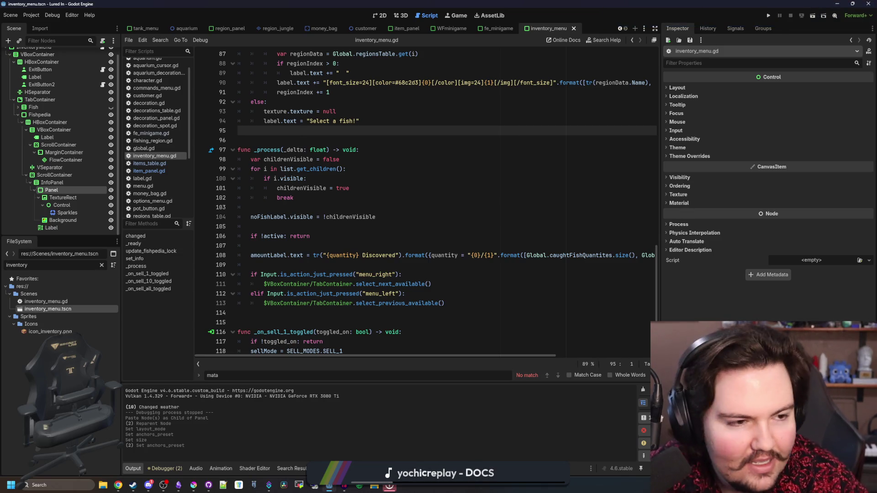
- Back from the browser, insert new indented lines after the 'Select a fish!' line
key(alt+Tab)
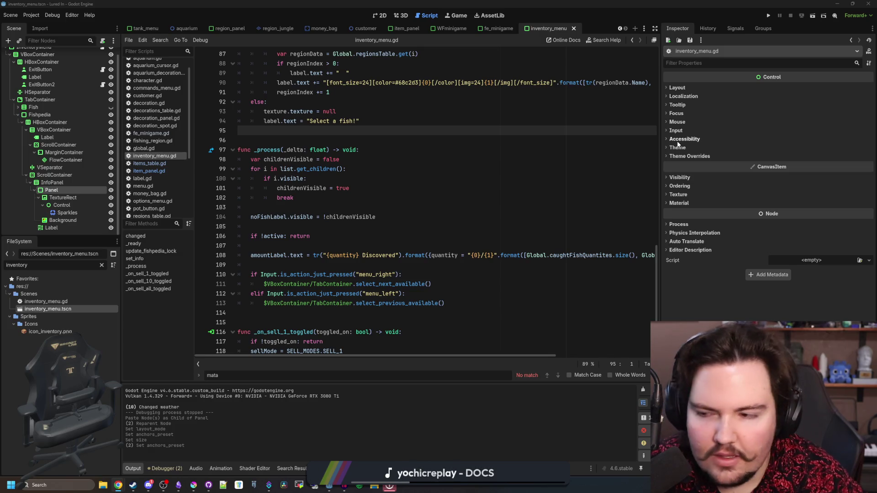
key(alt+Tab)
click(260, 223)
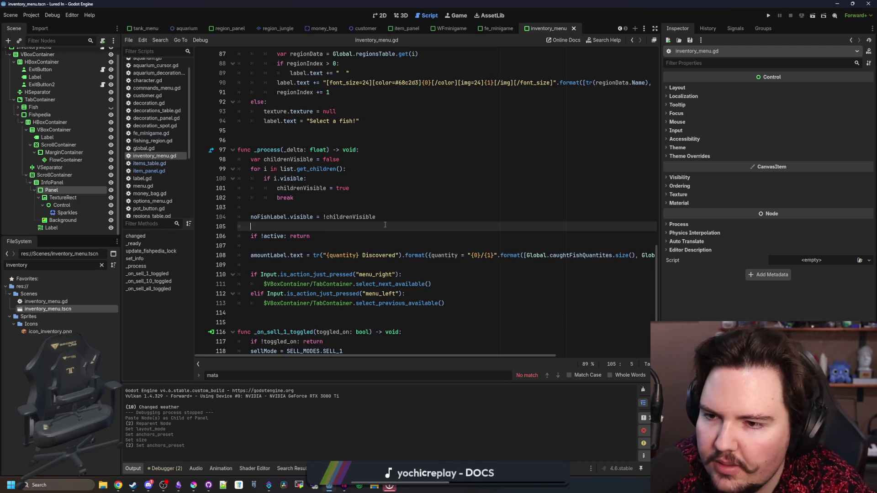
scroll(385, 225, up, 10)
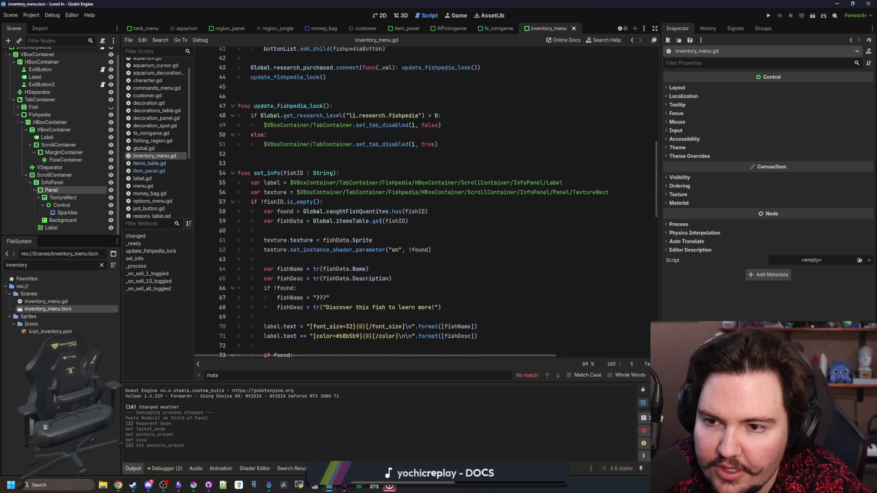
click(315, 217)
click(305, 226)
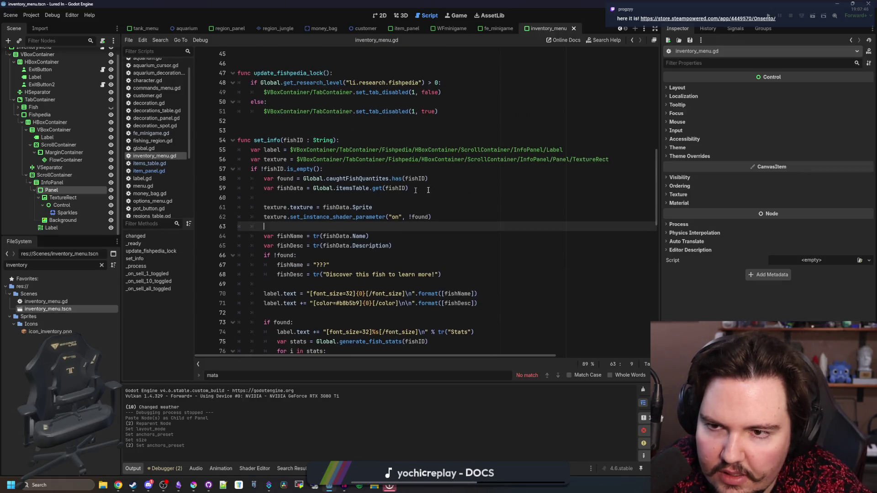
click(616, 163)
scroll(451, 219, down, 9)
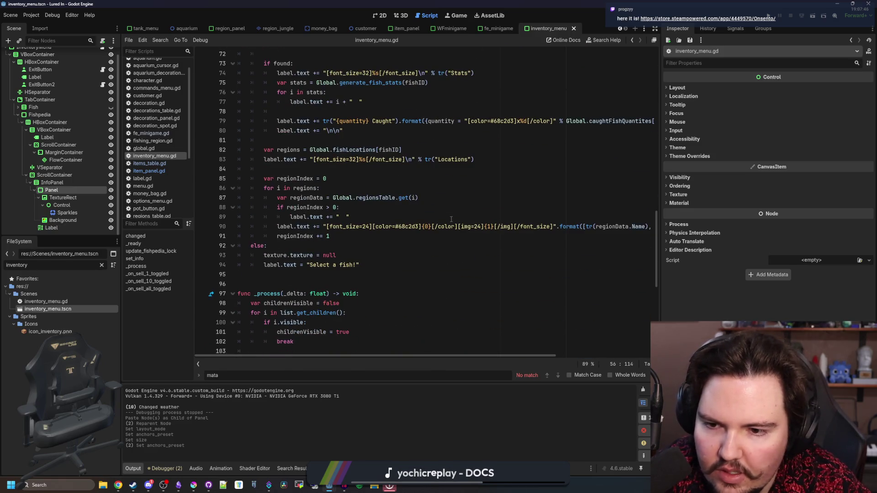
click(361, 265)
key(Return)
key(Return)
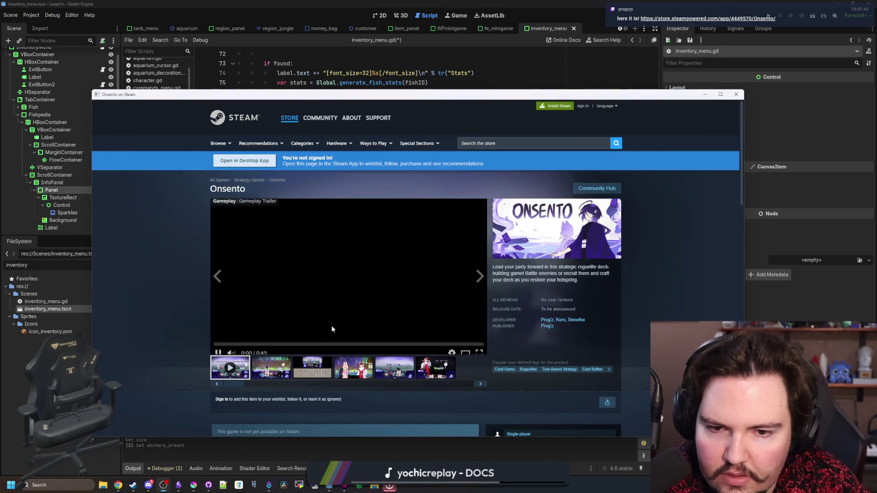
- Step through all the Onsento screenshots in the lightbox viewer, then close it
click(331, 292)
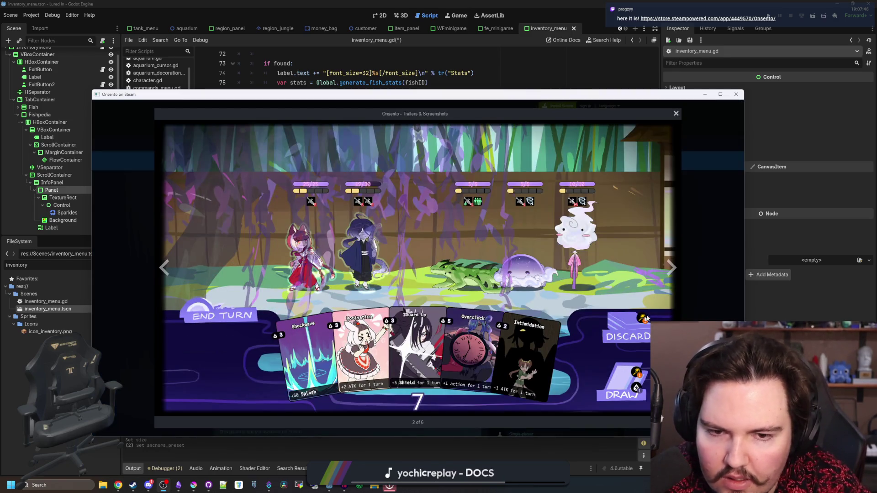
click(679, 272)
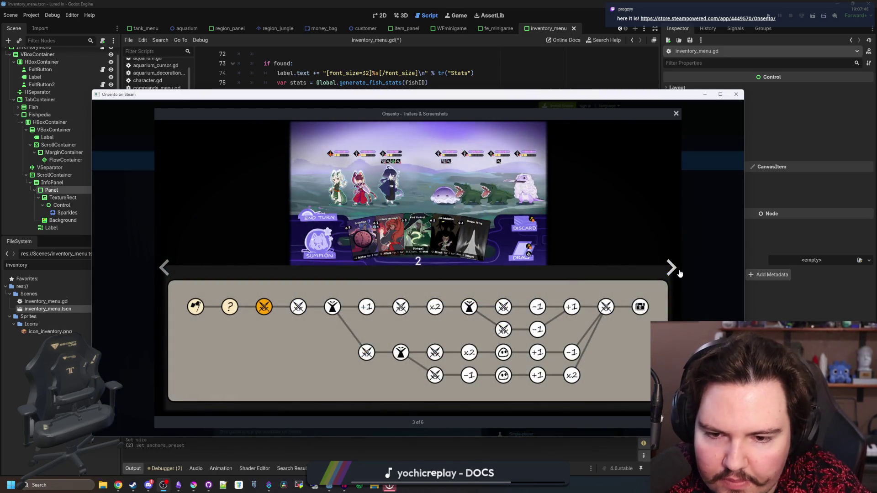
click(677, 268)
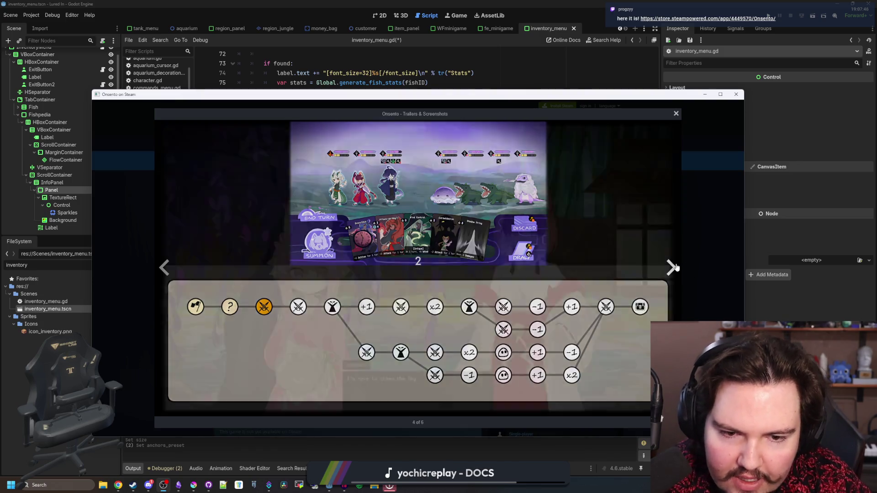
click(164, 268)
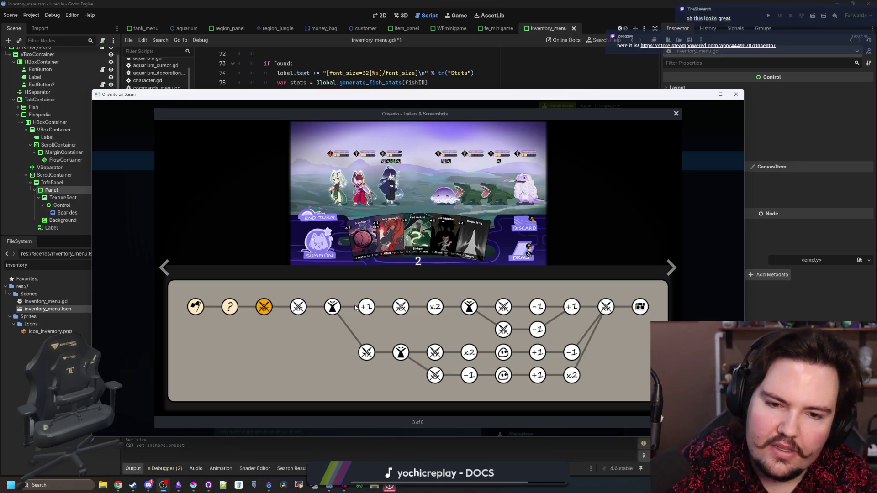
click(671, 267)
key(Left)
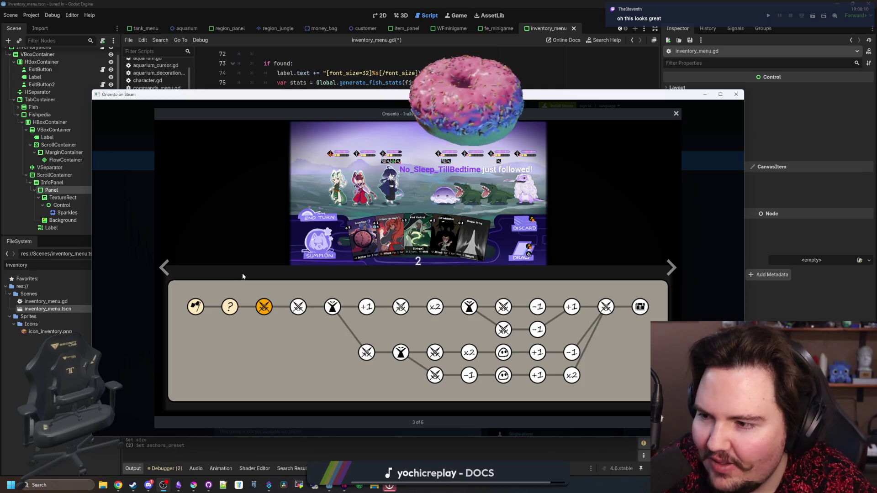
click(672, 270)
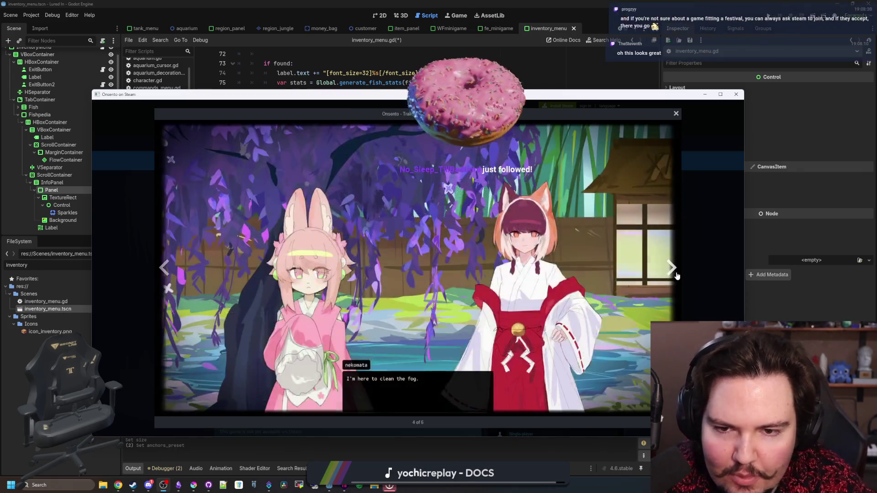
click(673, 271)
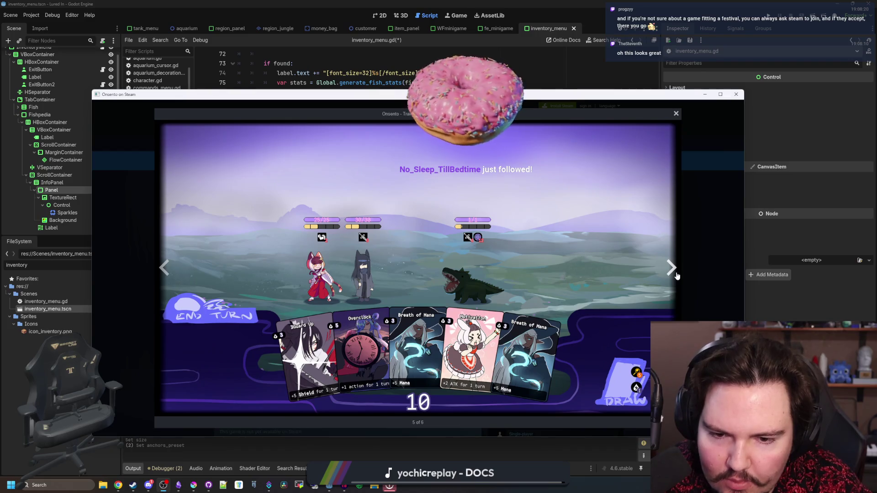
click(677, 276)
click(677, 275)
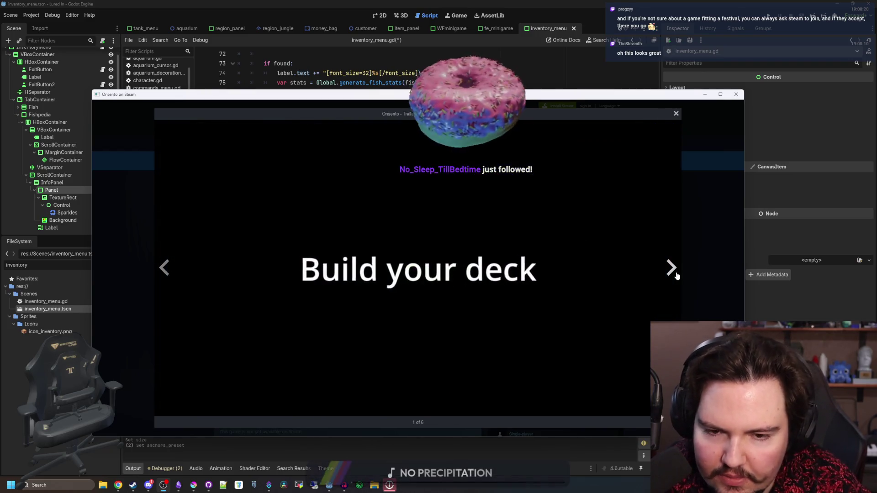
click(676, 276)
click(676, 276)
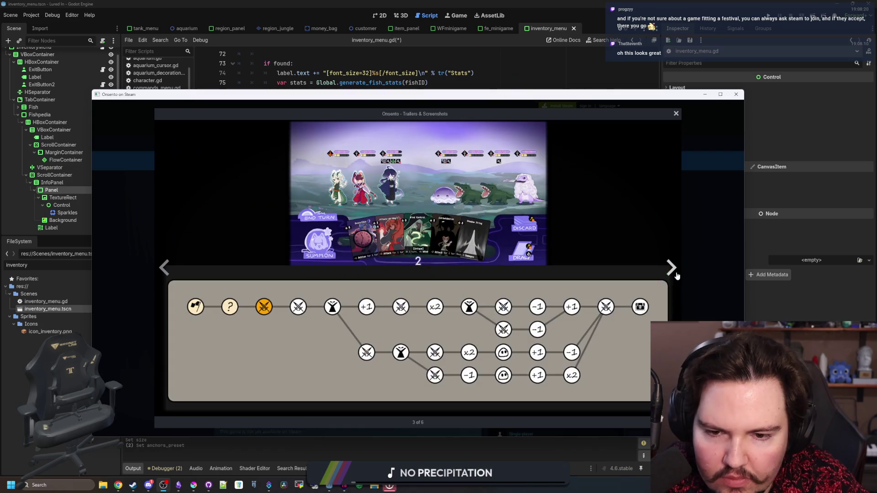
click(676, 275)
click(677, 275)
click(688, 255)
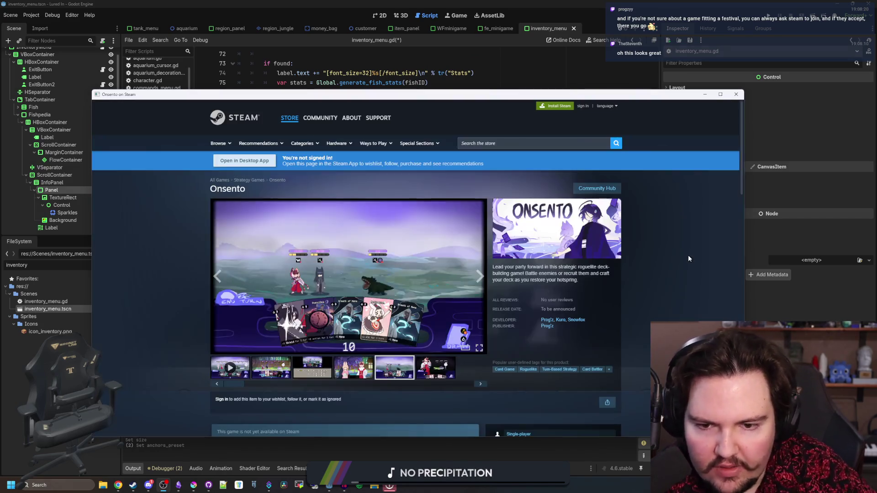
- Expand Onsento's full description, then go to the Steamworks partner dashboard in a new window
scroll(522, 292, down, 6)
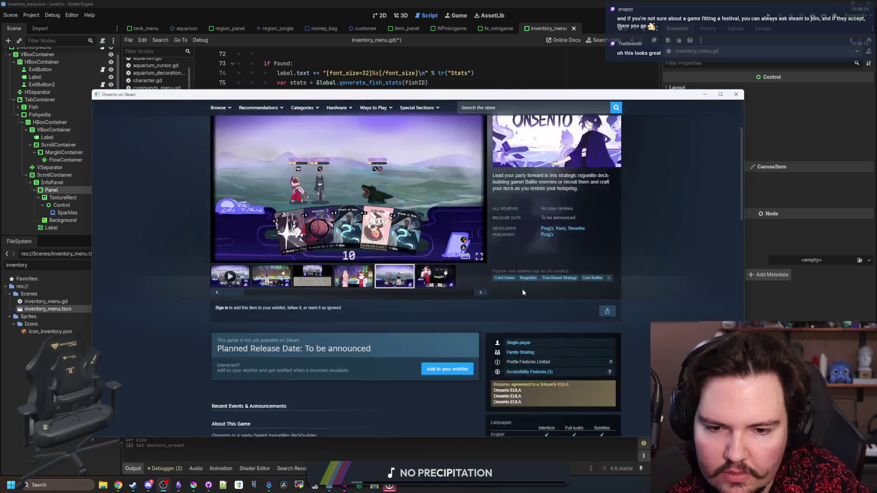
scroll(354, 300, down, 5)
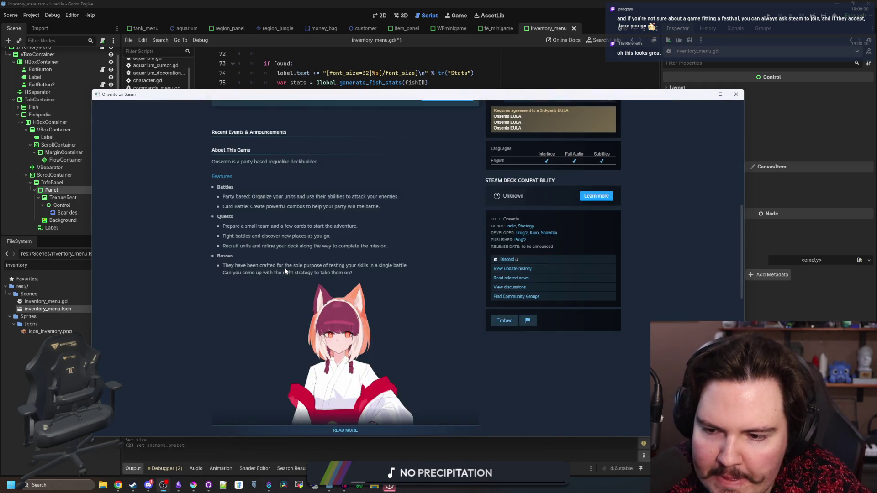
click(349, 295)
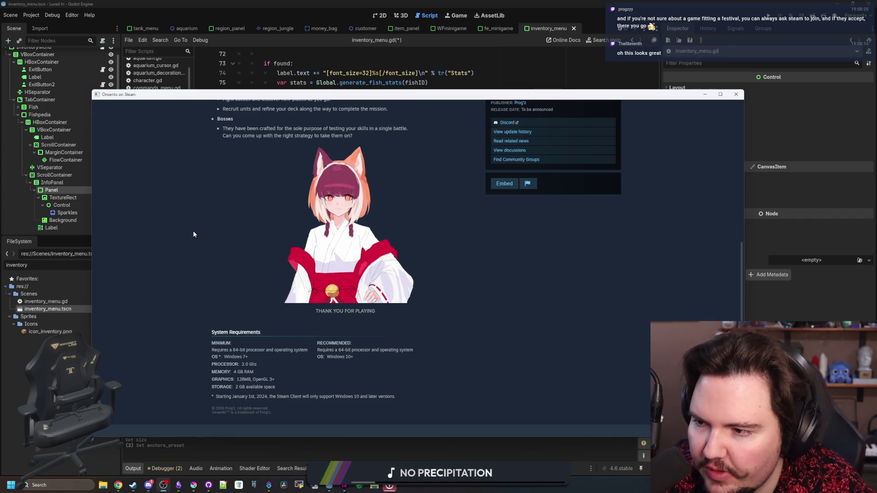
scroll(194, 235, down, 2)
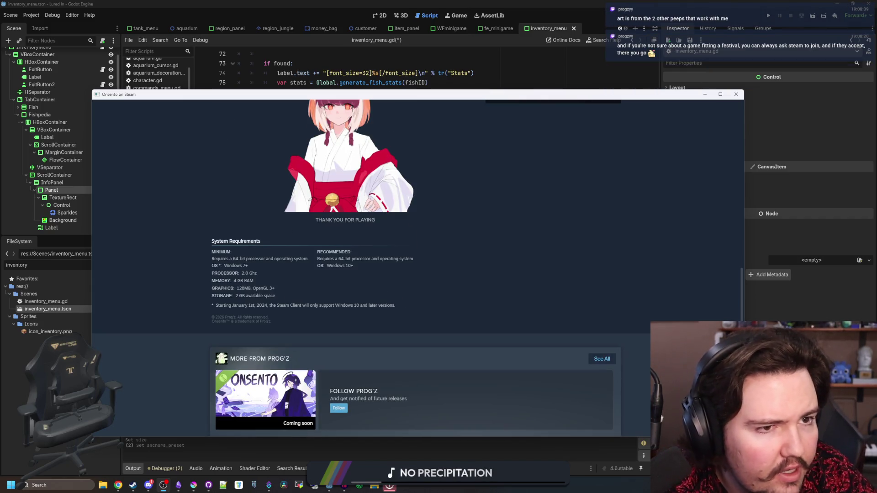
key(super+2)
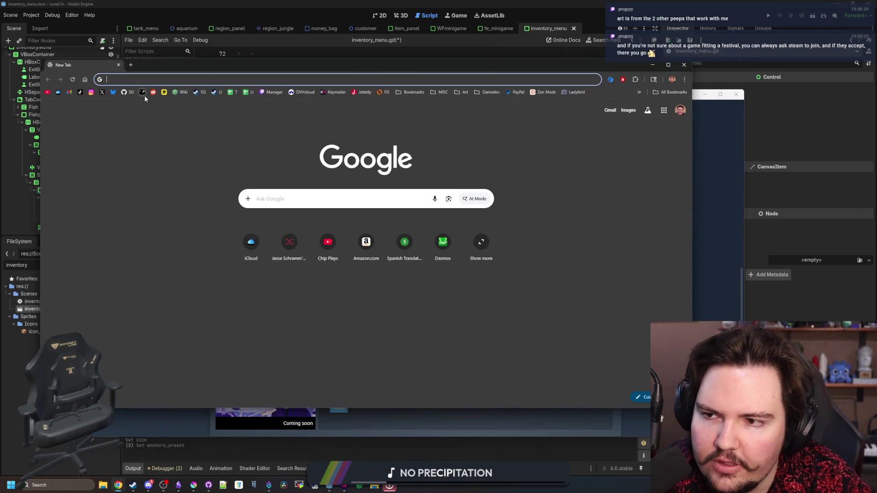
click(144, 95)
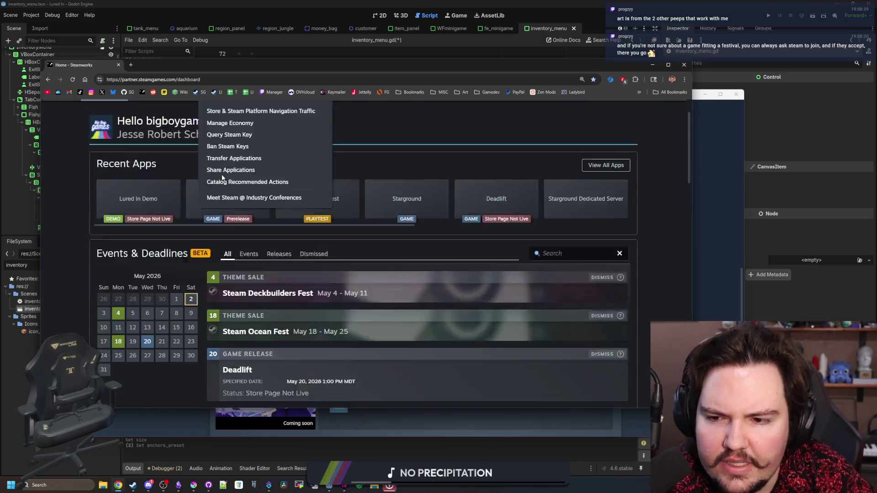
- Scroll to Events & Deadlines and look at the Ocean Fest 2026 (May 18–25) row
scroll(284, 263, down, 4)
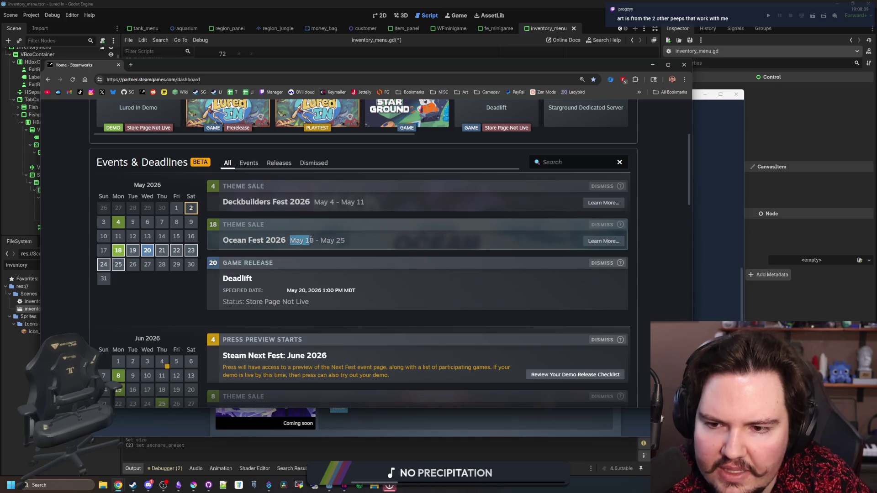
click(310, 239)
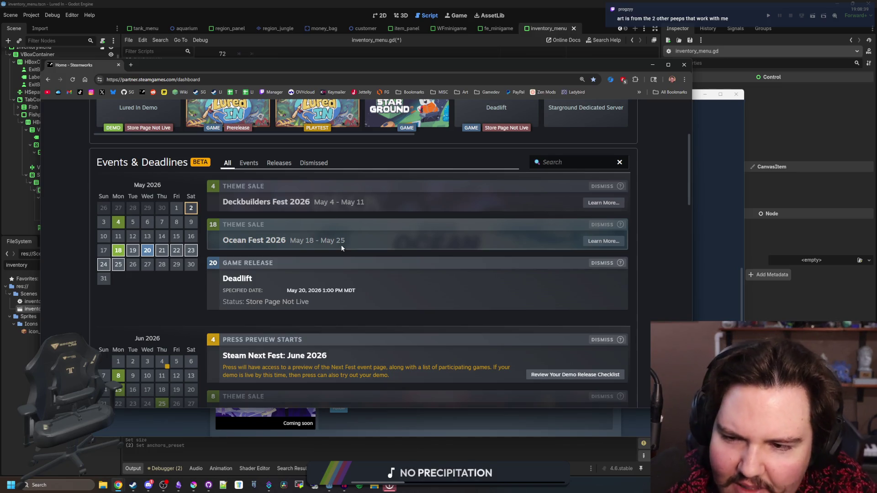
- Open the Ocean Fest 2026 registration page and review the no-eligible-games note and May 18 deadline
click(608, 241)
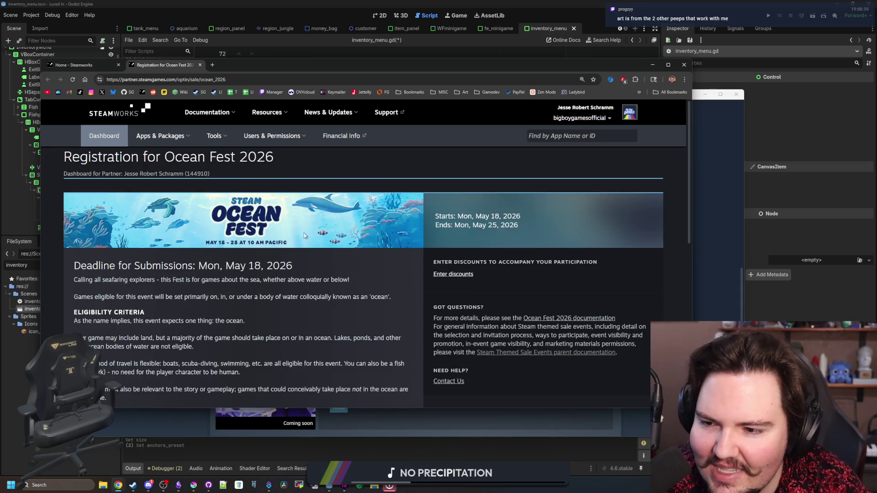
scroll(297, 277, down, 2)
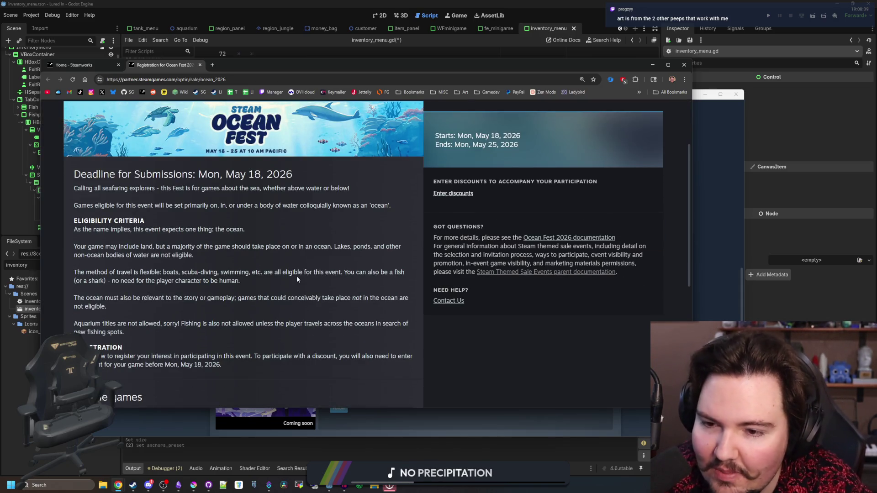
scroll(234, 264, down, 2)
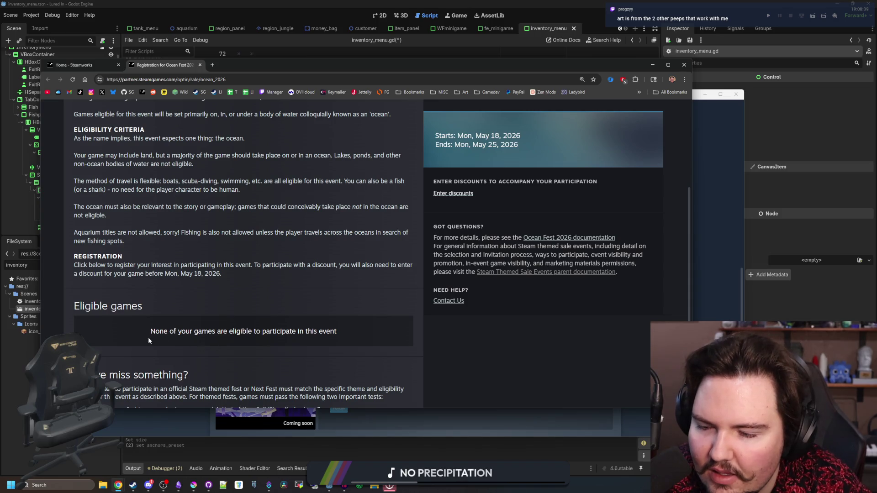
drag(162, 334, 338, 331)
click(334, 328)
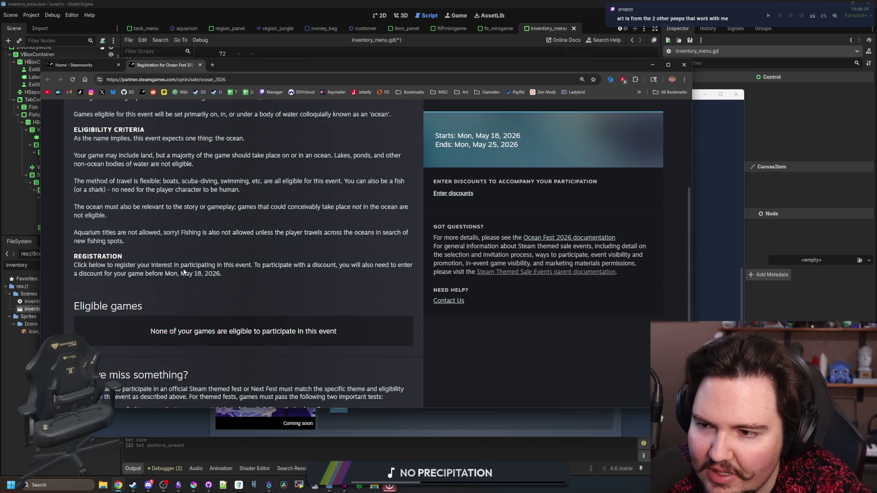
scroll(184, 272, up, 1)
scroll(166, 136, down, 3)
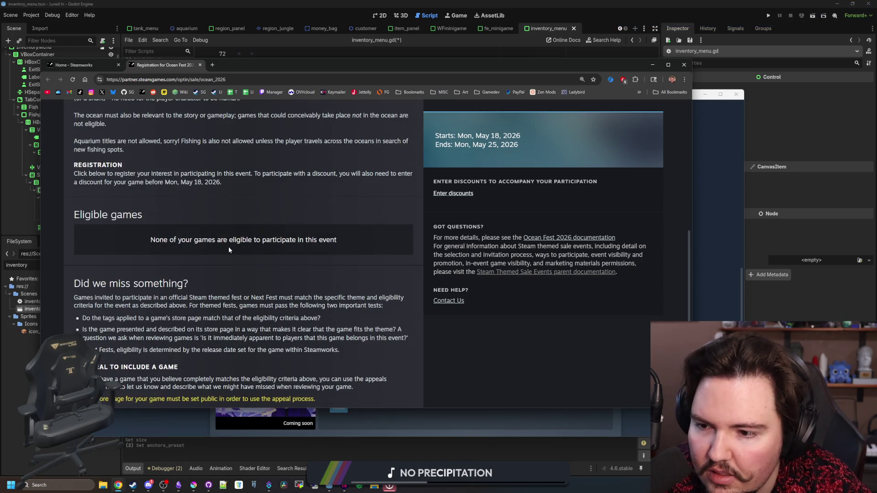
scroll(230, 249, down, 1)
scroll(229, 250, up, 3)
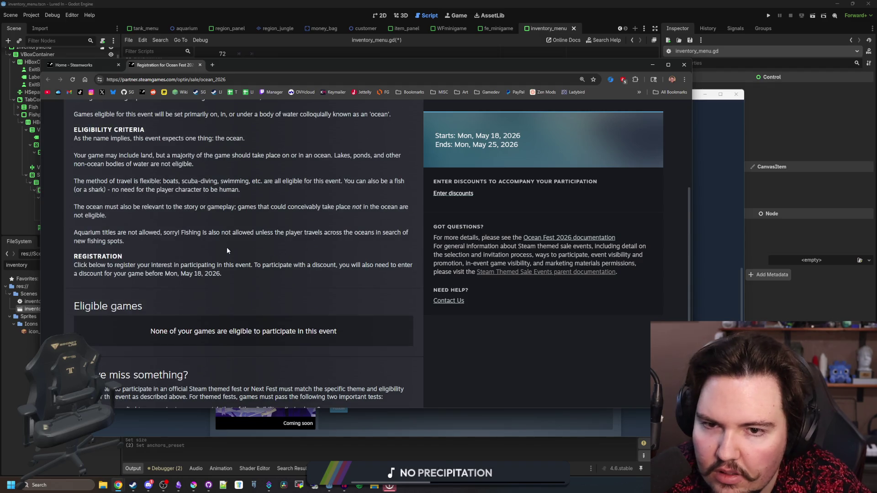
scroll(178, 262, up, 1)
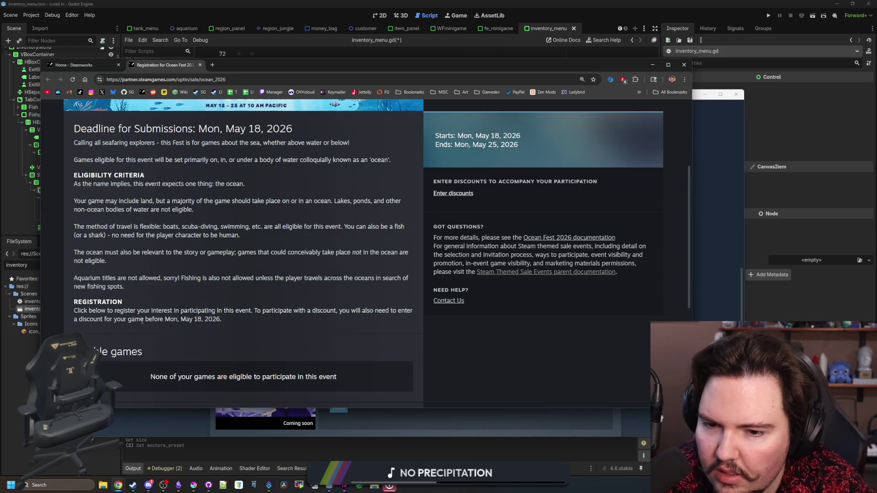
drag(137, 321, 213, 320)
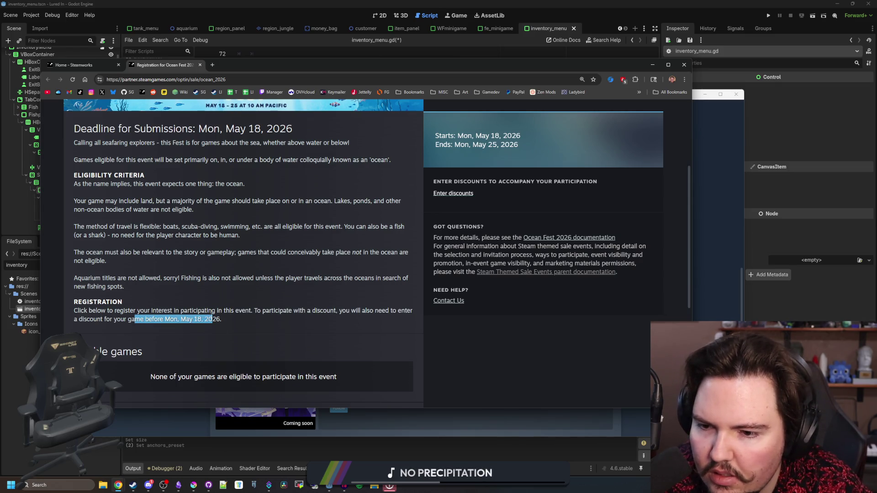
click(213, 320)
- Review the aquarium and fishing eligibility rule, then close the registration page
drag(74, 278, 122, 277)
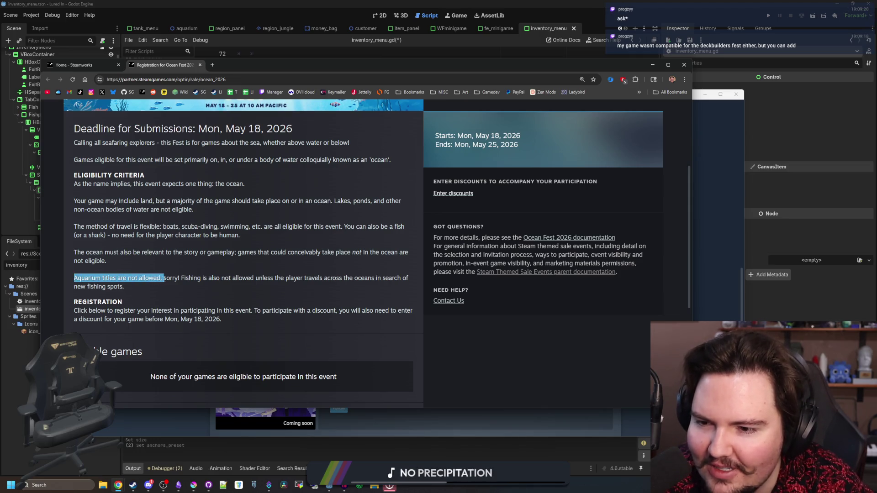
click(179, 279)
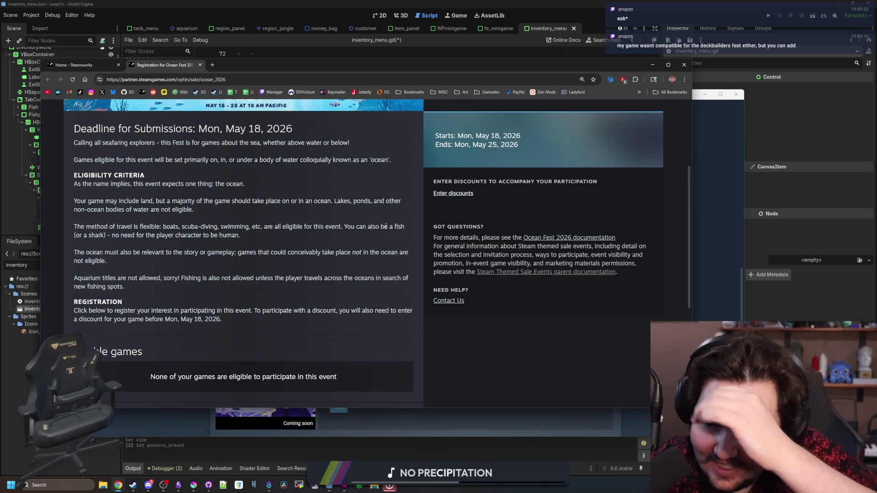
drag(208, 286, 76, 277)
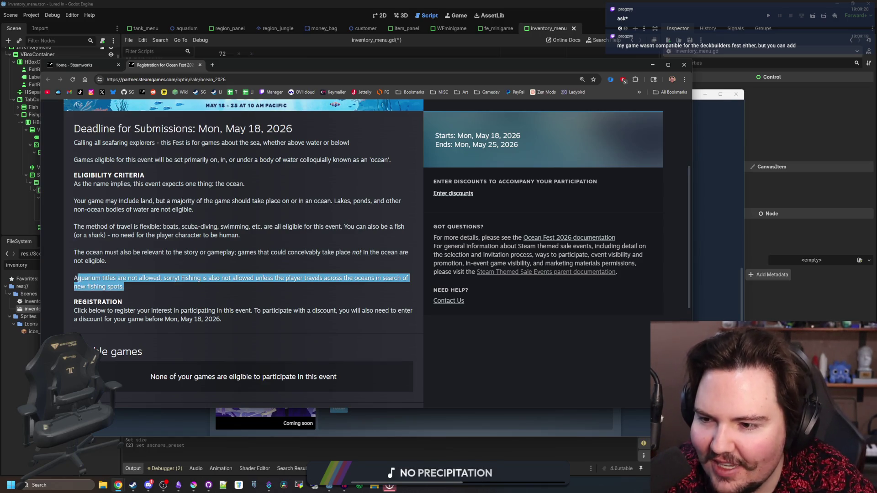
click(174, 154)
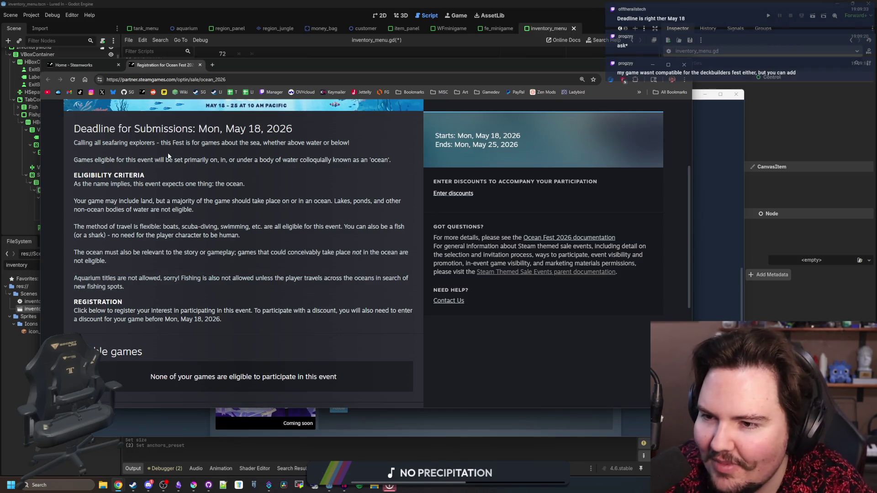
scroll(227, 200, up, 2)
drag(173, 221, 260, 214)
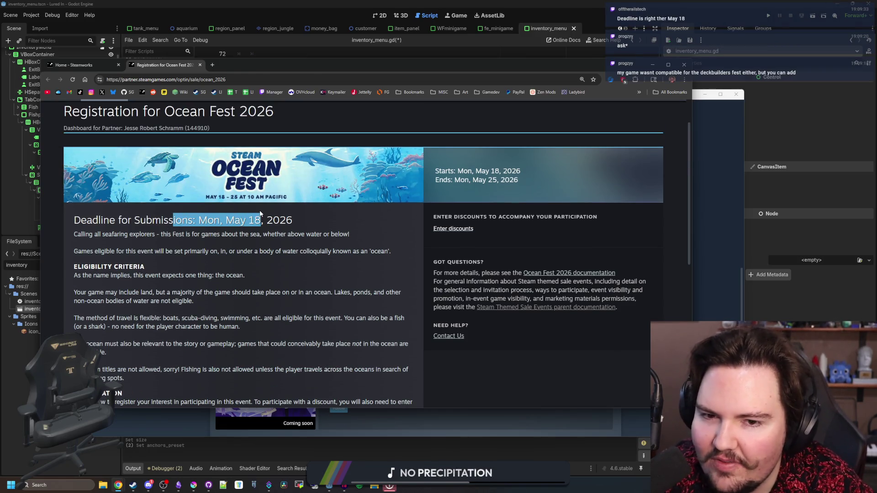
click(269, 213)
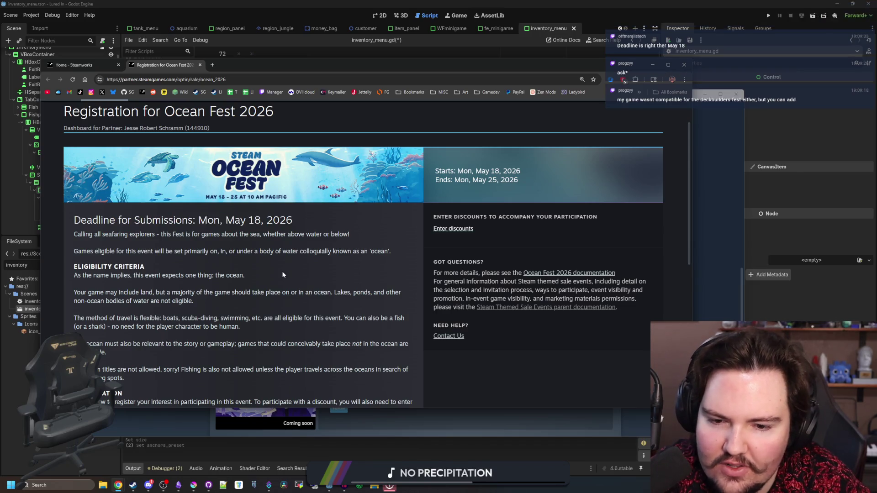
scroll(294, 270, down, 3)
scroll(261, 277, down, 3)
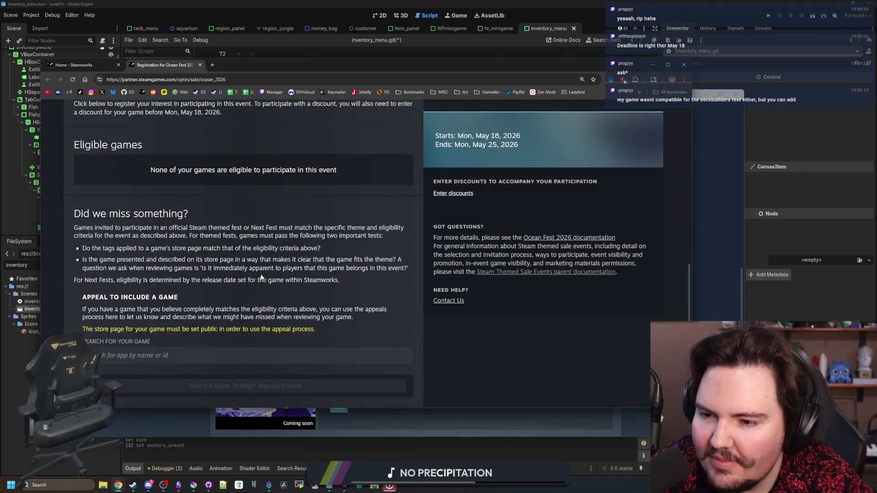
scroll(187, 183, up, 10)
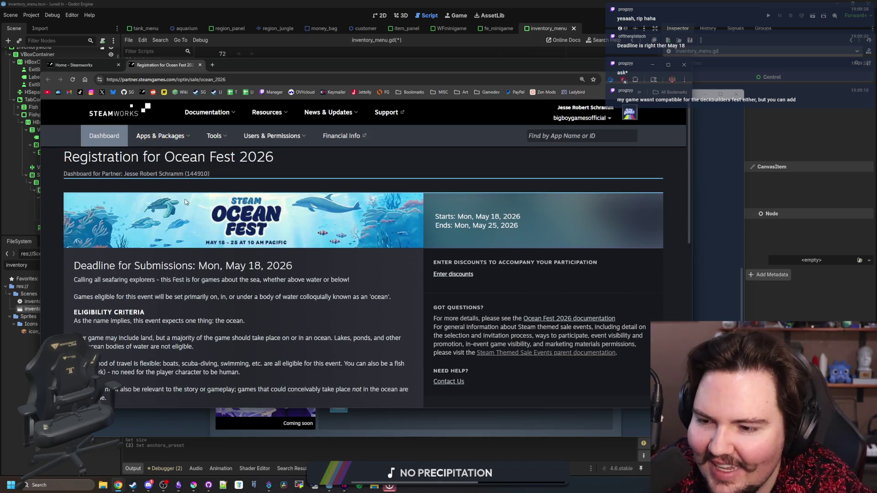
click(199, 65)
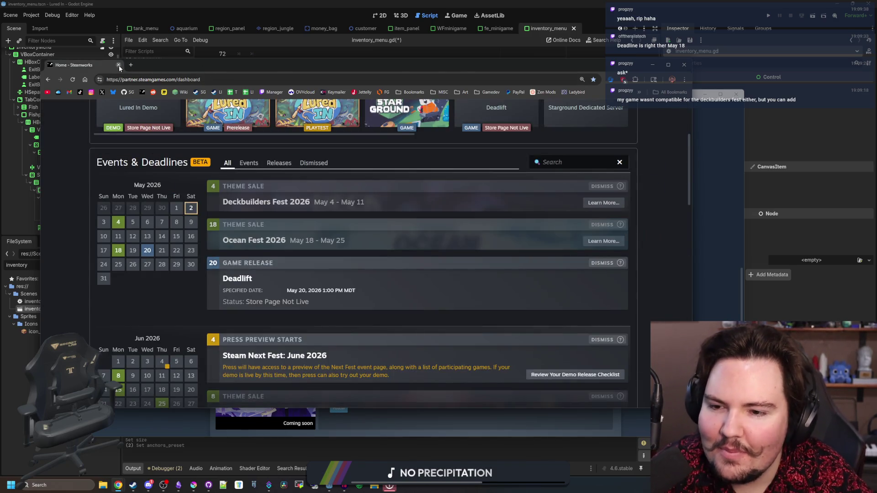
- Close the Steamworks dashboard and scroll through the Onsento store page
click(118, 65)
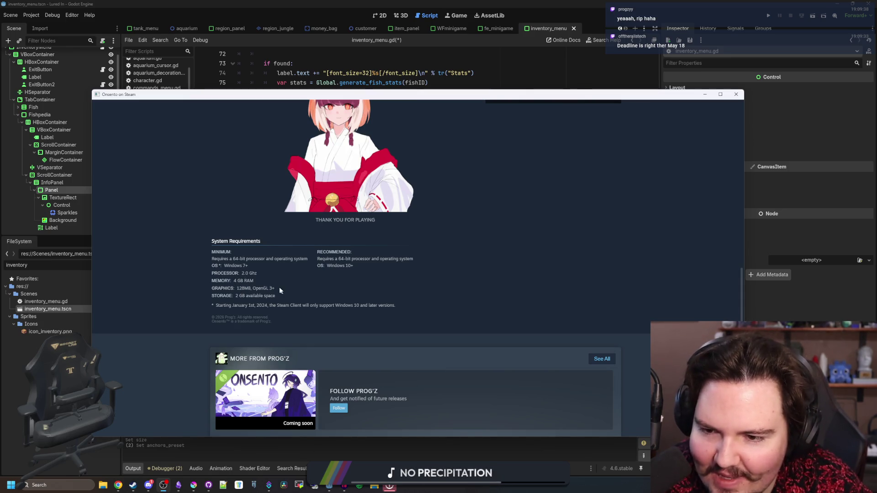
scroll(274, 288, down, 4)
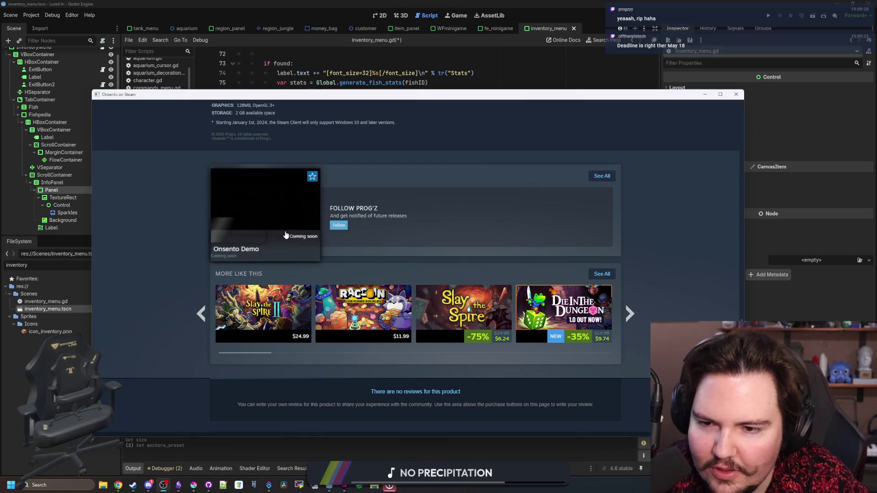
click(269, 214)
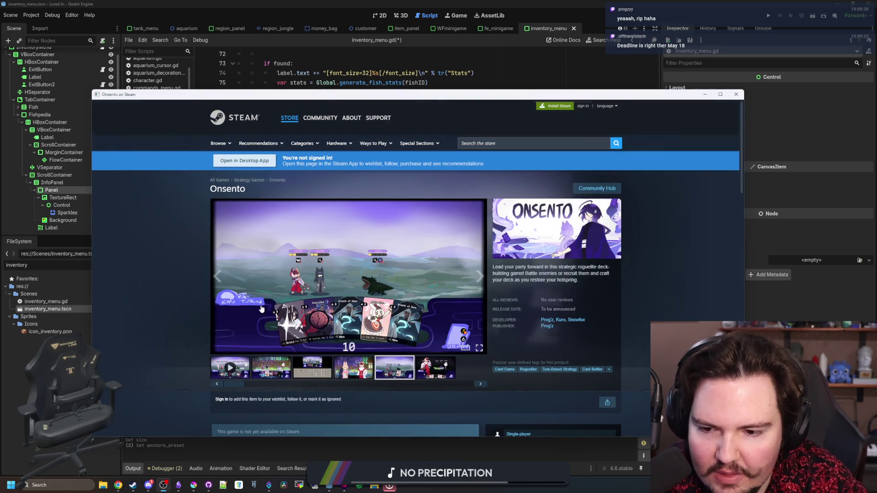
scroll(281, 294, down, 10)
scroll(282, 294, up, 2)
- View the Onsento Demo store page, then close the Steam store window
click(280, 260)
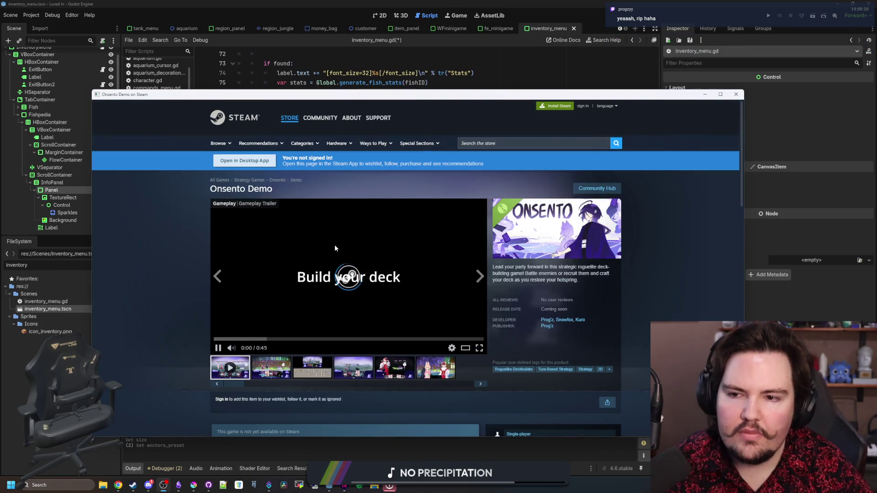
scroll(182, 253, down, 3)
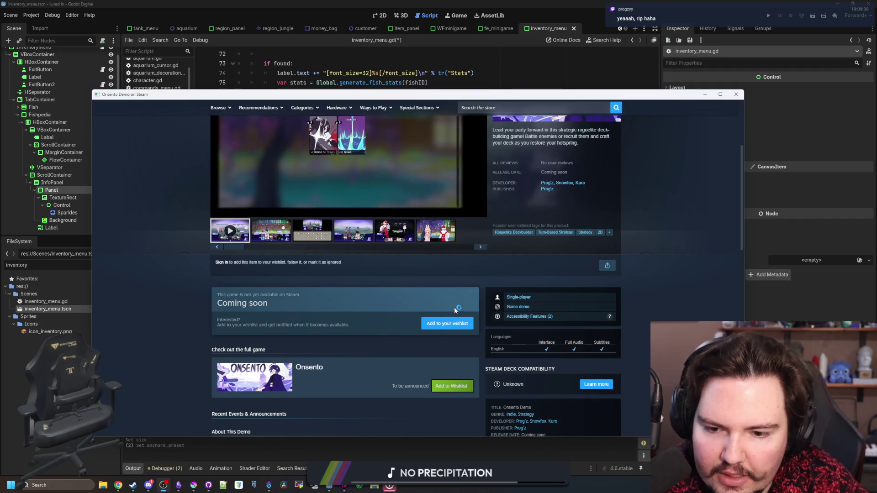
scroll(462, 320, down, 4)
scroll(462, 320, up, 8)
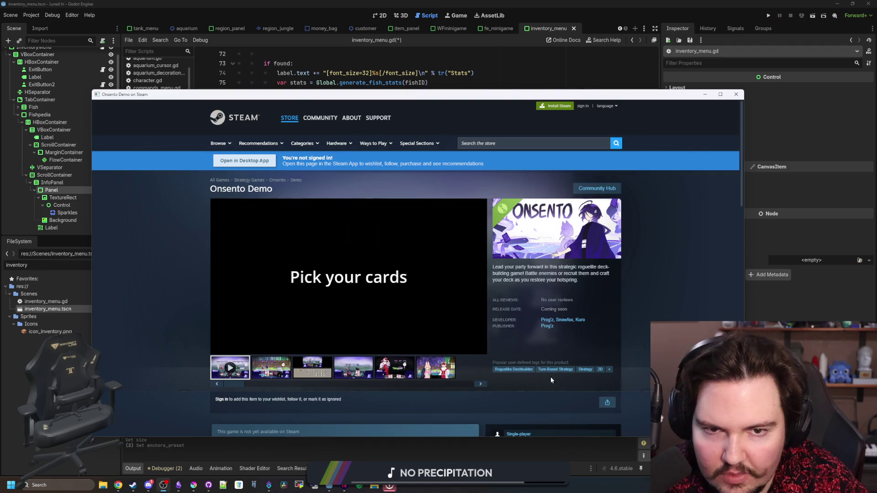
scroll(557, 380, down, 3)
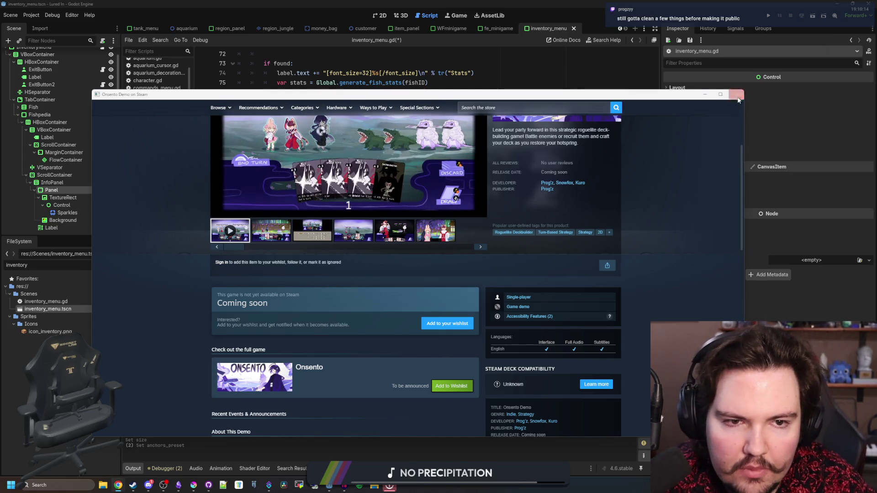
click(736, 94)
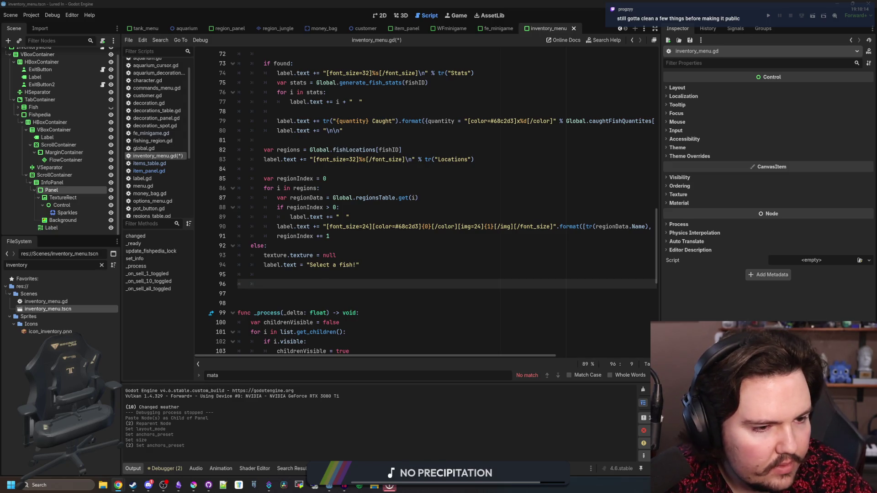
- Save inventory_menu.gd with Ctrl+S and bring a new Chrome tab over the editor
click(475, 256)
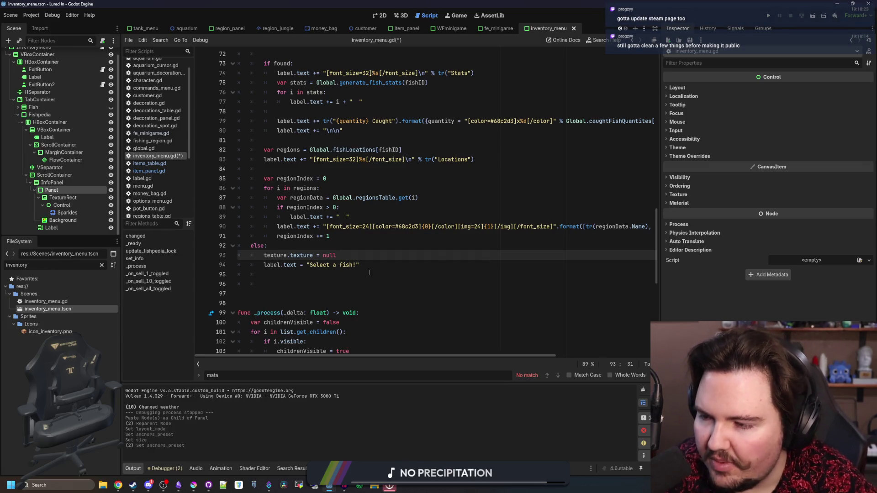
click(345, 275)
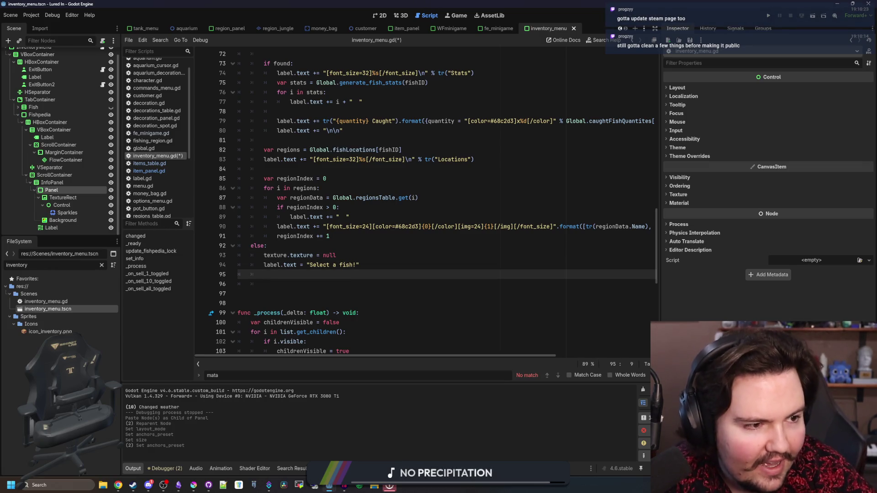
key(Down)
key(ctrl+s)
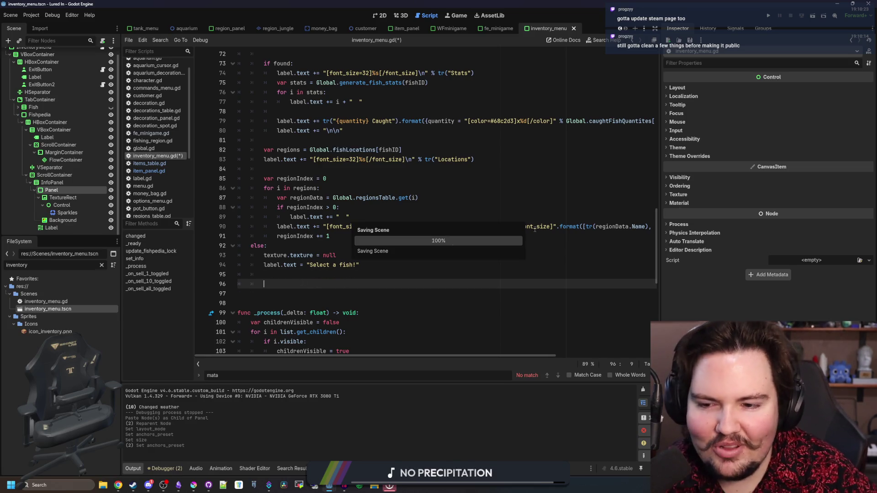
click(118, 485)
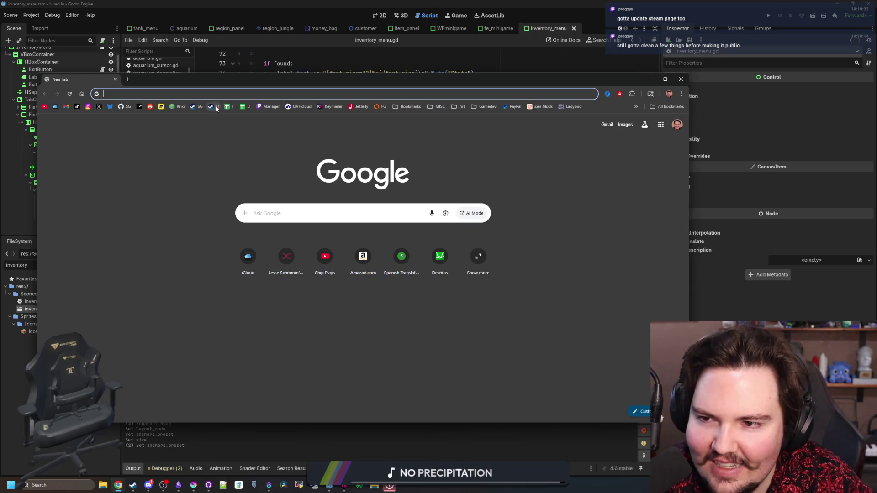
- Open the Lured In Steam page full screen and view the aquarium, research tree, Customize, fishing and Fish Tank screenshots
click(214, 106)
mouse_move(254, 76)
mouse_down()
mouse_move(303, 60)
mouse_move(307, 9)
mouse_up()
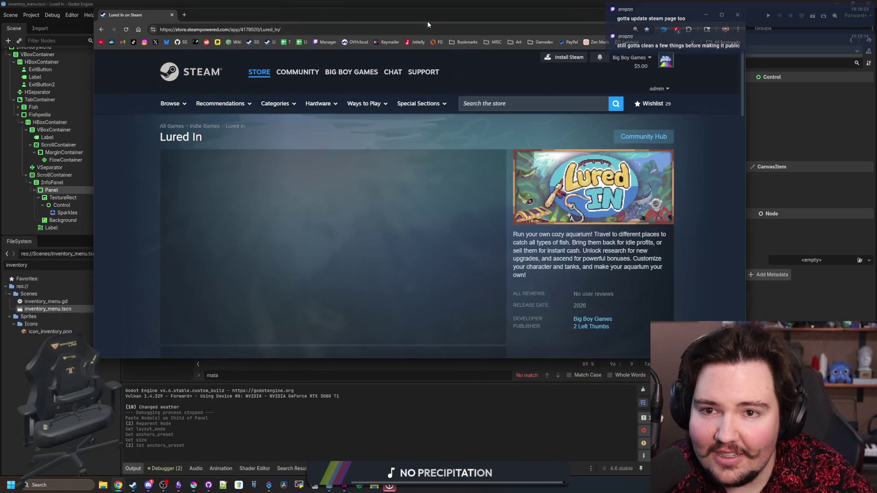
double_click(431, 19)
click(318, 361)
click(359, 354)
click(409, 354)
click(477, 361)
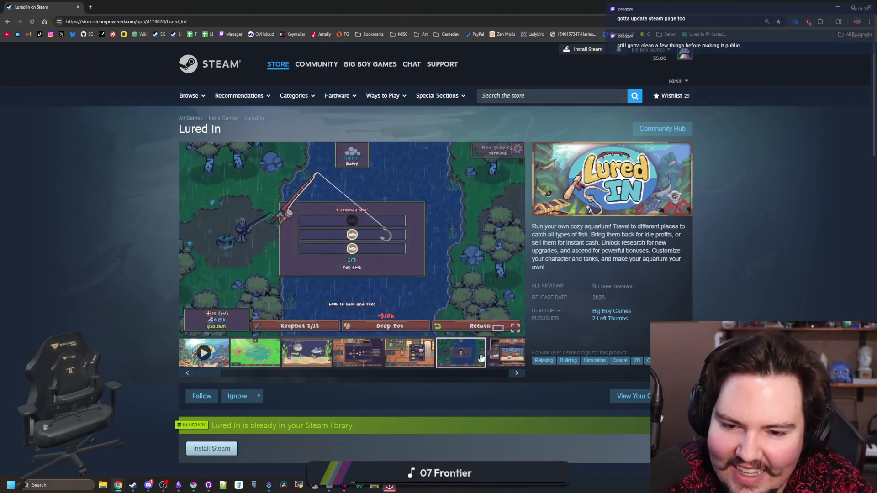
click(510, 353)
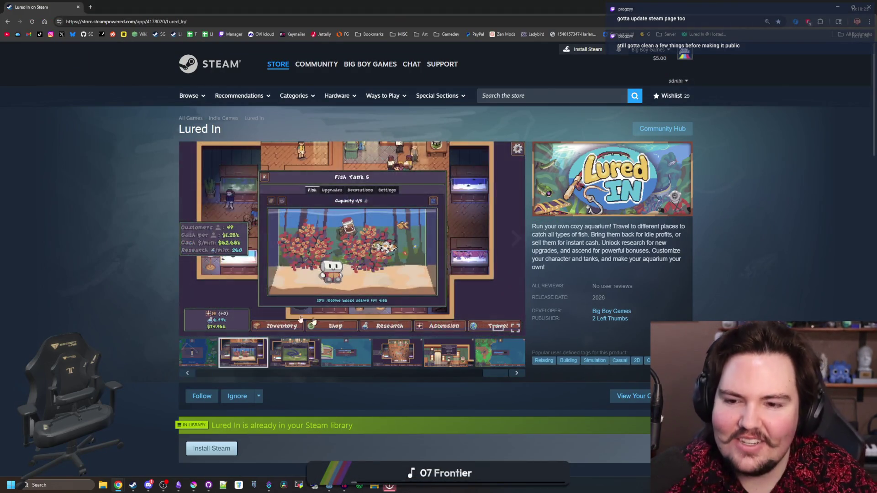
- Step through the whole Lured In screenshot gallery, from Ascension past Chef's Offer and the maps
double_click(521, 250)
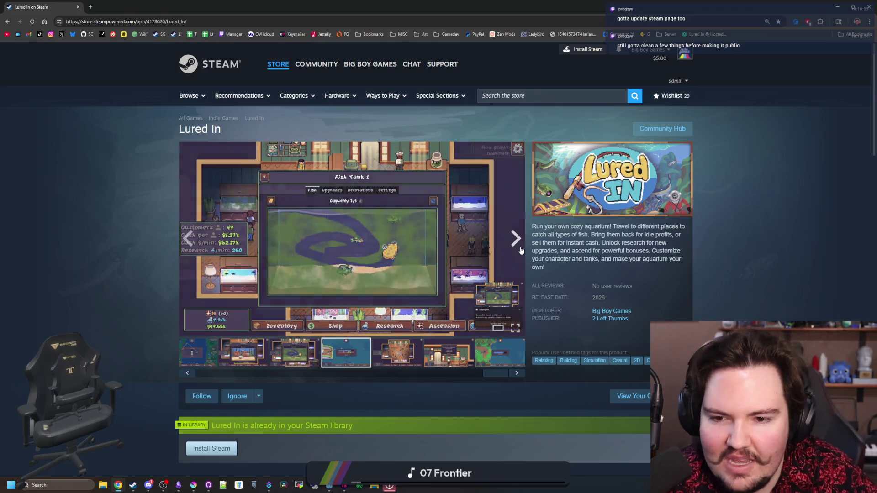
click(521, 251)
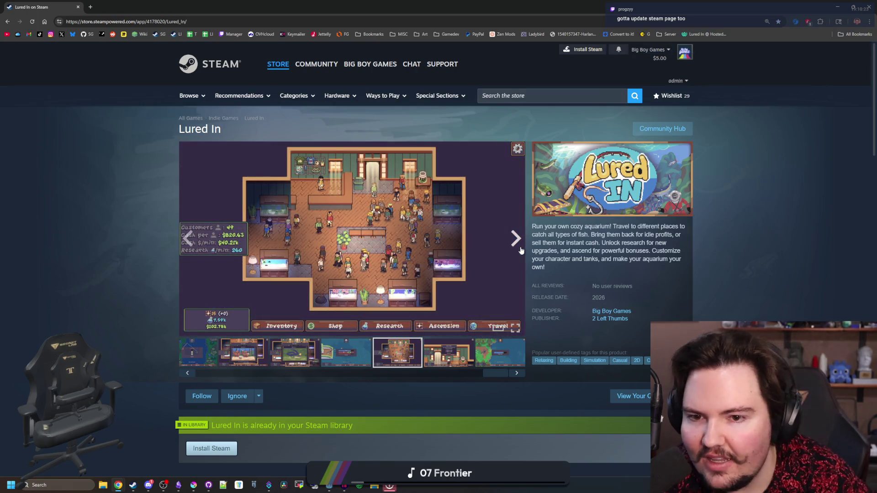
click(521, 250)
click(521, 250)
click(521, 251)
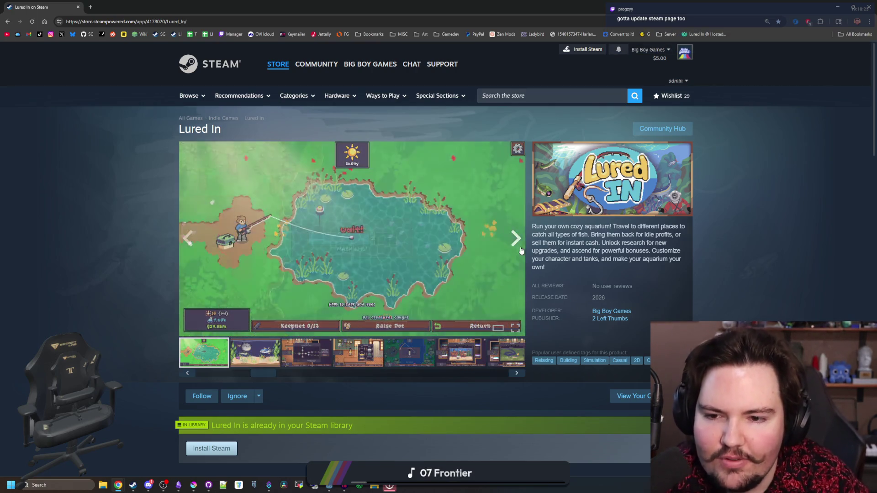
click(521, 251)
click(521, 251)
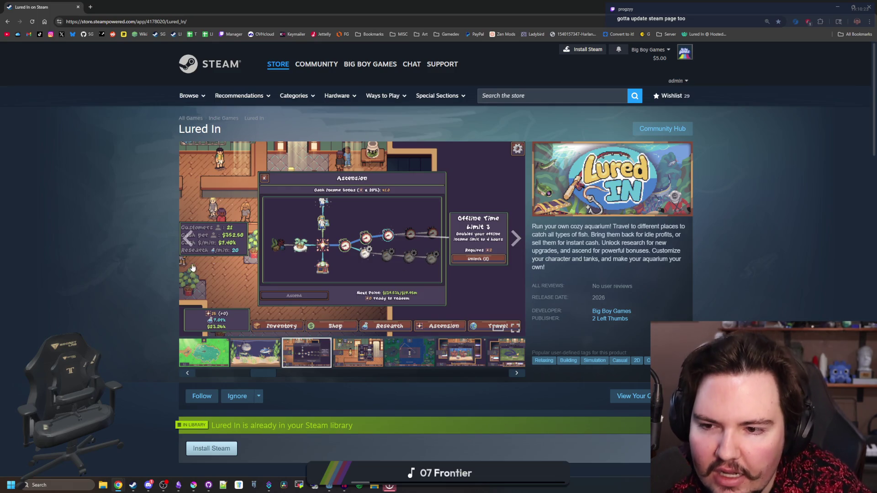
click(518, 242)
click(517, 242)
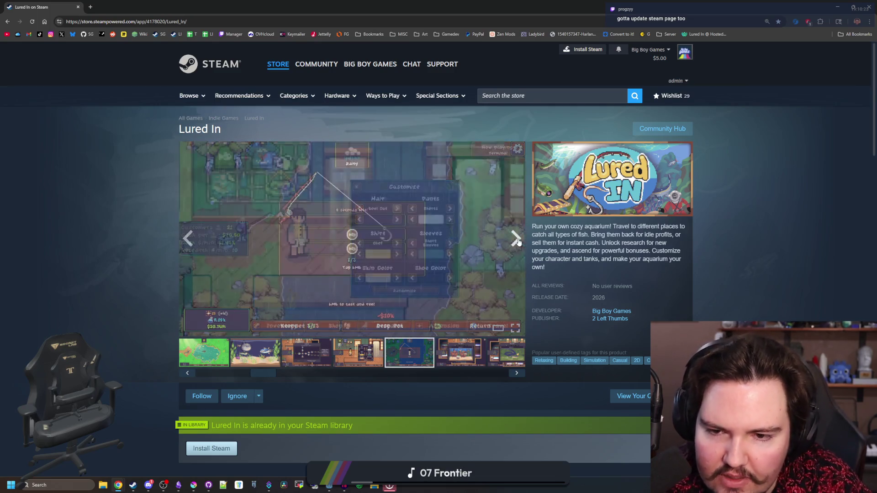
click(518, 242)
click(518, 242)
click(518, 242)
click(517, 242)
click(518, 242)
click(518, 242)
click(518, 242)
click(518, 242)
click(518, 242)
click(517, 242)
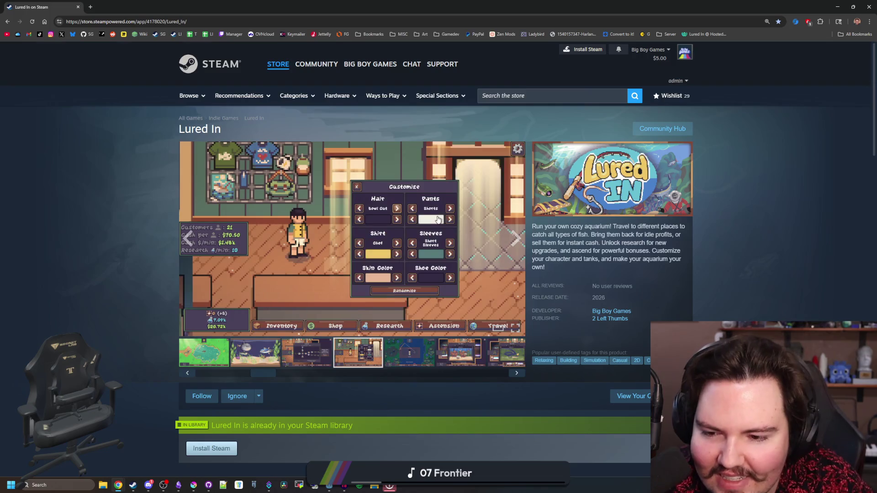
- Scroll down to the system requirements, then shrink the browser back to a small window
scroll(411, 274, down, 1)
click(278, 306)
scroll(278, 306, up, 1)
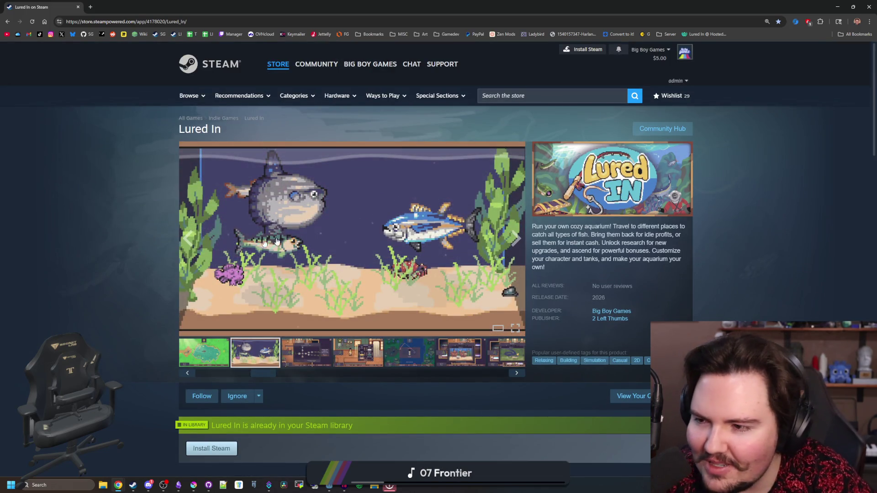
scroll(164, 245, down, 10)
scroll(143, 197, down, 15)
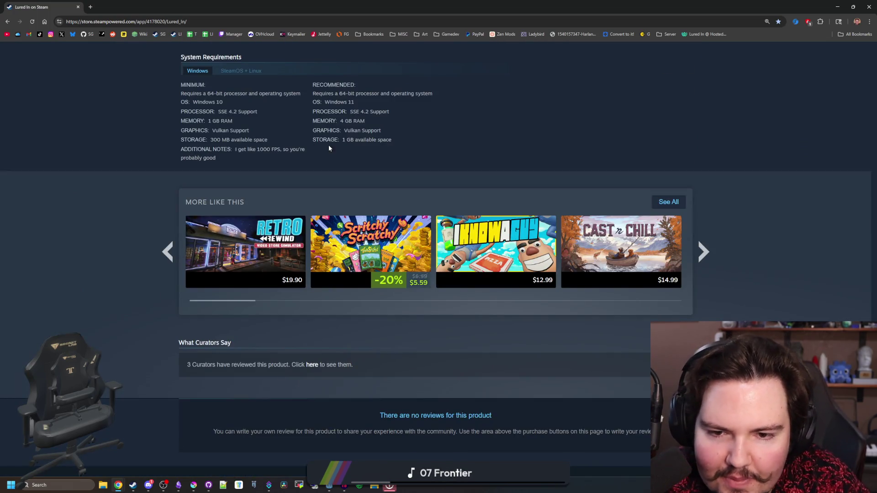
mouse_move(475, 222)
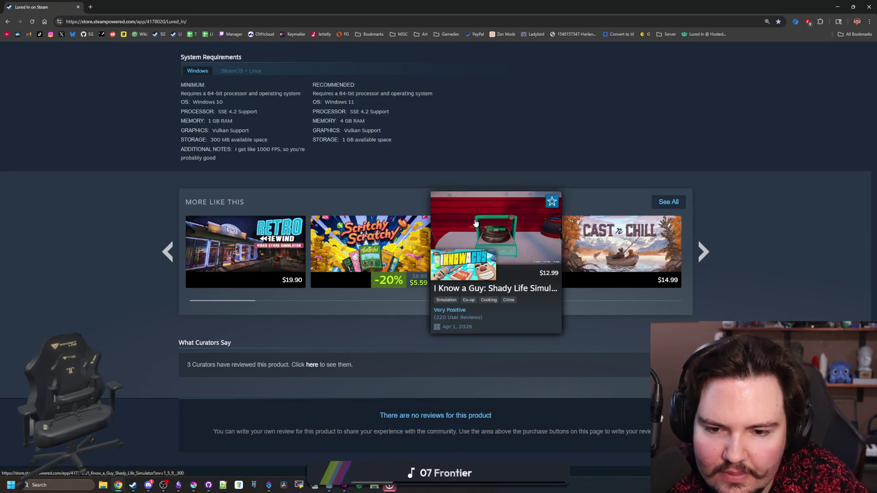
scroll(267, 191, up, 2)
scroll(267, 191, up, 13)
drag(75, 7, 280, 184)
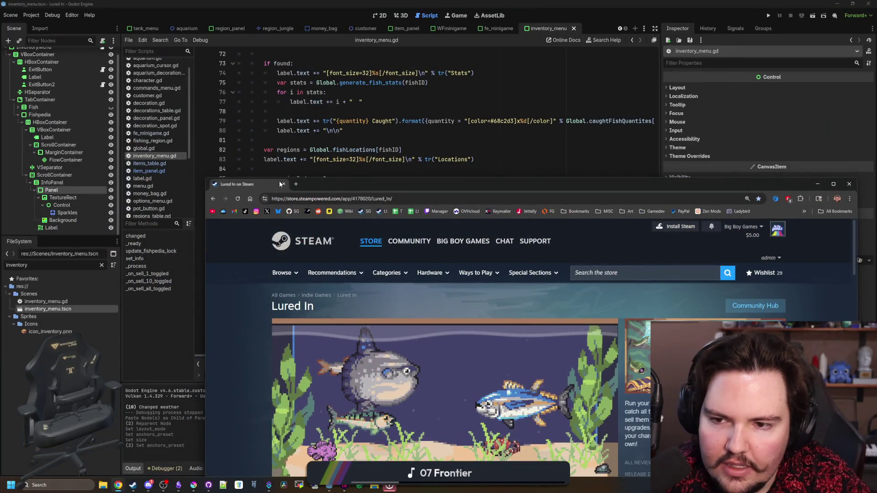
- Launch Lured In as a debug run from the Godot editor
click(286, 283)
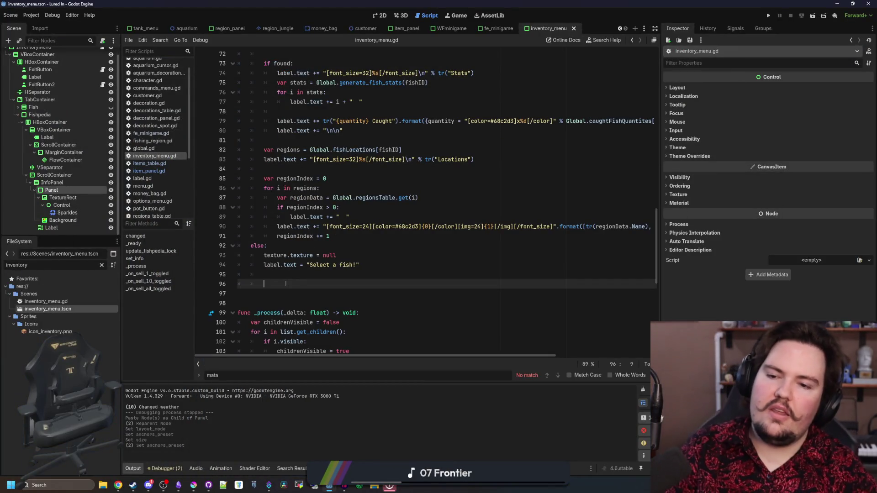
click(768, 16)
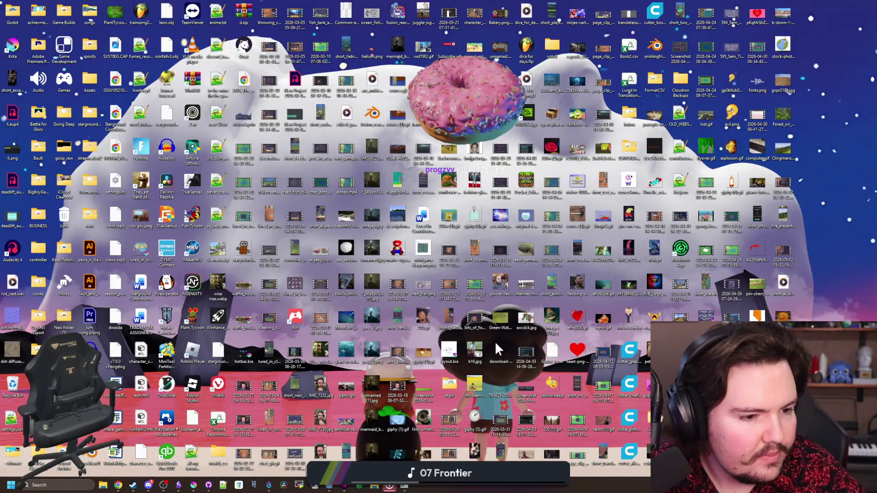
key(super+d)
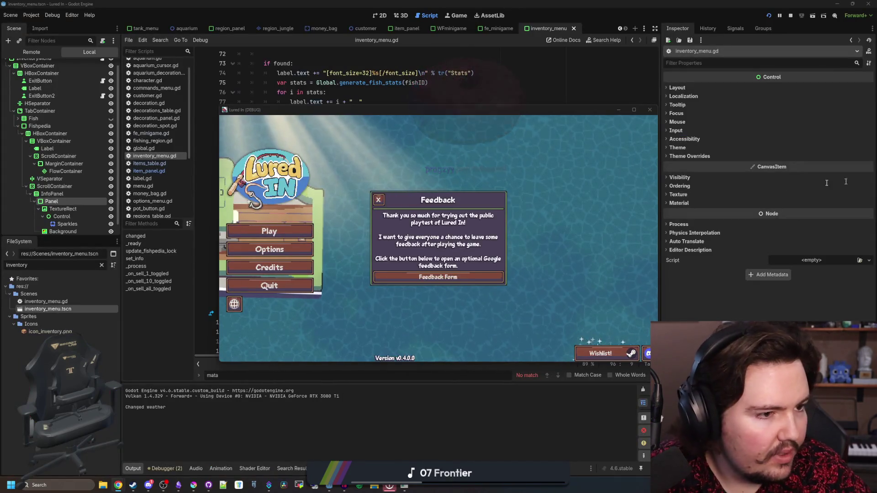
- Minimize the stream dashboard, close the game's Feedback message and click Play
key(alt+Tab)
drag(489, 153, 433, 94)
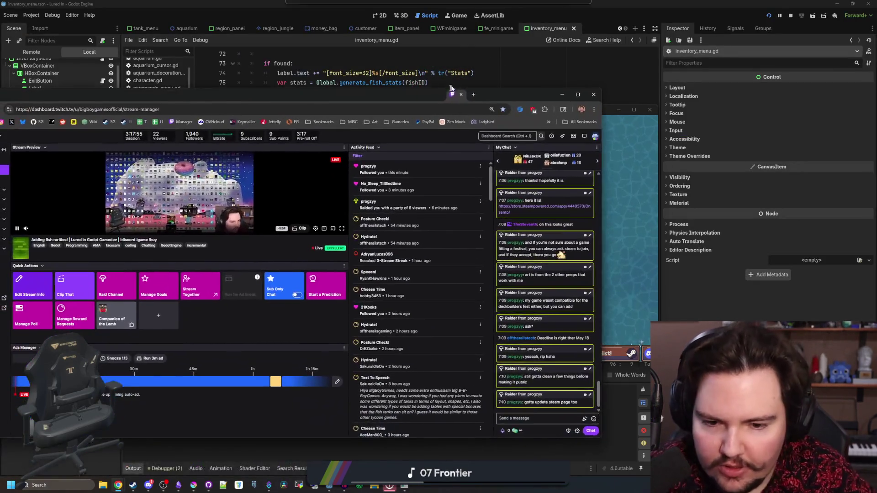
click(516, 356)
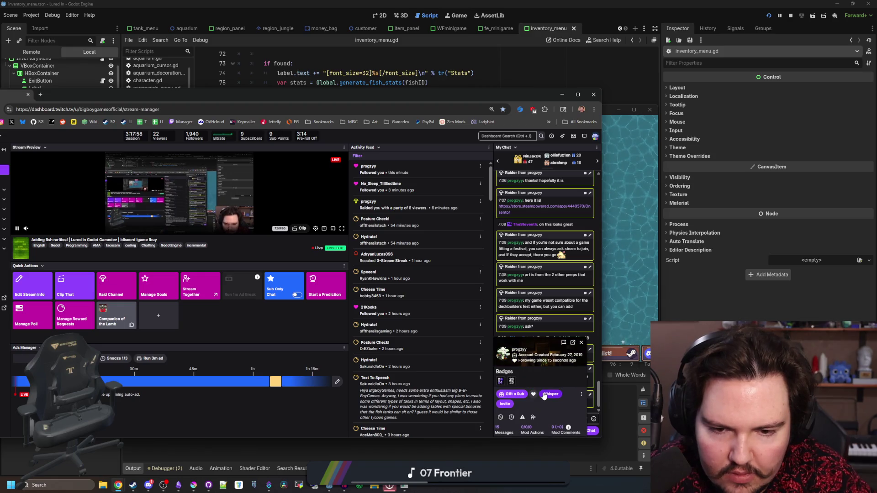
click(562, 95)
click(378, 200)
click(274, 234)
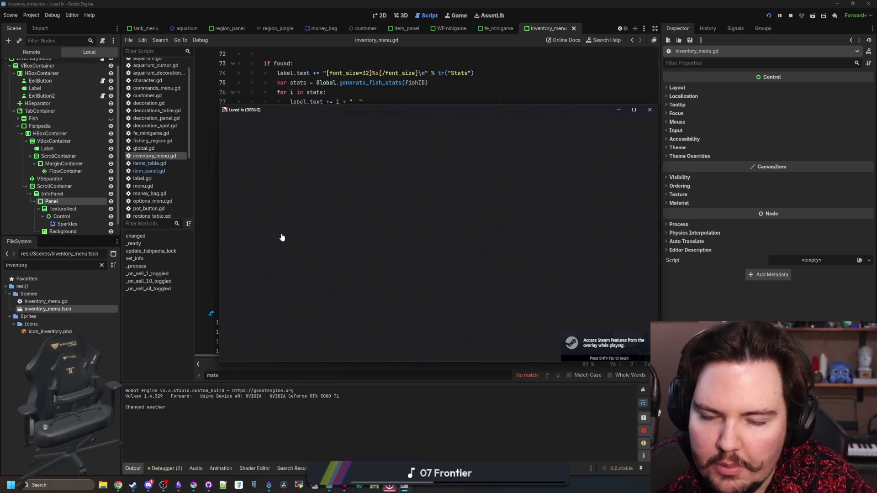
- Maximize the game, dismiss Welcome Back and scroll through the Inventory fish list
click(634, 110)
click(438, 300)
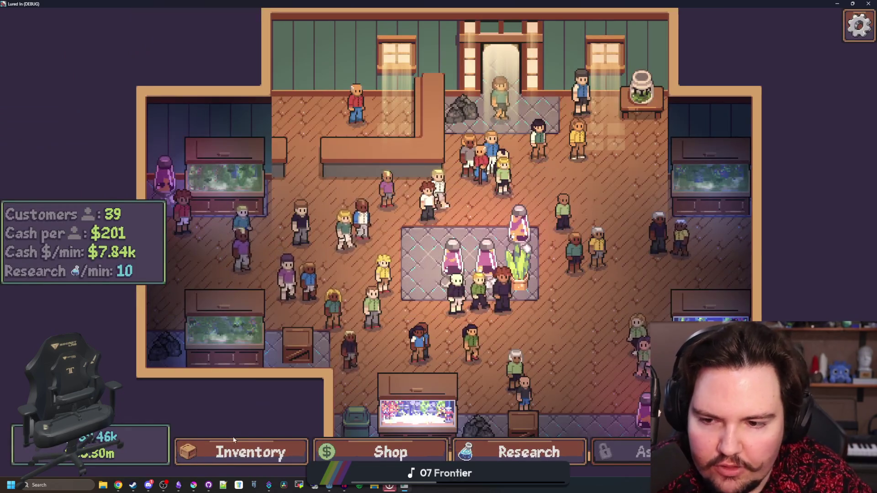
click(242, 450)
scroll(331, 334, down, 15)
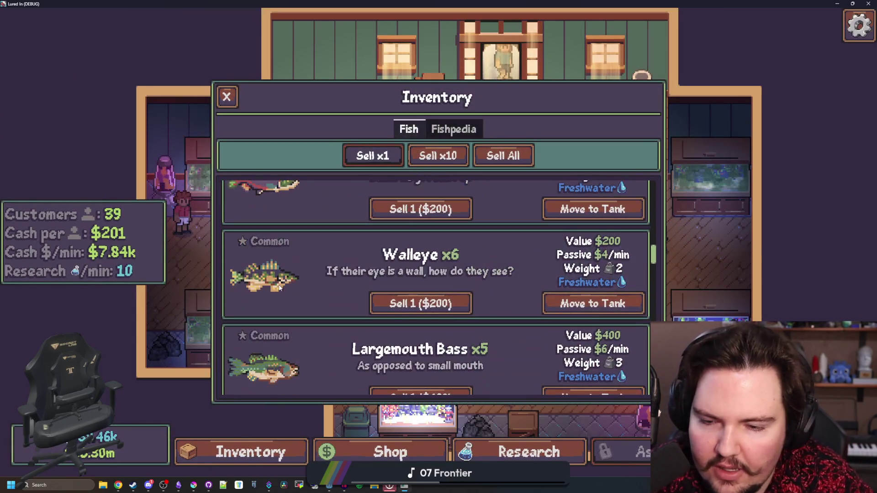
scroll(280, 288, up, 15)
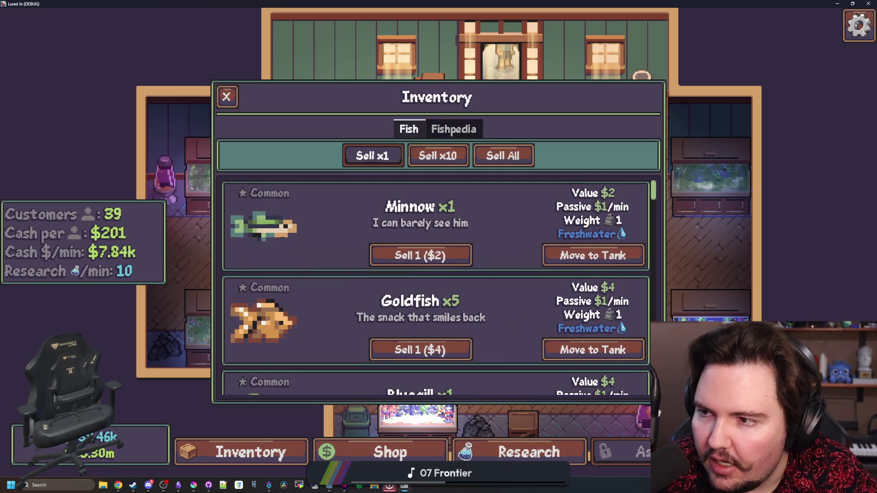
scroll(290, 237, down, 3)
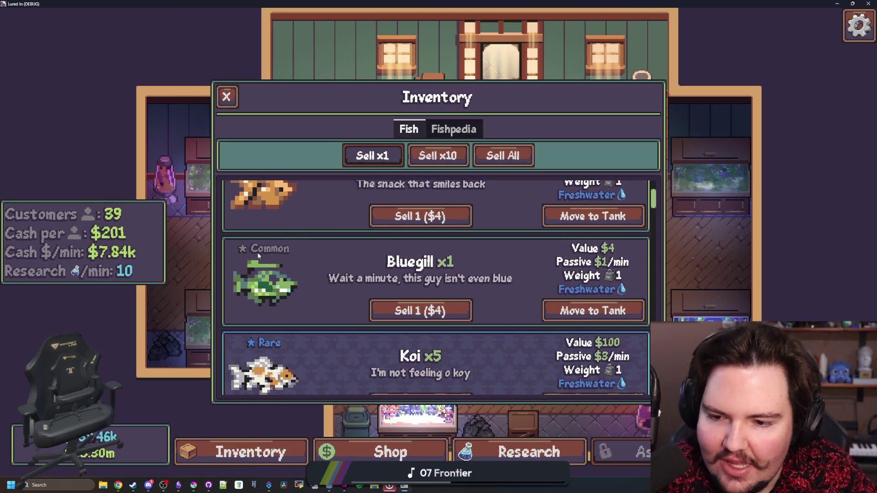
scroll(257, 261, down, 2)
scroll(258, 256, down, 3)
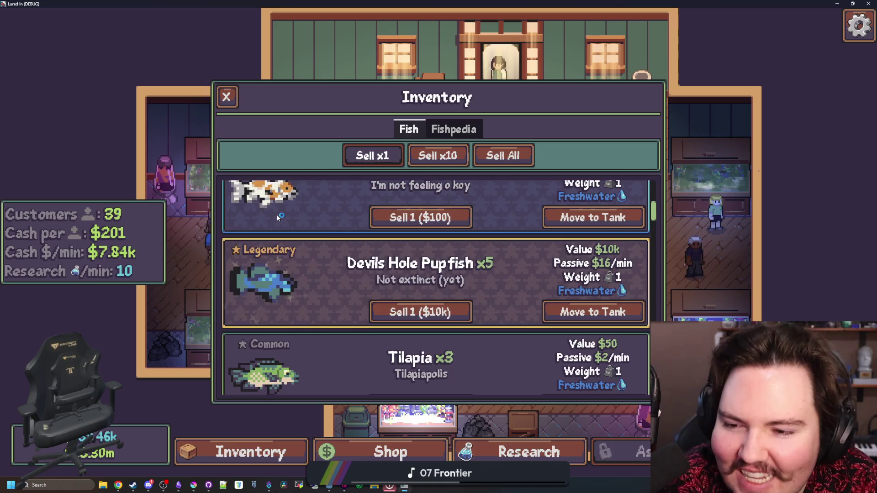
scroll(283, 255, up, 1)
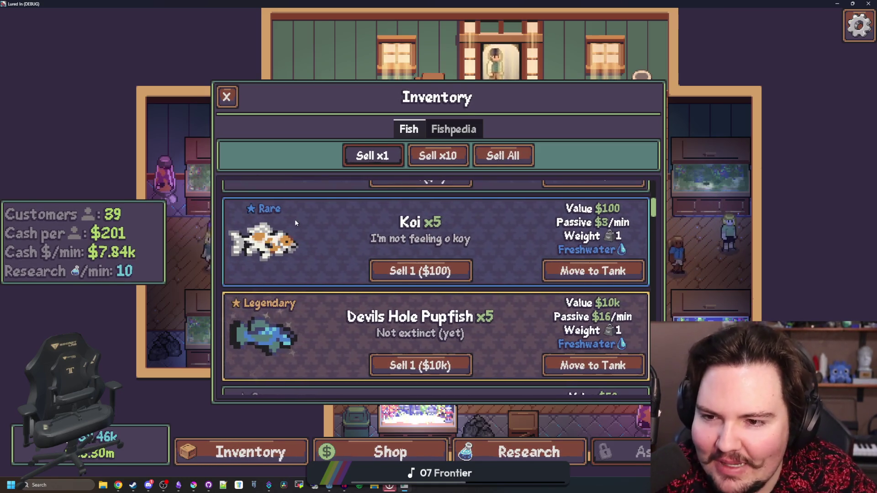
scroll(260, 310, down, 1)
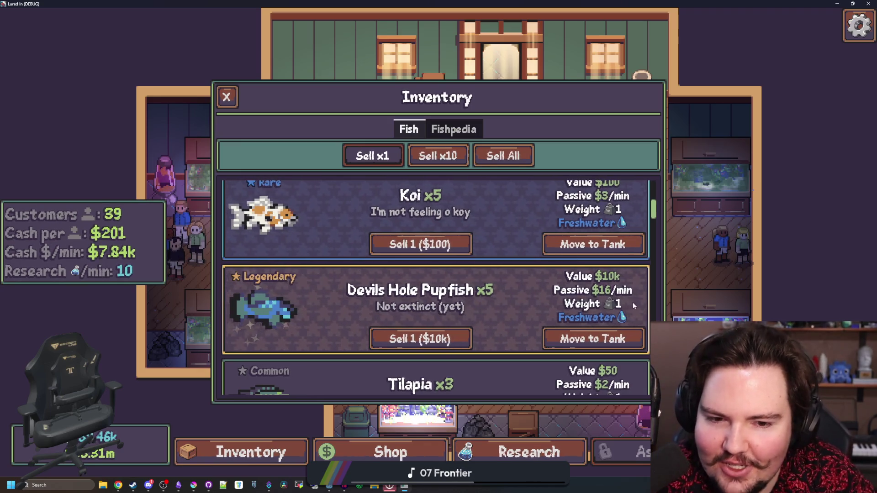
scroll(525, 297, down, 5)
scroll(510, 286, up, 8)
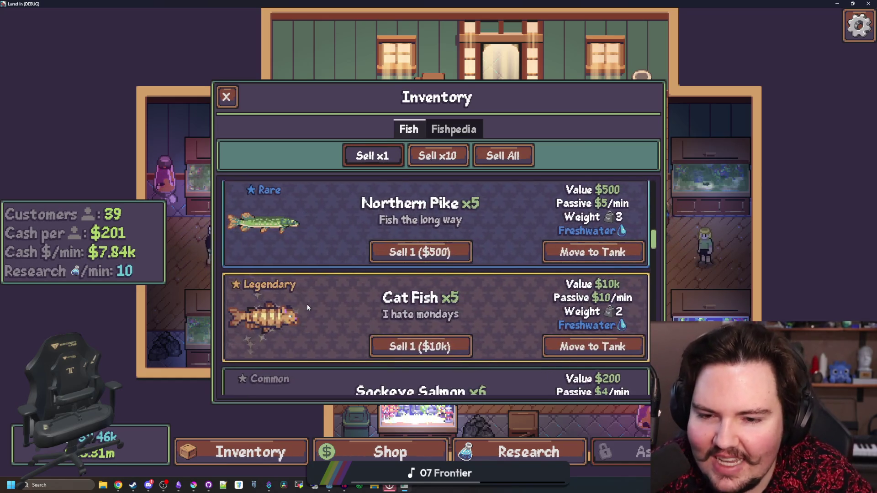
scroll(303, 297, up, 5)
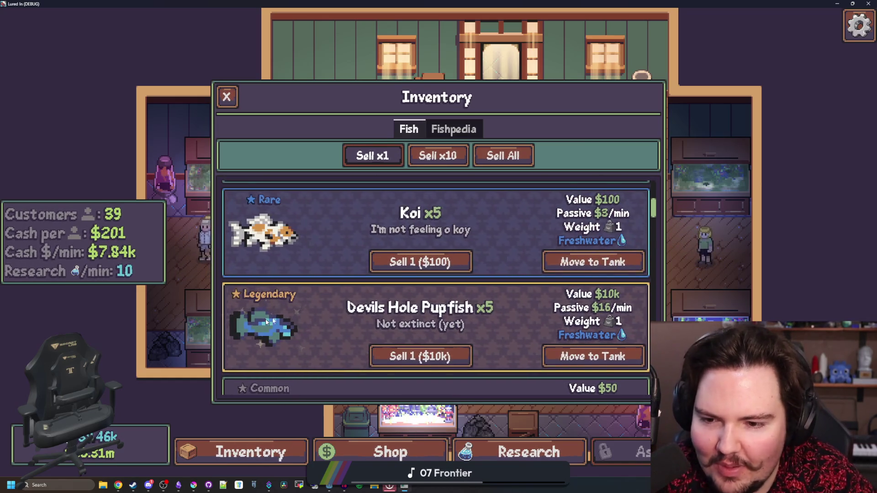
scroll(294, 317, down, 1)
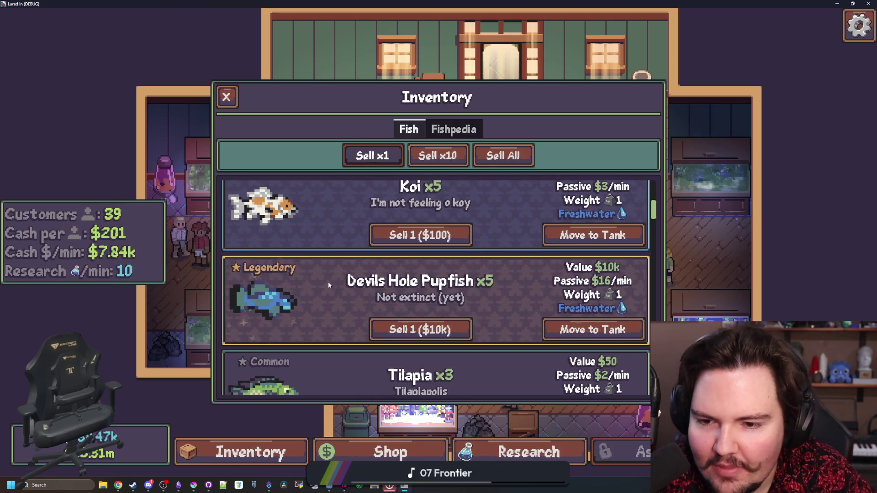
scroll(338, 274, up, 2)
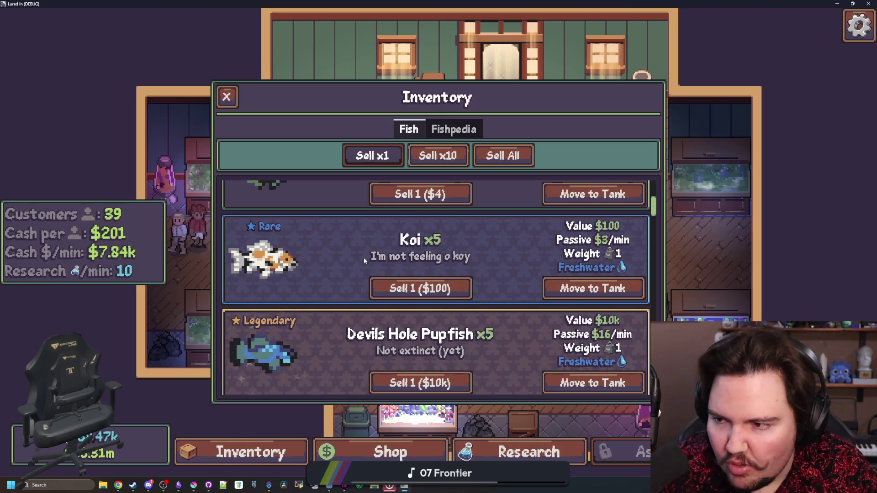
scroll(354, 265, down, 2)
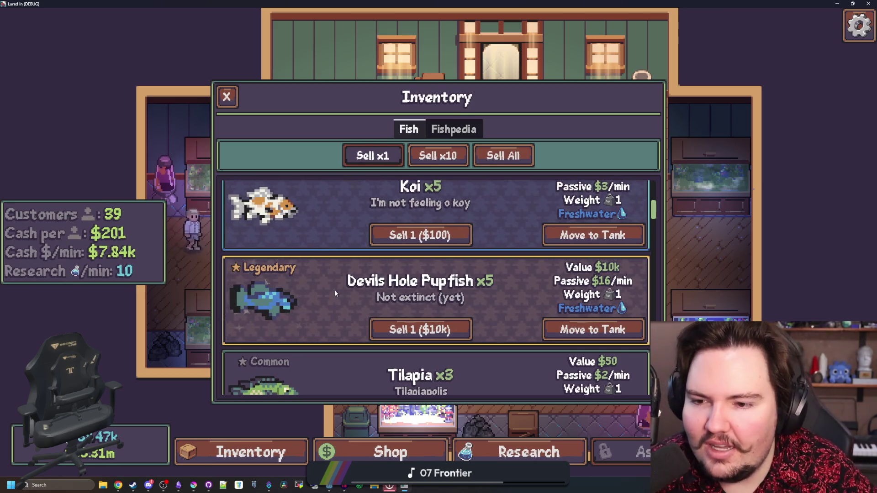
scroll(333, 294, down, 1)
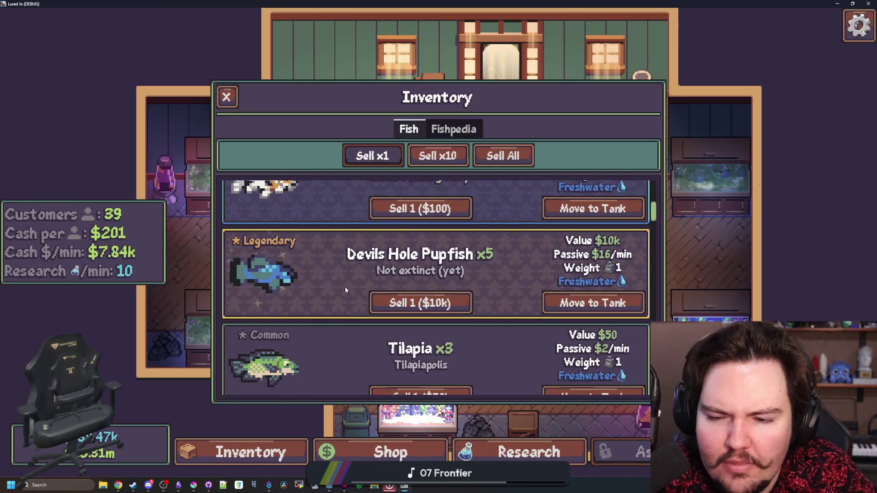
scroll(344, 286, down, 1)
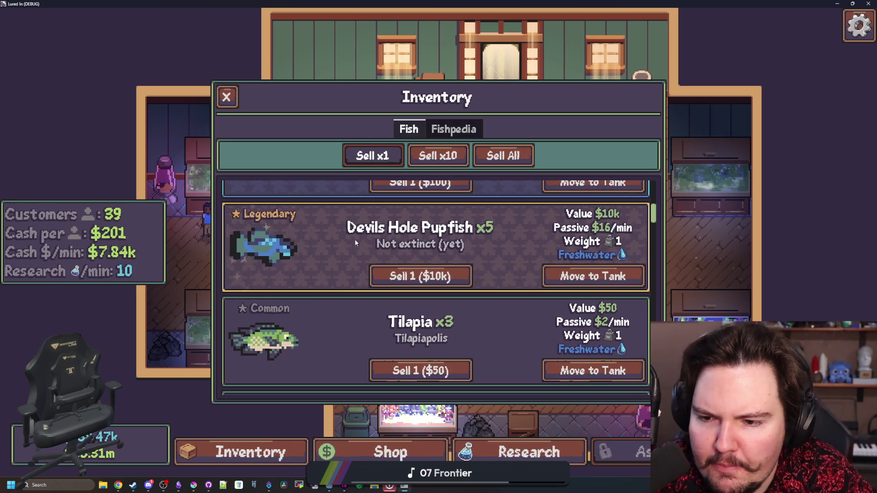
scroll(320, 260, down, 5)
scroll(320, 248, down, 12)
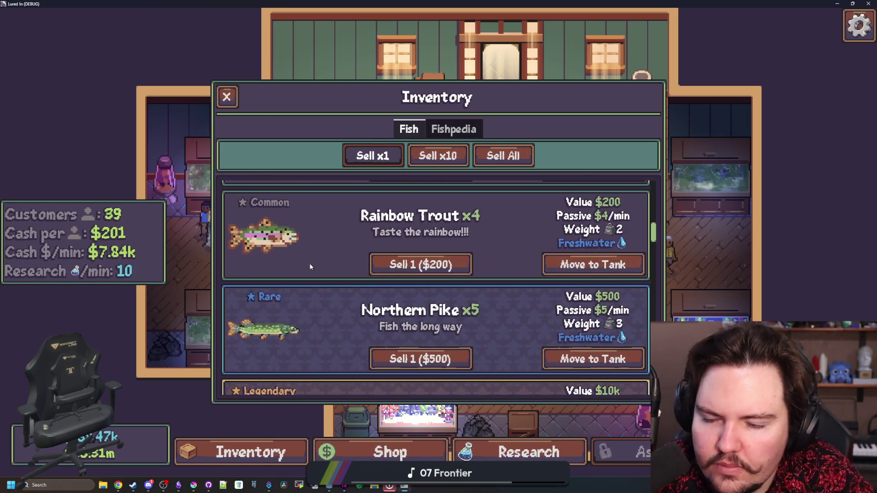
scroll(319, 248, up, 3)
- In the Fishpedia, view Goldfish, two undiscovered fish, Bluegill and Minnow, then minimize the game
click(454, 130)
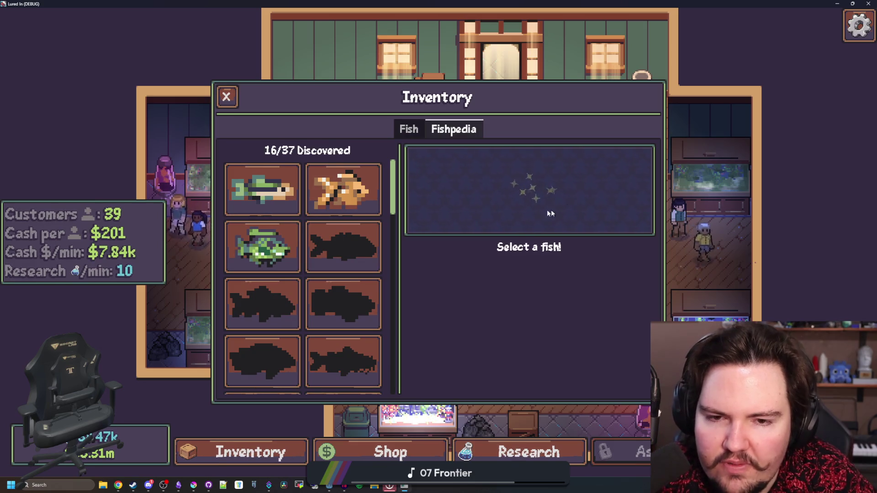
click(312, 184)
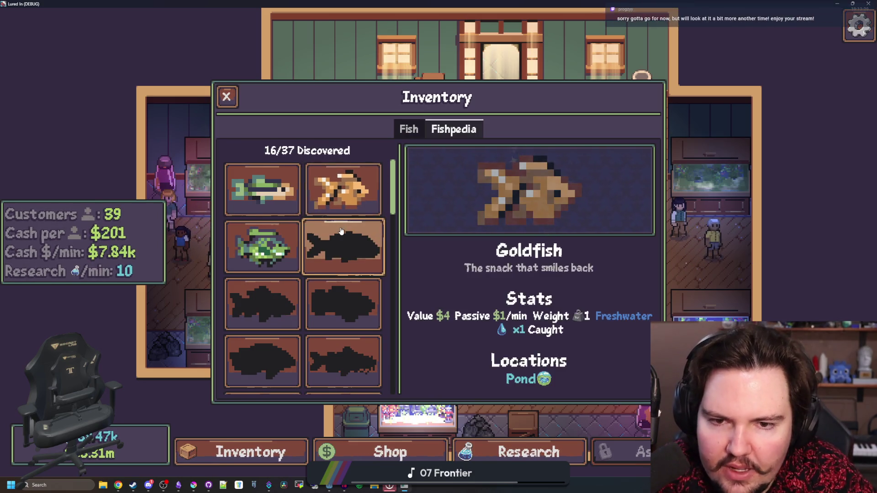
click(345, 247)
click(339, 289)
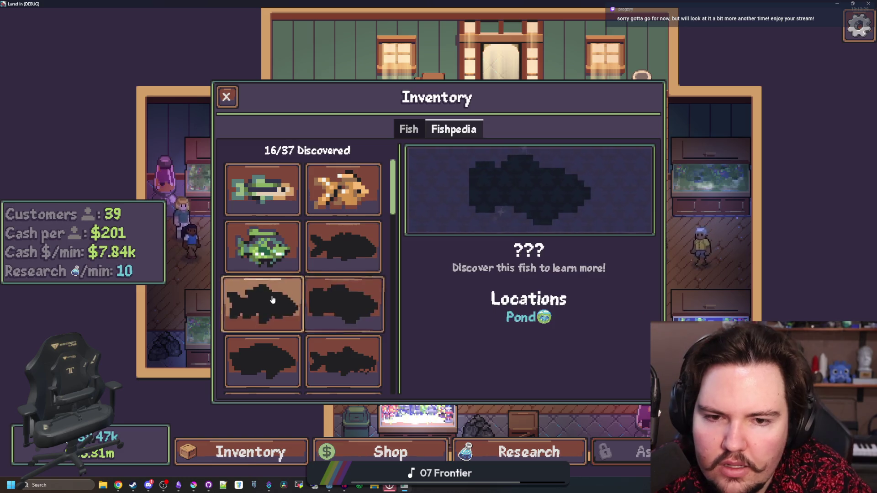
click(263, 247)
click(263, 189)
key(super+Down)
key(super+Down)
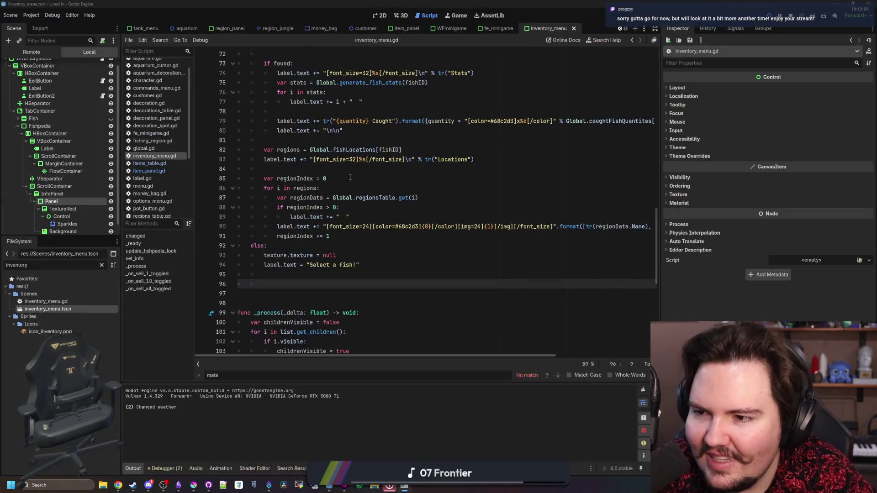
- Move the Background node under Panel, above TextureRect
scroll(66, 215, down, 1)
click(58, 221)
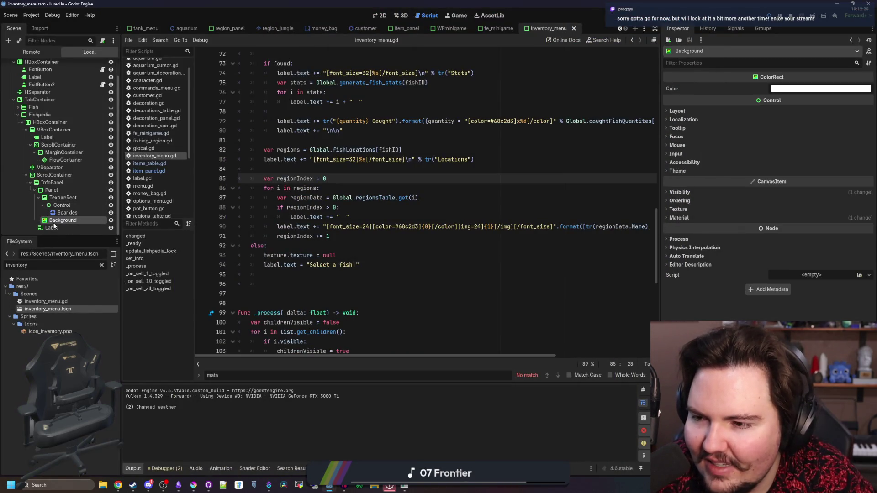
drag(66, 197, 65, 196)
click(390, 197)
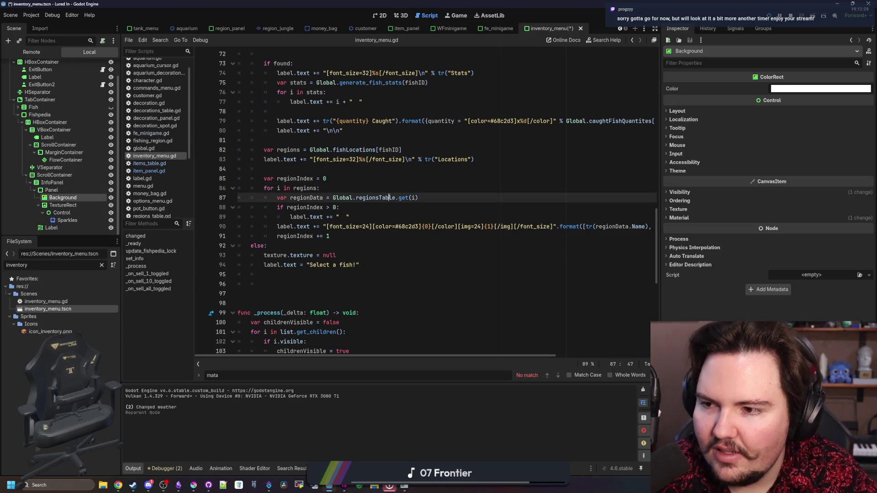
- Run the game full screen to test the reordered Background, then stop it with F8
key(F5)
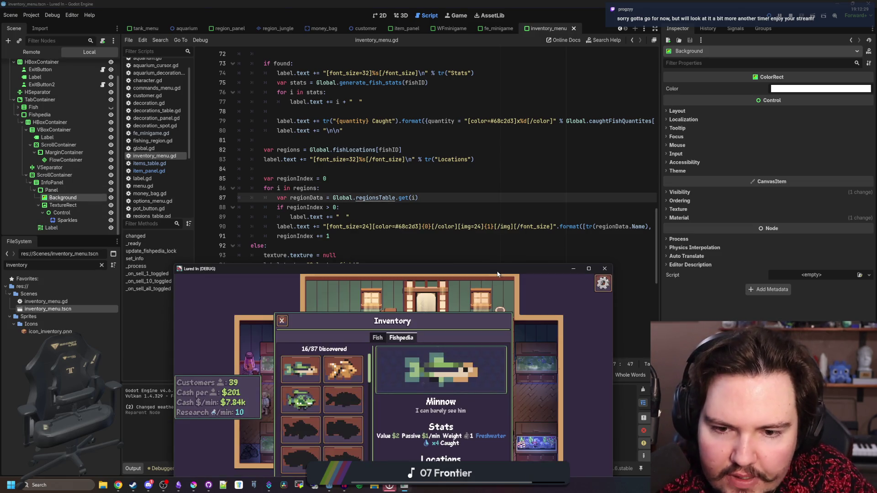
drag(500, 274, 494, 2)
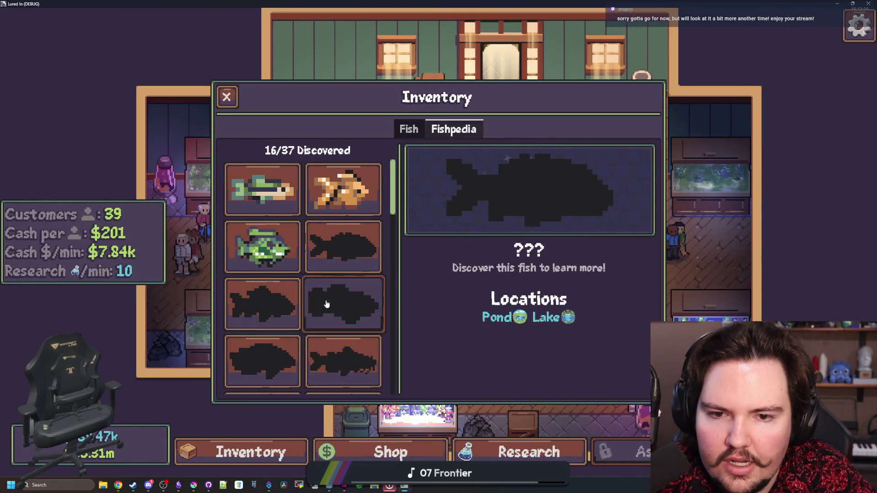
scroll(268, 309, down, 3)
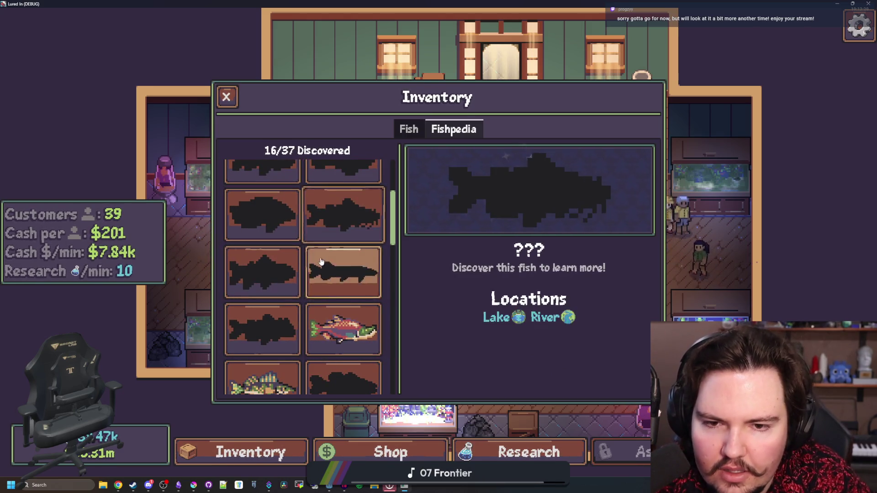
key(F8)
- Save the scene and widen the code area by dragging the script/Inspector split right
click(356, 249)
key(ctrl+s)
scroll(92, 117, up, 2)
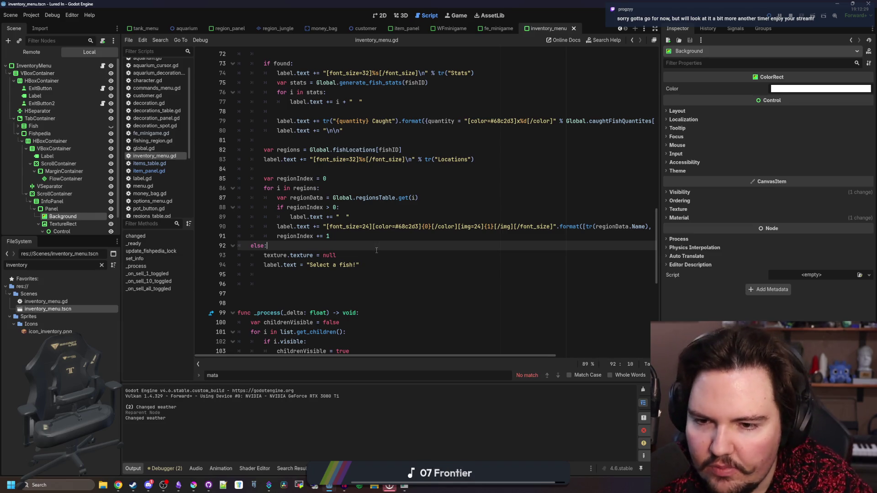
click(287, 275)
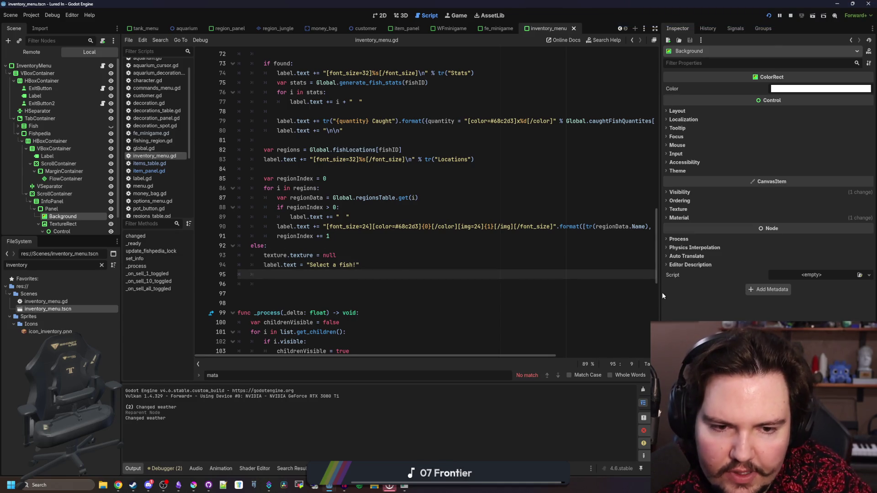
drag(661, 292, 739, 291)
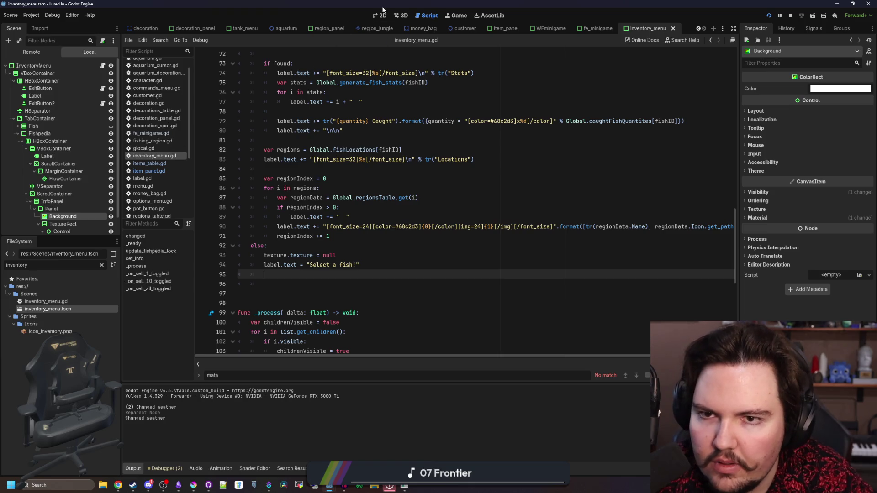
- Insert the info Panel's node path into the script and try, then remove, a get_rarity_info line
mouse_move(51, 209)
mouse_down()
mouse_move(323, 277)
mouse_move(367, 269)
mouse_up()
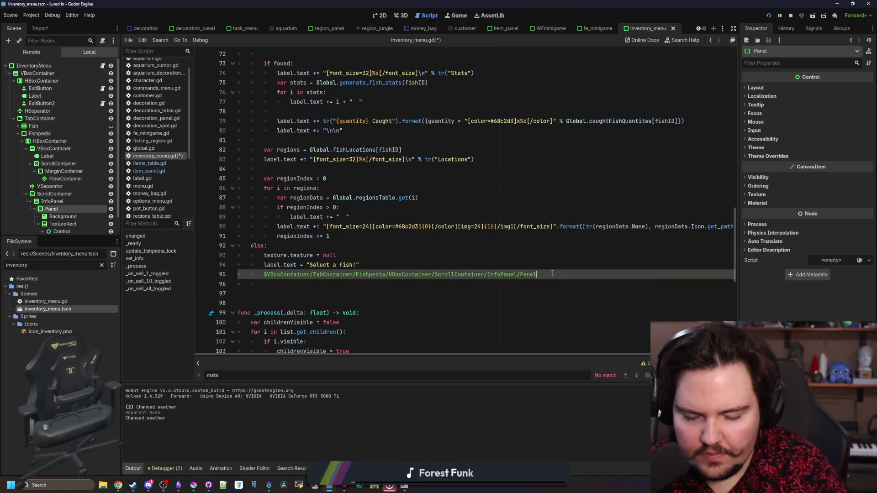
key(ctrl+shift+Return)
text(Global.)
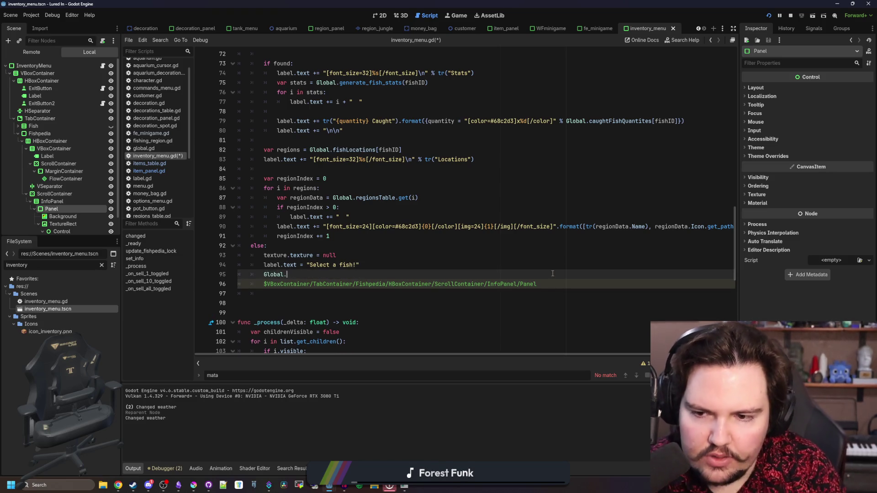
text(rarit)
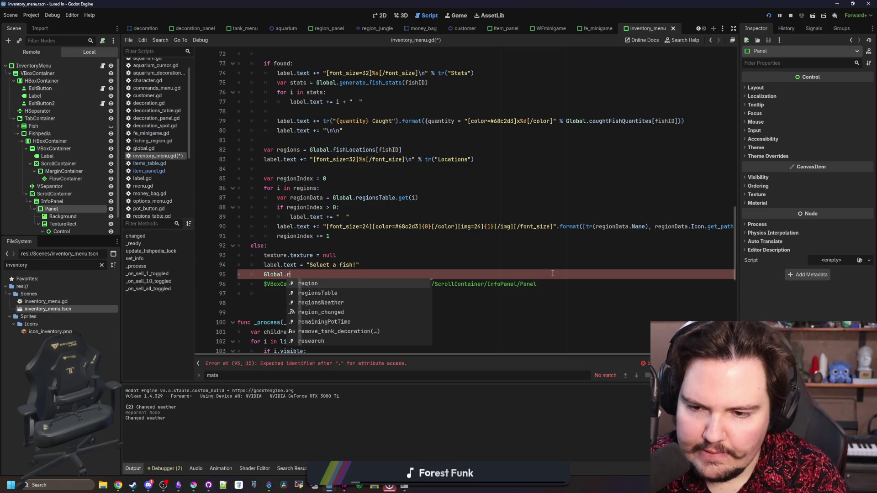
key(Down)
key(Return)
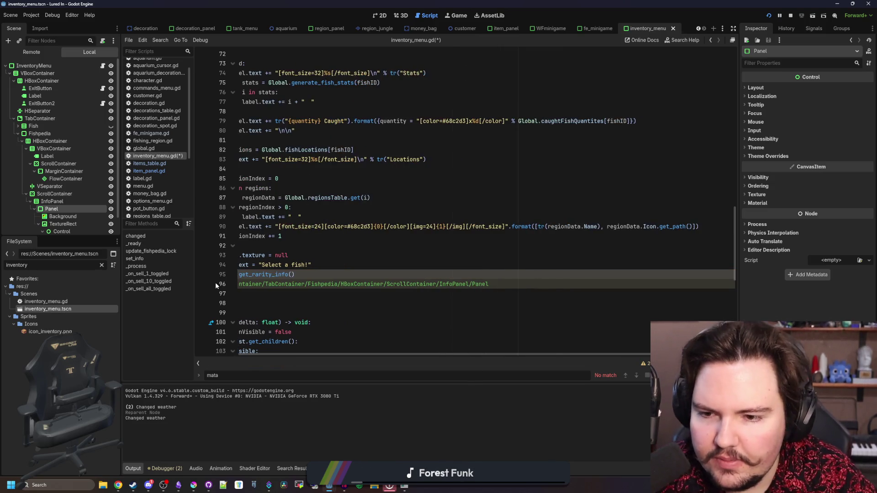
scroll(345, 305, up, 1)
key(ctrl+shift+Left)
key(ctrl+shift+Left)
key(ctrl+shift+Left)
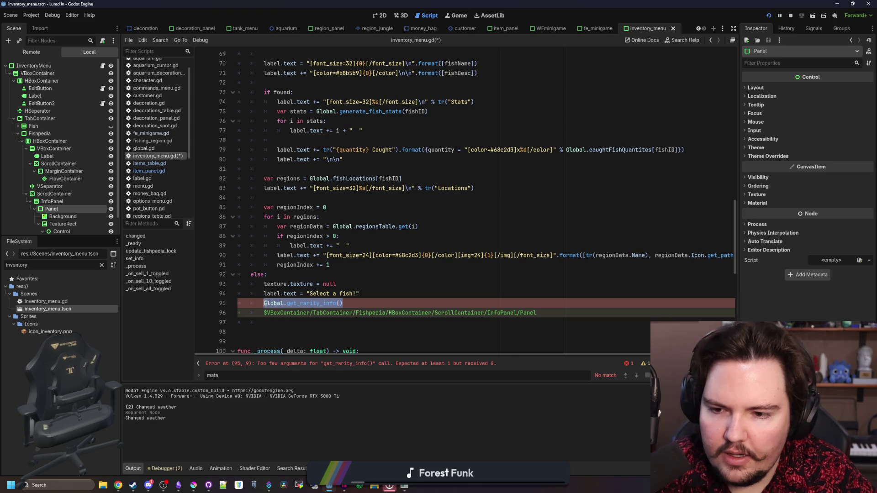
key(BackSpace)
key(BackSpace)
scroll(341, 162, up, 6)
- Declare var rarityInfo = Global.get_rarity_info(fishData.Rarity), moving the fishData declaration above it
click(632, 102)
key(Return)
text(var)
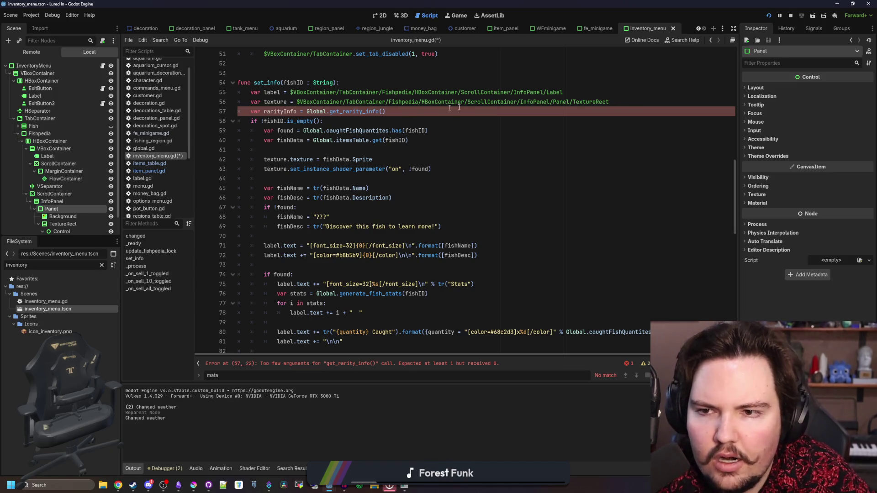
mouse_move(474, 104)
drag(408, 140, 261, 143)
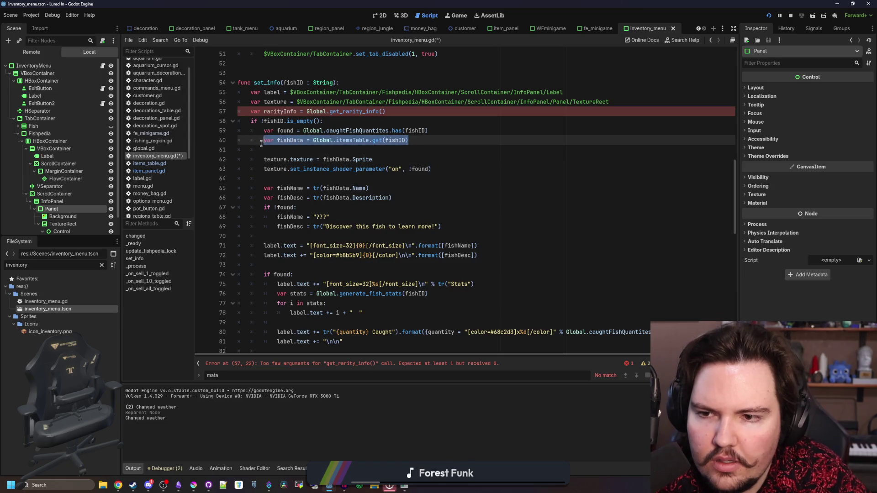
key(ctrl+c)
click(640, 100)
key(Return)
key(ctrl+v)
drag(409, 150, 244, 146)
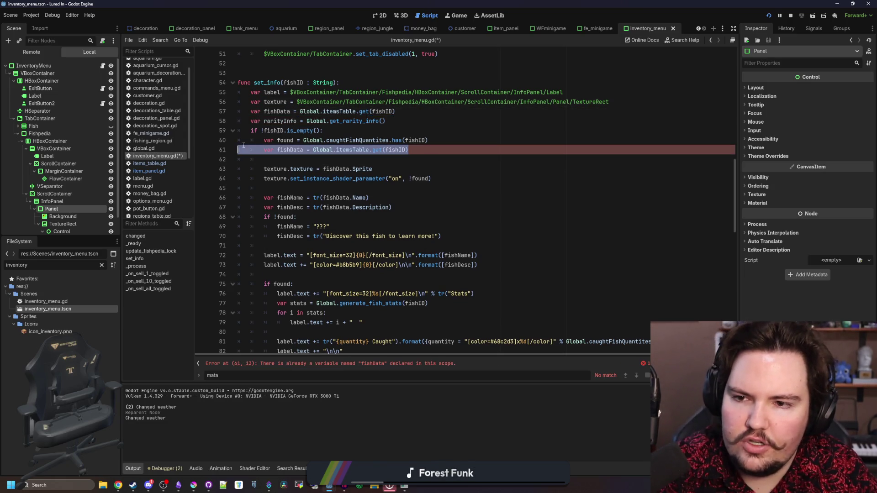
key(BackSpace)
key(BackSpace)
click(412, 121)
key(Return)
click(382, 121)
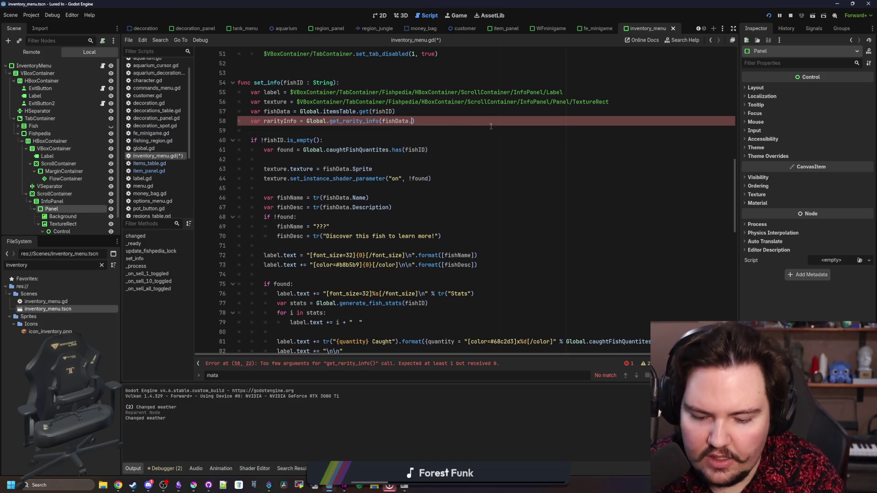
text(Rarity)
click(313, 133)
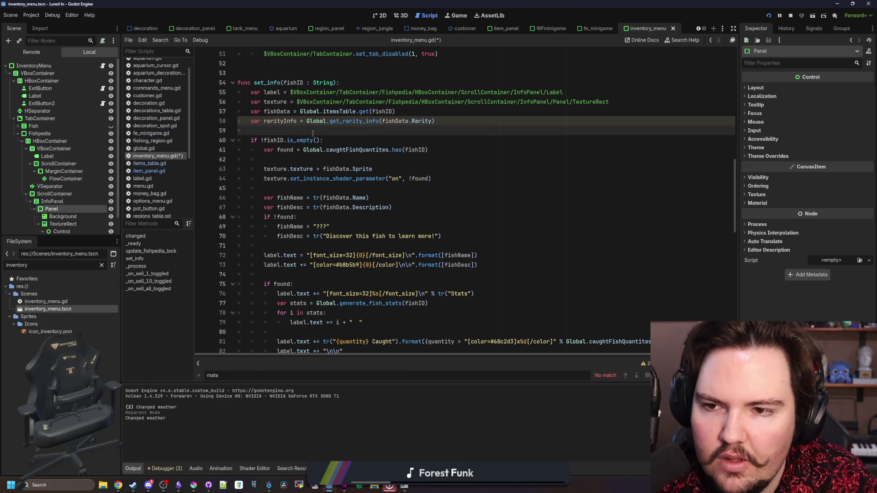
- Set Panel.theme_type_variation = rarityInfo.PanelType, checking global.gd's fields, then save and run with F5
scroll(313, 133, down, 9)
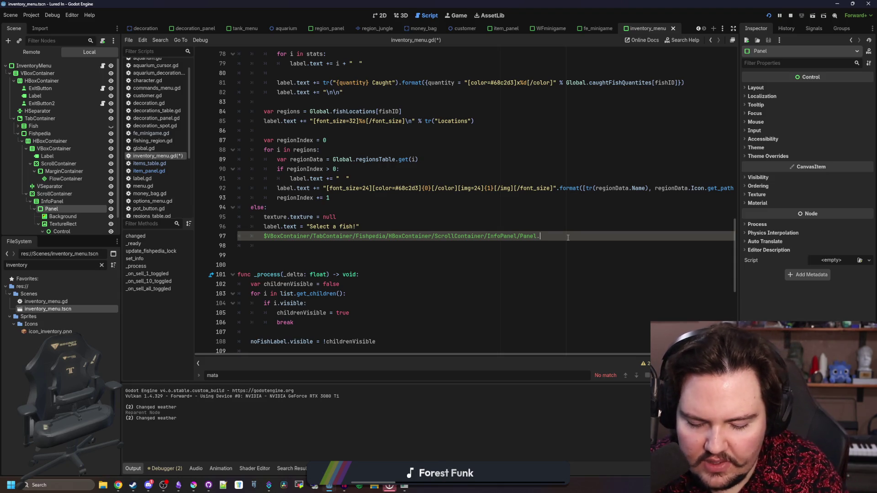
text(theme)
key(Down)
key(Down)
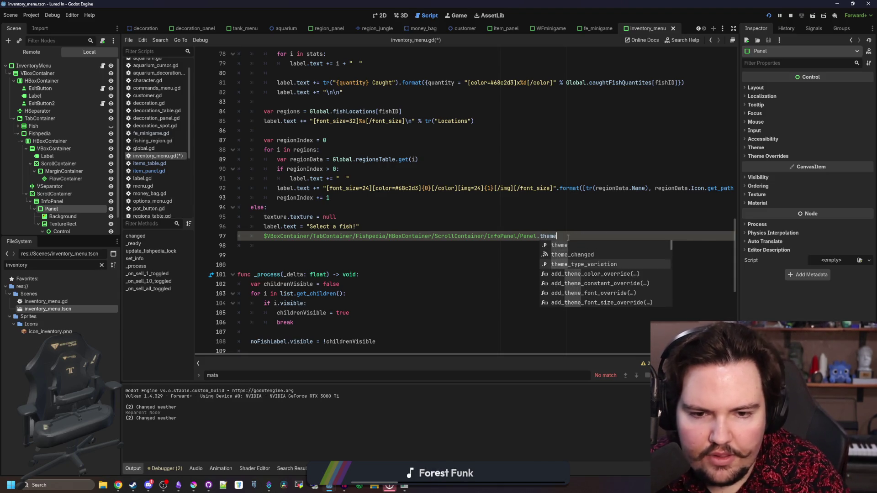
key(Return)
text(= )
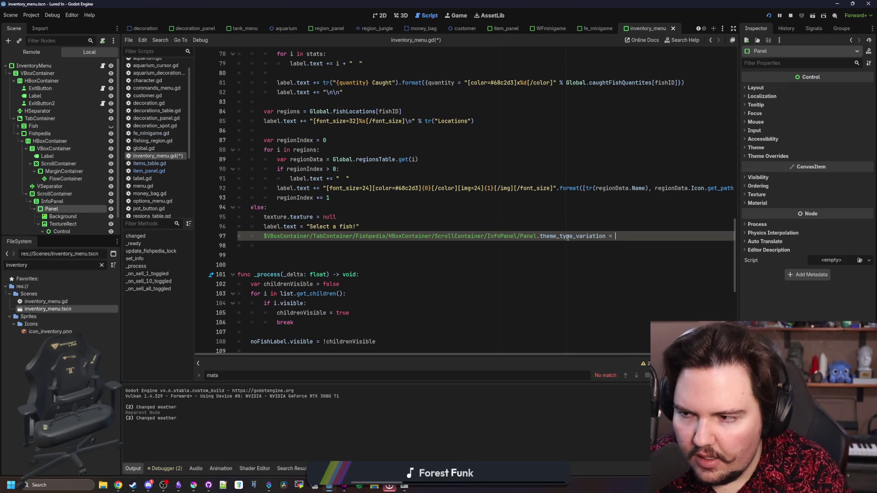
text(""i)
key(Return)
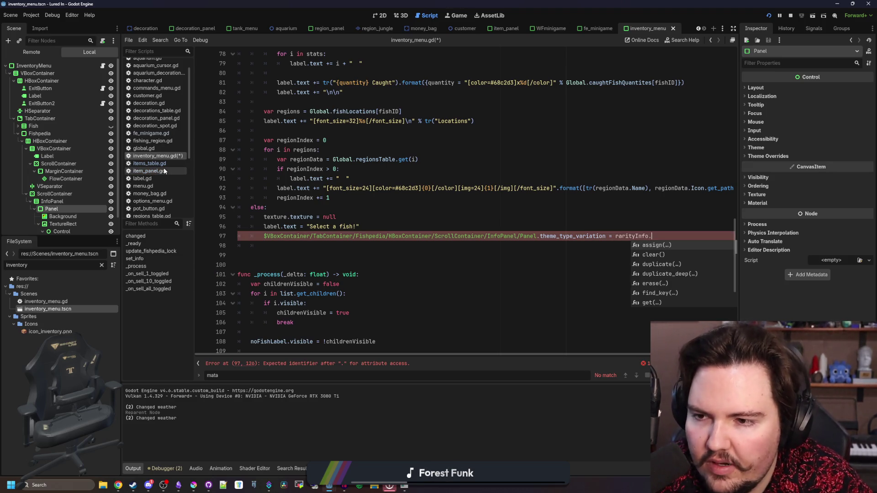
click(156, 148)
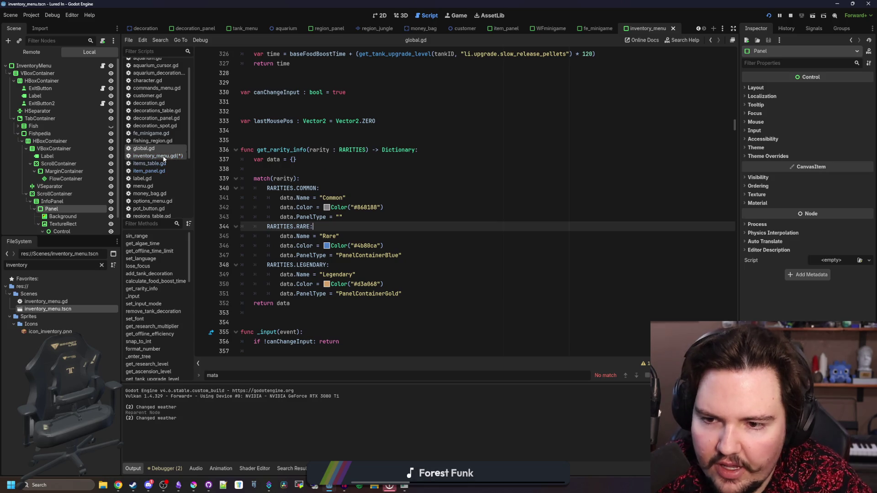
click(157, 156)
click(690, 235)
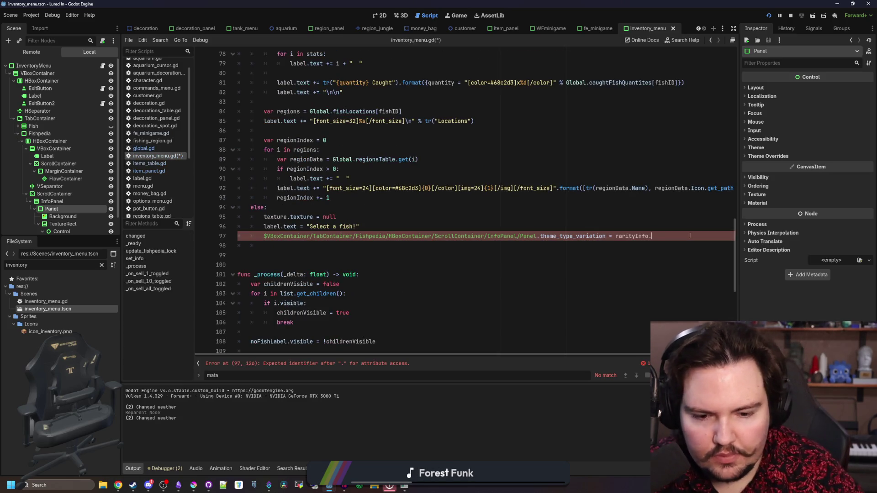
key(F5)
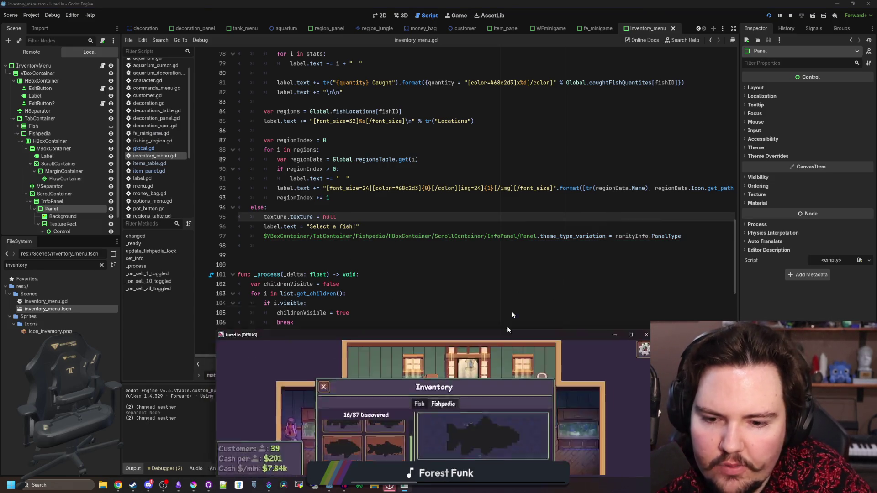
- Move the theme_type_variation assignment out of the else branch in set_info
scroll(351, 273, up, 3)
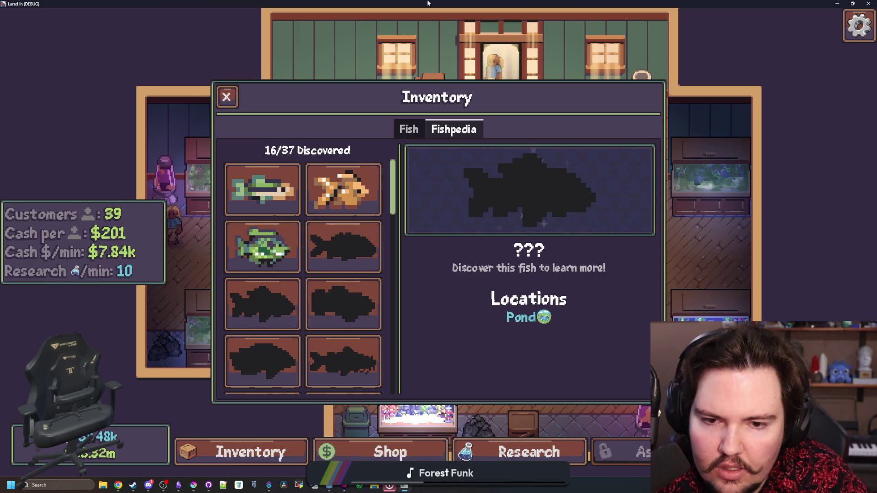
key(alt+Tab)
click(315, 250)
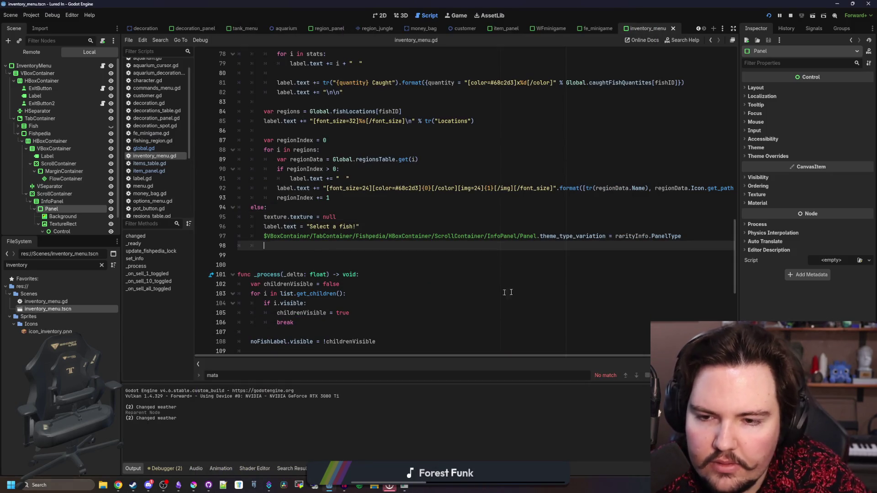
scroll(648, 277, up, 1)
drag(693, 265, 267, 264)
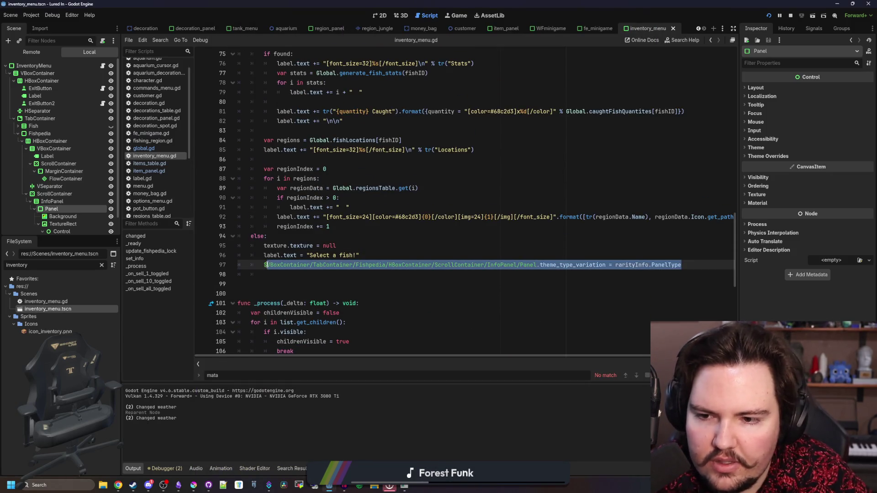
key(BackSpace)
key(Delete)
click(263, 274)
key(Up)
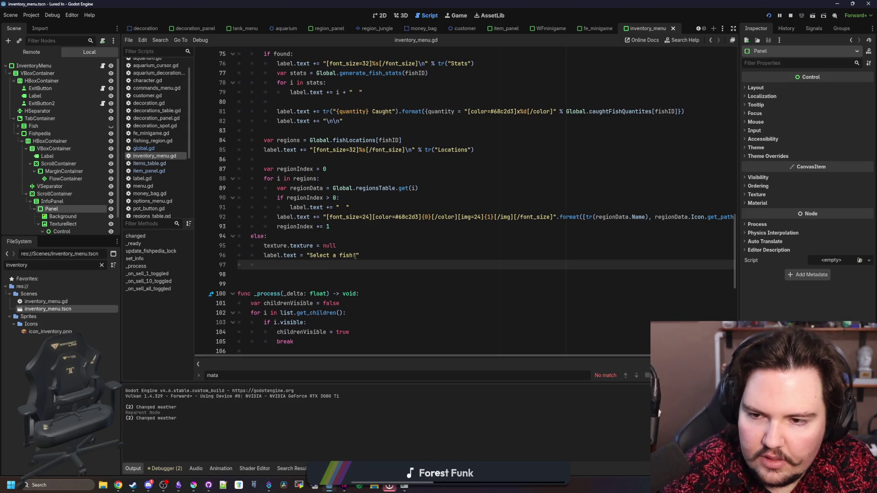
key(Return)
key(ctrl+v)
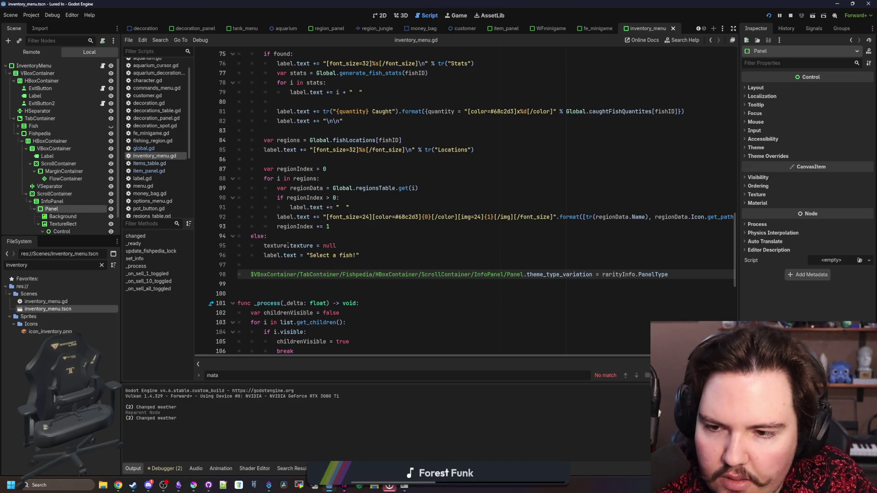
- Move the fishData declaration inside the empty-ID check's if block
scroll(288, 246, up, 10)
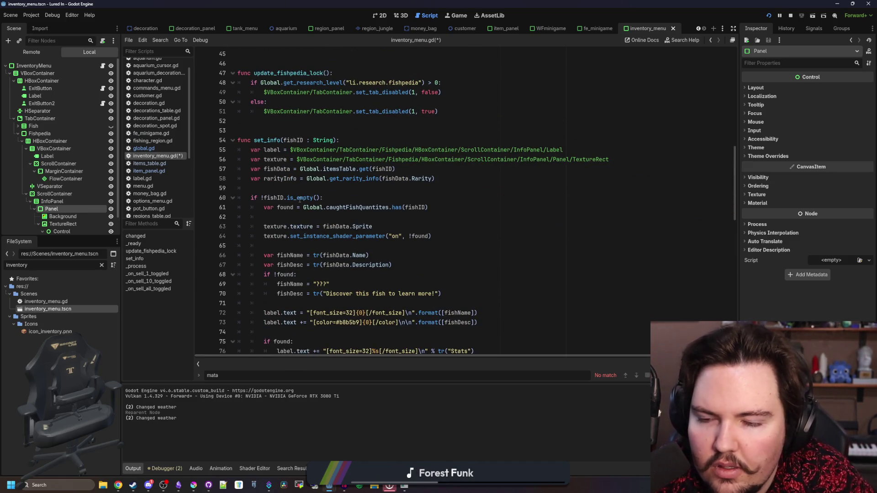
click(298, 179)
drag(395, 169, 250, 169)
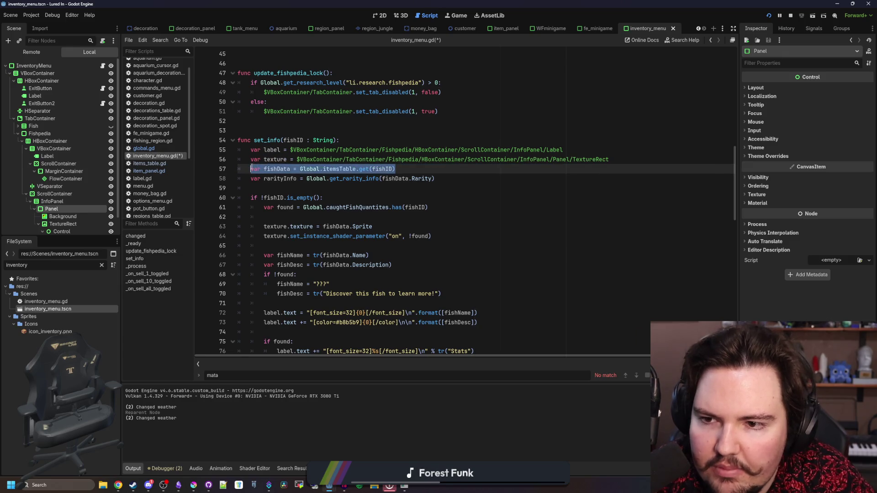
key(ctrl+x)
key(BackSpace)
key(BackSpace)
click(344, 188)
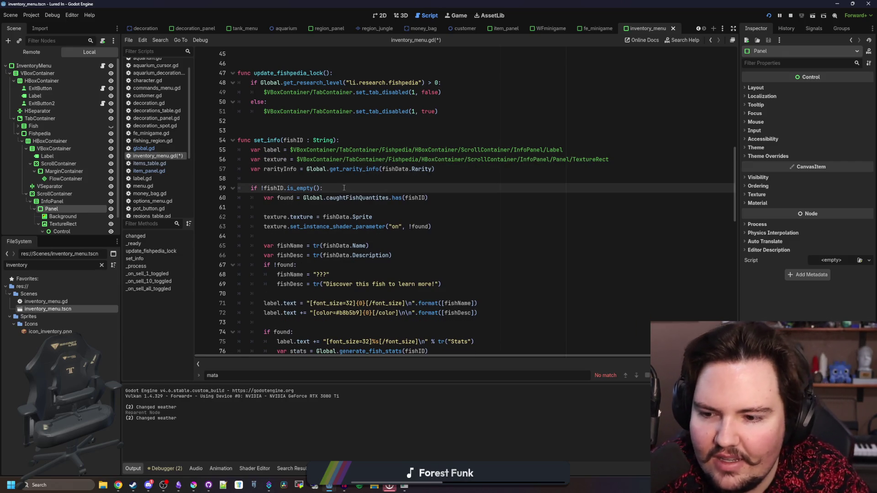
key(Return)
key(ctrl+v)
- Move the rarityInfo declaration directly below fishData, followed by an empty line
click(330, 179)
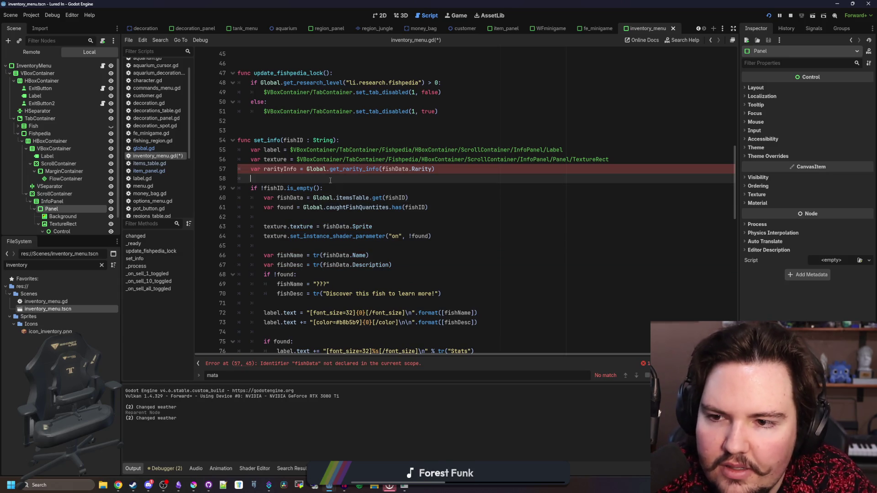
drag(459, 172, 251, 169)
key(ctrl+x)
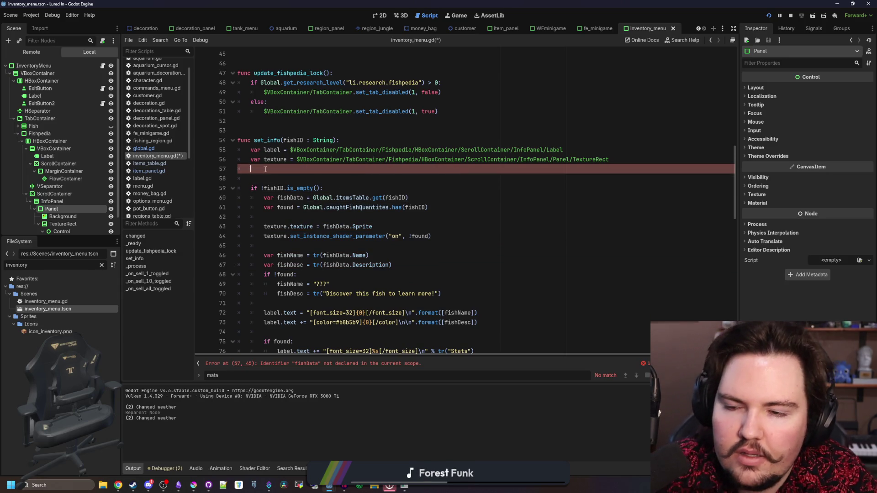
key(BackSpace)
click(425, 188)
key(Return)
key(ctrl+v)
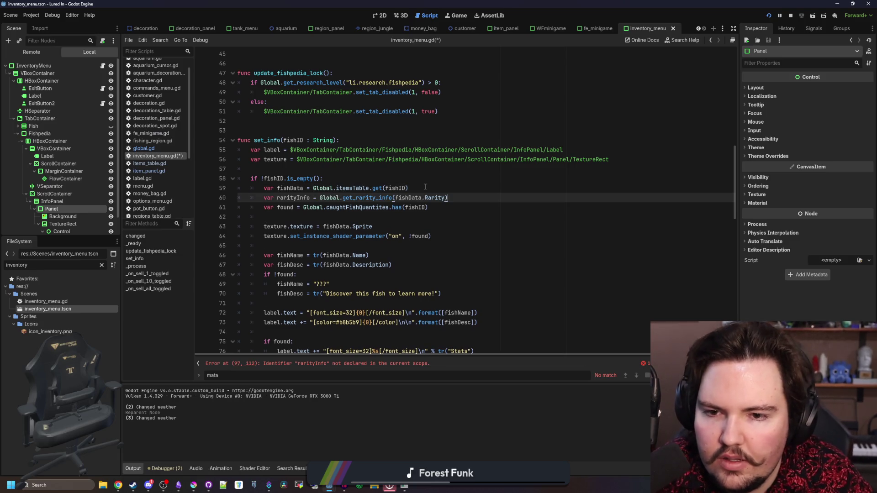
scroll(425, 187, down, 6)
scroll(414, 189, up, 4)
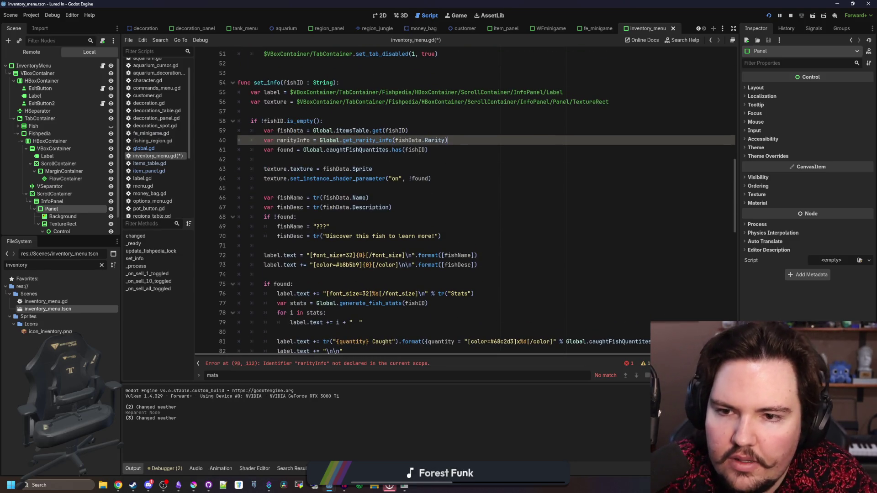
key(Return)
- Tidy the moved lines' position and indentation, then save inventory_menu.gd
scroll(358, 141, down, 9)
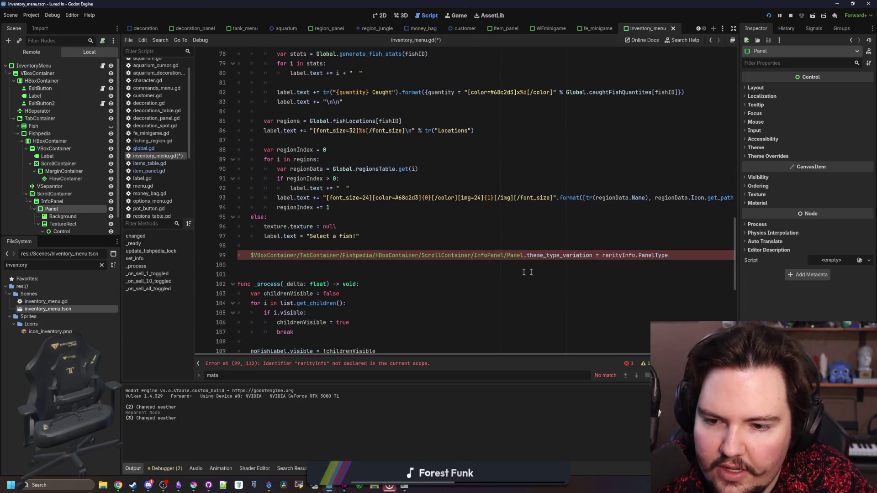
key(Home)
key(Tab)
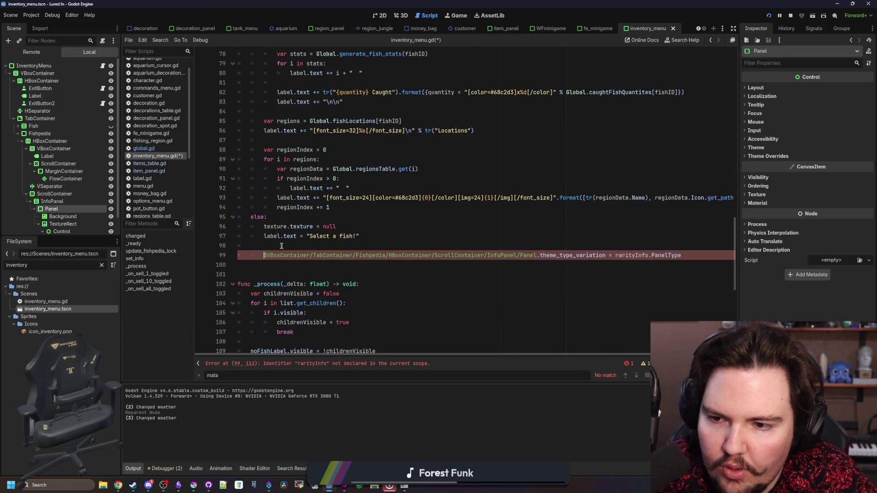
key(Up)
key(ctrl+shift+k)
double_click(657, 247)
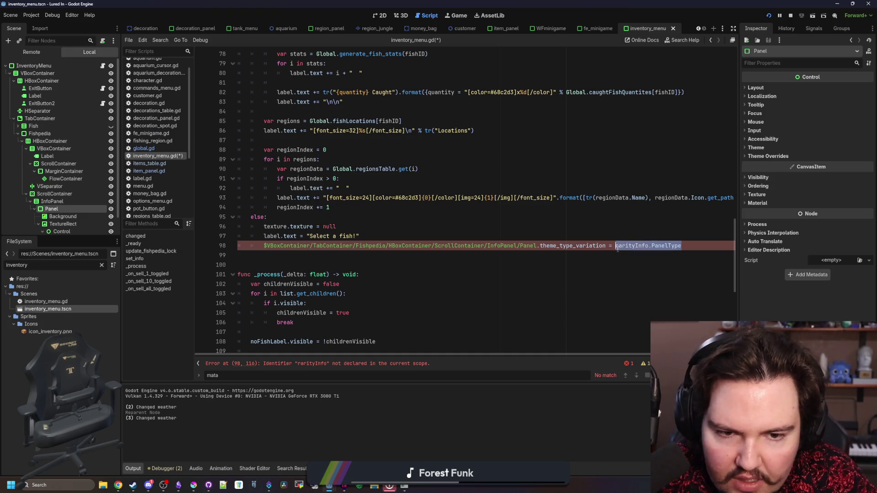
text(")
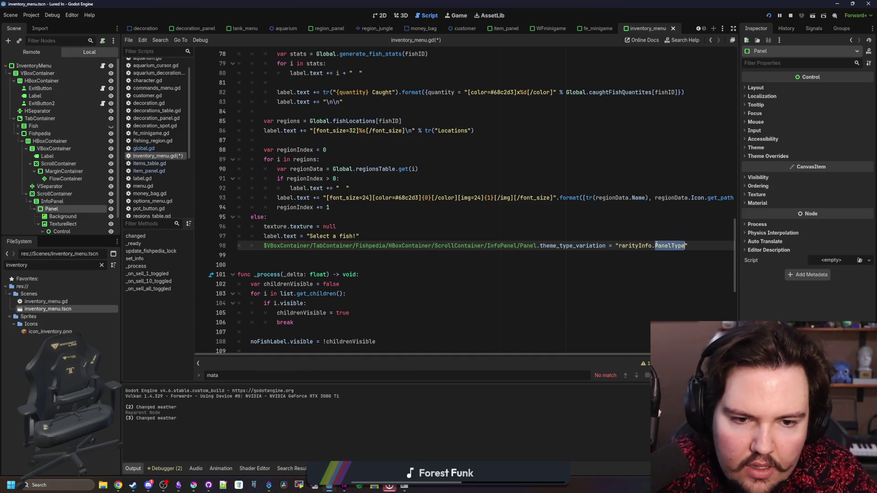
click(626, 225)
key(ctrl+s)
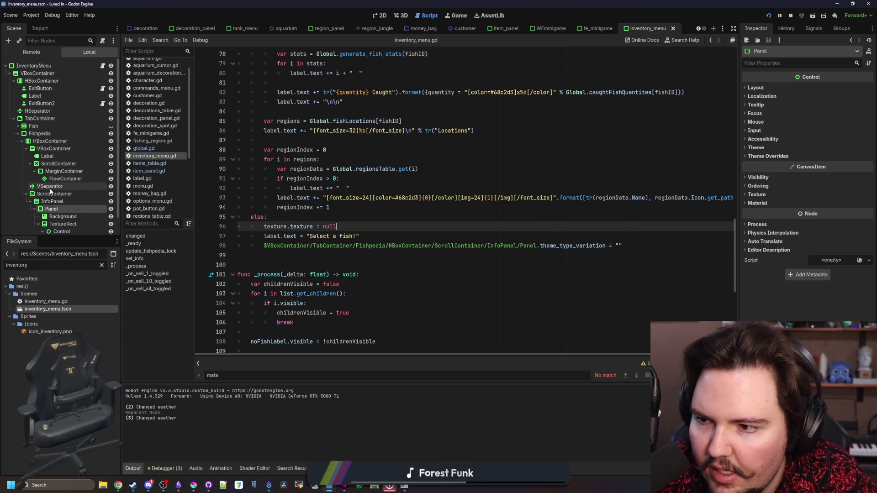
- Split out a Background visibility line set to false
mouse_move(61, 218)
mouse_down()
mouse_move(663, 248)
mouse_move(649, 247)
mouse_up()
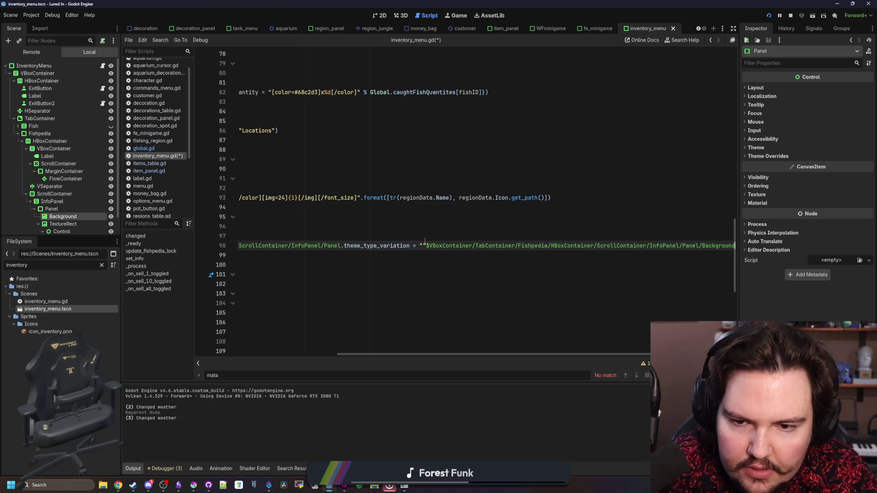
key(Return)
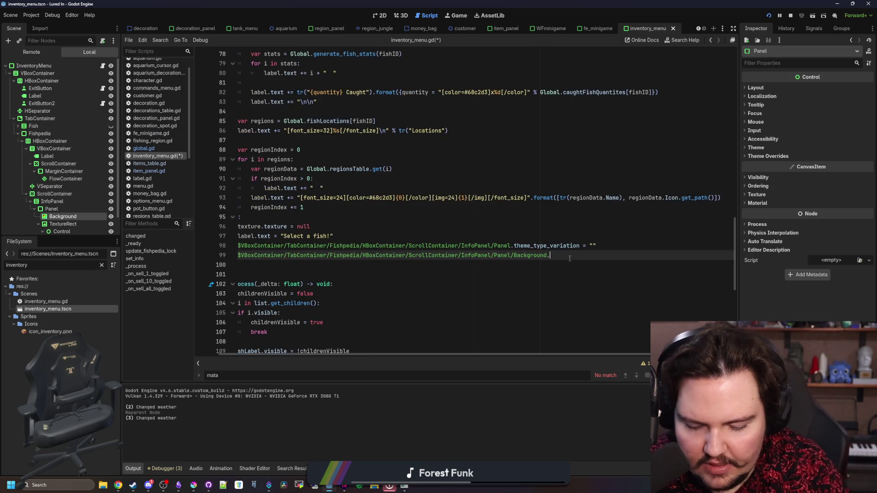
text(vis)
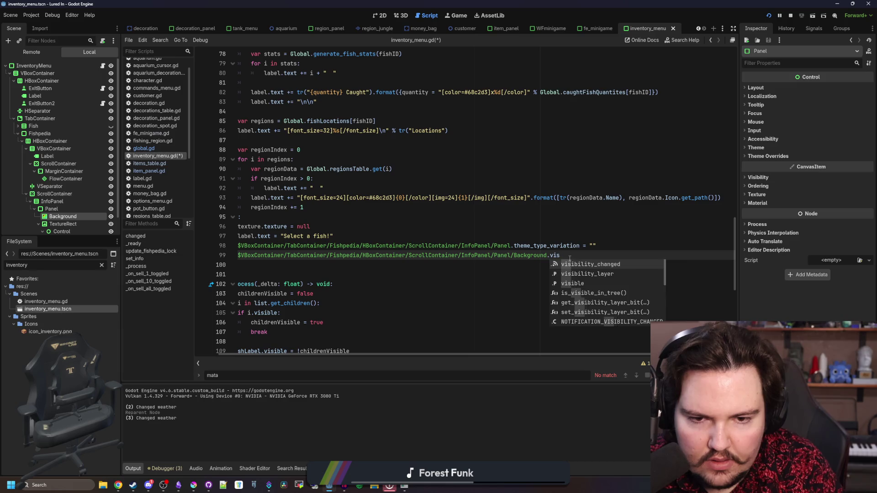
text(iible = false)
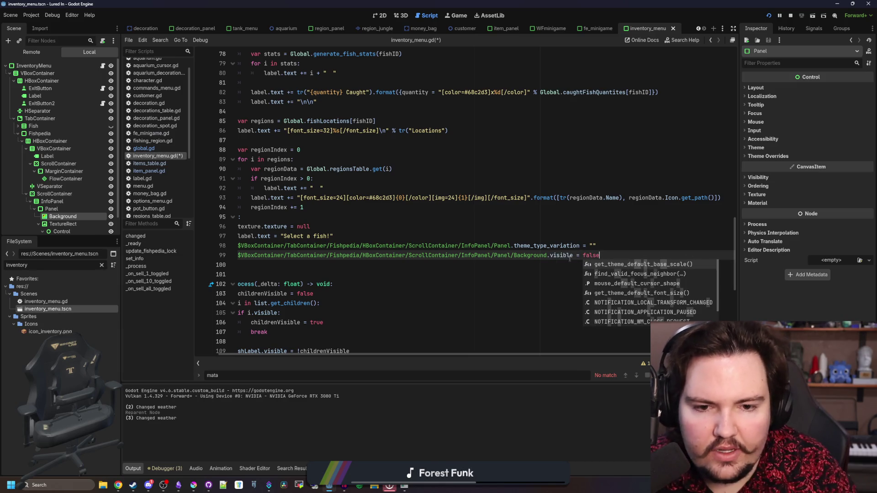
click(569, 258)
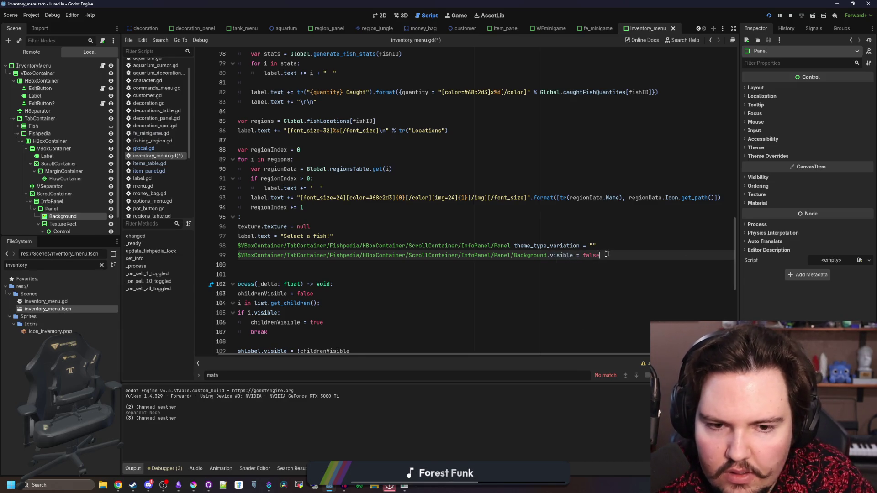
key(ctrl+z)
key(ctrl+z)
key(ctrl+z)
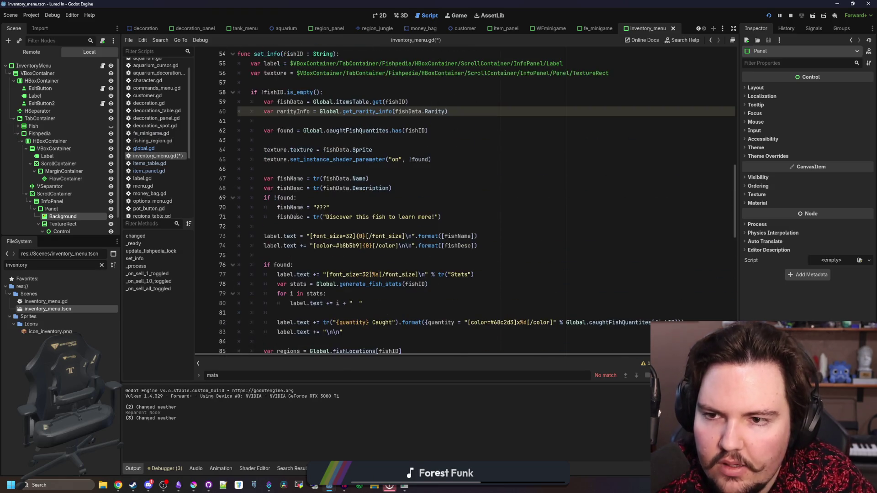
- Place both lines under rarityInfo and set theme_type_variation to rarityInfo.PanelType
scroll(296, 217, up, 1)
click(298, 153)
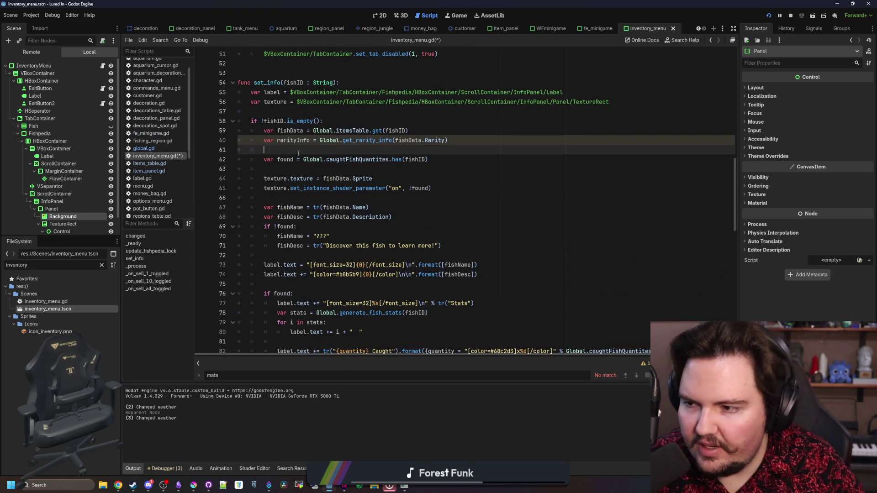
scroll(430, 302, down, 8)
key(ctrl+z)
key(ctrl+z)
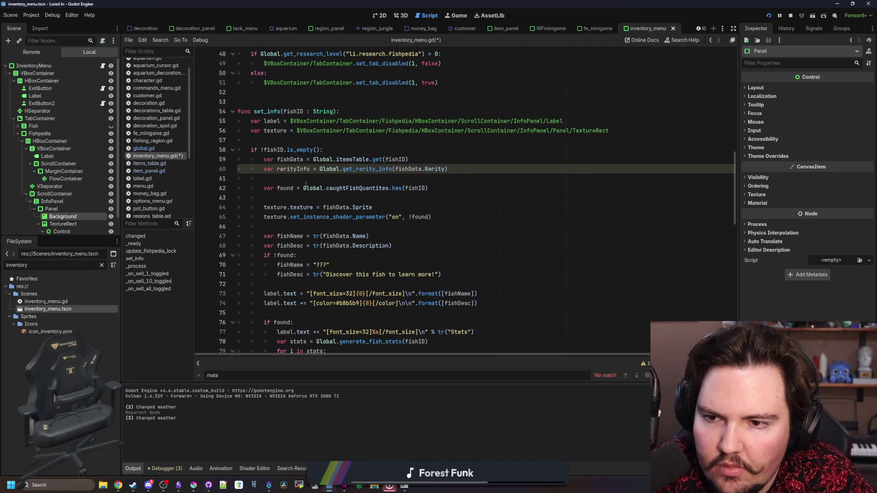
key(ctrl+shift+z)
key(ctrl+shift+z)
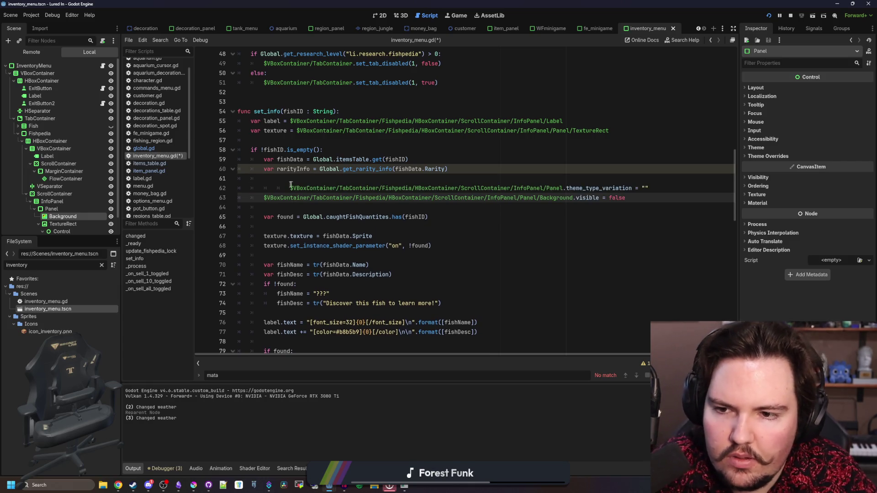
key(ctrl+shift+z)
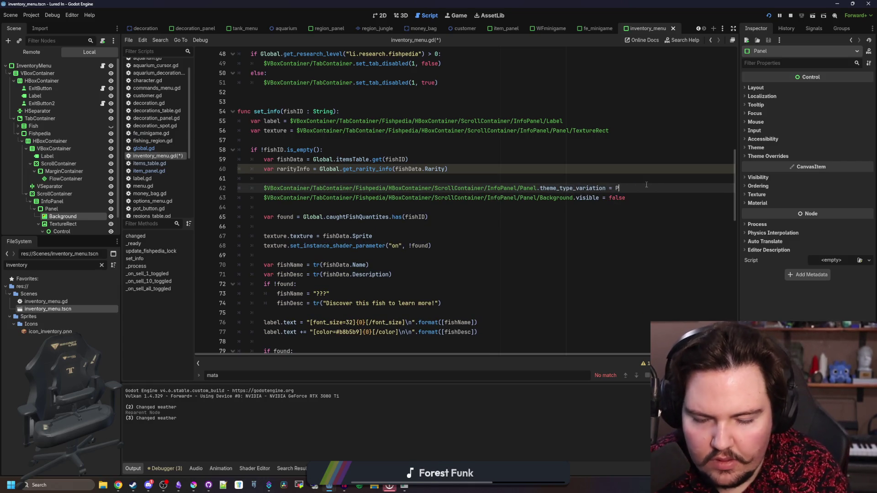
key(BackSpace)
text(rari)
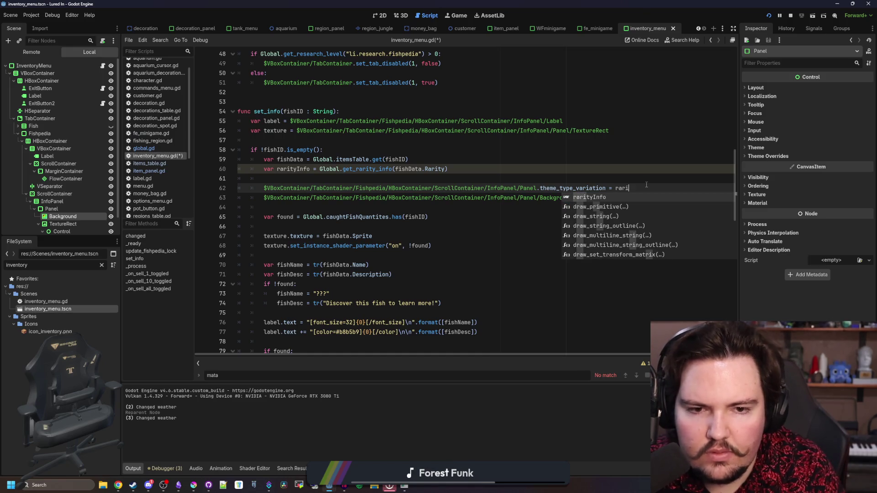
text(tyInfo.PanelType)
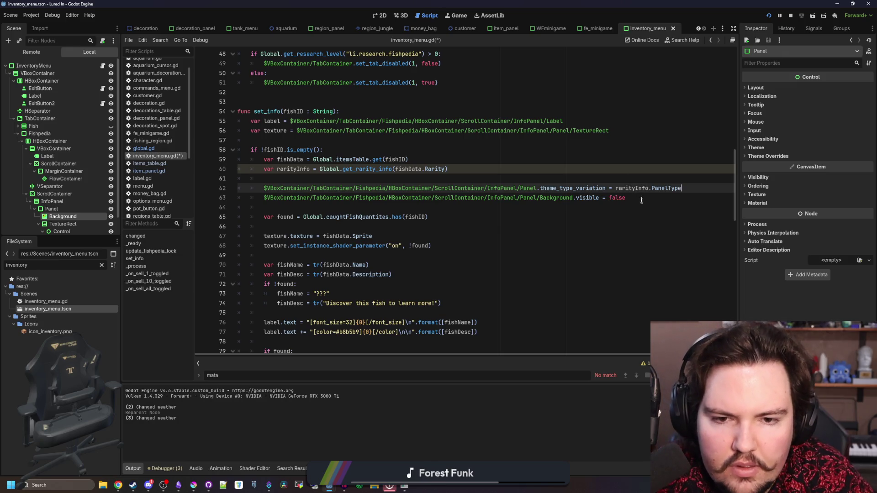
click(641, 197)
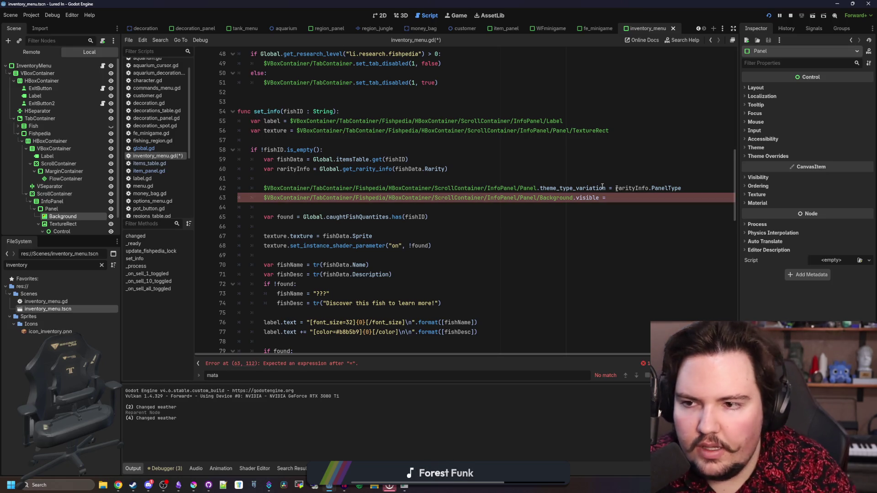
- Delete the await physics_frame line in item_panel.gd
click(160, 169)
scroll(392, 265, up, 2)
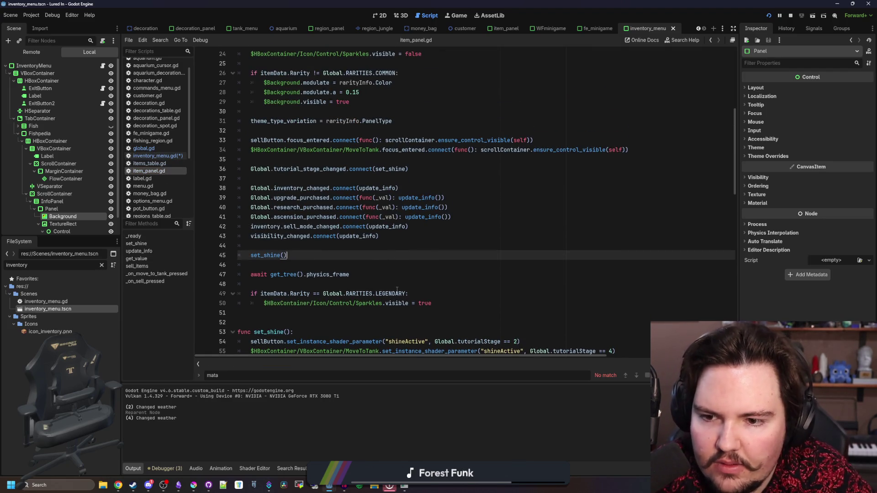
scroll(418, 290, up, 8)
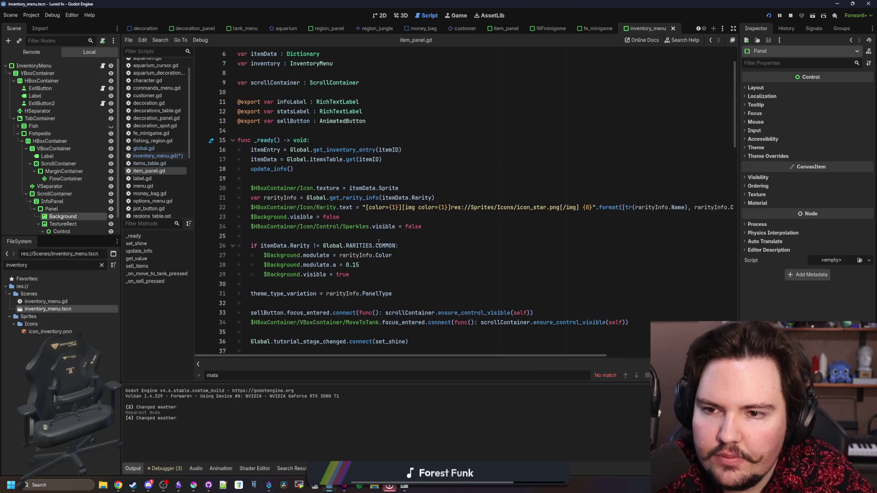
scroll(304, 291, down, 7)
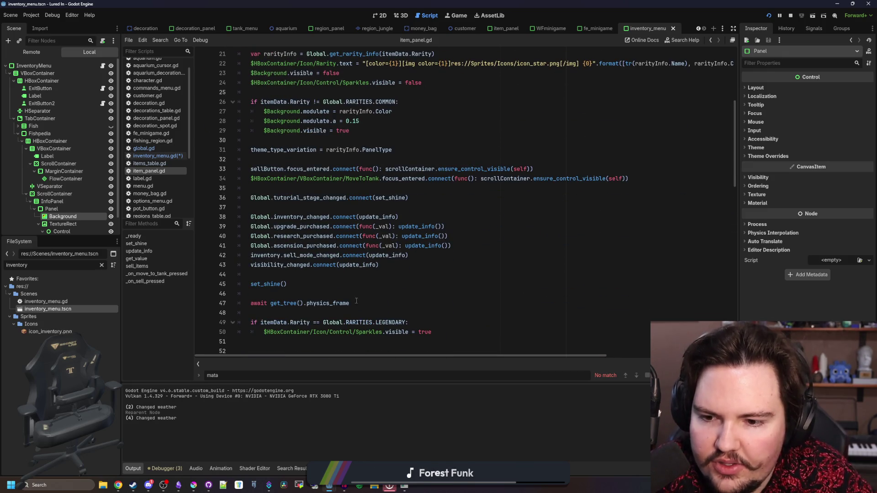
triple_click(371, 303)
key(BackSpace)
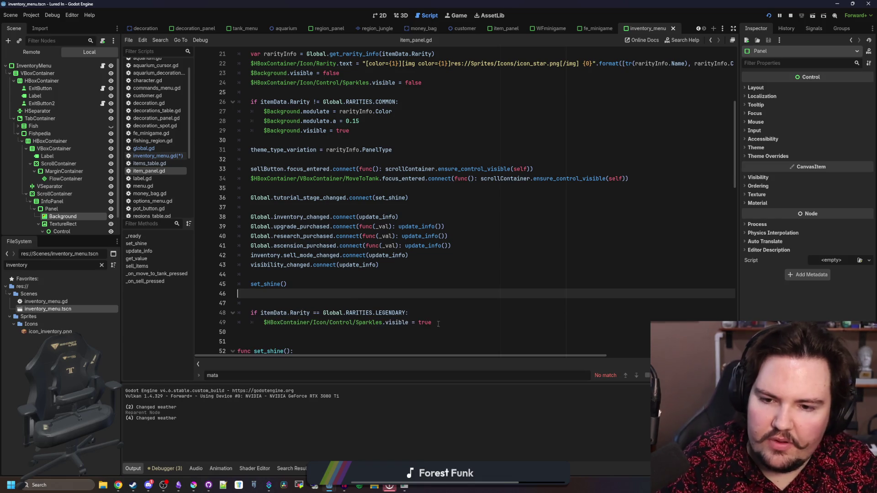
- Move the LEGENDARY sparkles if block right after the rarity background setup, unindented
drag(431, 322, 226, 299)
key(ctrl+x)
click(292, 140)
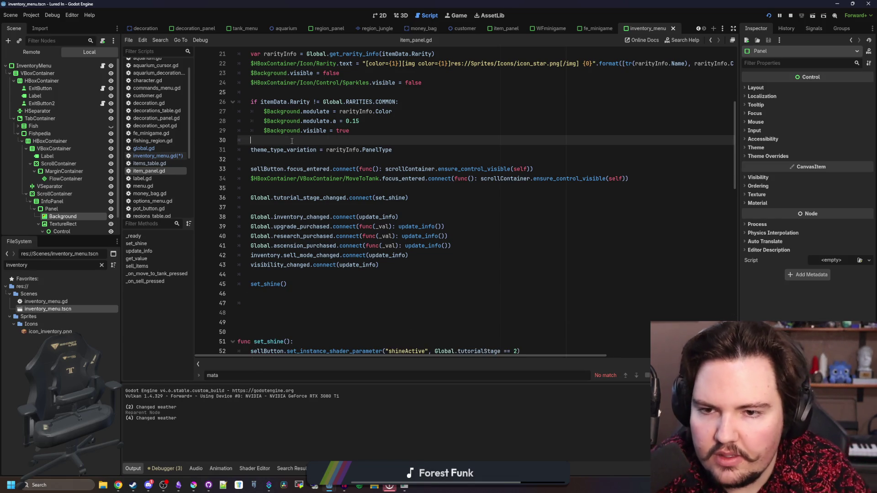
key(ctrl+v)
click(262, 149)
key(BackSpace)
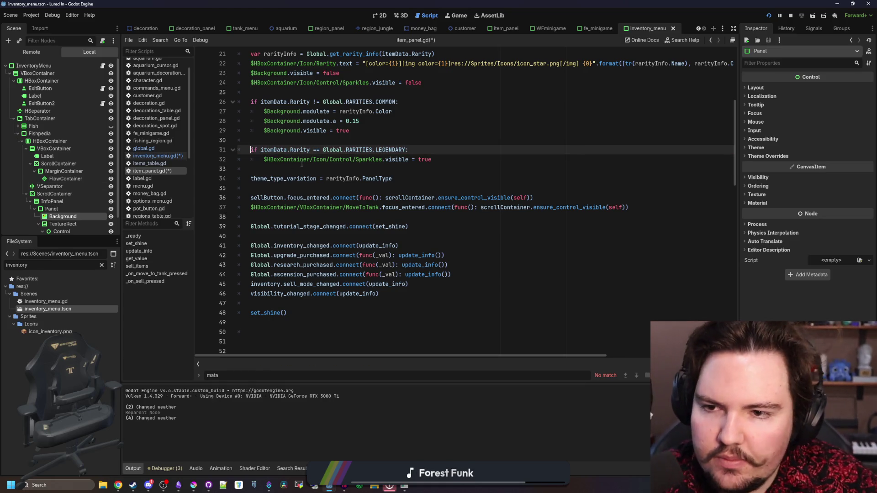
- Select the COMMON rarity background block (lines 26-29) to reuse in inventory_menu.gd
click(322, 131)
scroll(365, 183, up, 1)
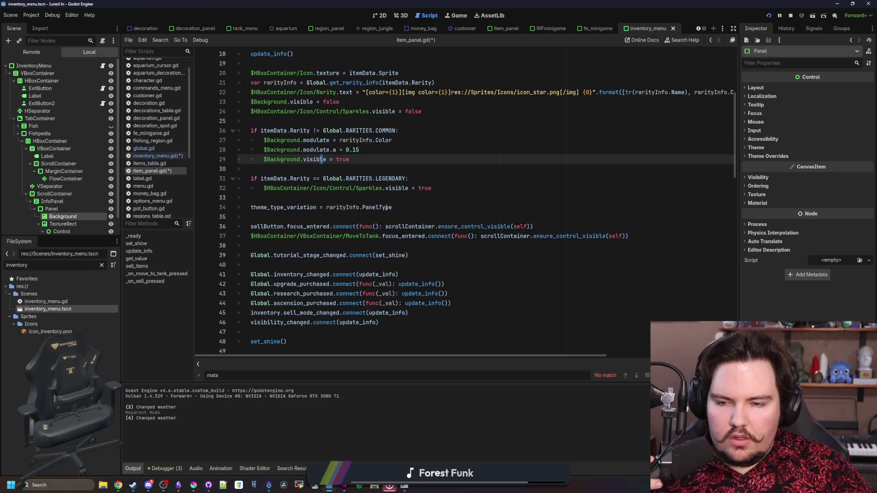
scroll(393, 208, up, 1)
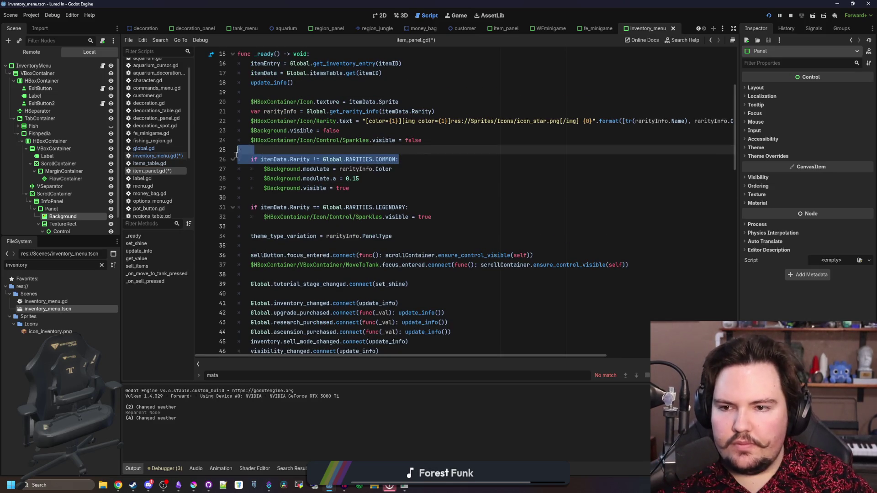
click(334, 178)
drag(364, 185, 240, 160)
click(156, 155)
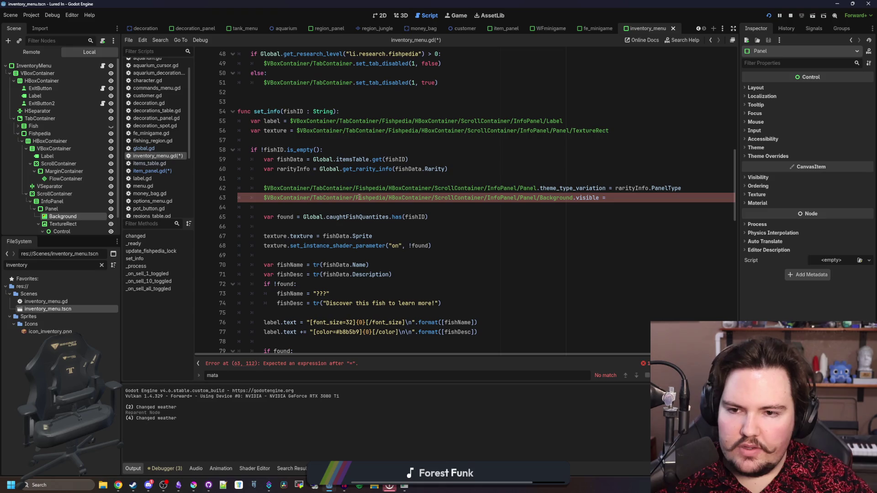
- Paste the rarity background code after line 61 and fix its indentation
click(368, 179)
key(Return)
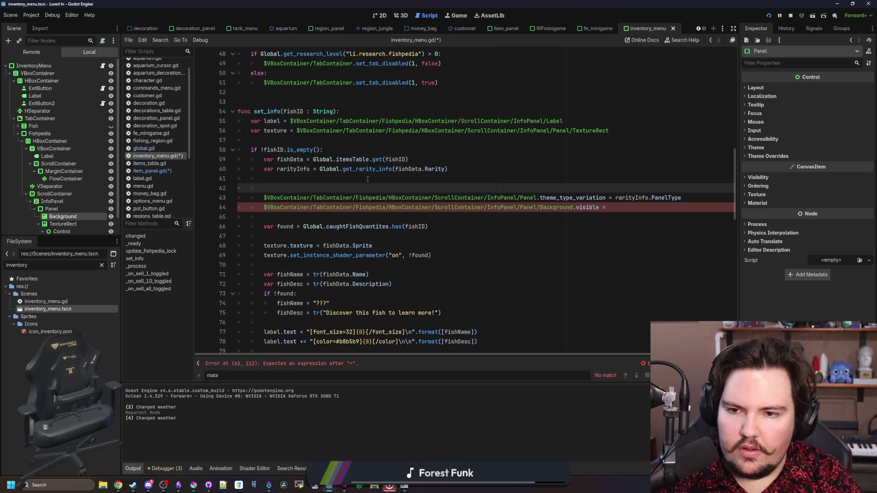
key(ctrl+v)
click(277, 189)
key(BackSpace)
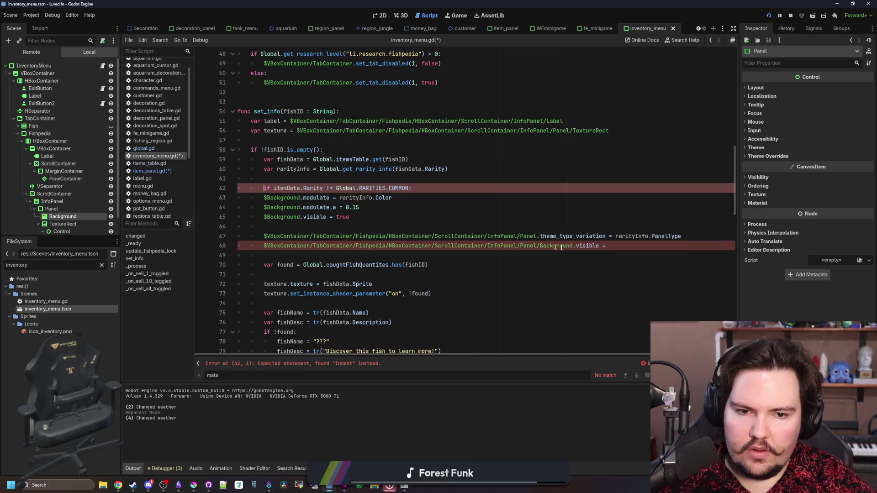
drag(336, 227, 255, 198)
key(Tab)
key(Right)
- Delete the unfinished Background visibility line
click(289, 179)
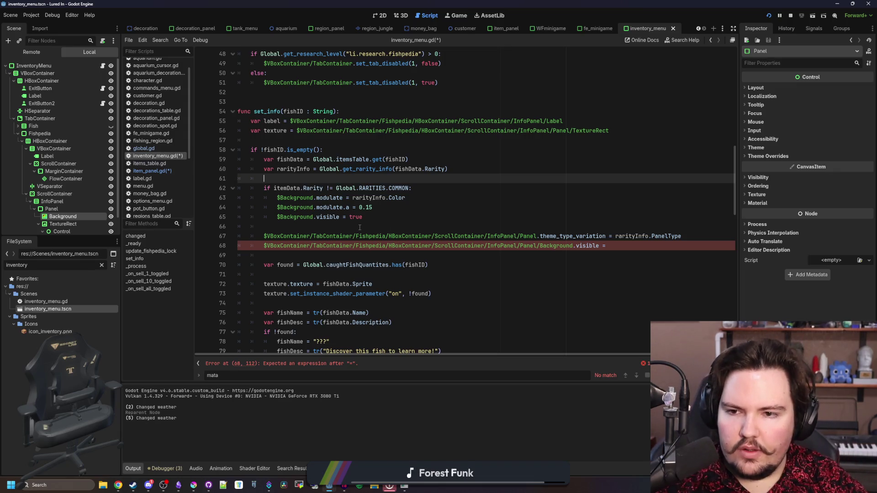
click(617, 247)
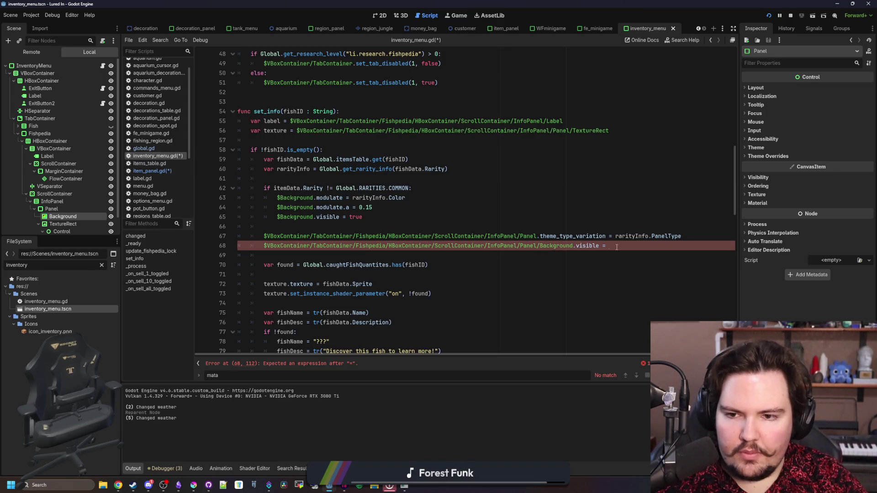
click(345, 227)
click(380, 218)
click(512, 194)
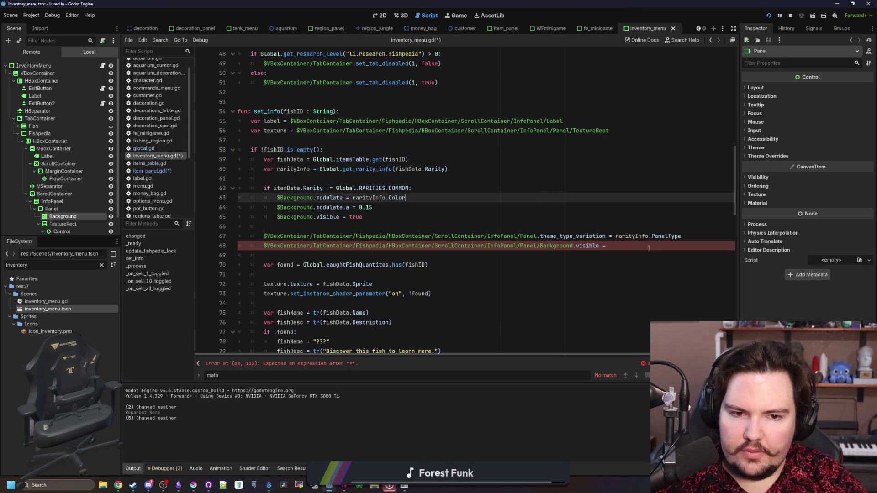
drag(619, 245, 267, 245)
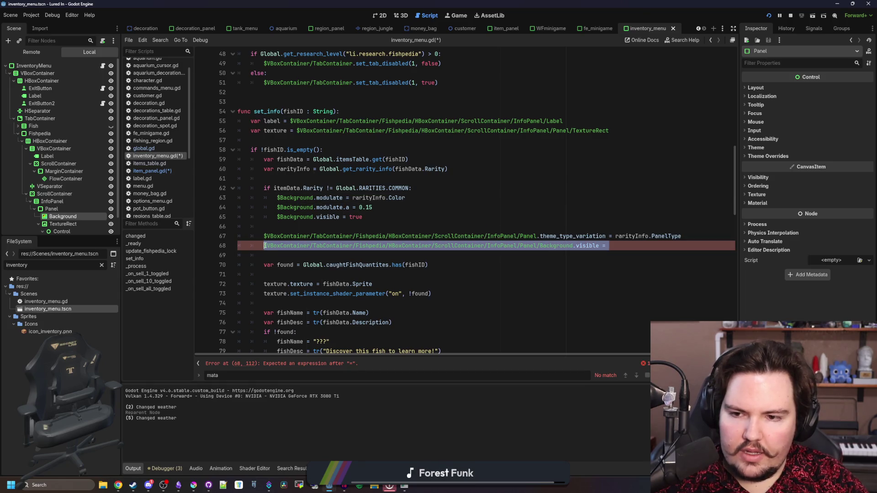
key(BackSpace)
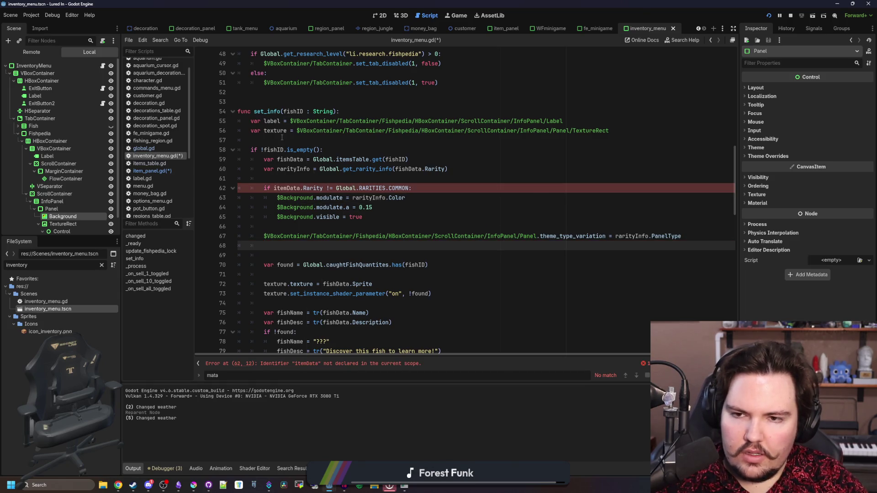
- Replace itemData with fishData in the rarity check
scroll(282, 138, down, 8)
scroll(282, 138, down, 3)
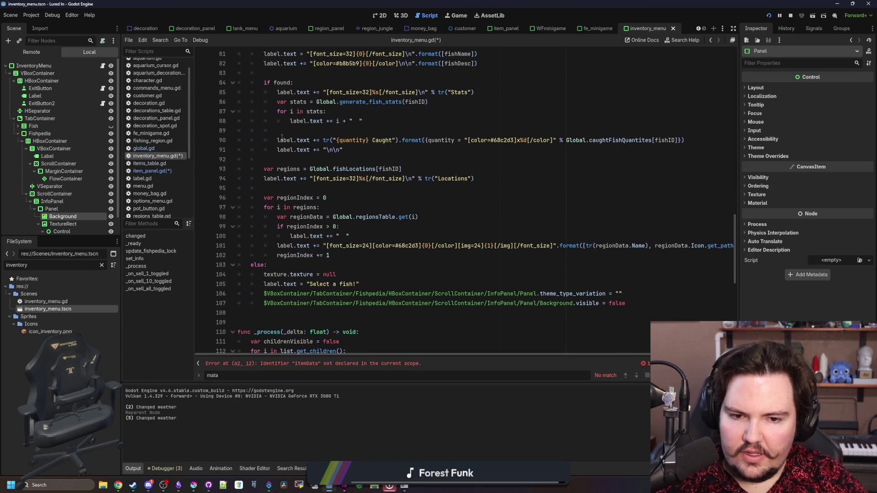
scroll(282, 138, up, 10)
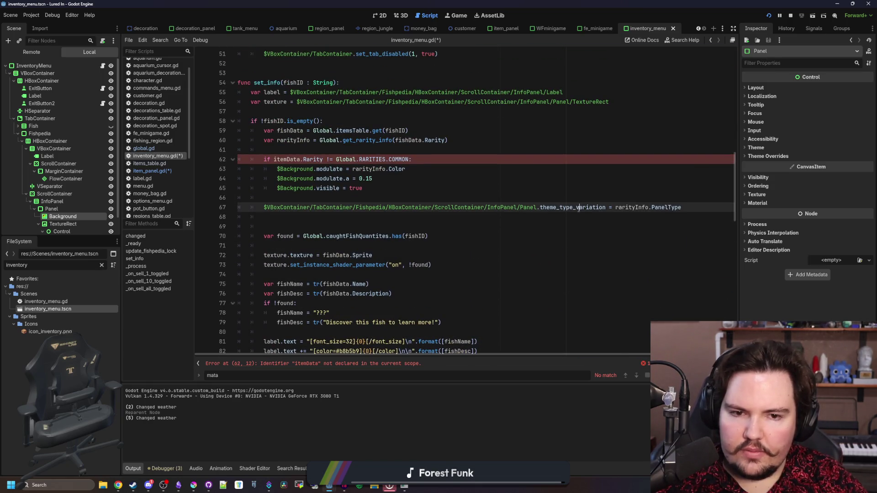
scroll(448, 238, up, 1)
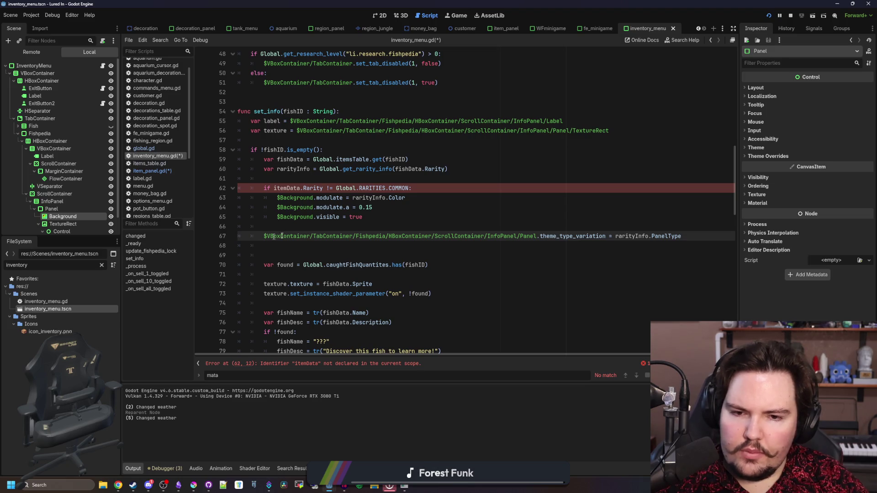
click(619, 244)
click(399, 182)
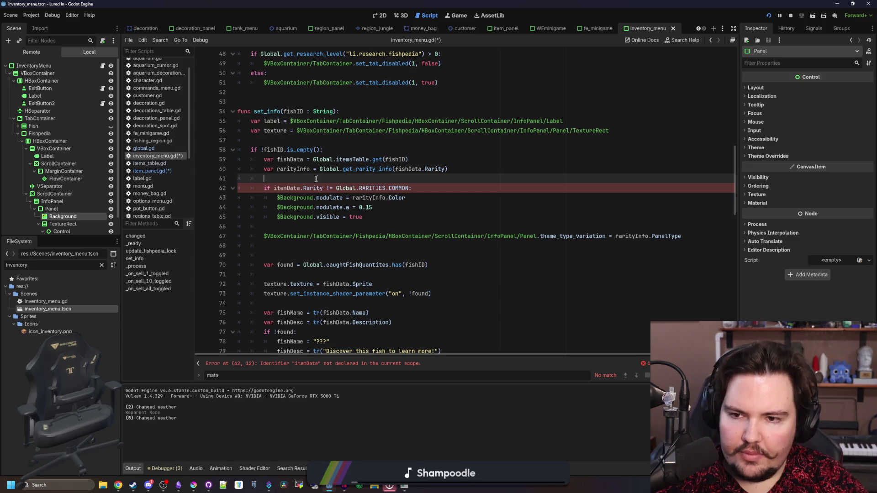
double_click(290, 160)
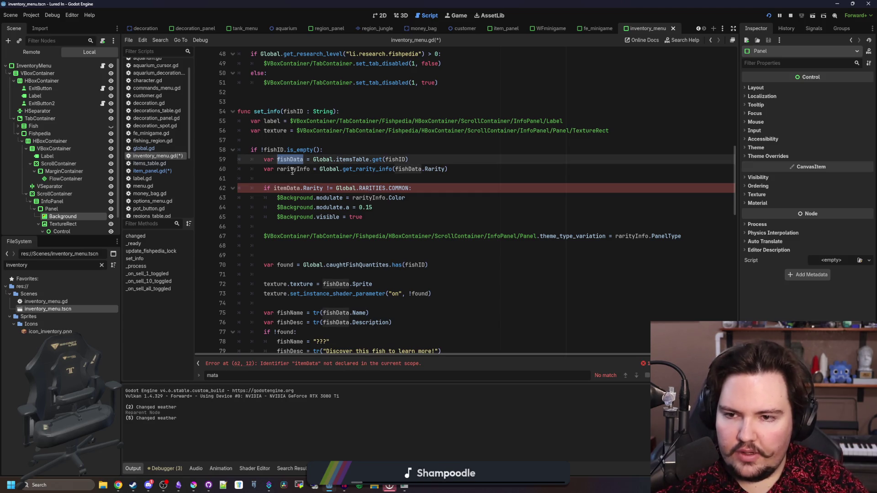
double_click(287, 188)
key(ctrl+v)
- Save the script and launch Lured In with F5
key(Up)
key(ctrl+s)
key(F5)
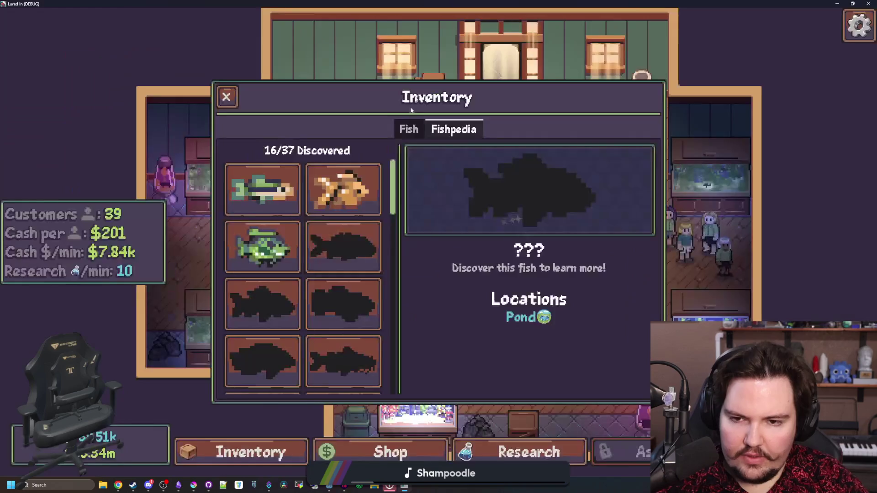
- Check a Fishpedia fish entry, then insert the Background node path into the script
click(359, 248)
click(342, 304)
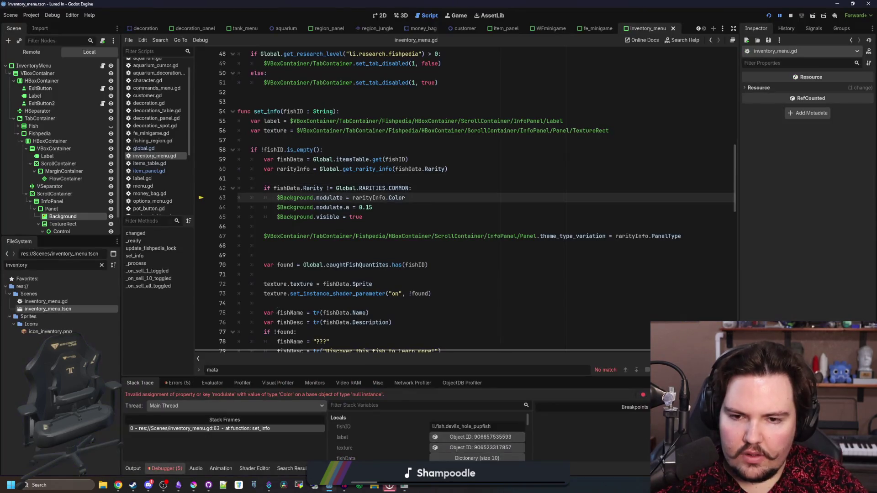
click(389, 215)
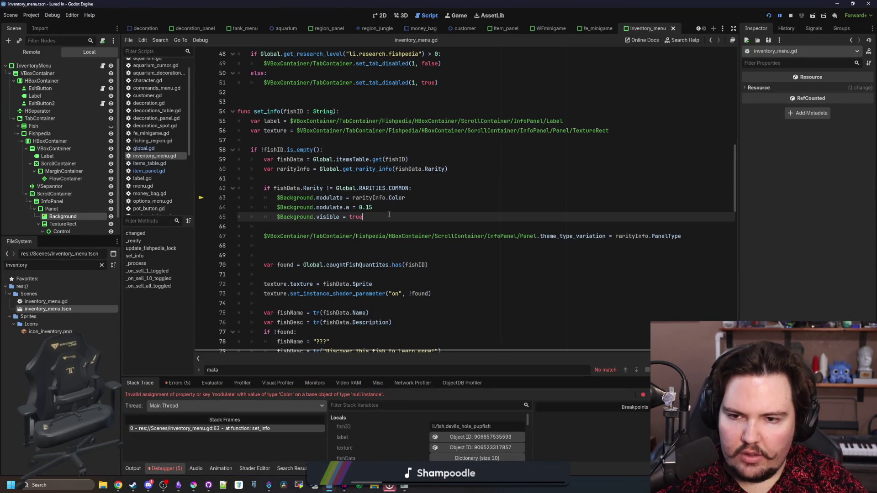
click(349, 228)
mouse_move(68, 222)
mouse_down()
mouse_move(352, 226)
mouse_move(264, 226)
mouse_up()
key(ctrl+x)
- Declare 'var background := ' with the Background node path above the rarity check
click(299, 177)
key(Return)
key(Return)
key(Up)
text(var backgr)
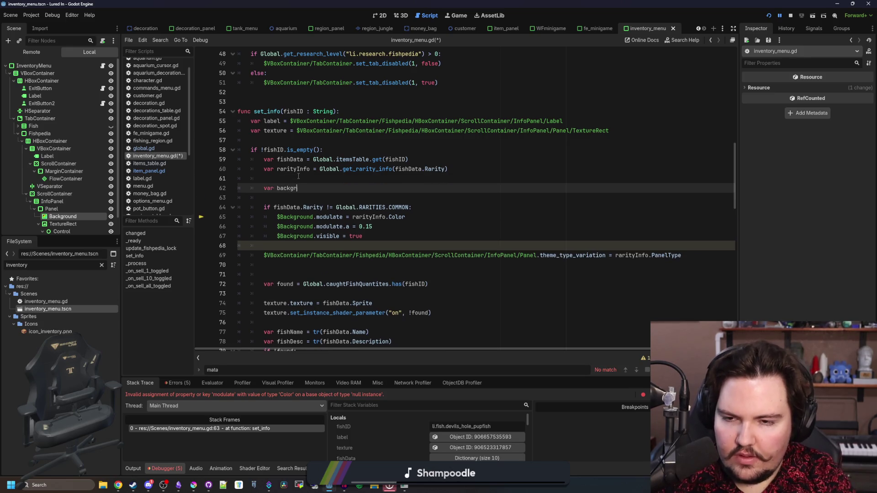
text(ound :=)
key(ctrl+v)
key(BackSpace)
key(BackSpace)
key(BackSpace)
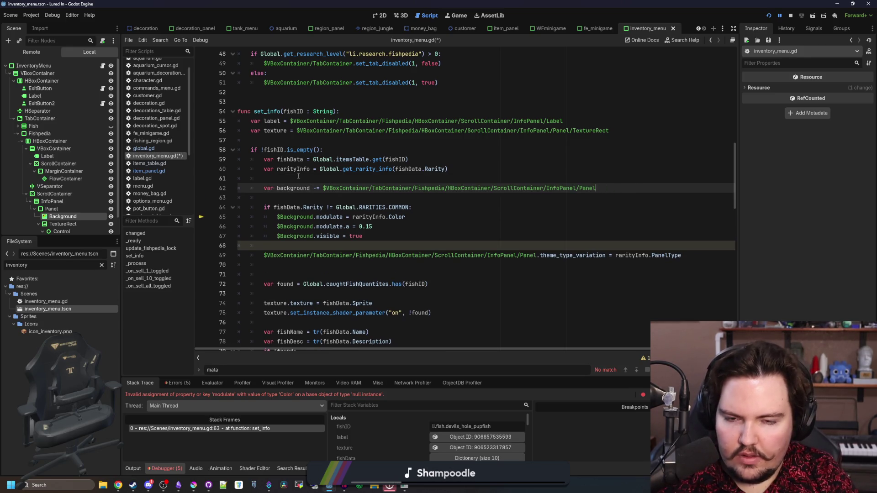
key(shift+End)
key(Delete)
text(=)
key(ctrl+v)
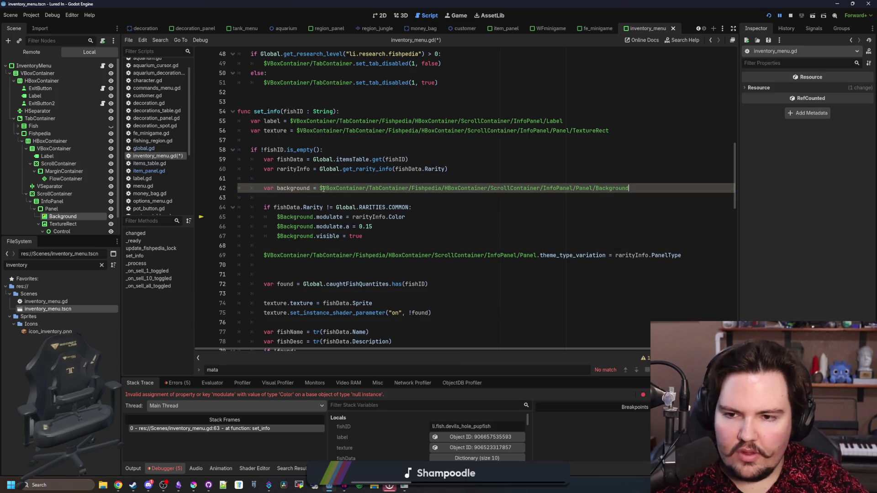
- Replace $Background in the rarity block with background, save, and rerun the game
mouse_move(313, 217)
mouse_down()
mouse_move(277, 217)
mouse_move(276, 236)
mouse_up()
text(background)
text(background)
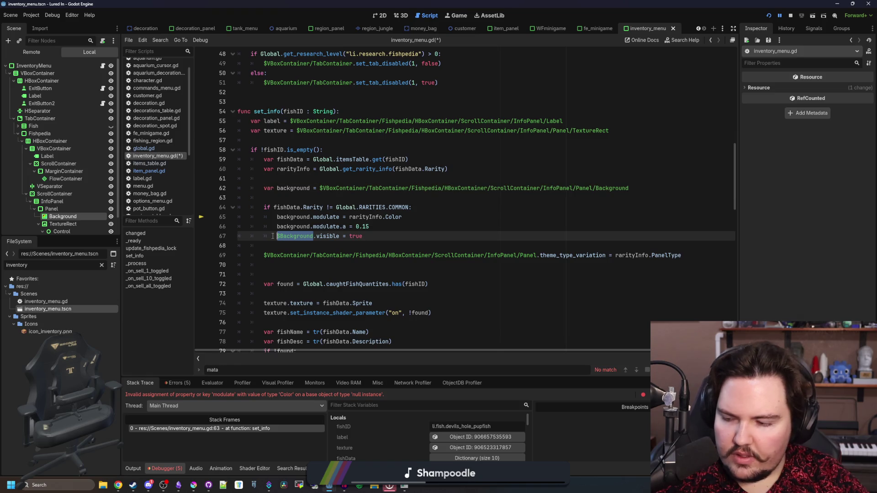
text(background)
click(296, 244)
key(ctrl+s)
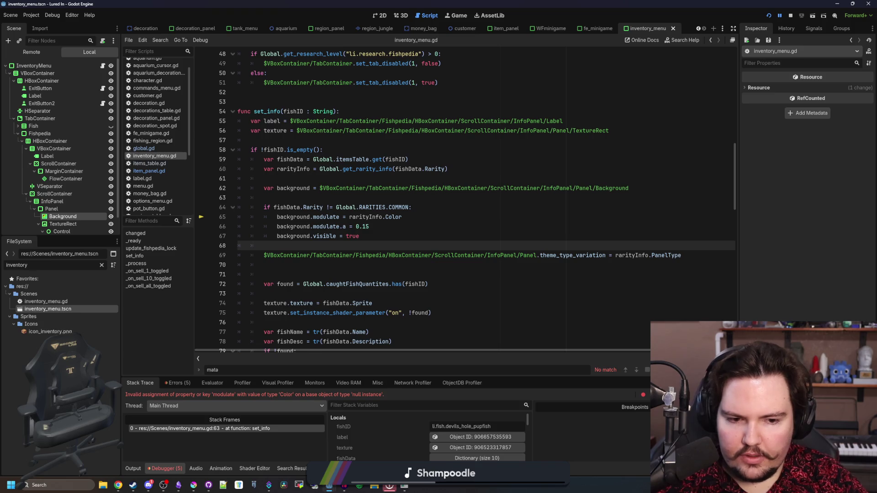
key(F12)
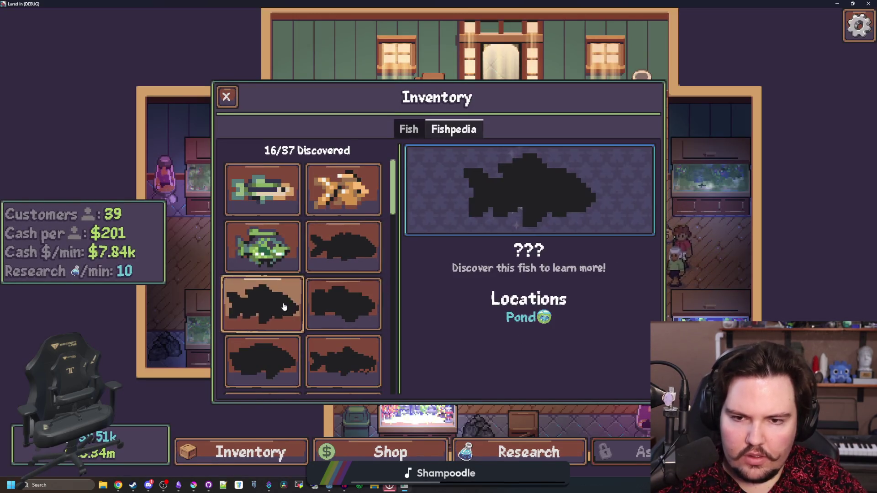
- Add 'background.visible = false' on a new line below the background variable
click(336, 268)
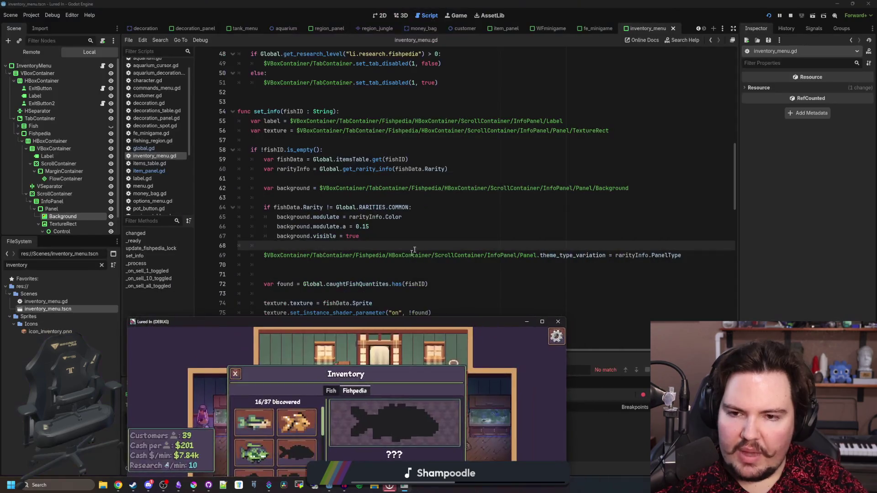
click(426, 236)
drag(637, 192, 262, 188)
scroll(355, 245, down, 10)
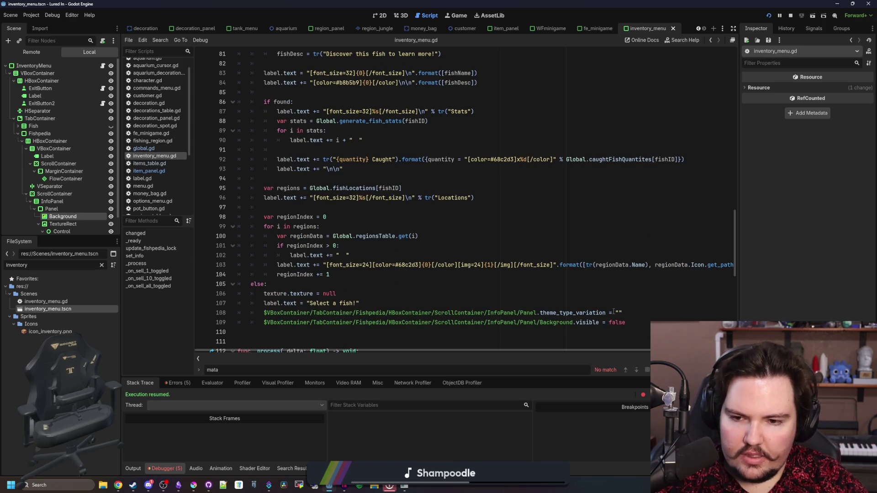
scroll(450, 253, up, 10)
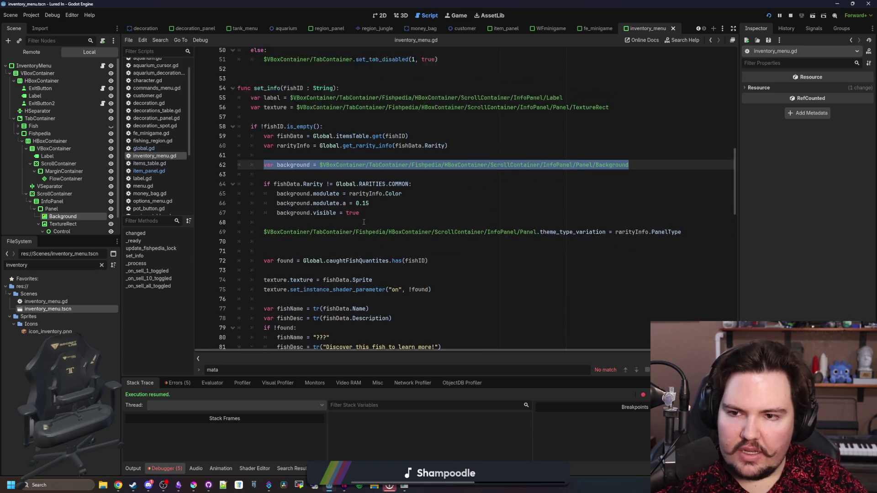
click(400, 195)
click(647, 185)
key(shift+Home)
key(End)
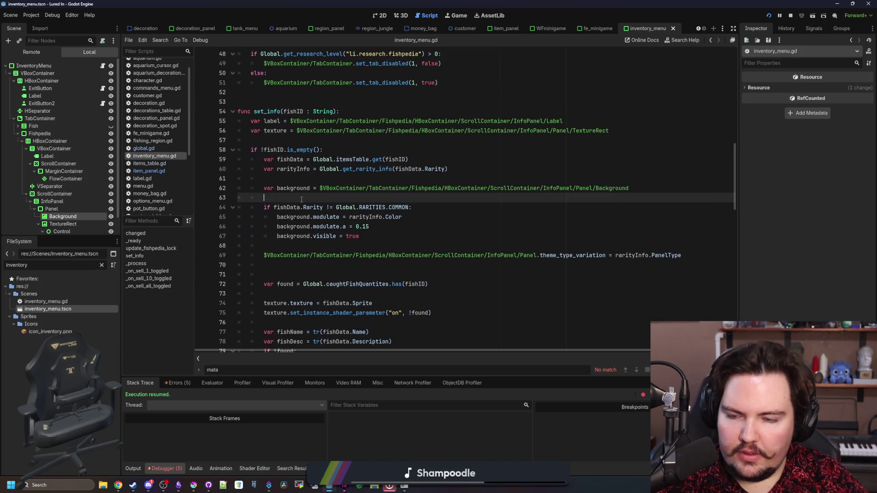
key(Return)
text(b)
key(Escape)
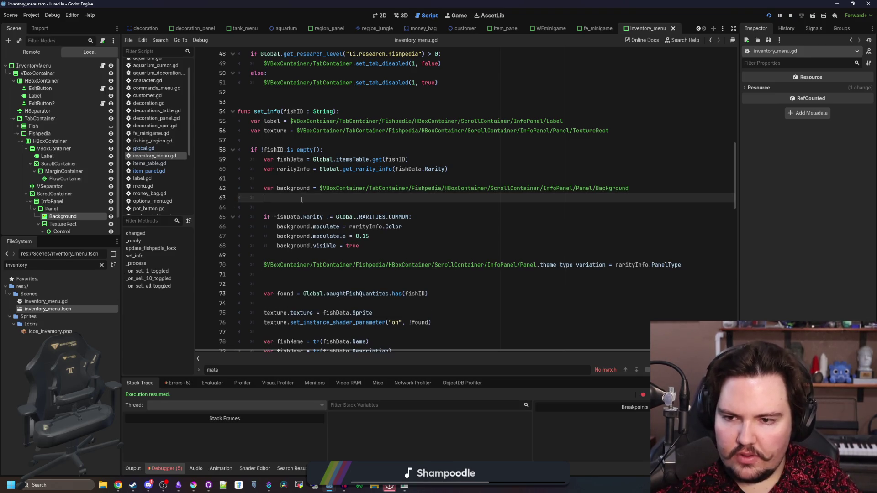
text(ackground.visible = false)
key(Return)
- Save, launch the game, and compare the Goldfish, Bluegill and undiscovered fish entries in the Fishpedia
key(ctrl+s)
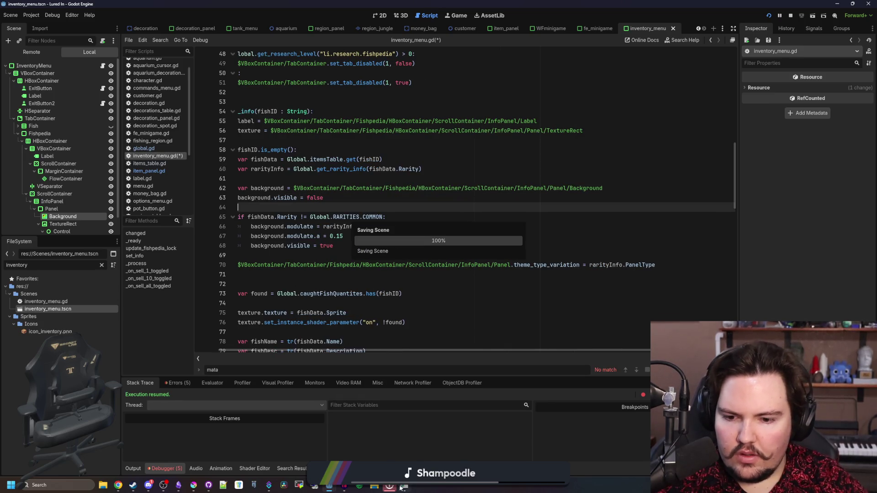
click(401, 488)
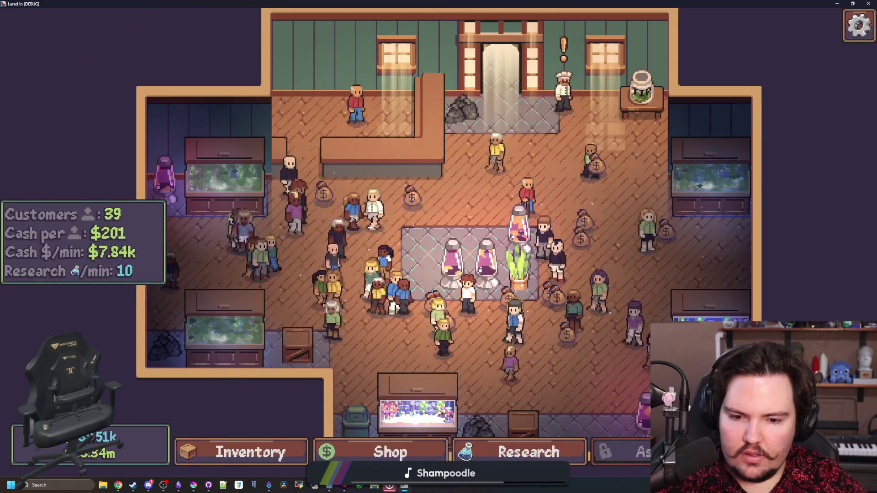
click(250, 452)
click(453, 129)
click(323, 217)
click(340, 247)
click(343, 197)
click(273, 271)
click(262, 304)
click(343, 302)
click(336, 262)
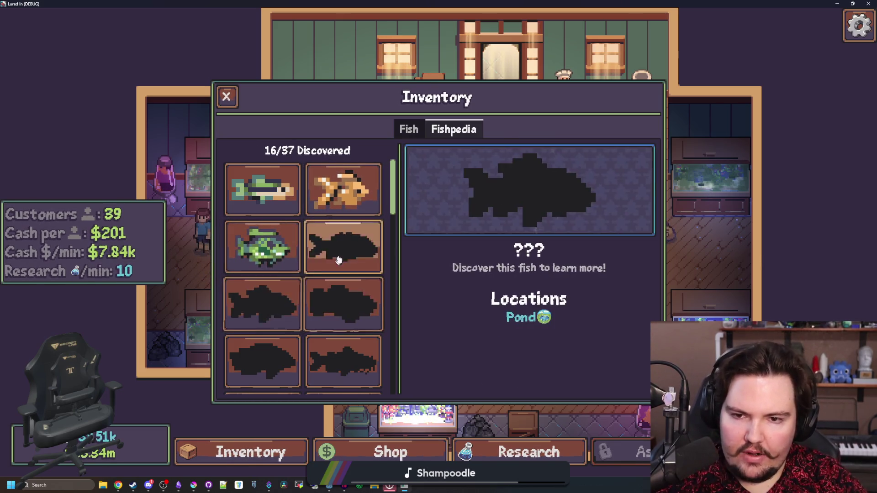
click(342, 190)
click(340, 246)
- Leave the game and bring up the legendary sparkles code in item_panel.gd
key(super+Down)
key(super+Down)
key(Up)
key(Up)
key(Up)
click(149, 170)
click(447, 225)
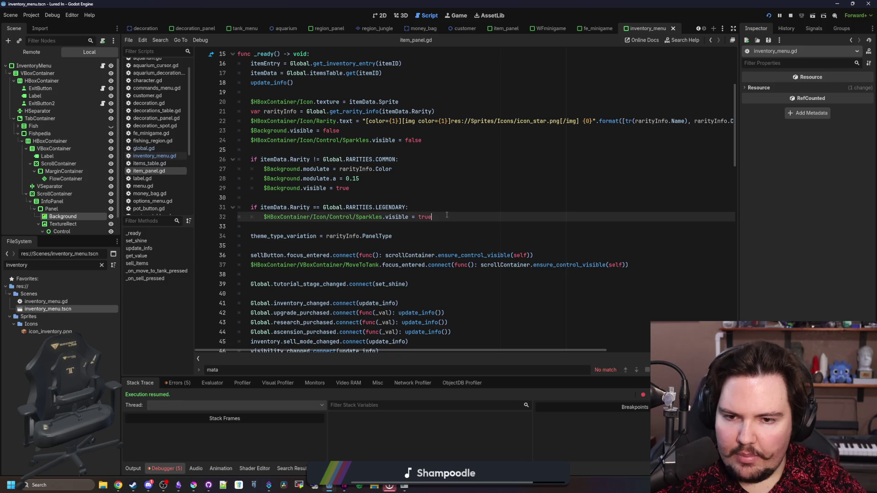
- Copy the legendary sparkle block from item_panel.gd and save that script
key(shift+Up)
key(shift+Up)
key(alt+Up)
key(ctrl+z)
key(ctrl+s)
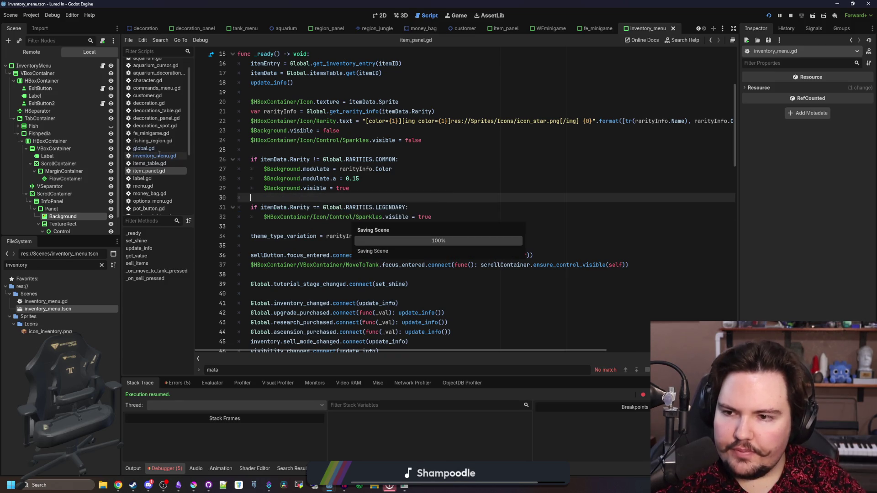
- Paste the legendary sparkle block above the panel style line in inventory_menu.gd and fix its indentation
click(155, 155)
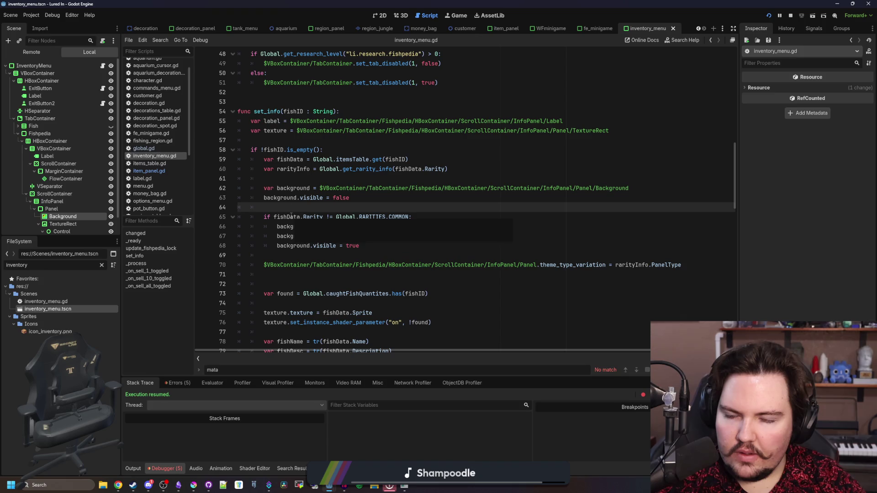
click(309, 265)
key(Home)
key(Return)
key(Return)
key(Up)
key(Up)
key(ctrl+v)
click(274, 268)
key(shift+Tab)
click(264, 273)
key(Tab)
- Add a sparkles visibility reset set to false near the start of set_info
drag(456, 279, 277, 274)
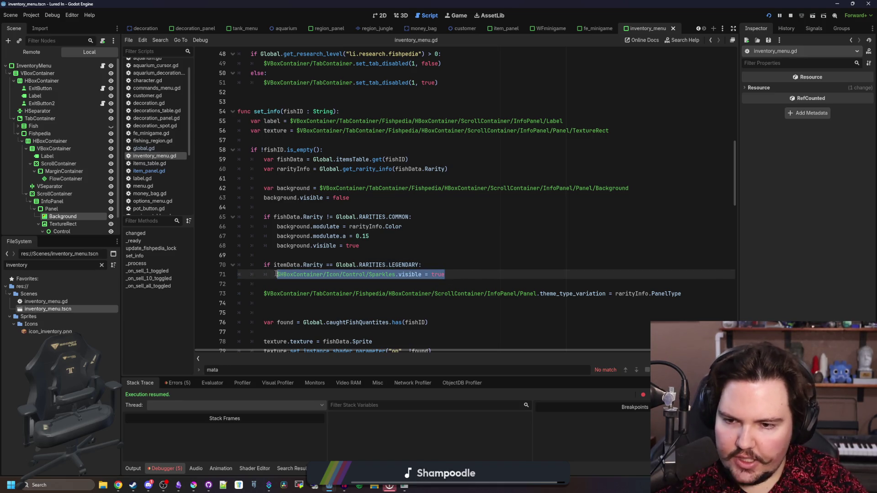
key(ctrl+c)
click(278, 140)
key(ctrl+v)
key(BackSpace)
key(BackSpace)
key(BackSpace)
text(false)
key(Return)
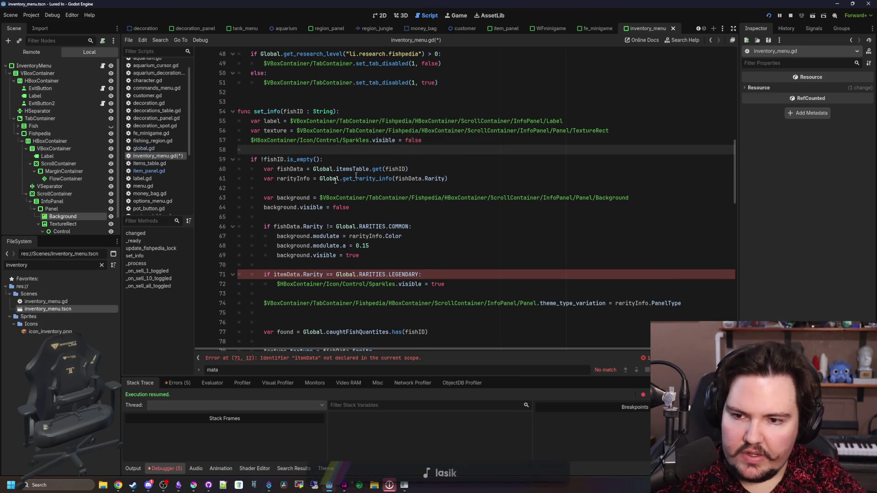
- Delete the old else-branch panel style and background lines
click(325, 217)
scroll(324, 217, down, 5)
scroll(324, 217, down, 9)
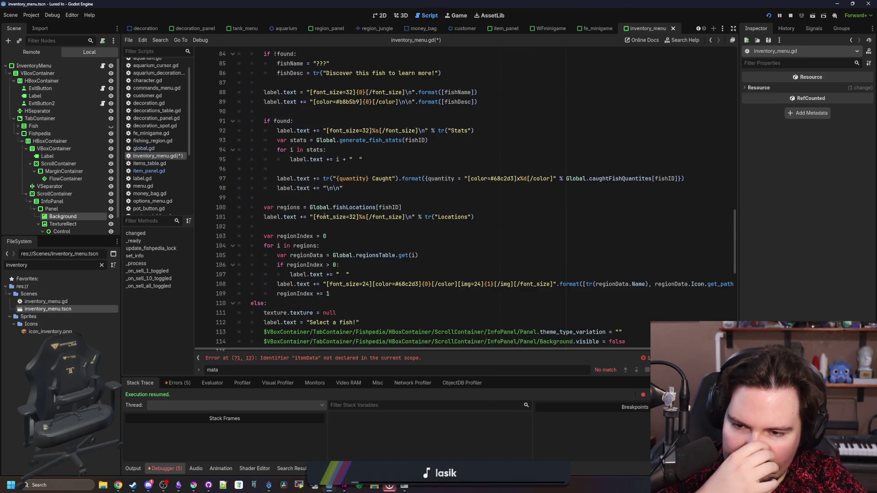
drag(648, 287, 365, 266)
key(BackSpace)
- Paste the theme and background reset lines at the top of set_info, dedented to function level
scroll(318, 260, up, 15)
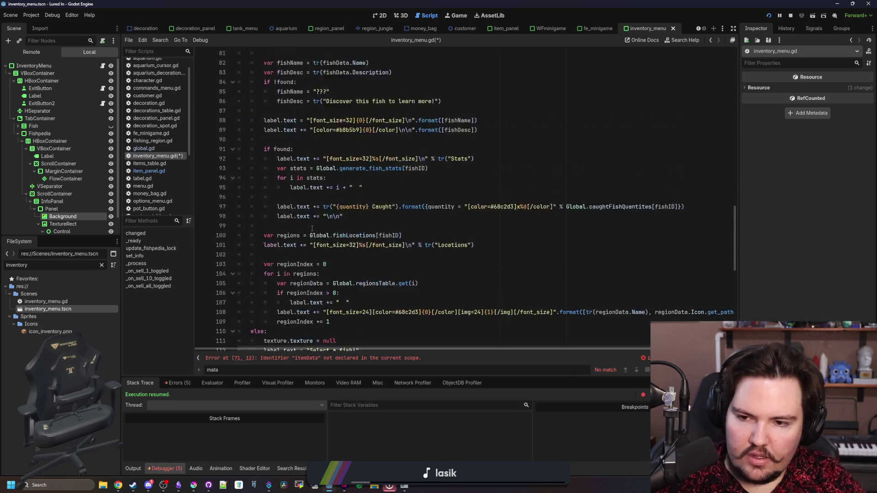
click(290, 170)
key(End)
key(Return)
key(ctrl+v)
key(Up)
key(Up)
key(Home)
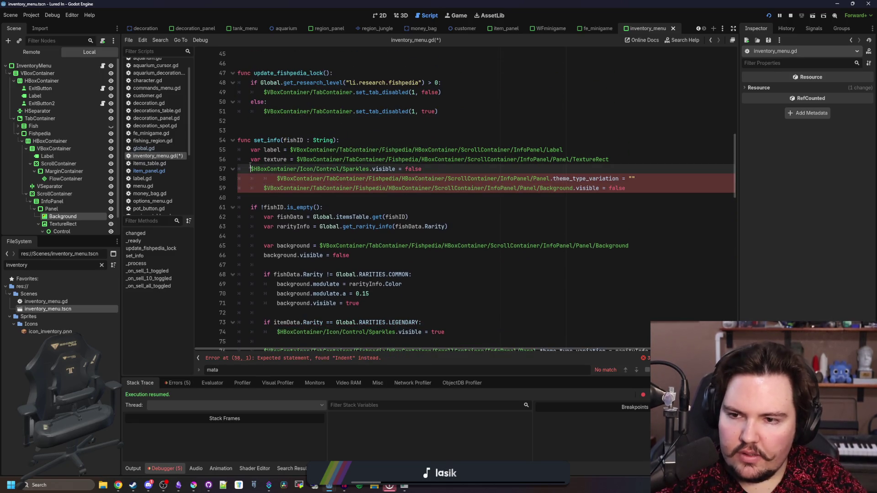
key(Return)
key(Down)
key(BackSpace)
key(BackSpace)
key(Down)
key(BackSpace)
- Move the background variable declaration out of the if block to below the texture declaration
click(331, 168)
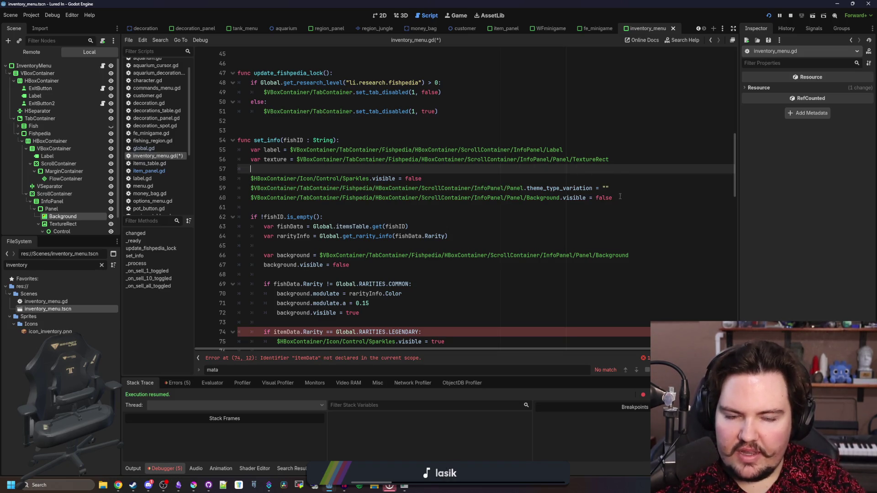
scroll(404, 208, down, 2)
click(404, 209)
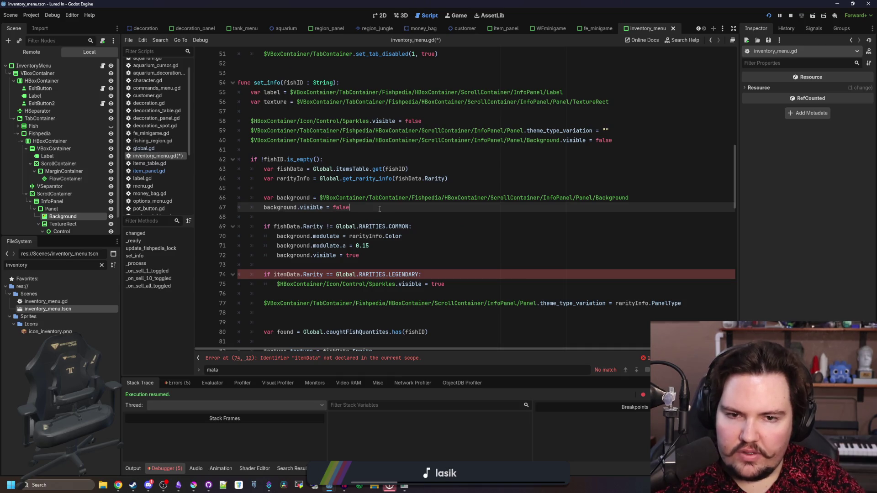
mouse_move(649, 201)
mouse_down()
mouse_move(251, 199)
mouse_move(263, 199)
mouse_up()
key(BackSpace)
click(270, 111)
key(ctrl+v)
- Replace the full Background node path in the visibility reset line with the background variable
double_click(271, 111)
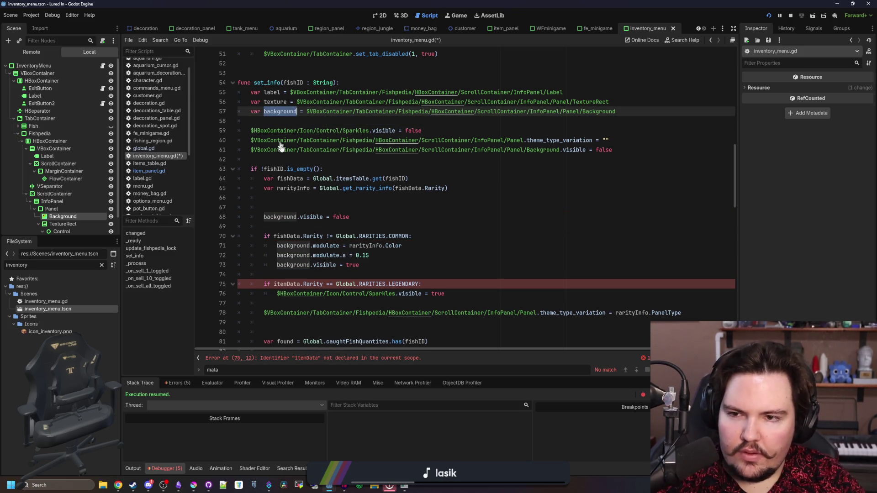
click(389, 150)
drag(560, 150, 251, 149)
text(background)
click(325, 163)
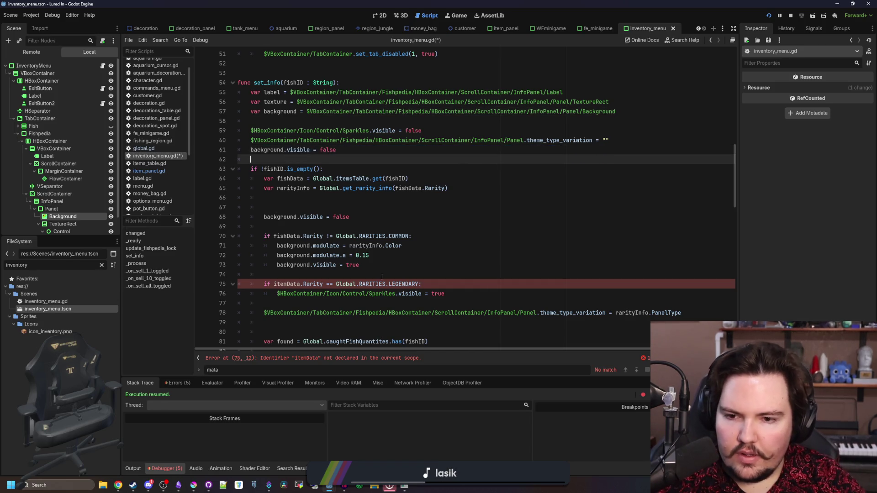
- Change itemData to fishData in the legendary rarity check
click(382, 276)
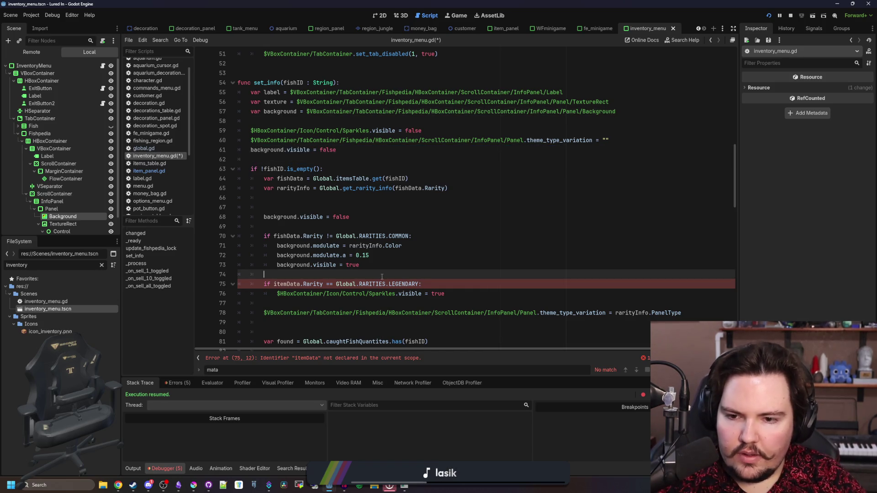
double_click(291, 284)
text(fishData)
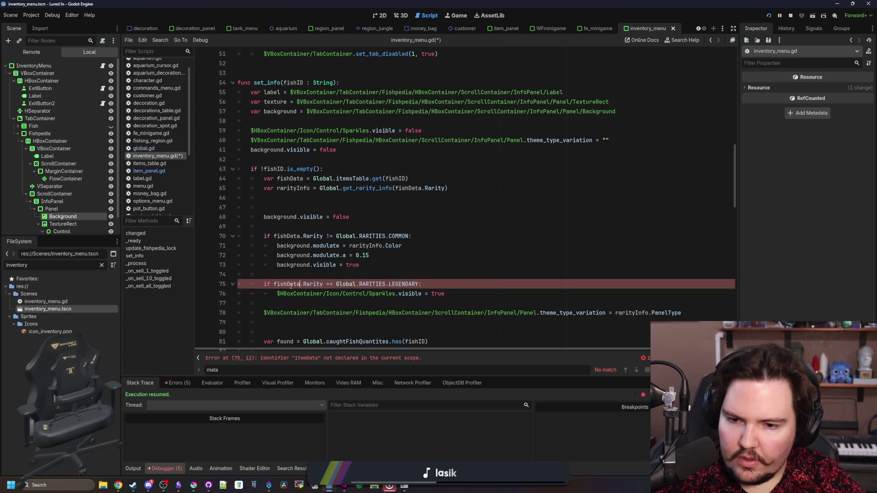
click(362, 275)
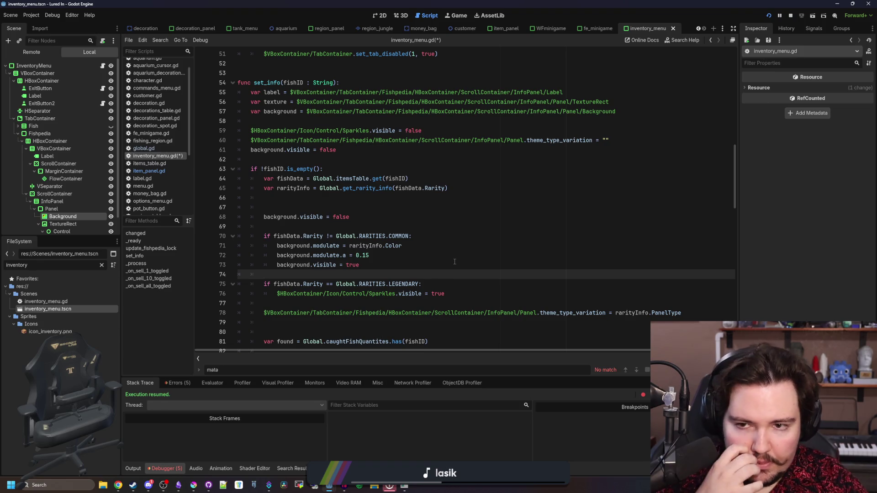
- Copy the legendary Sparkles visibility line to the top of set_info with its value changed to false
drag(445, 294, 276, 293)
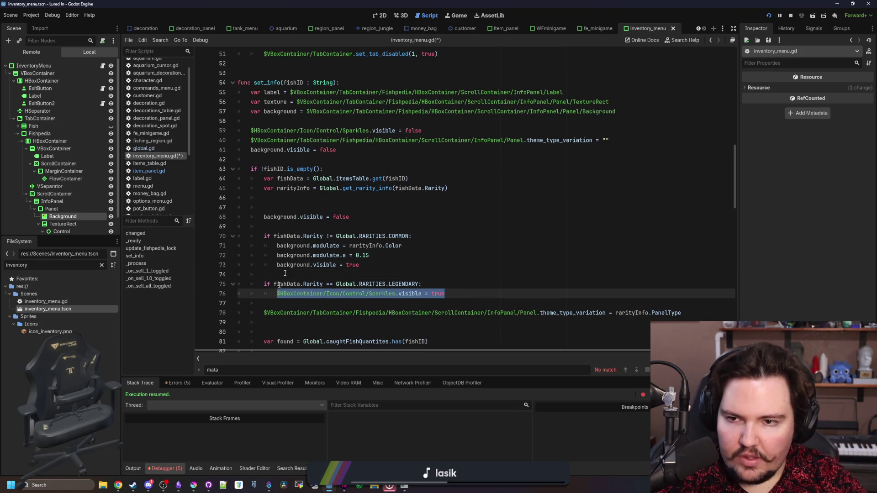
click(302, 118)
text(v)
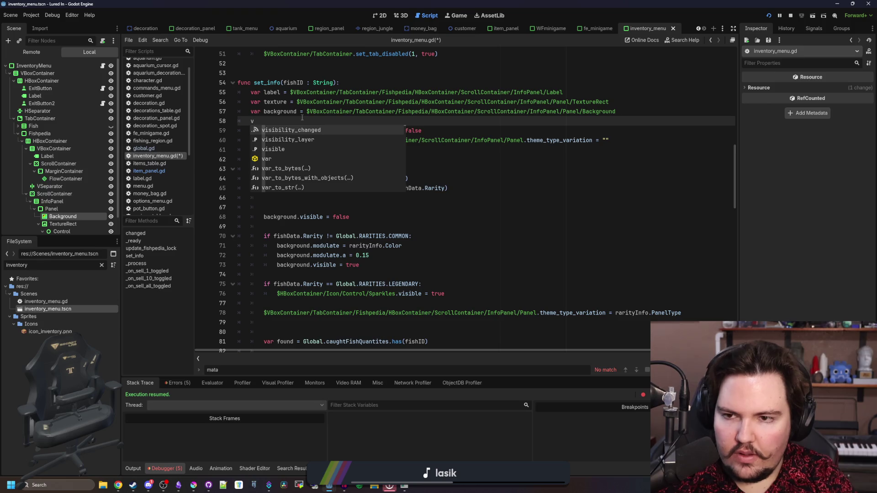
key(BackSpace)
key(Return)
key(ctrl+v)
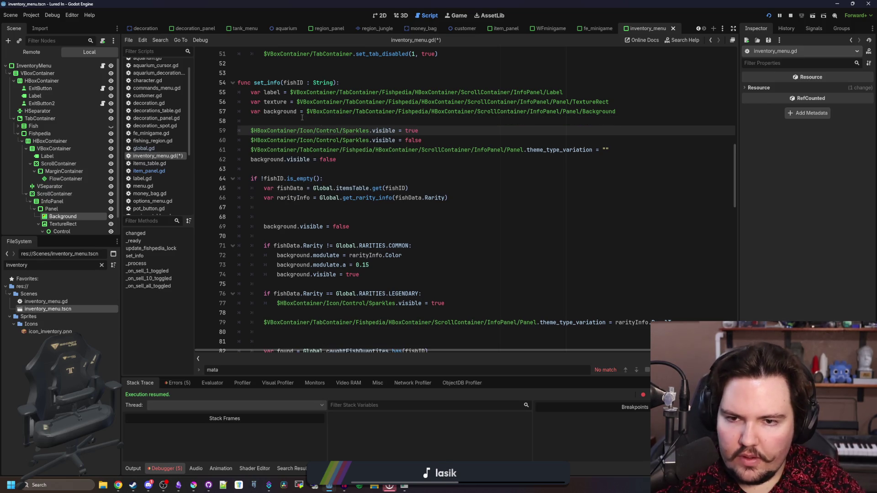
key(BackSpace)
key(BackSpace)
key(BackSpace)
text(false)
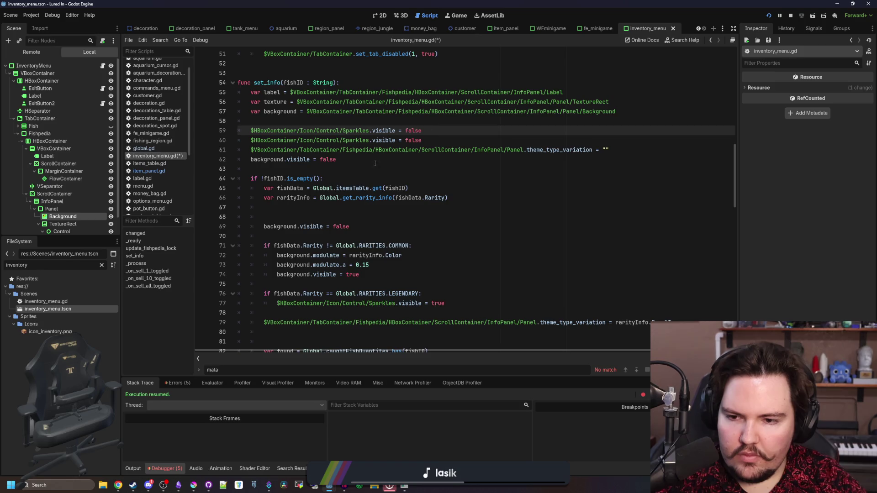
- Remove the extra empty line after the panel style line and save the script
scroll(384, 155, down, 1)
click(470, 304)
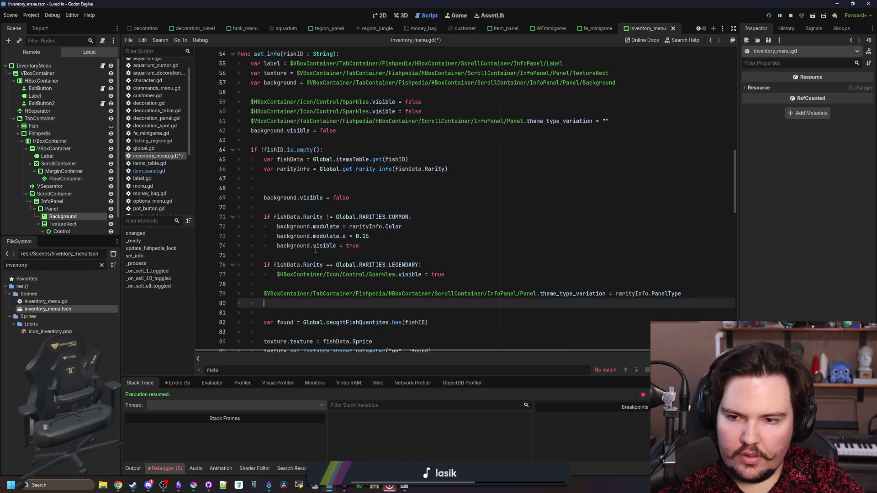
click(287, 275)
key(Down)
key(Down)
key(End)
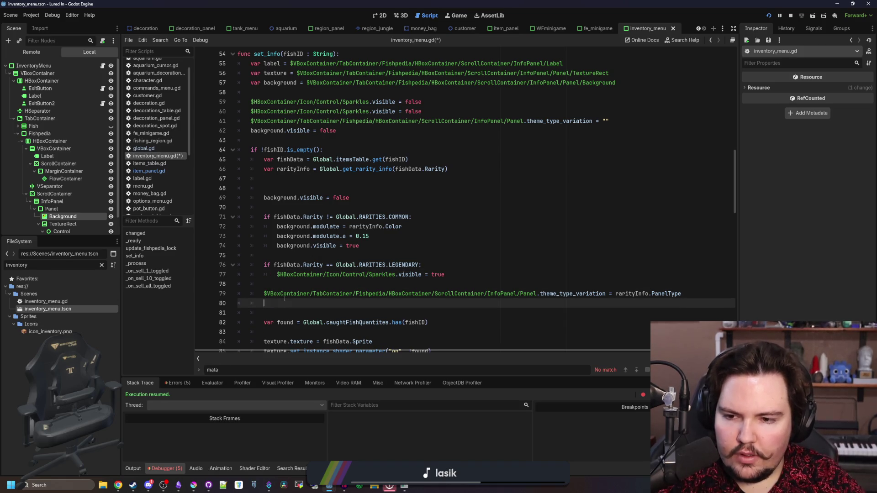
key(Delete)
key(ctrl+s)
- Delete the redundant background hide line and run the game to test the Fishpedia
click(346, 190)
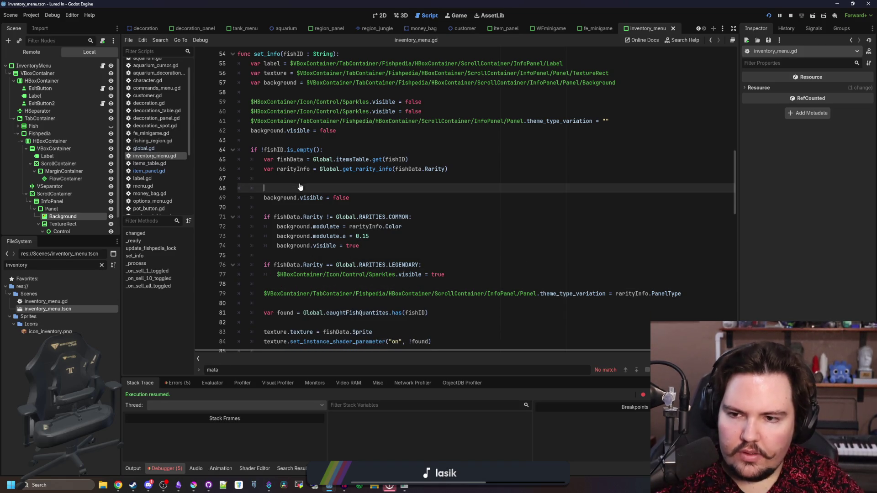
key(shift+Down)
key(shift+Down)
key(BackSpace)
key(BackSpace)
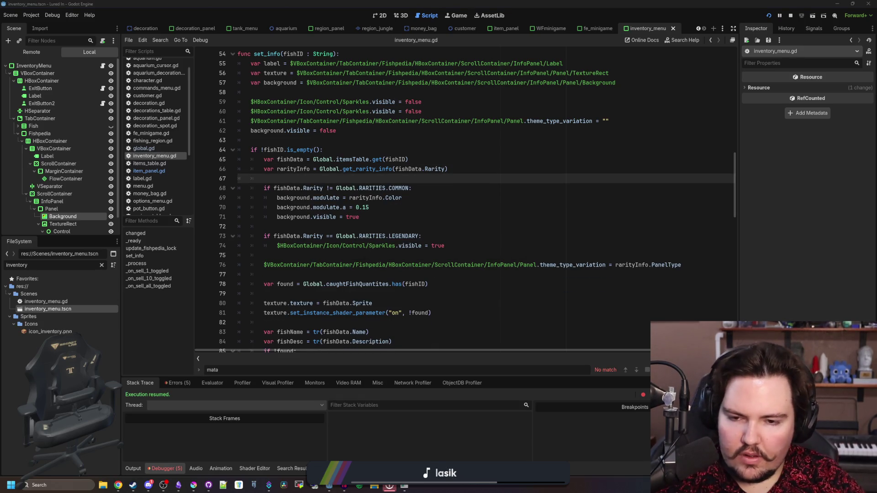
click(368, 411)
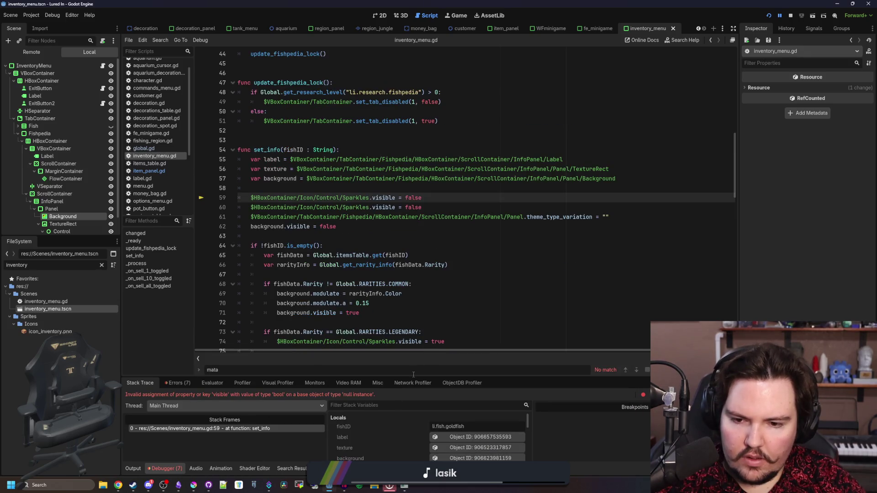
- Drag the Sparkles node in as a sparkles variable, use it in the reset line, and remove the duplicate reset
click(379, 181)
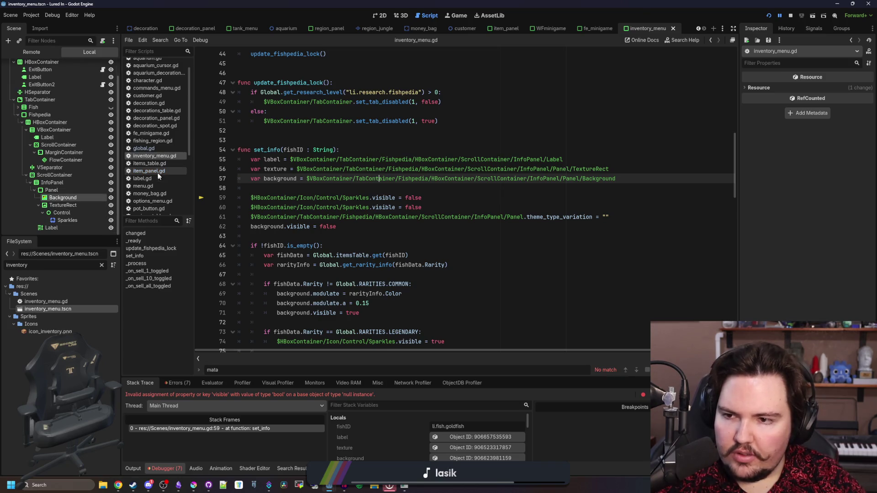
scroll(158, 173, up, 1)
mouse_move(75, 222)
mouse_down()
mouse_move(283, 182)
mouse_move(299, 187)
mouse_up()
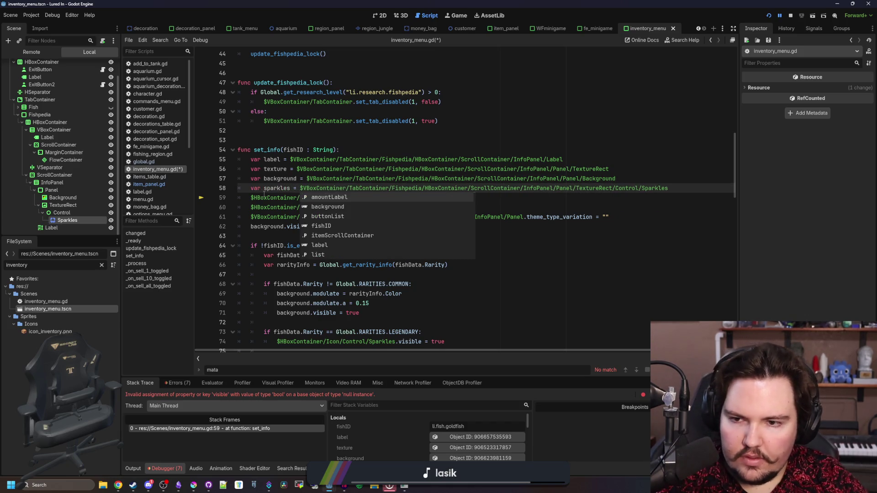
drag(369, 198, 250, 198)
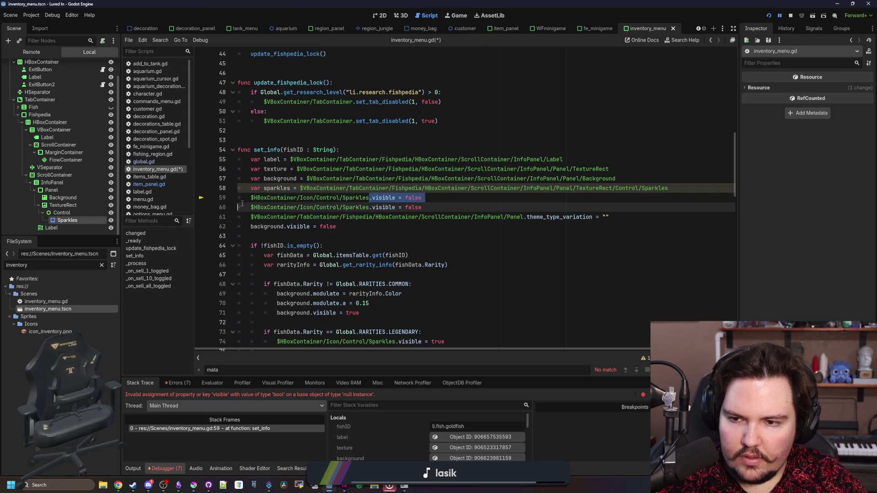
text(sparkles)
key(shift+Down)
key(BackSpace)
key(BackSpace)
key(Home)
key(Return)
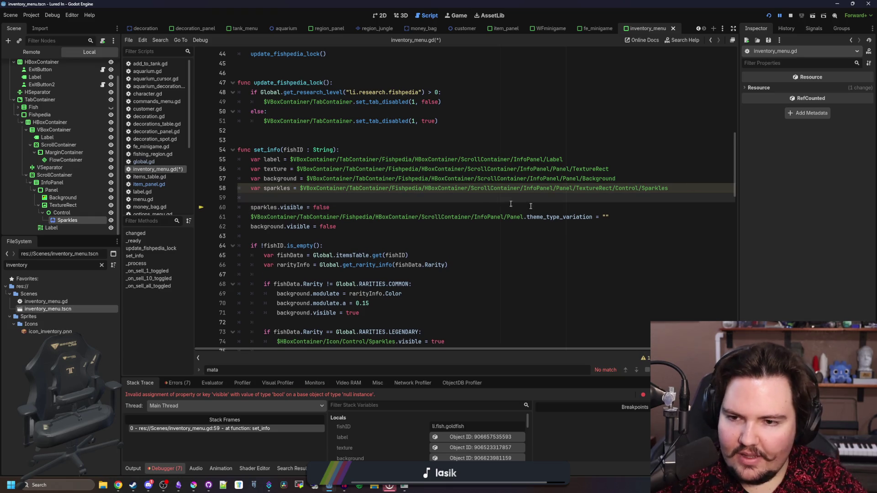
- Point the legendary Sparkles line at the sparkles variable, save, relaunch, and maximize the game window
scroll(330, 169, down, 1)
double_click(264, 179)
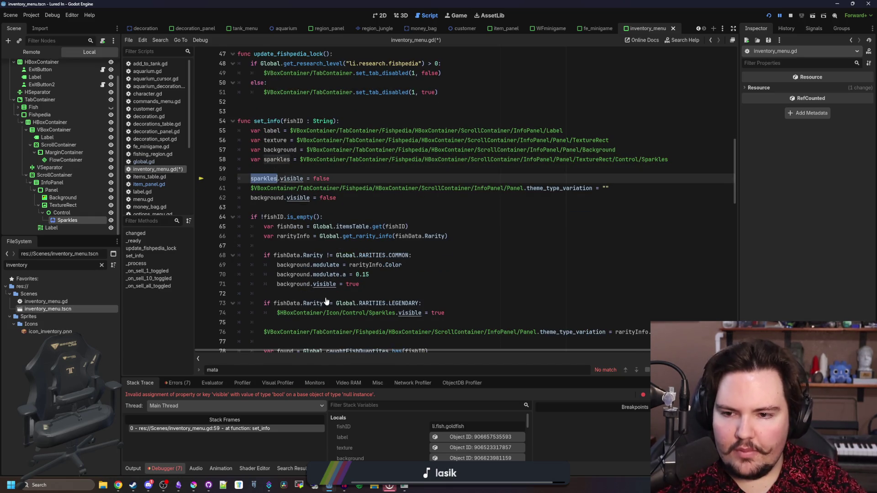
scroll(301, 306, down, 1)
click(389, 285)
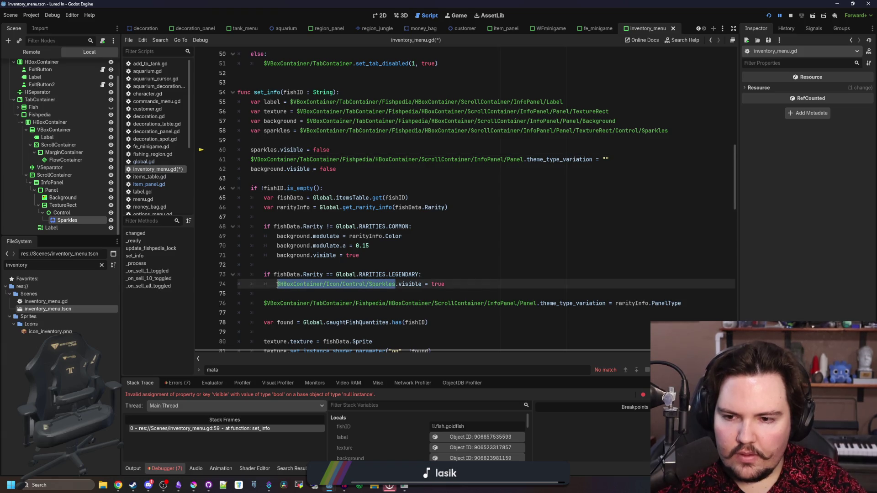
click(322, 286)
text(sparkles)
click(320, 272)
key(ctrl+s)
key(F12)
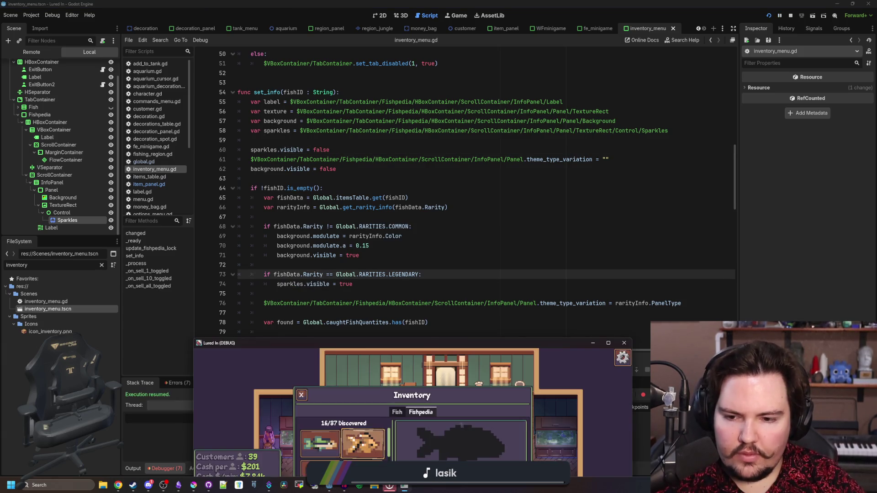
double_click(449, 343)
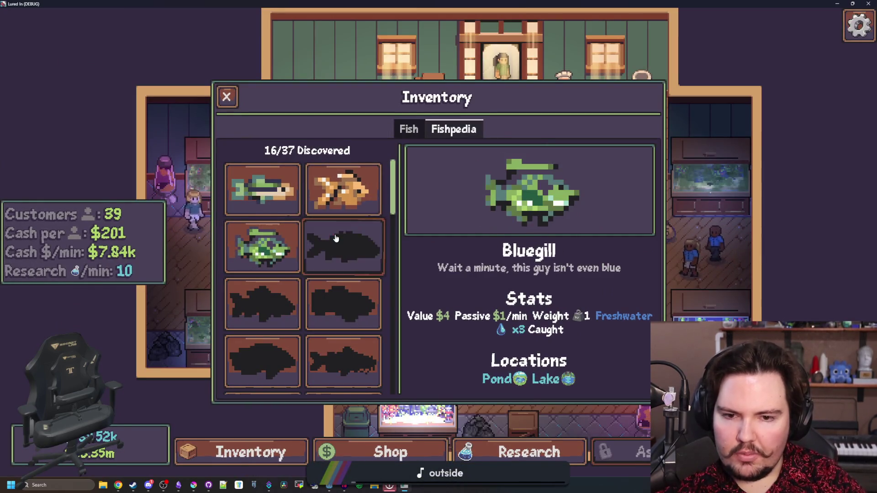
scroll(336, 237, down, 1)
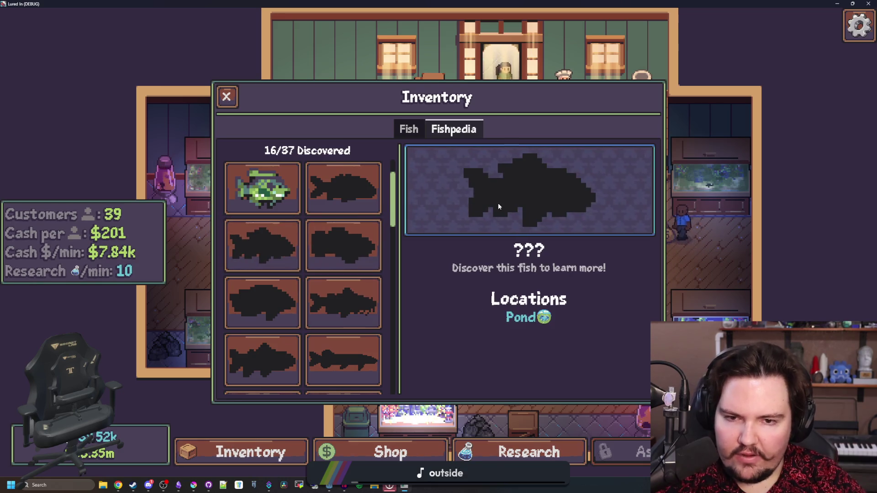
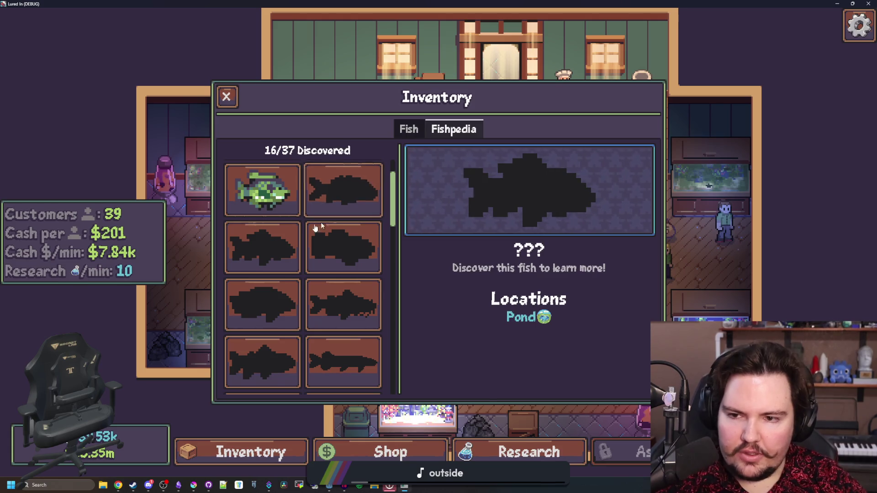
- Leave the running game, return to the editor and save the current scene
scroll(304, 208, up, 1)
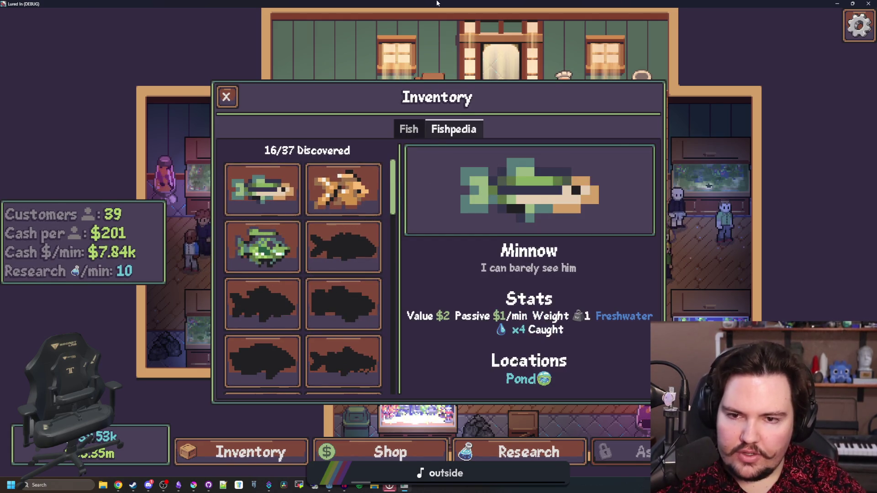
key(super+Down)
click(499, 221)
key(ctrl+s)
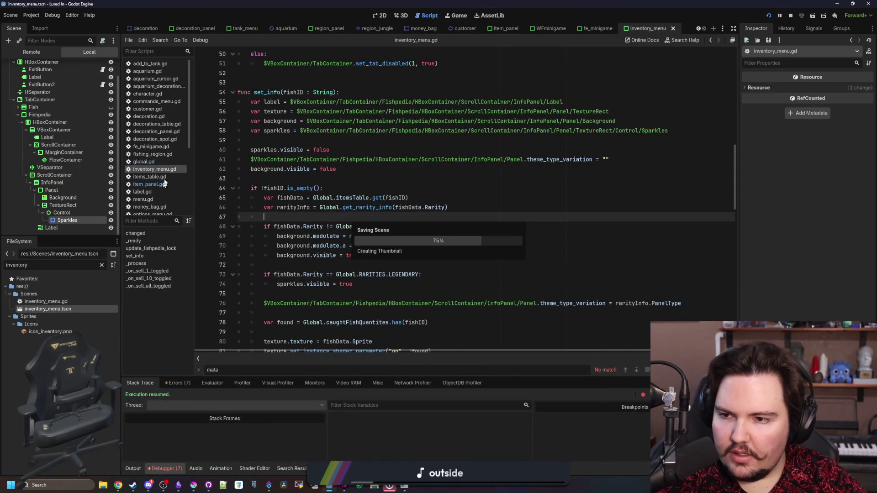
- Filter FileSystem for 'item', open item_panel.tscn and select its Rarity label
click(101, 265)
text(item)
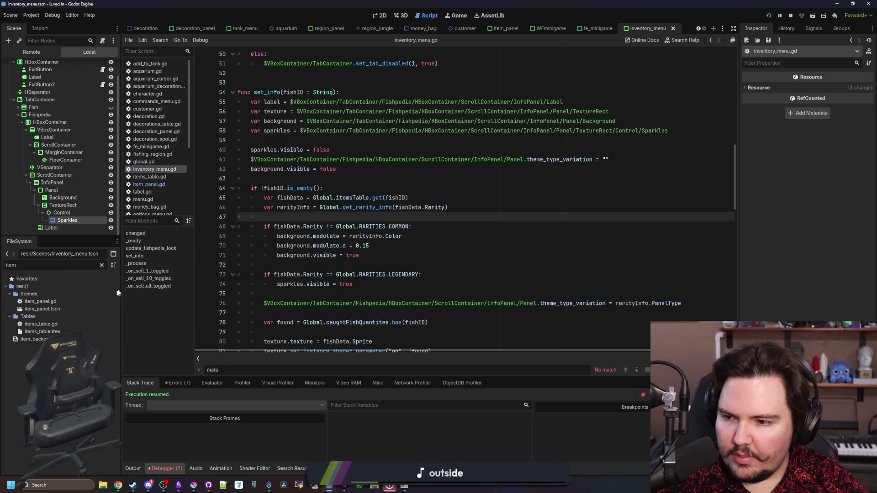
double_click(63, 309)
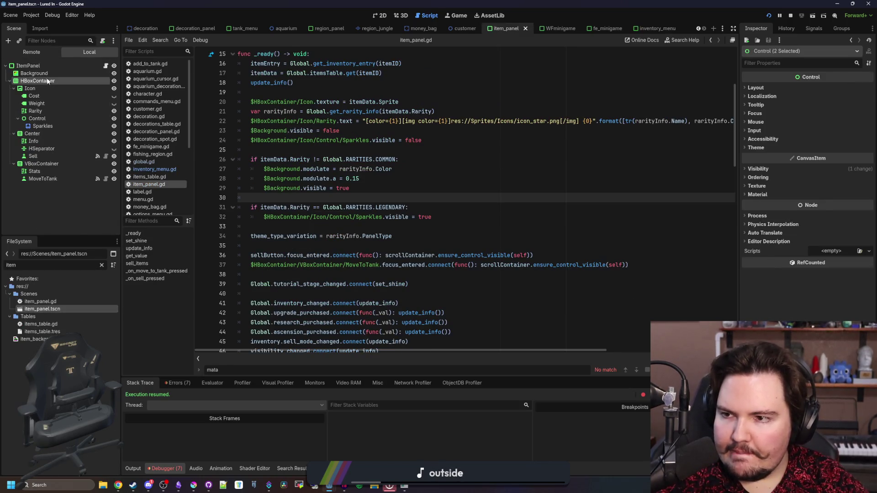
click(43, 109)
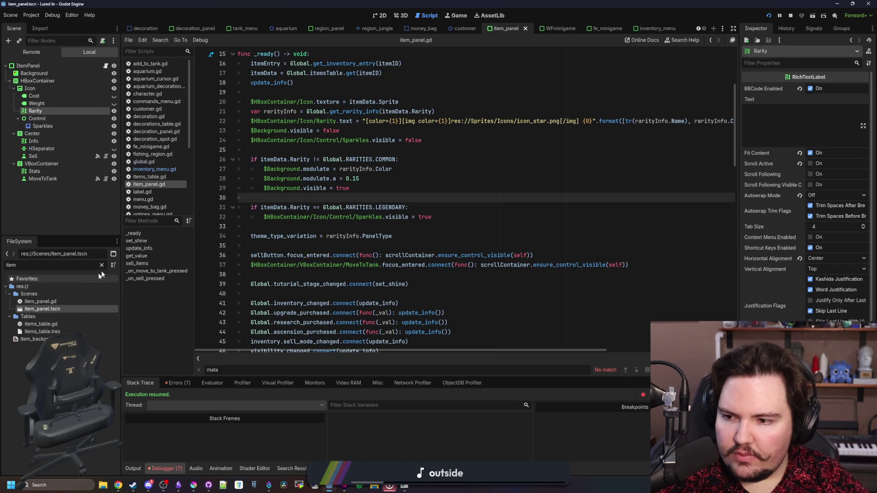
- Filter FileSystem for 'inventory' and open inventory_menu.tscn
click(101, 265)
text(inventory)
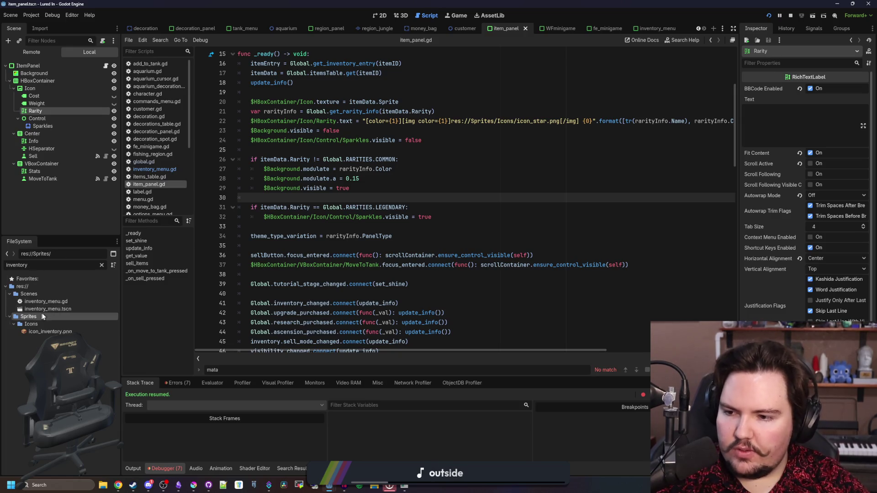
double_click(49, 310)
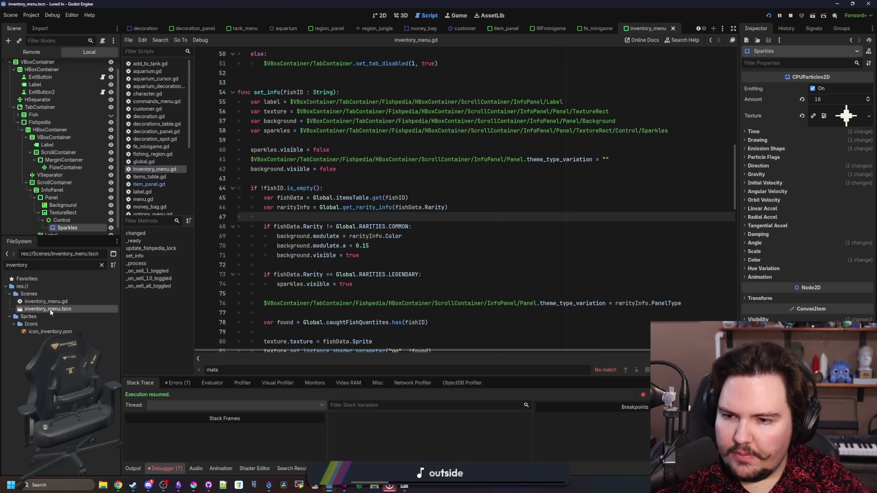
- Paste the Rarity label under TextureRect and view the inventory scene in 2D
click(55, 214)
key(ctrl+v)
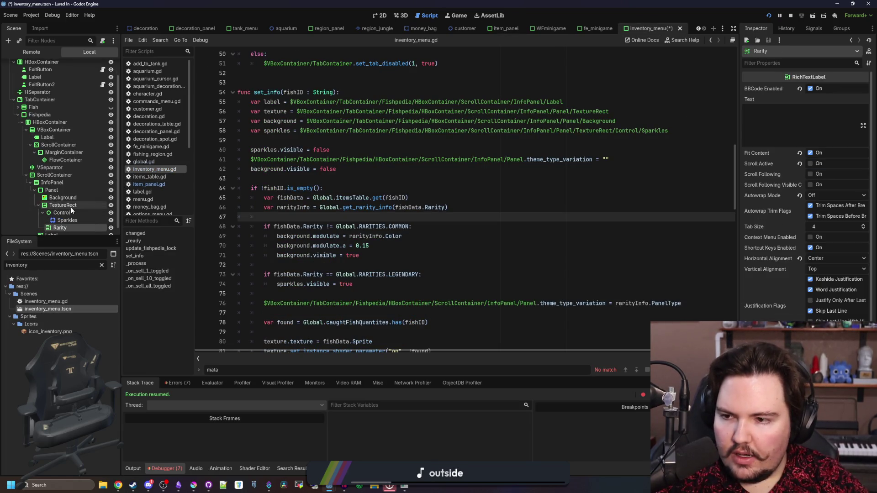
click(382, 15)
scroll(420, 178, down, 1)
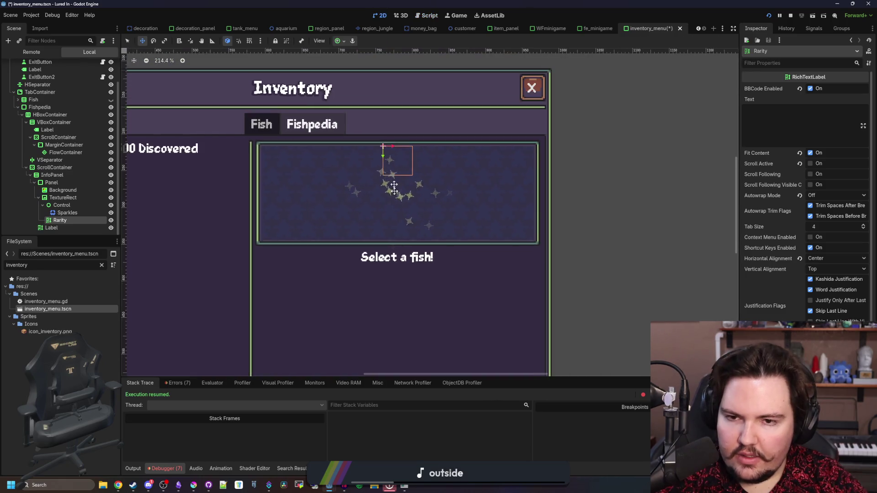
scroll(430, 162, up, 1)
scroll(736, 237, down, 5)
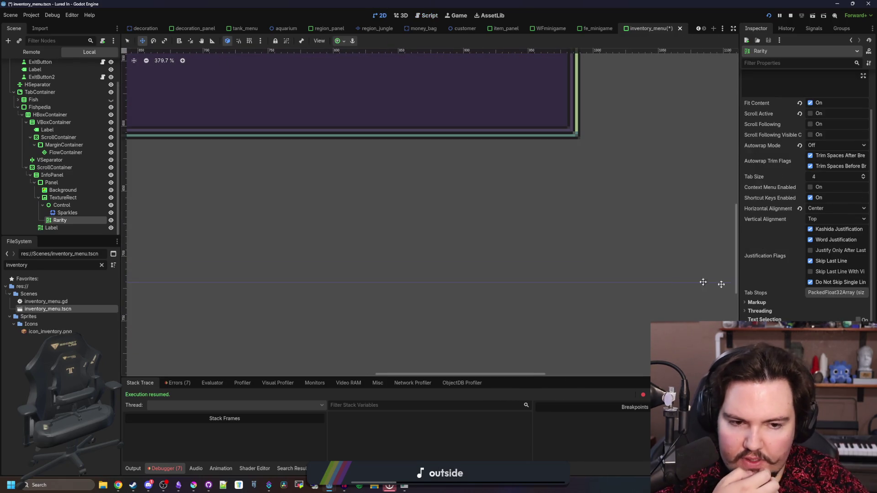
scroll(526, 306, down, 6)
scroll(411, 315, up, 2)
scroll(384, 108, up, 3)
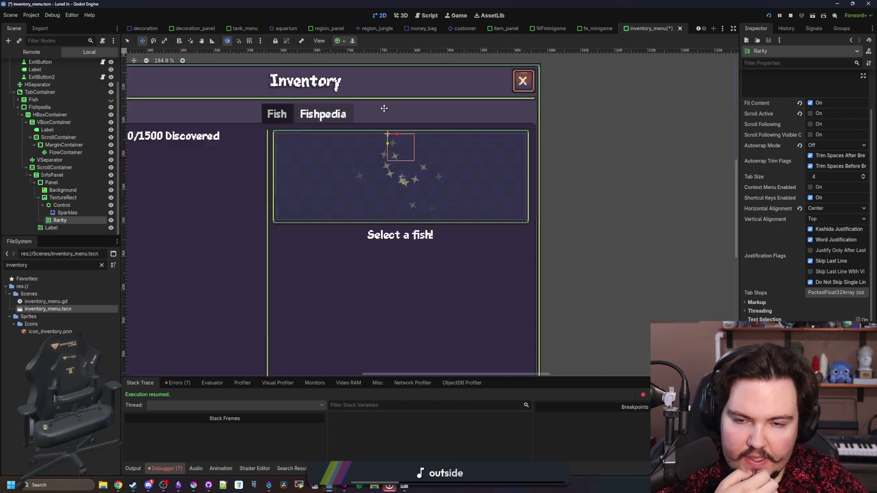
scroll(389, 137, up, 3)
- Review the Rarity label's Layout properties and save the inventory menu scene
click(776, 282)
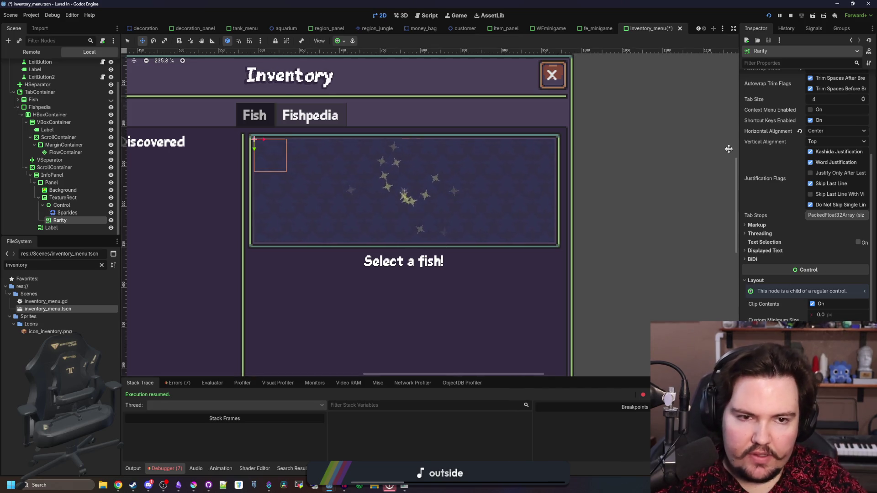
scroll(728, 151, up, 5)
scroll(373, 313, down, 3)
scroll(373, 313, up, 4)
scroll(790, 125, up, 3)
scroll(788, 123, down, 5)
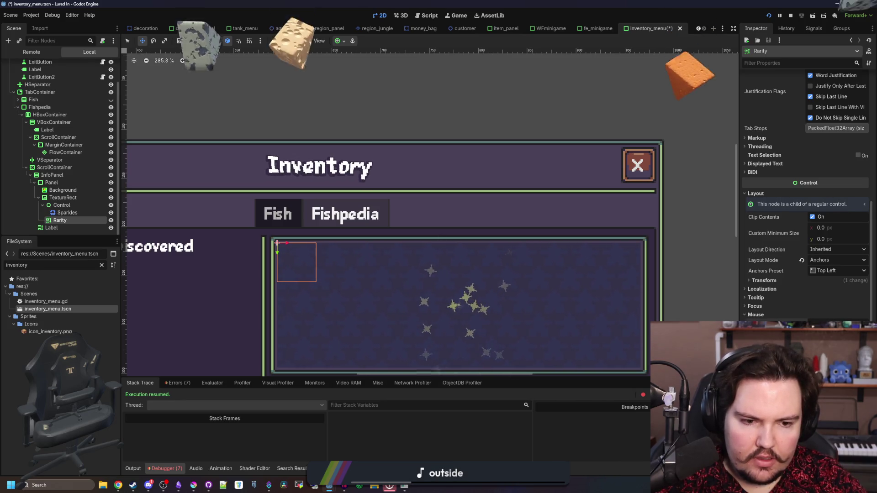
scroll(407, 303, up, 1)
key(ctrl+s)
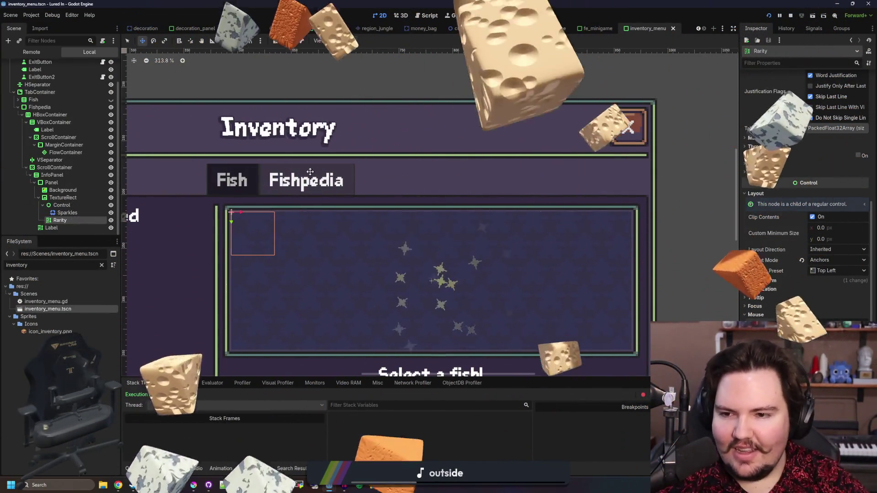
scroll(783, 176, up, 6)
scroll(313, 207, down, 1)
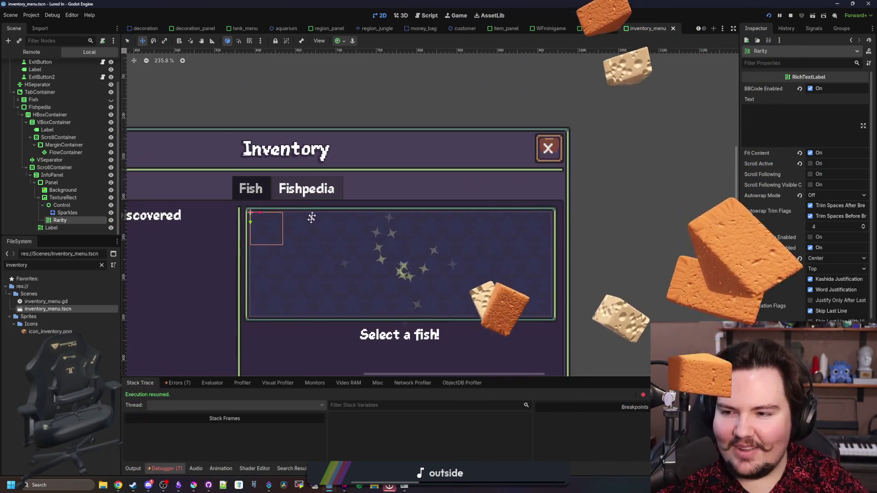
scroll(300, 289, up, 1)
key(ctrl+s)
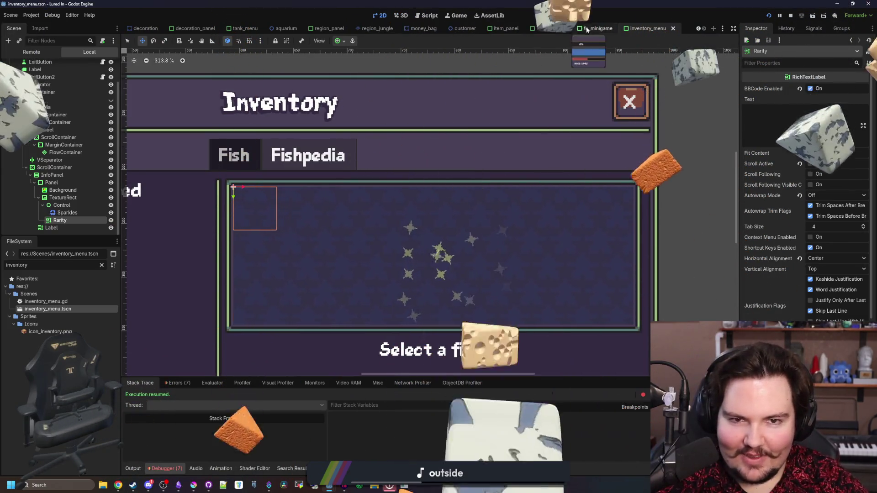
- Compare against the item_panel scene, then return to inventory_menu
click(509, 29)
scroll(837, 253, down, 5)
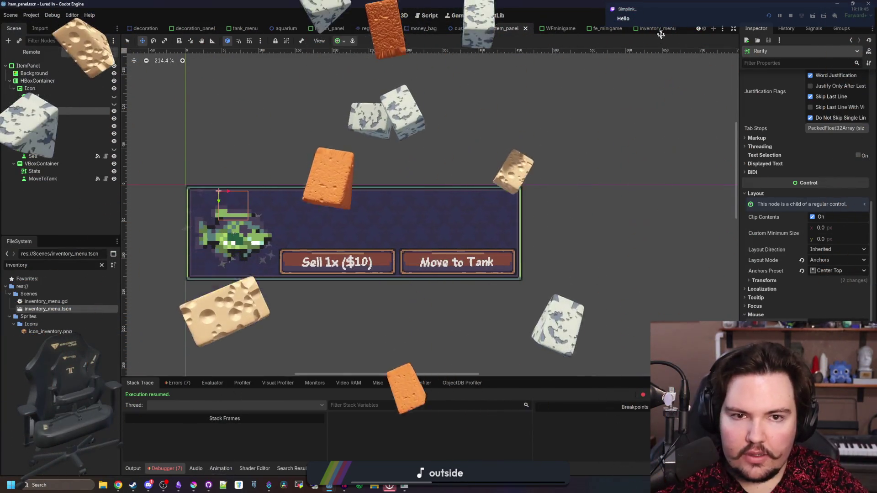
click(648, 29)
- Set the Rarity label to Left horizontal alignment with empty text and save
click(779, 119)
text(dwasdwasdwasdwa)
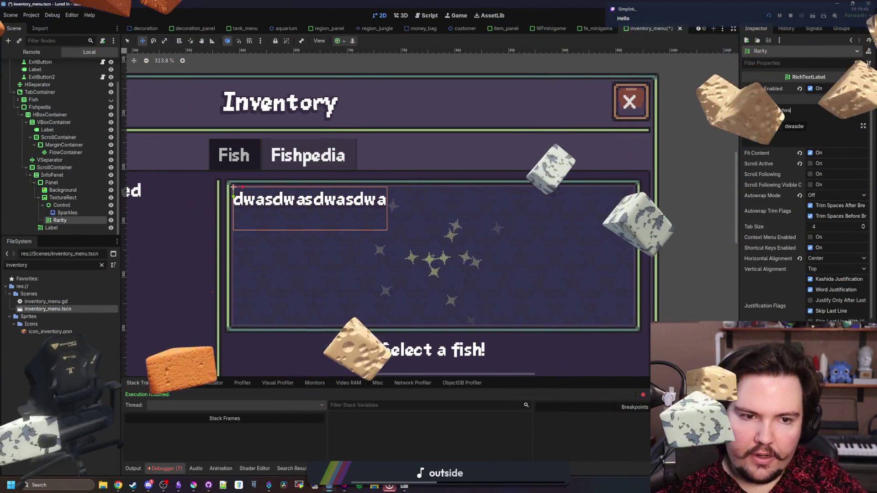
key(BackSpace)
key(BackSpace)
key(BackSpace)
click(830, 270)
click(791, 112)
key(BackSpace)
key(BackSpace)
key(BackSpace)
key(BackSpace)
key(ctrl+s)
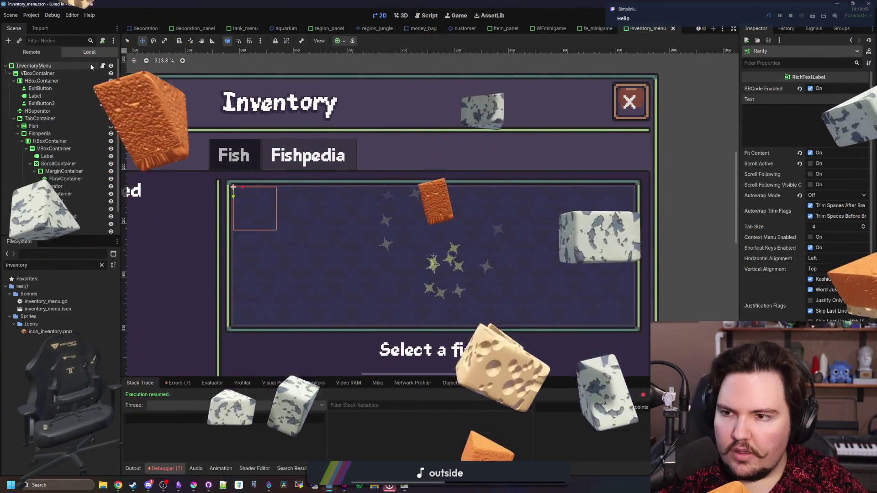
- Switch to the Script workspace showing inventory_menu.gd
scroll(82, 138, up, 2)
key(ctrl+F3)
scroll(83, 184, down, 2)
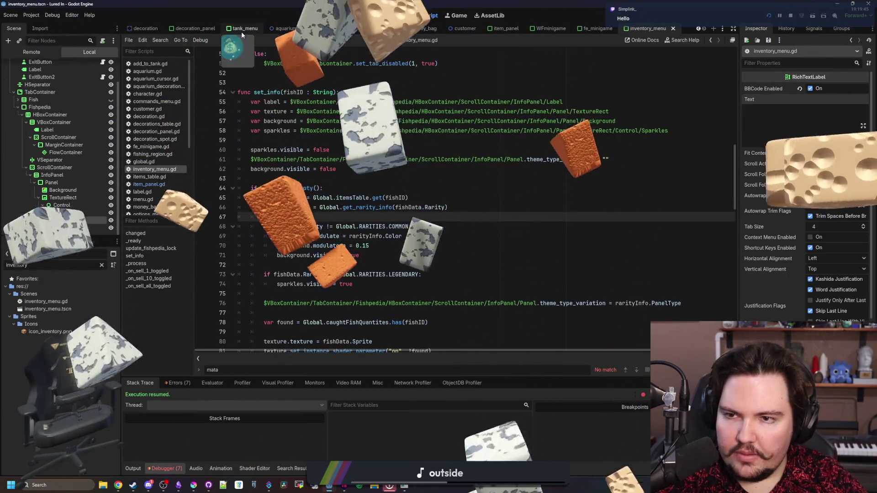
- Copy the line-22 rarity text BBCode assignment from item_panel.gd
click(175, 185)
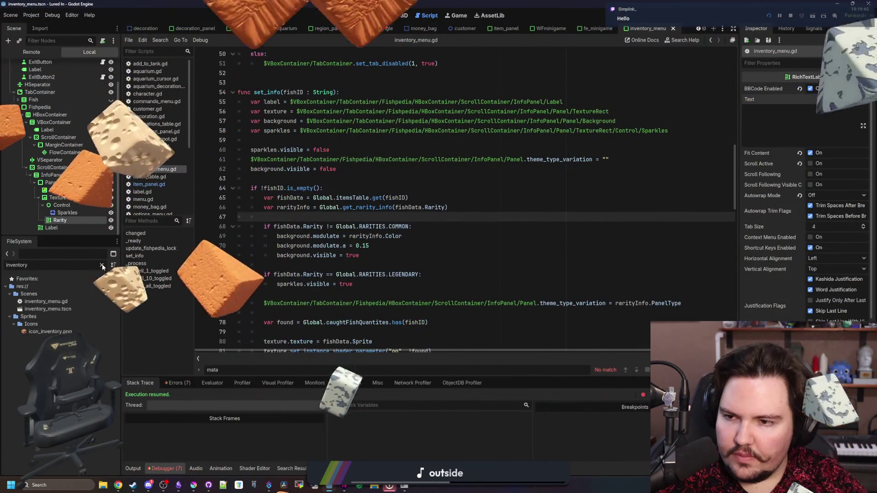
scroll(367, 220, up, 5)
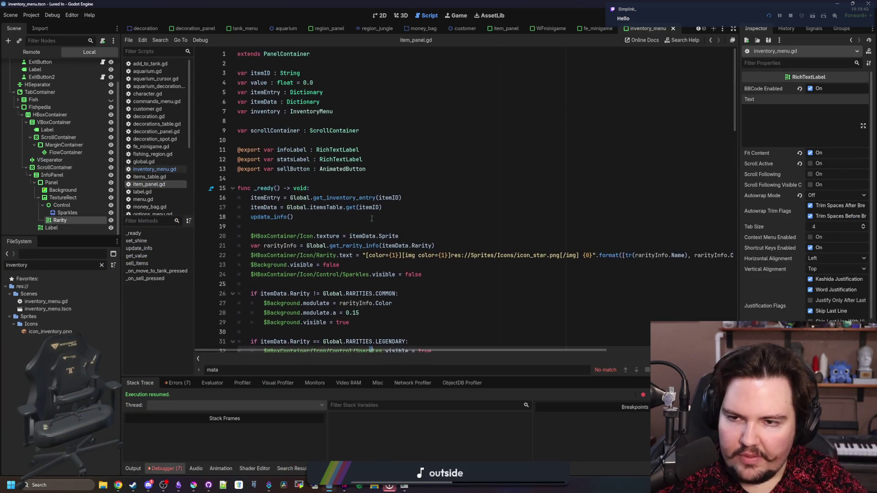
scroll(372, 218, down, 3)
click(440, 179)
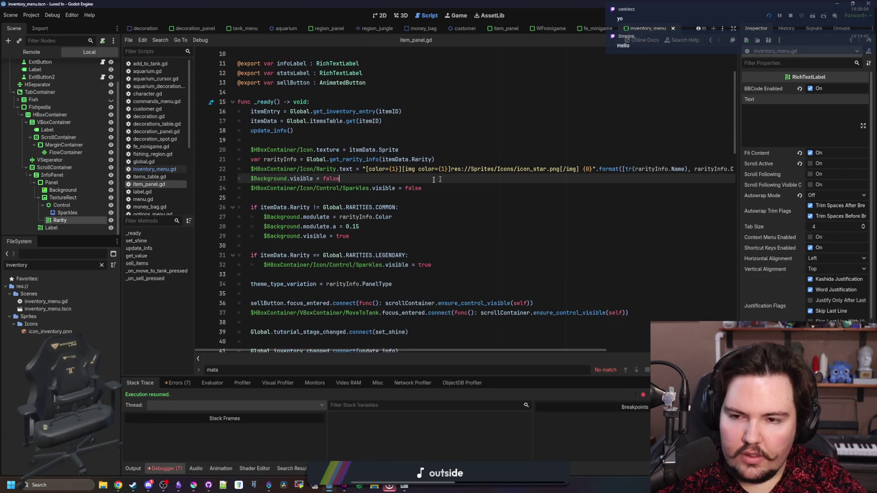
drag(250, 165, 768, 169)
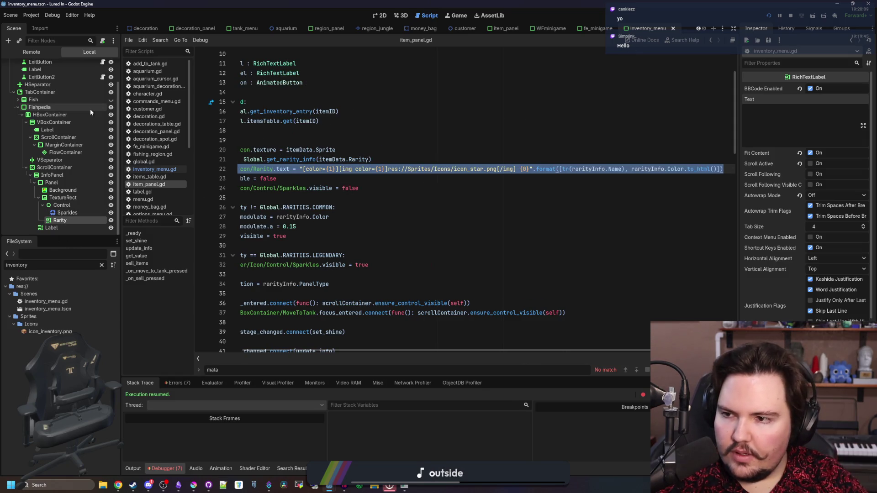
- Paste the rarity text assignment into inventory_menu.gd at line 63
click(155, 169)
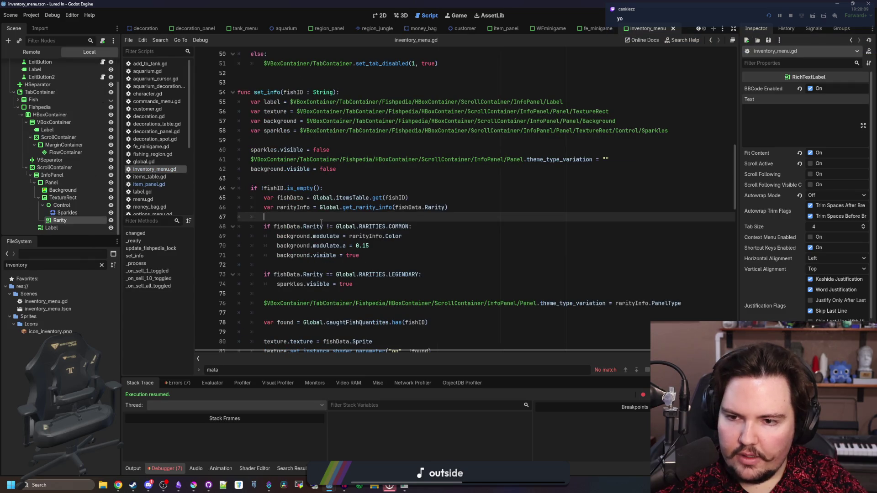
click(280, 179)
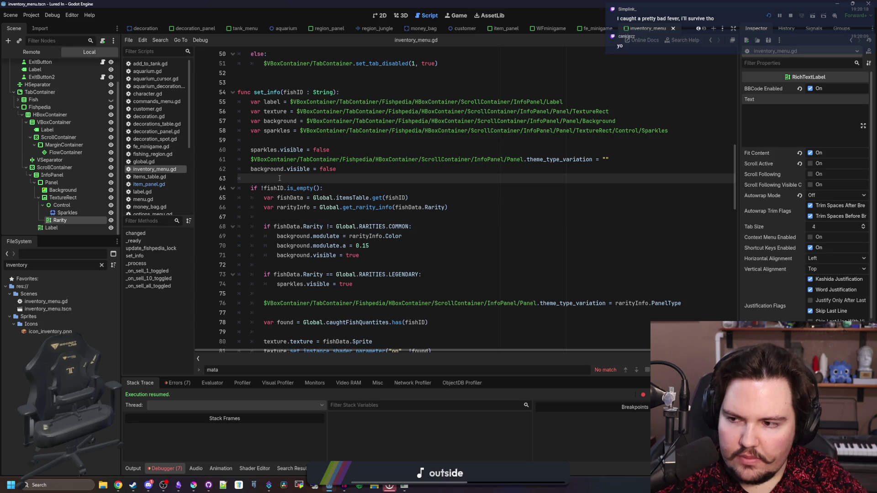
key(ctrl+v)
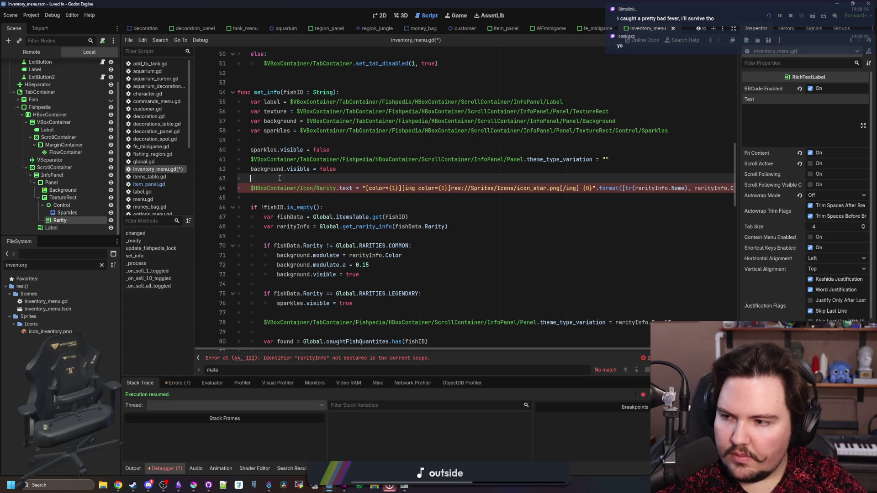
key(Return)
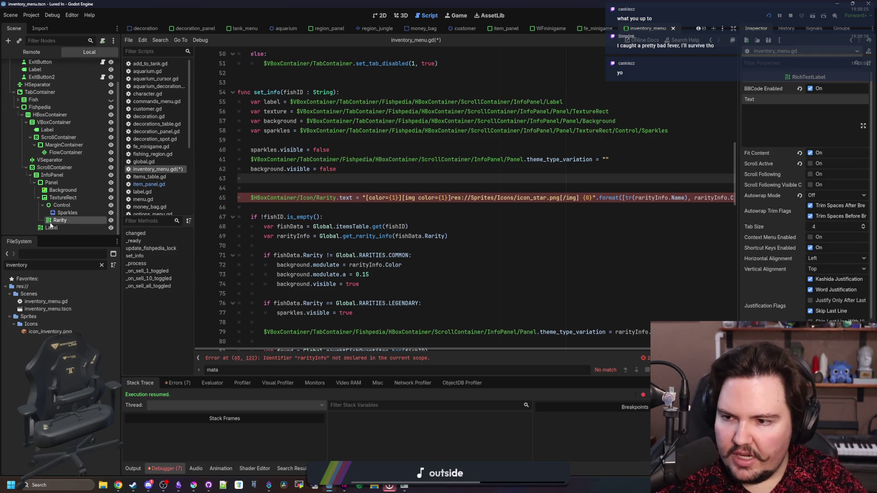
- Declare var rarityText from the Rarity node path and use it in the assignment
mouse_move(333, 183)
mouse_down()
mouse_move(336, 142)
mouse_move(260, 140)
mouse_up()
click(251, 141)
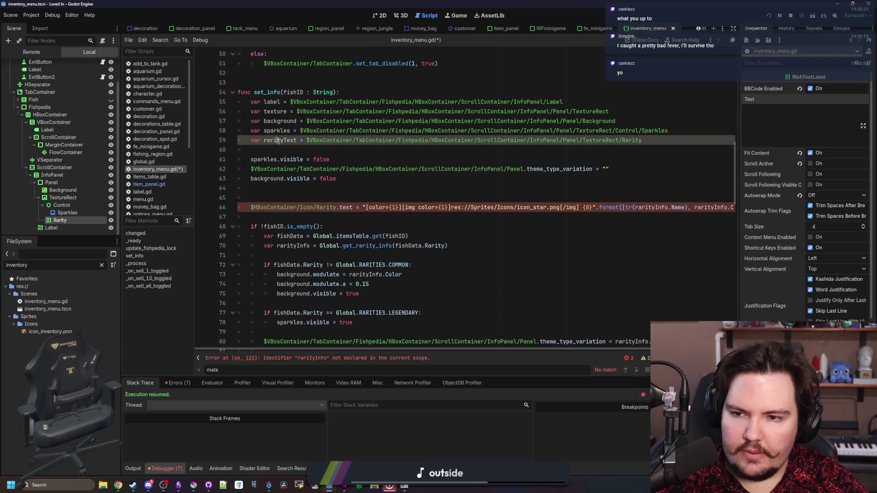
click(330, 179)
drag(337, 207, 299, 207)
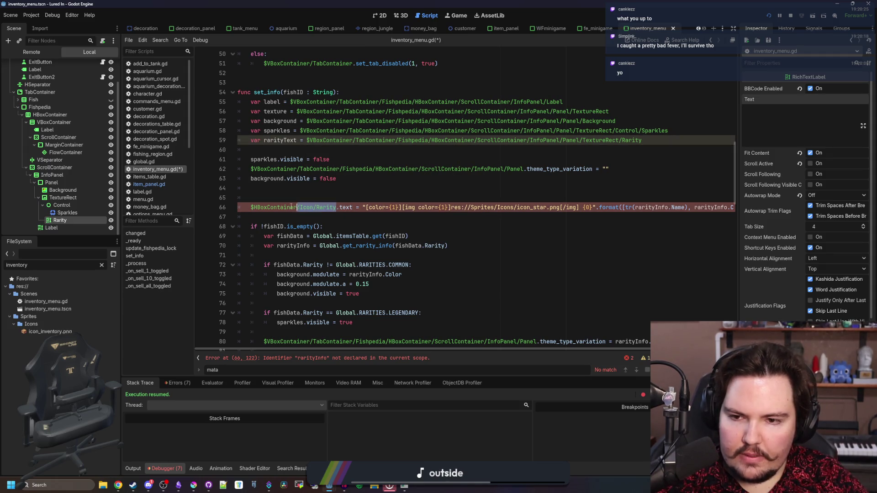
text(rarityText)
click(271, 197)
key(BackSpace)
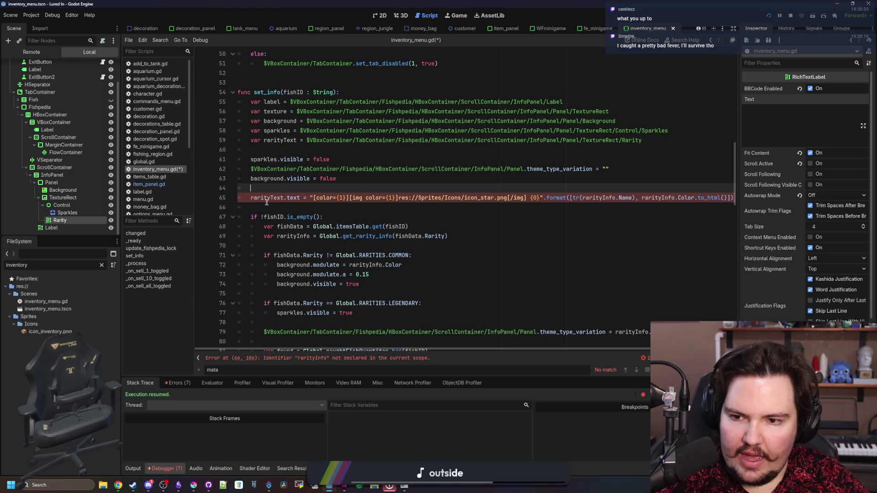
- Add a rarityText.text = "" reset at the top and cut out the colored rarity line
key(Return)
key(Return)
key(Up)
text(rarityText)
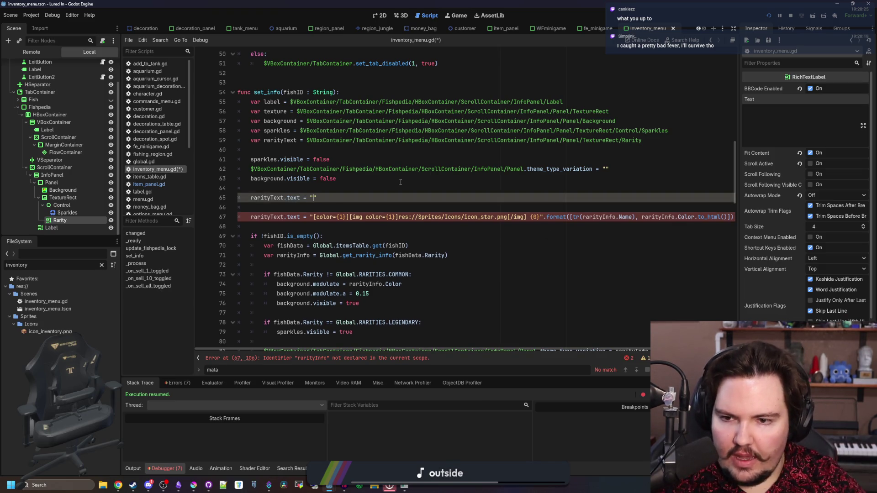
mouse_move(238, 216)
mouse_down()
mouse_move(731, 218)
mouse_move(818, 210)
mouse_up()
key(ctrl+c)
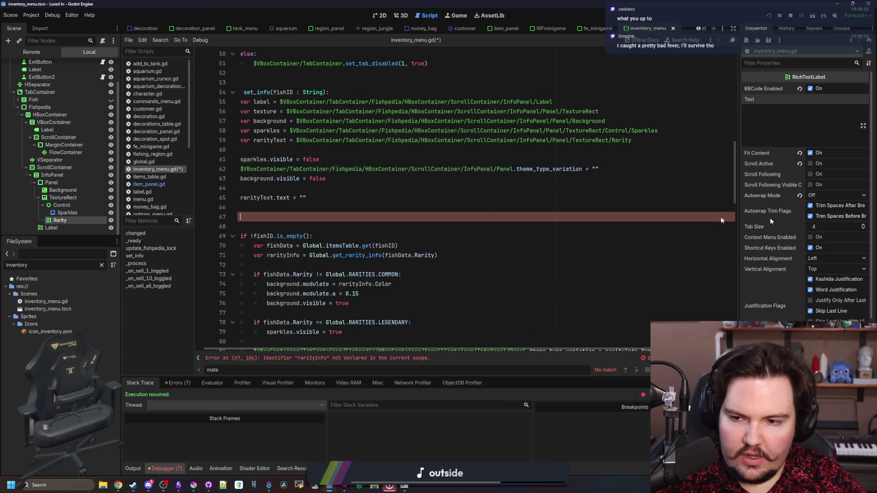
key(BackSpace)
key(BackSpace)
key(BackSpace)
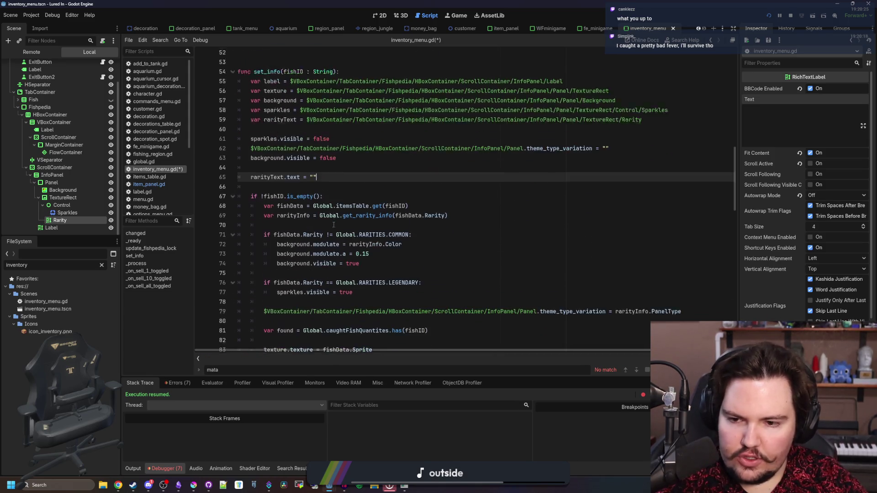
- Move the colored star and rarity name line inside the fishID if block, then run the project
scroll(338, 247, down, 1)
click(354, 210)
key(Return)
key(ctrl+v)
click(313, 204)
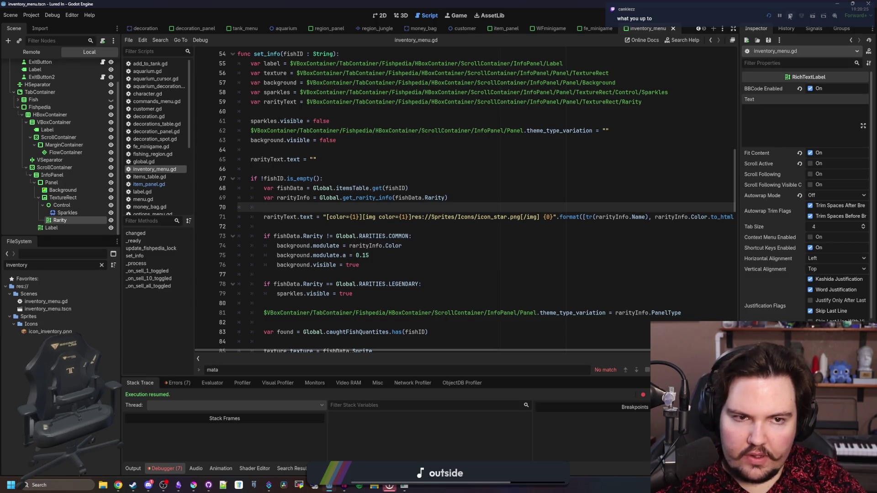
click(770, 16)
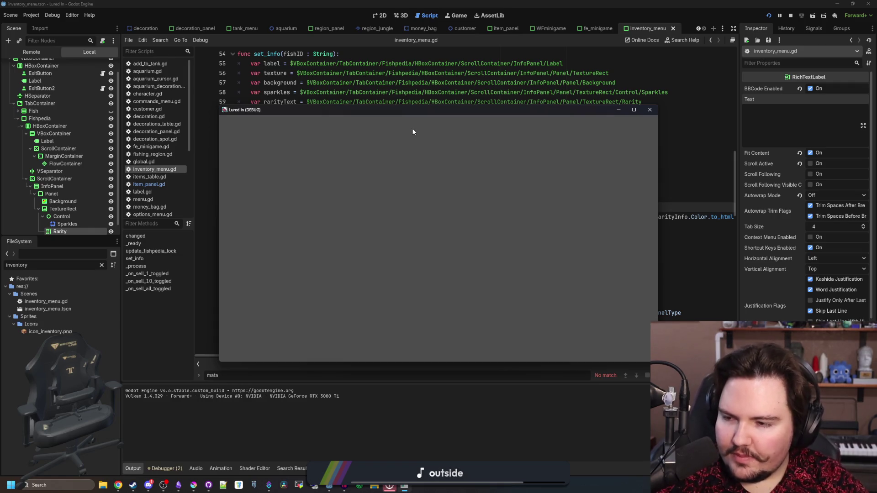
- Maximize the game window, press Play and dismiss the feedback and Welcome Back popups
click(633, 110)
click(324, 169)
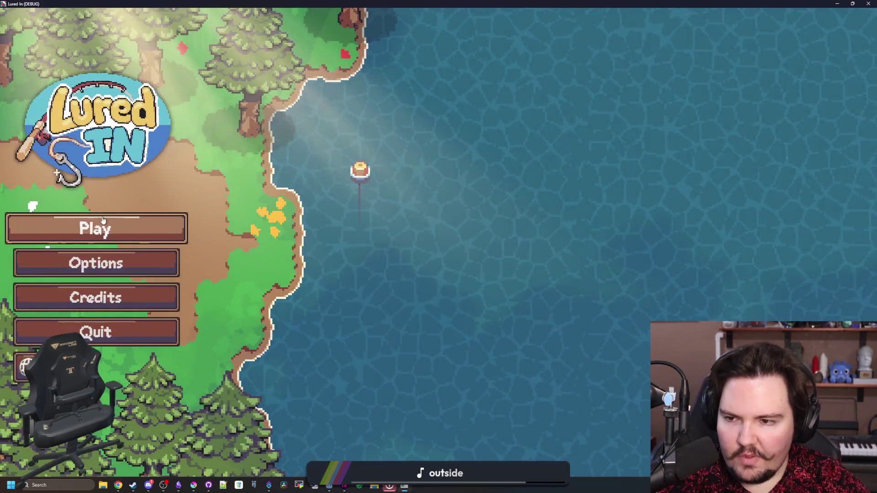
key(Return)
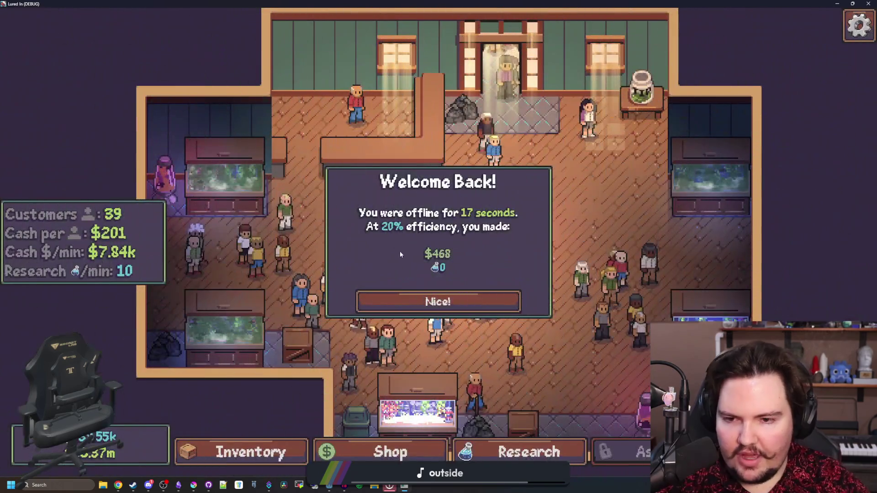
click(425, 301)
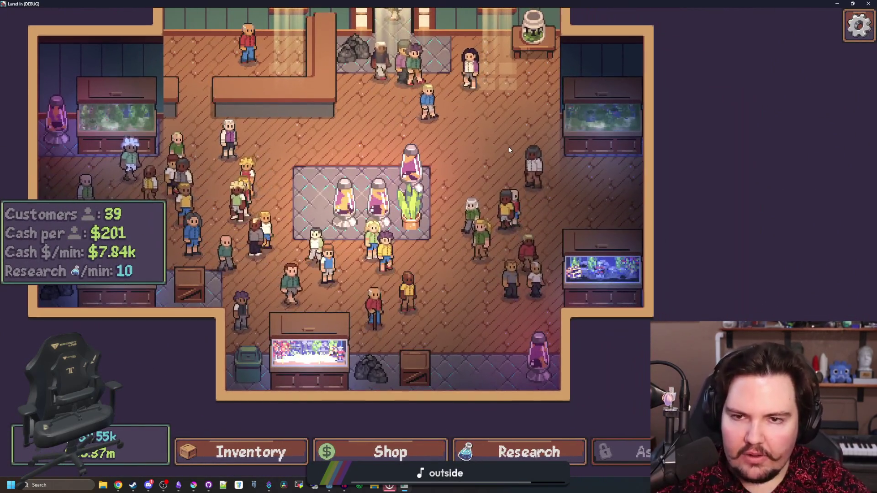
- Browse the Shop's marketing upgrades, close the Shop and open the Inventory
click(346, 449)
click(399, 130)
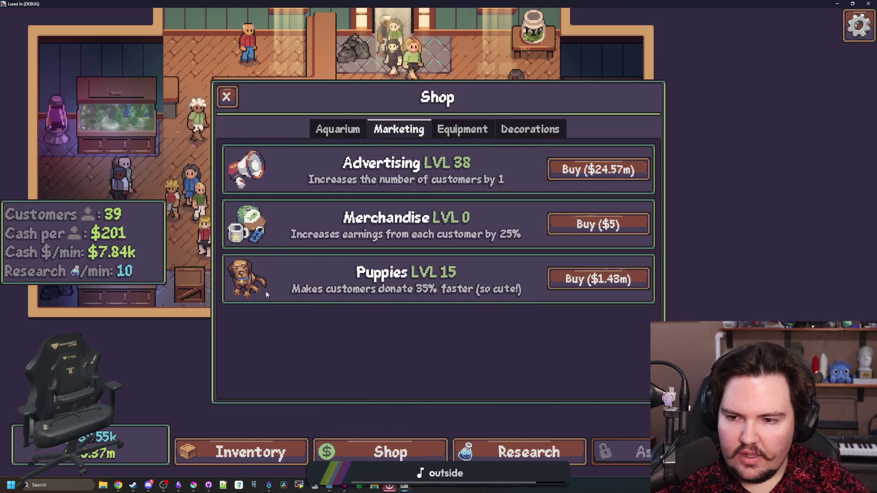
click(226, 97)
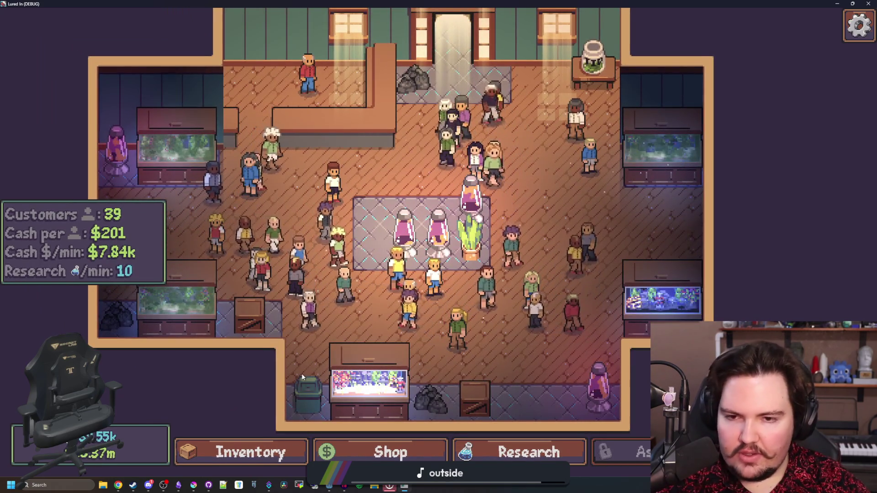
click(262, 450)
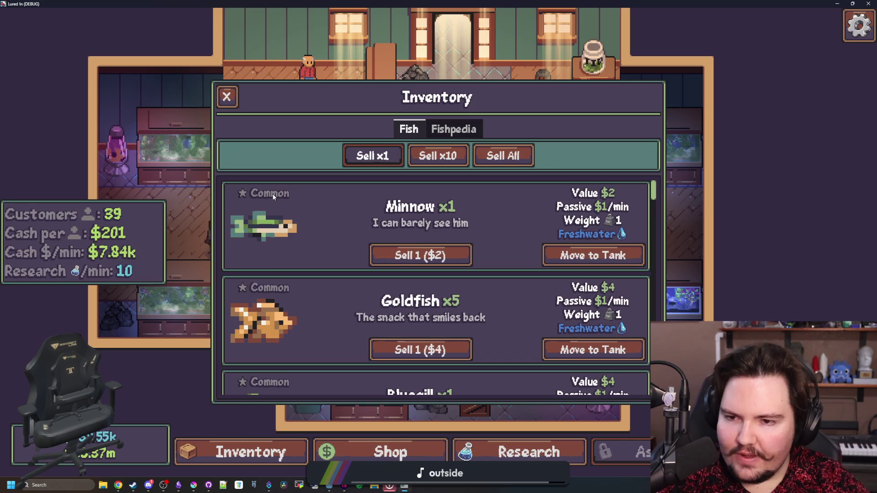
- Scroll the Inventory fish list checking each entry's rarity label, then open the Fishpedia tab
scroll(462, 324, down, 4)
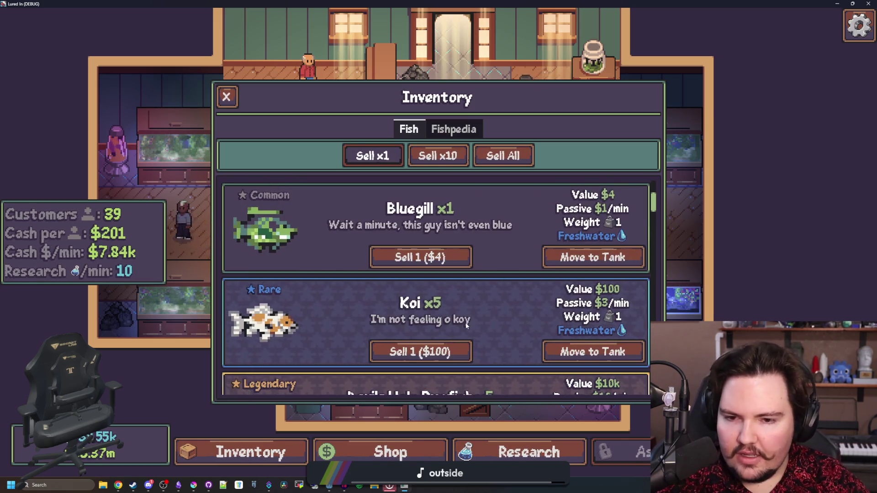
scroll(462, 324, down, 3)
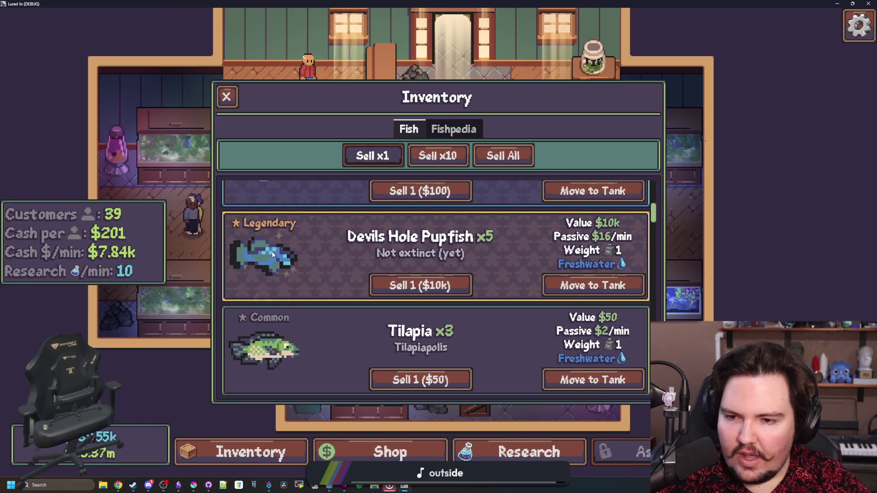
scroll(346, 304, up, 3)
scroll(319, 284, up, 3)
scroll(320, 284, down, 8)
scroll(320, 284, up, 10)
scroll(315, 289, down, 5)
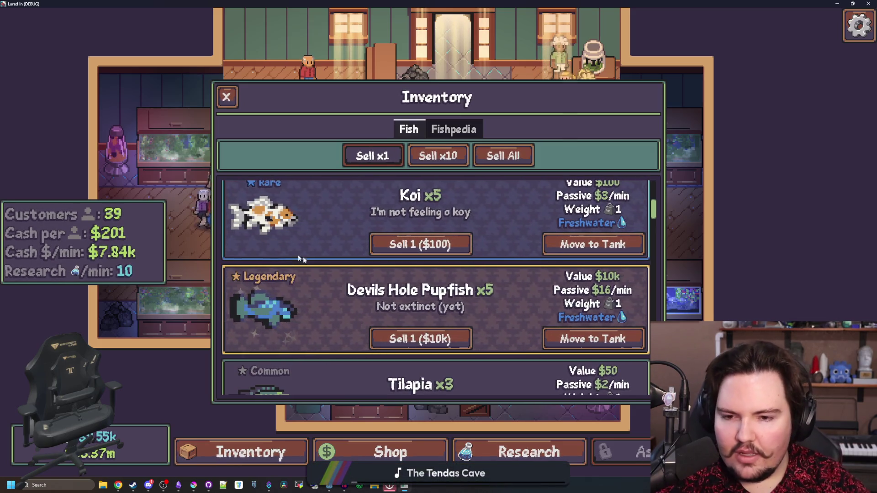
scroll(308, 278, down, 5)
scroll(315, 265, up, 3)
click(472, 129)
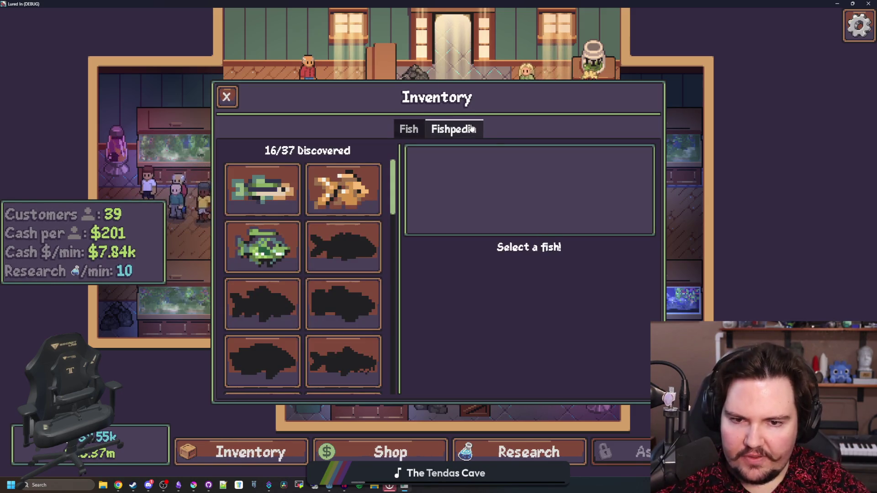
- Select Goldfish, then Bluegill, then an undiscovered fish to show its 'Rare' star label
click(343, 190)
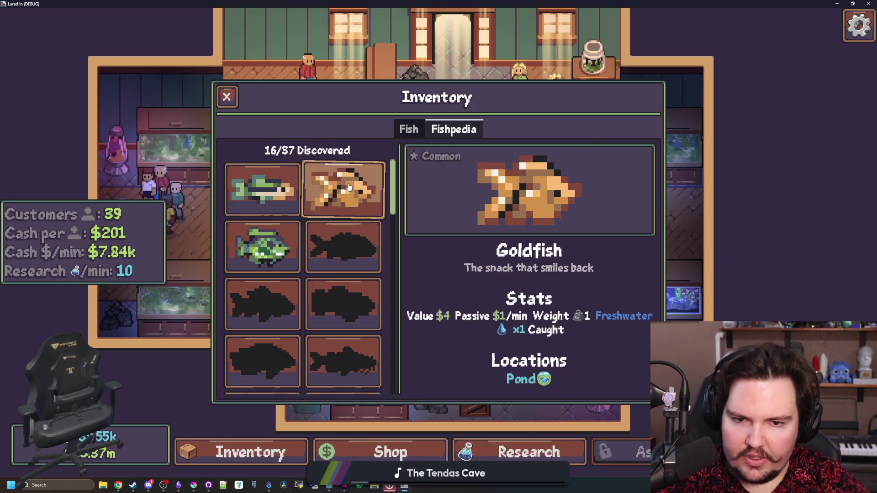
click(262, 247)
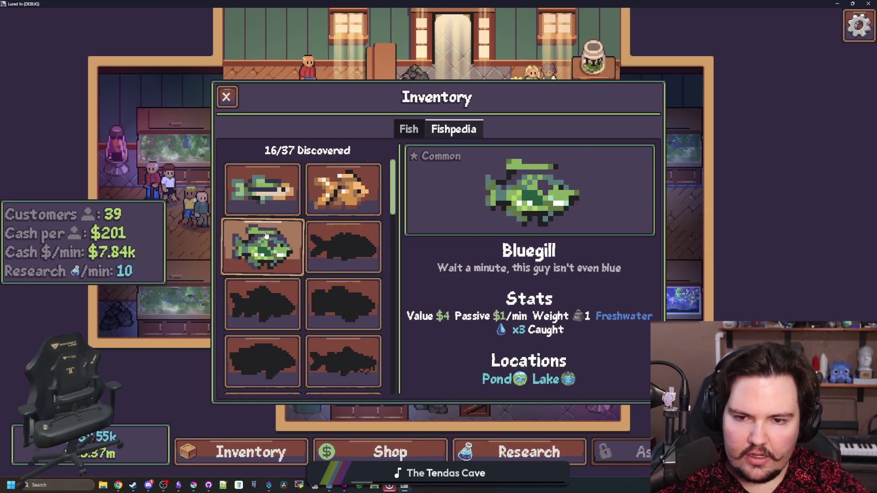
click(343, 247)
scroll(291, 265, down, 1)
click(275, 247)
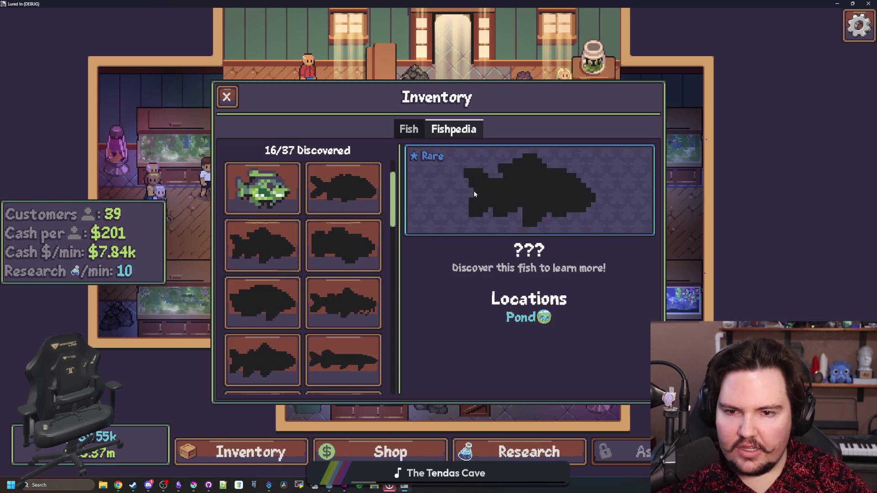